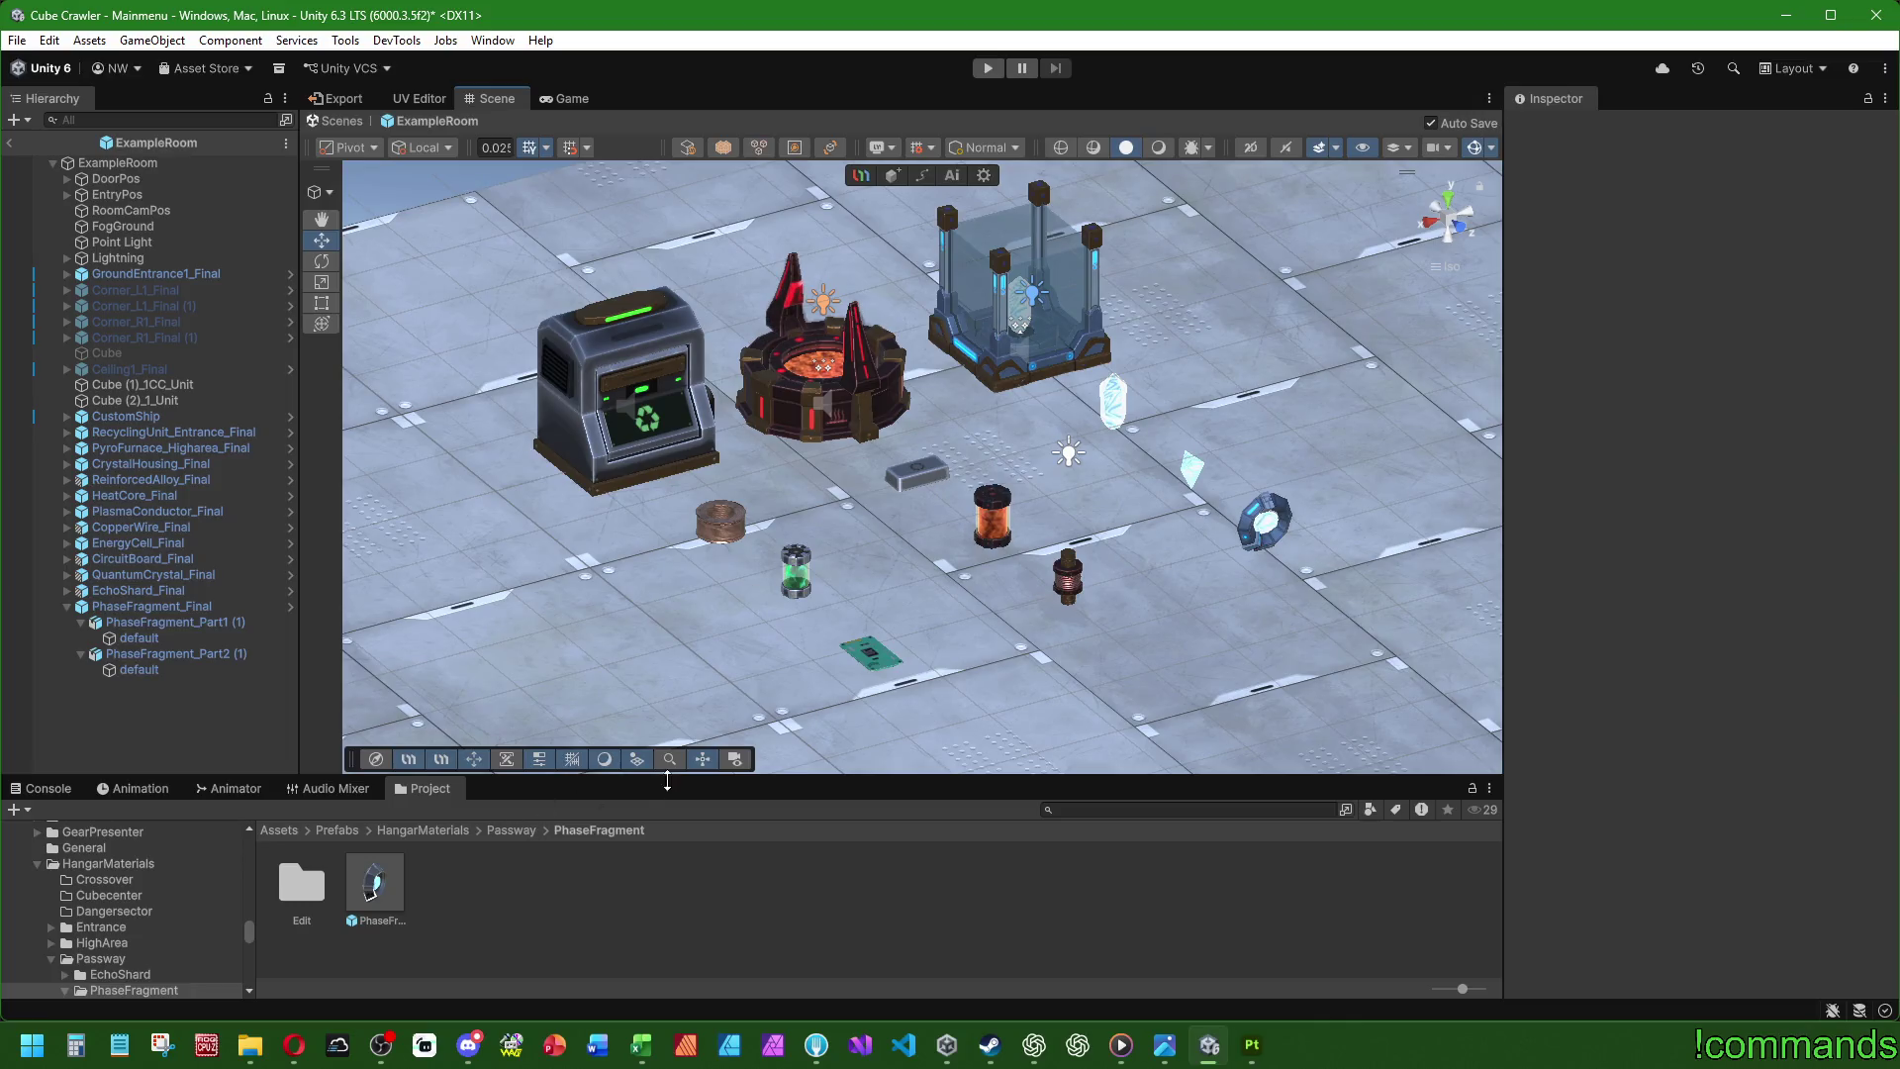
# - Enlarge the Scene view, collapse PhaseFragment_Final in the Hierarchy, and turn on scene lighting
pyautogui.moveTo(667, 781); pyautogui.dragTo(667, 806)
pyautogui.click(69, 606)
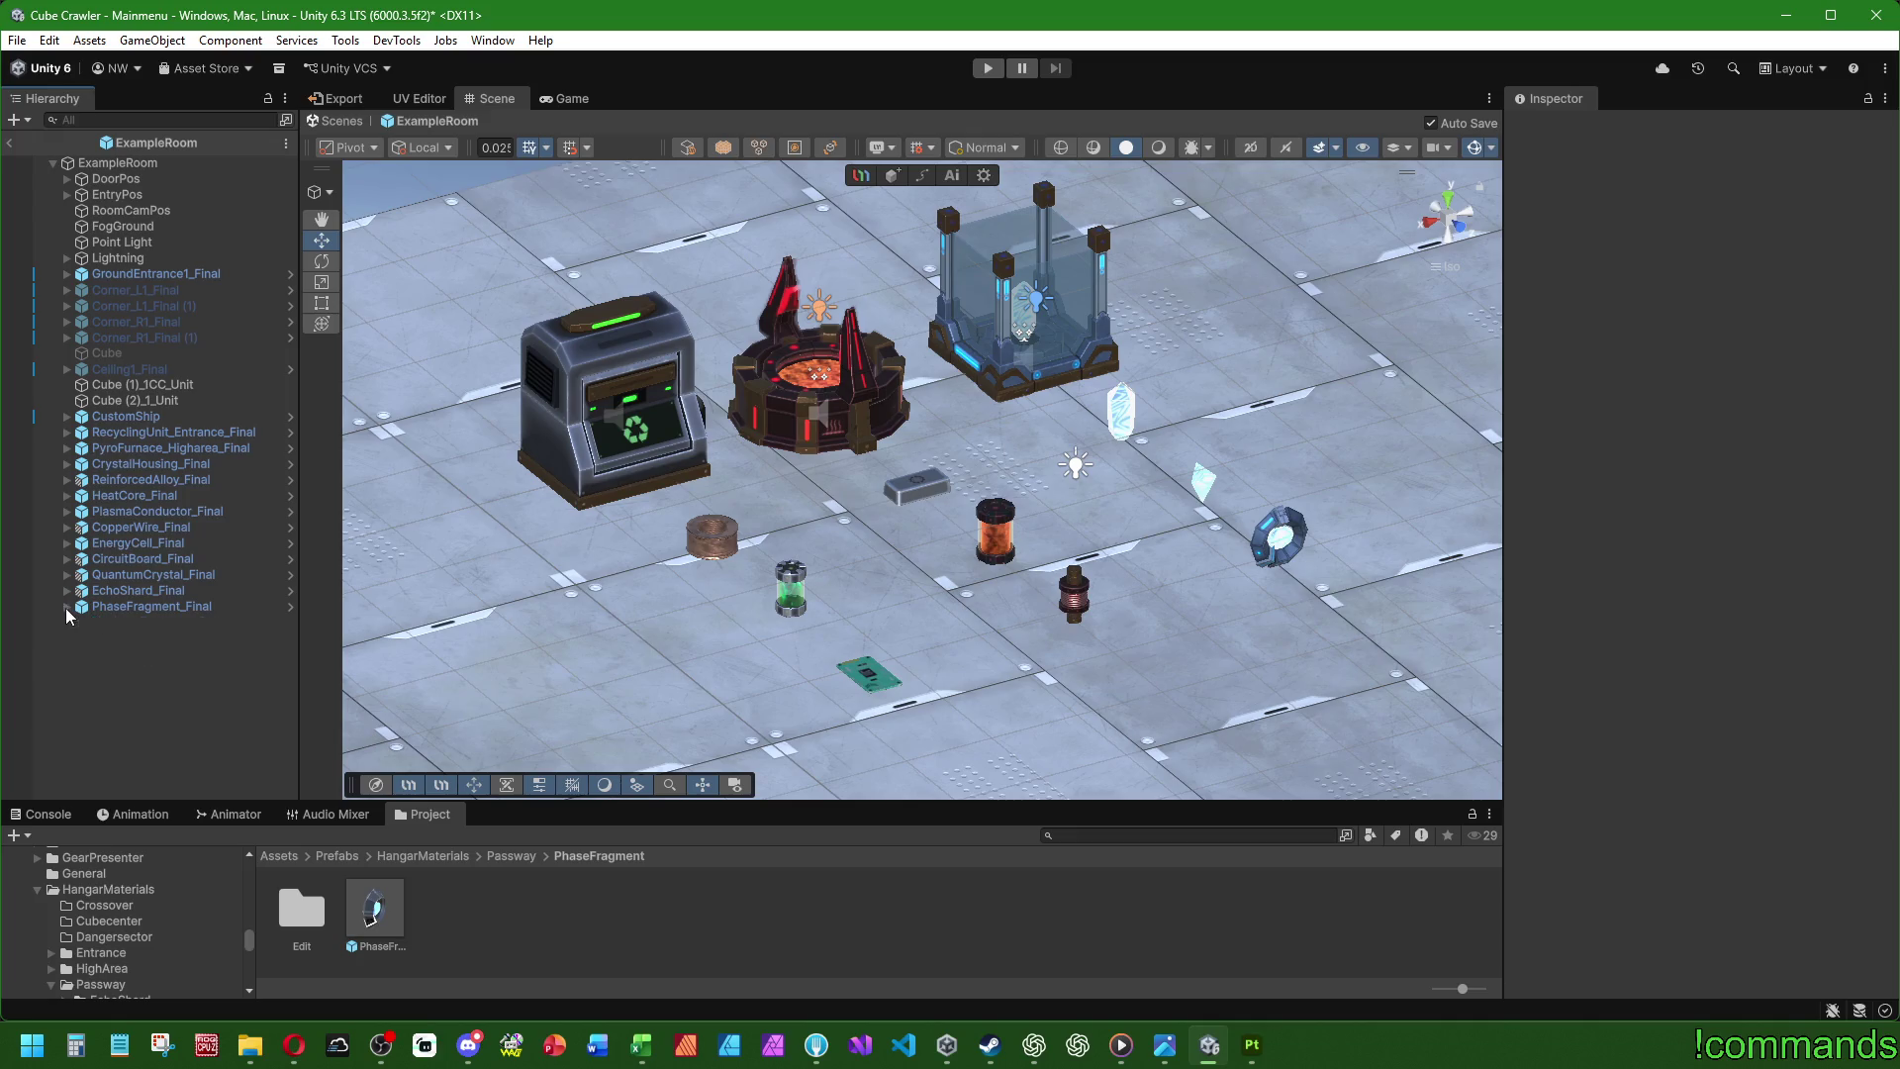
pyautogui.click(1153, 149)
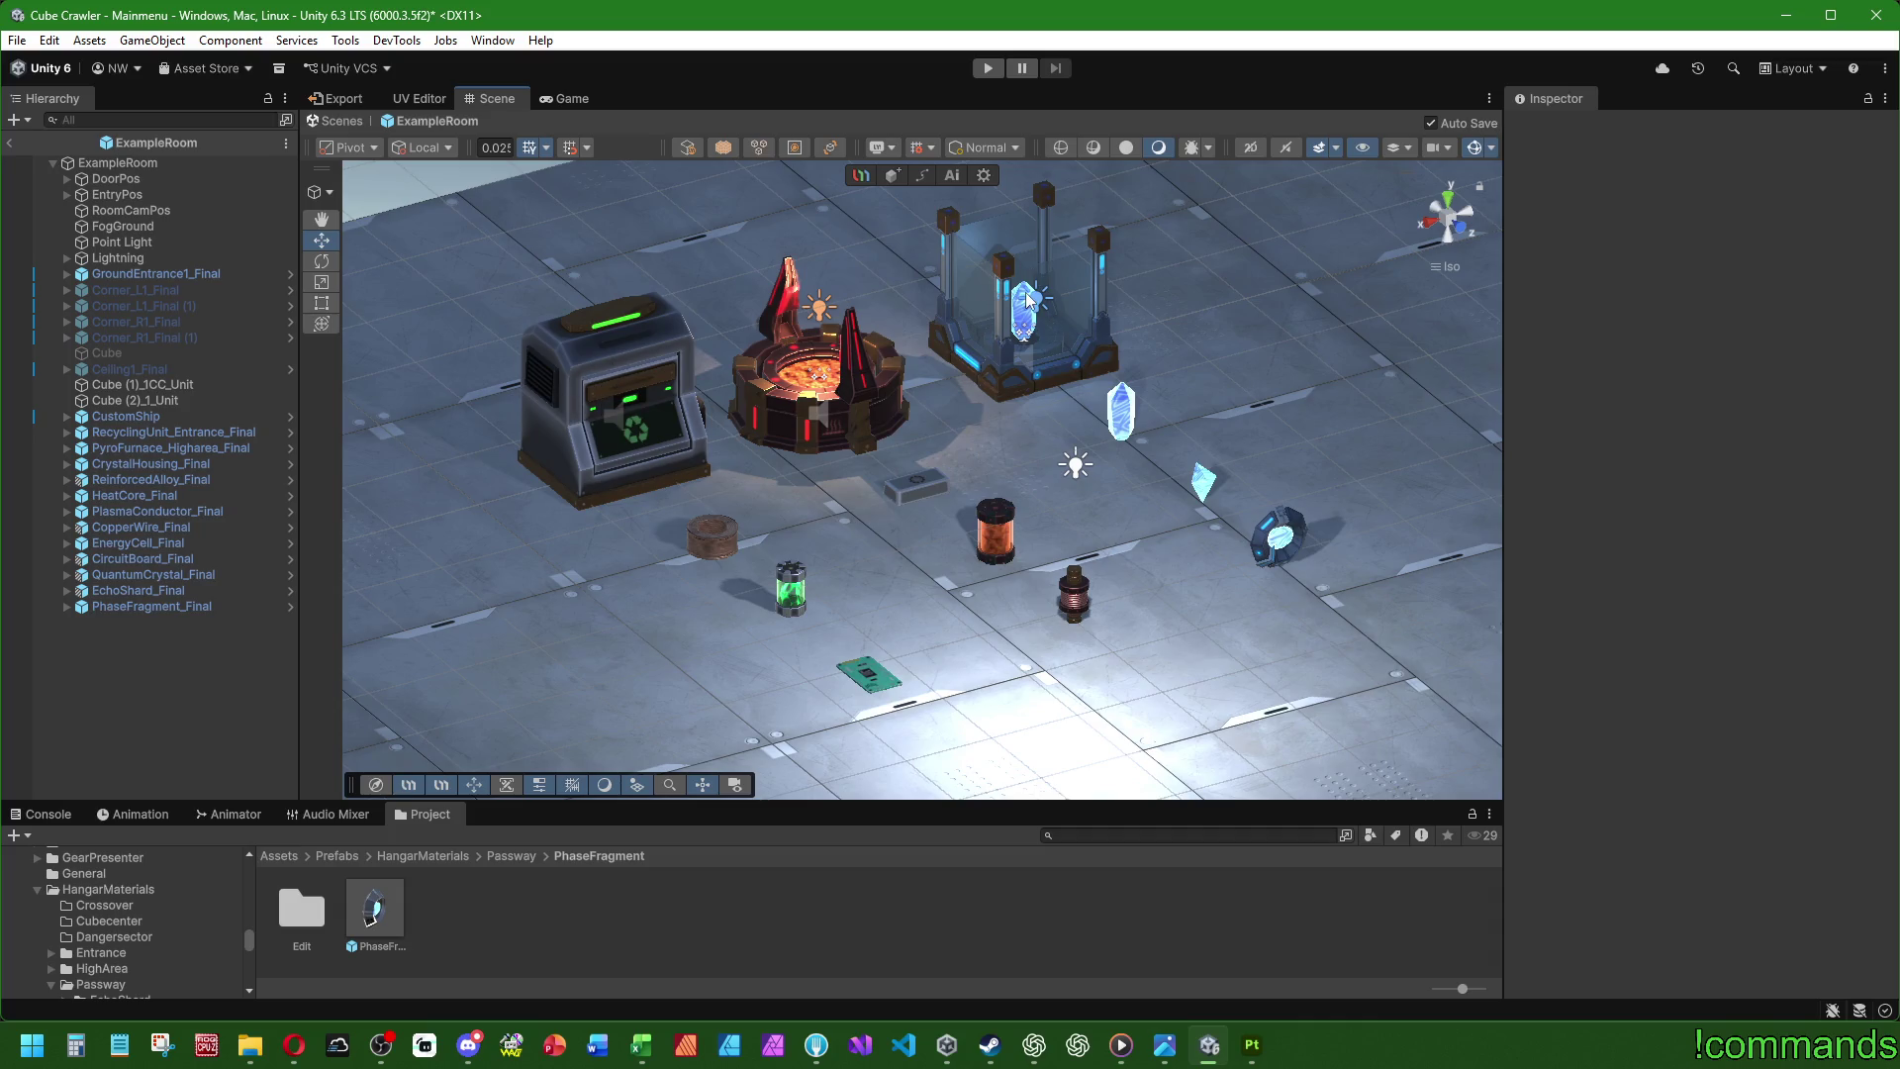
# - Orbit and pan the Scene camera to a low, close angle on the ExampleRoom props
pyautogui.moveTo(653, 407)
pyautogui.mouseDown()
pyautogui.moveTo(667, 352)
pyautogui.moveTo(1051, 518)
pyautogui.mouseUp()
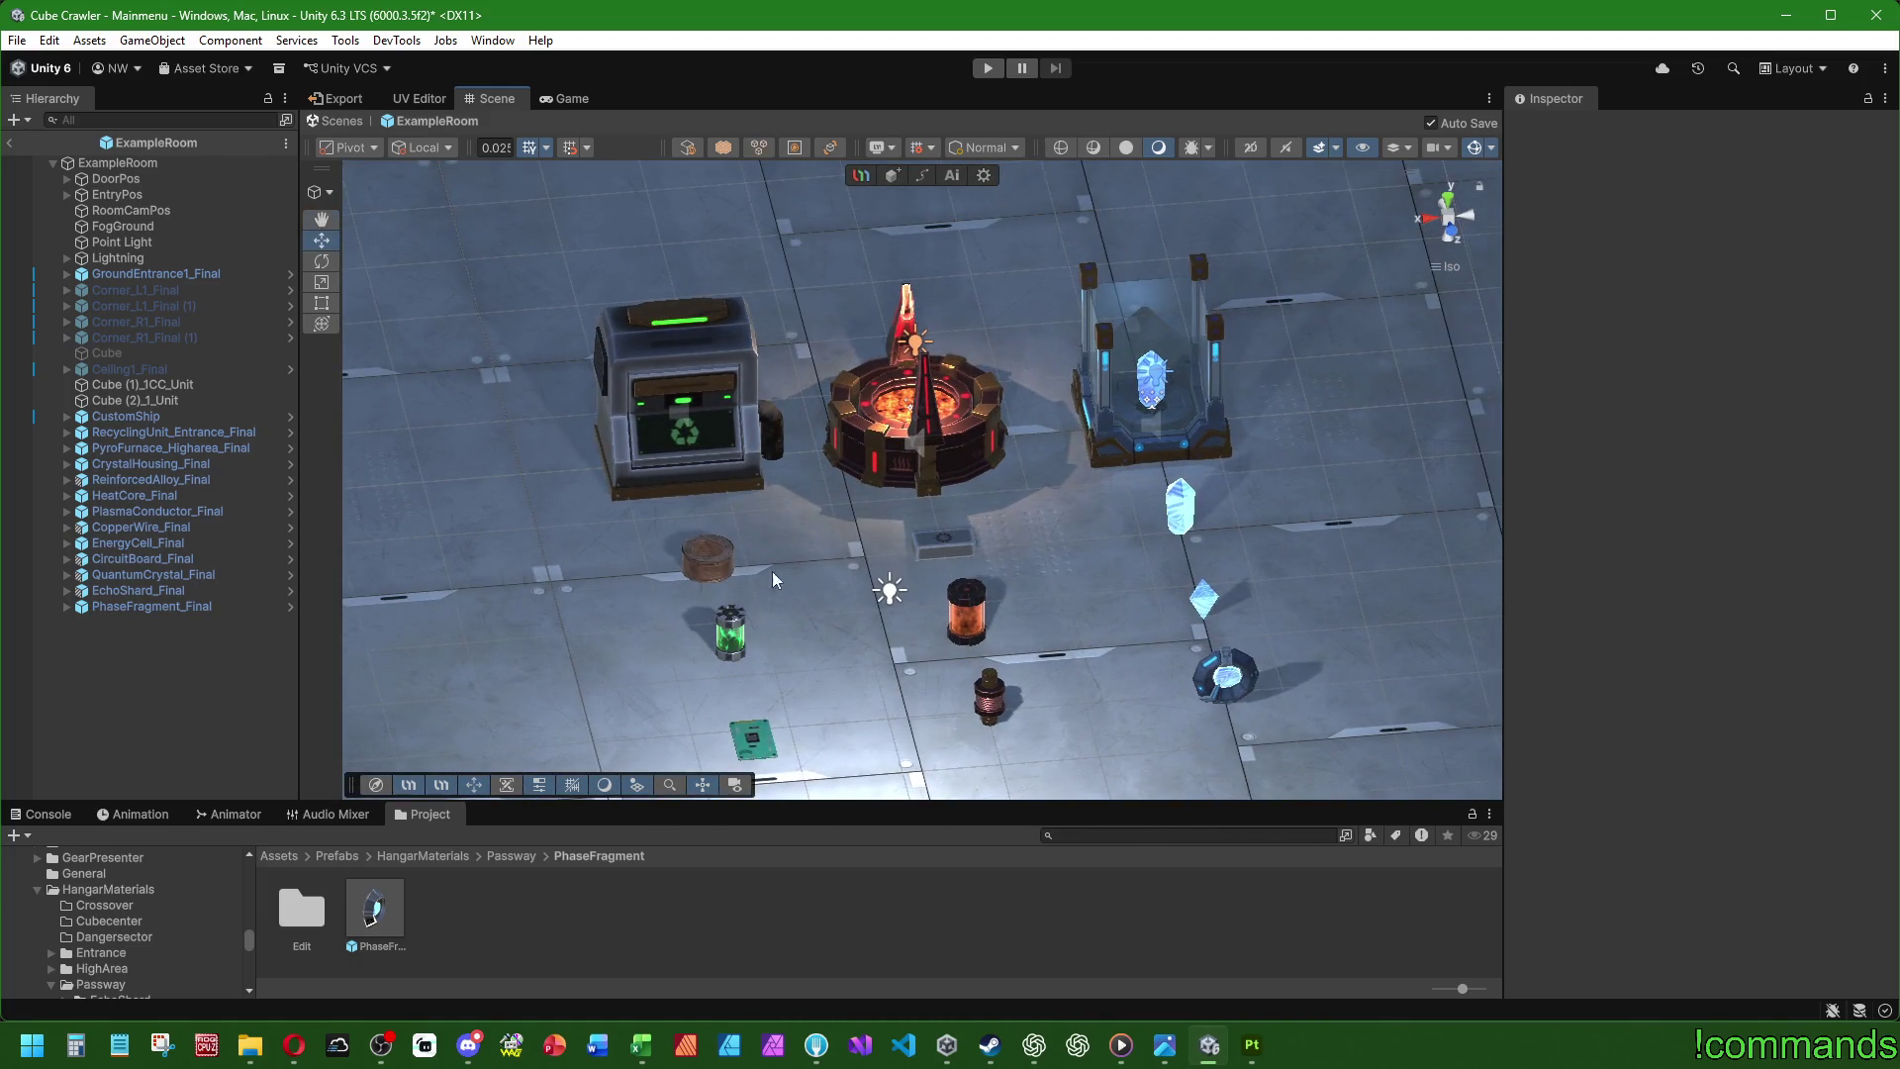
pyautogui.moveTo(773, 579); pyautogui.dragTo(715, 481)
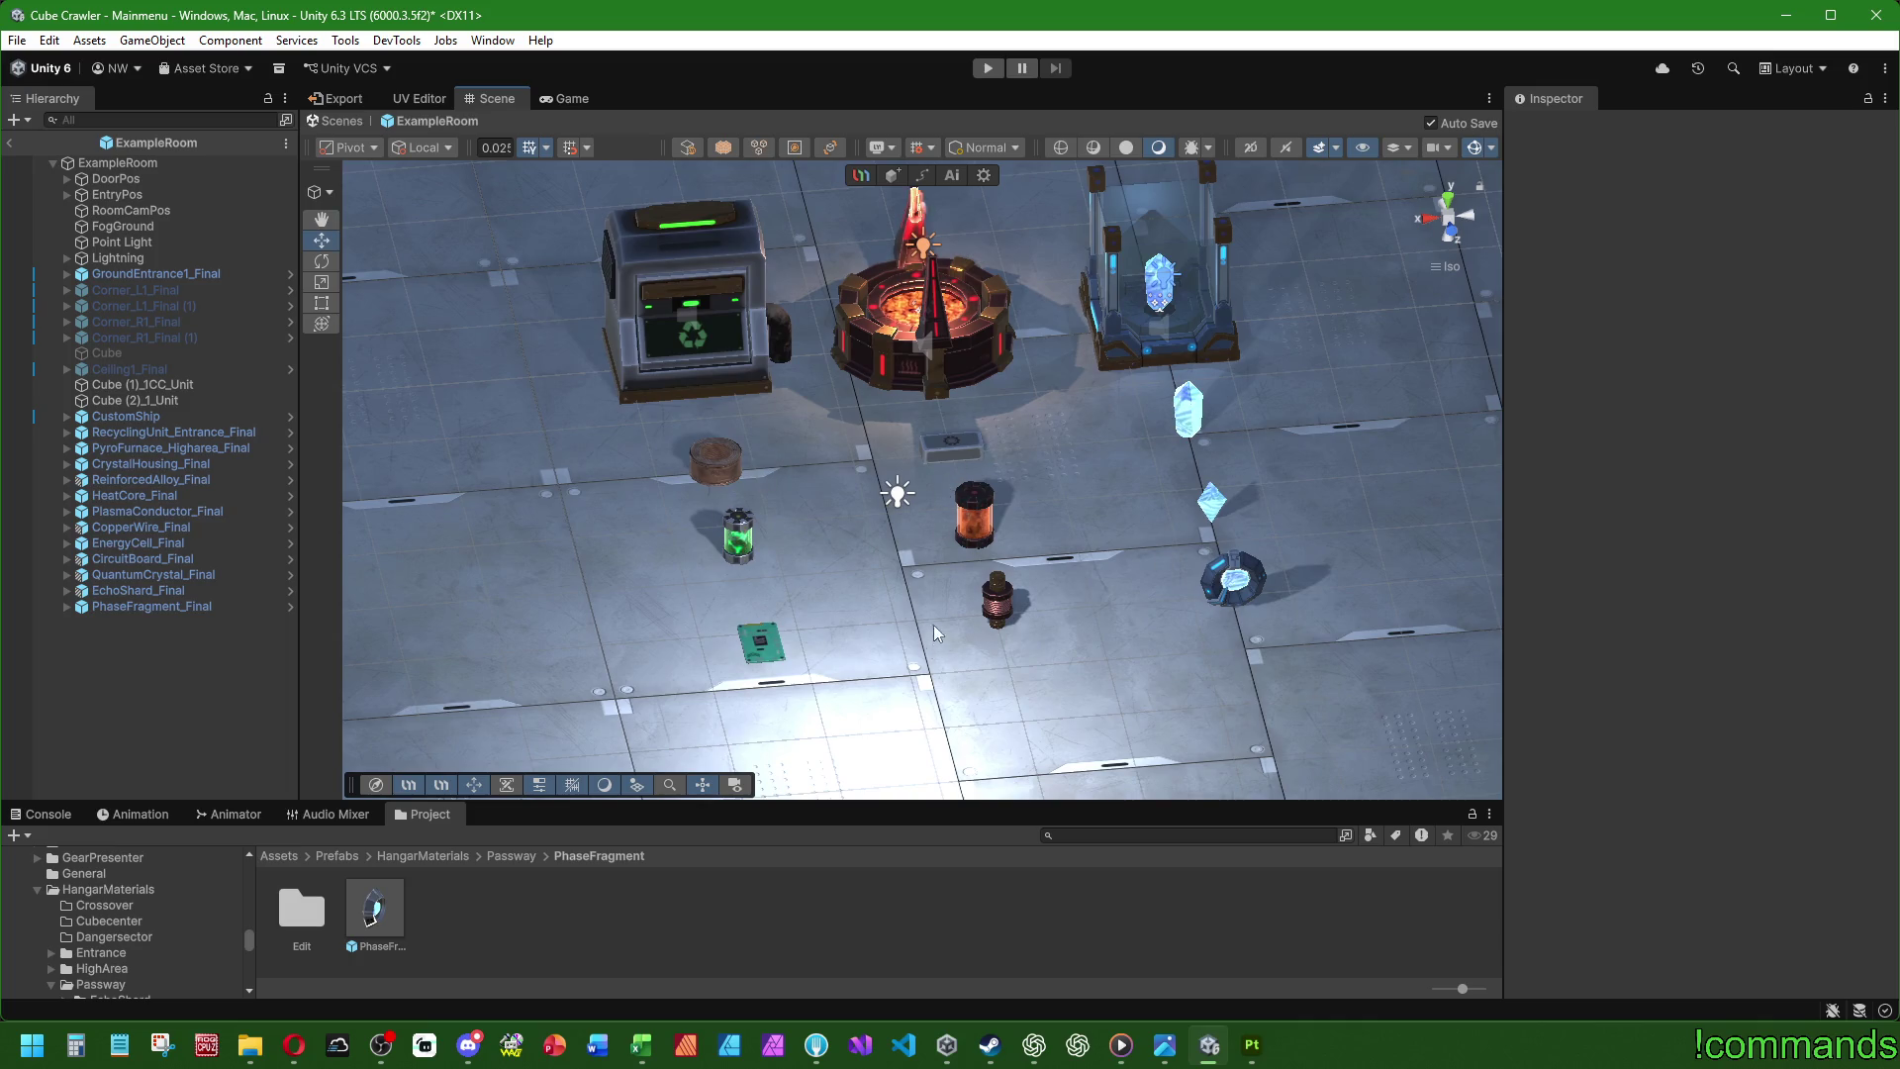
pyautogui.moveTo(934, 625)
pyautogui.mouseDown()
pyautogui.moveTo(1047, 538)
pyautogui.moveTo(632, 412)
pyautogui.mouseUp()
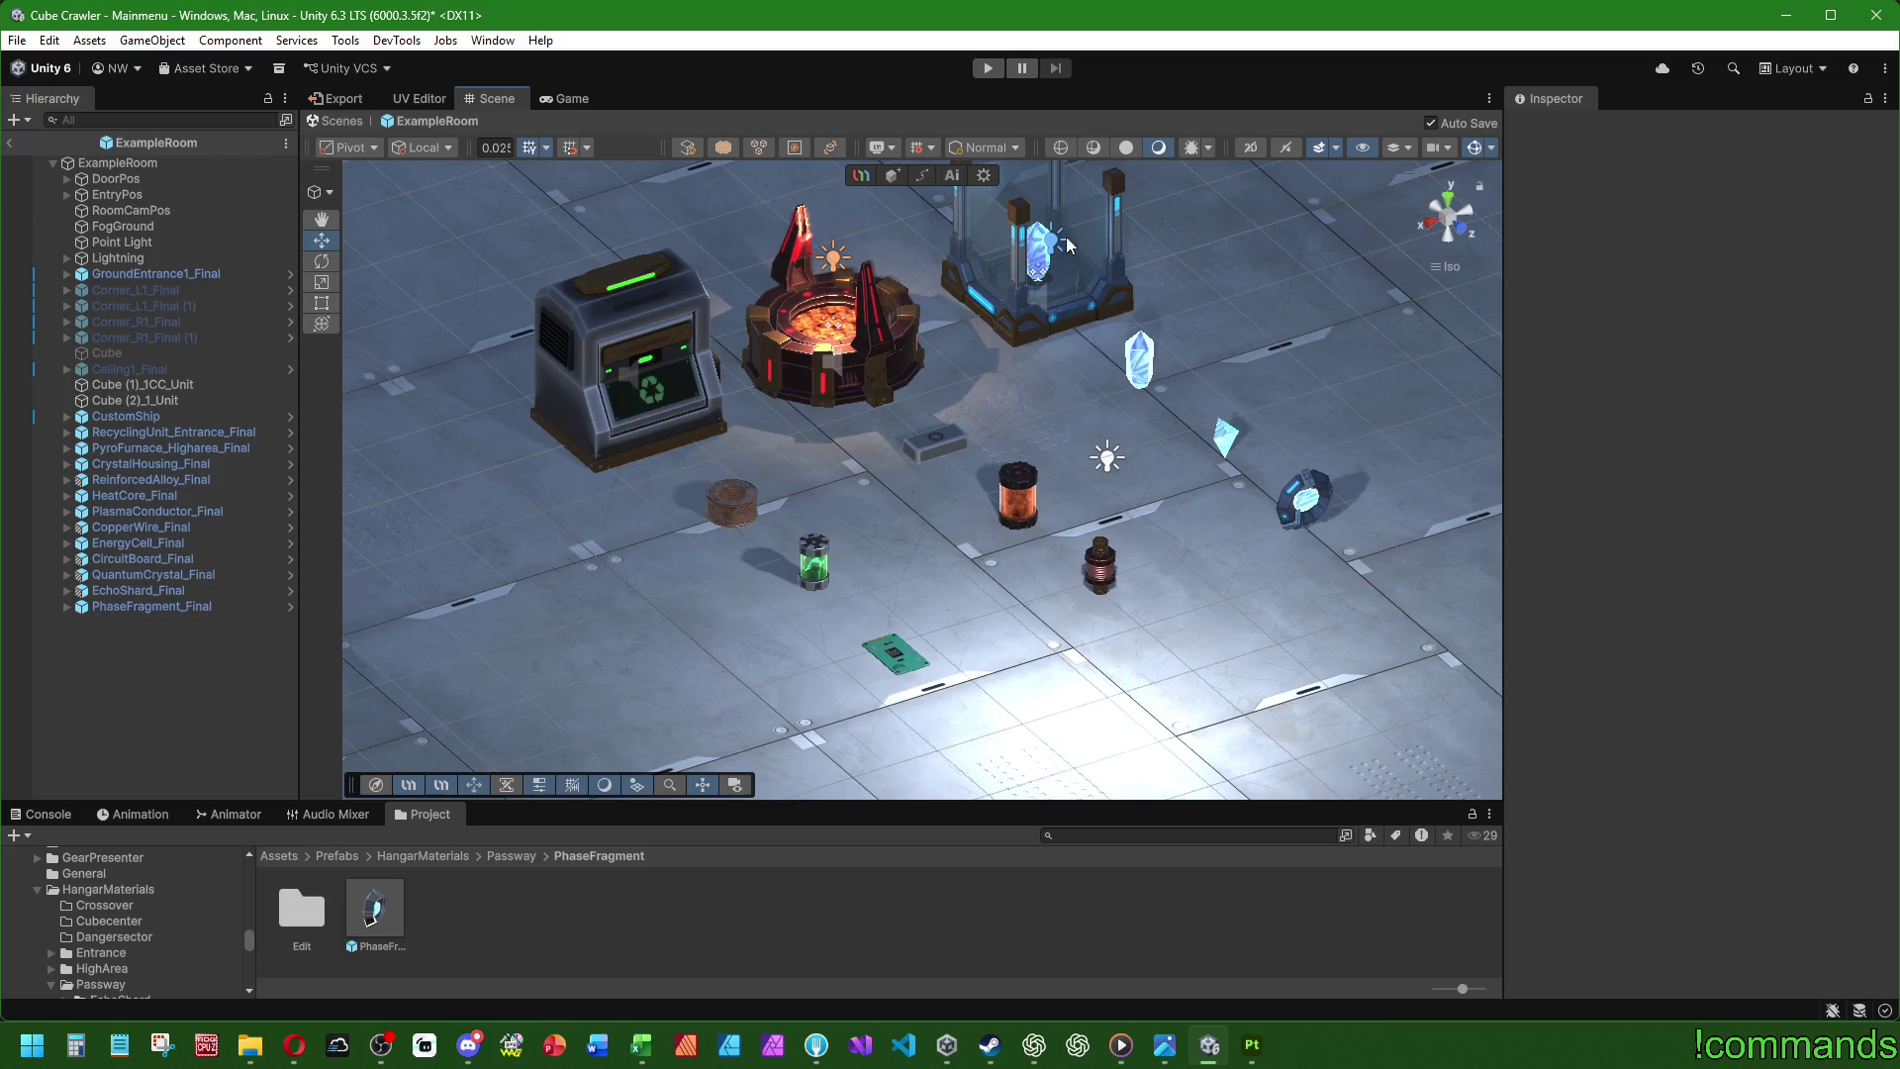
pyautogui.moveTo(1245, 522)
pyautogui.mouseDown()
pyautogui.moveTo(953, 508)
pyautogui.moveTo(1125, 534)
pyautogui.mouseUp()
pyautogui.scroll(-5, 953, 508)
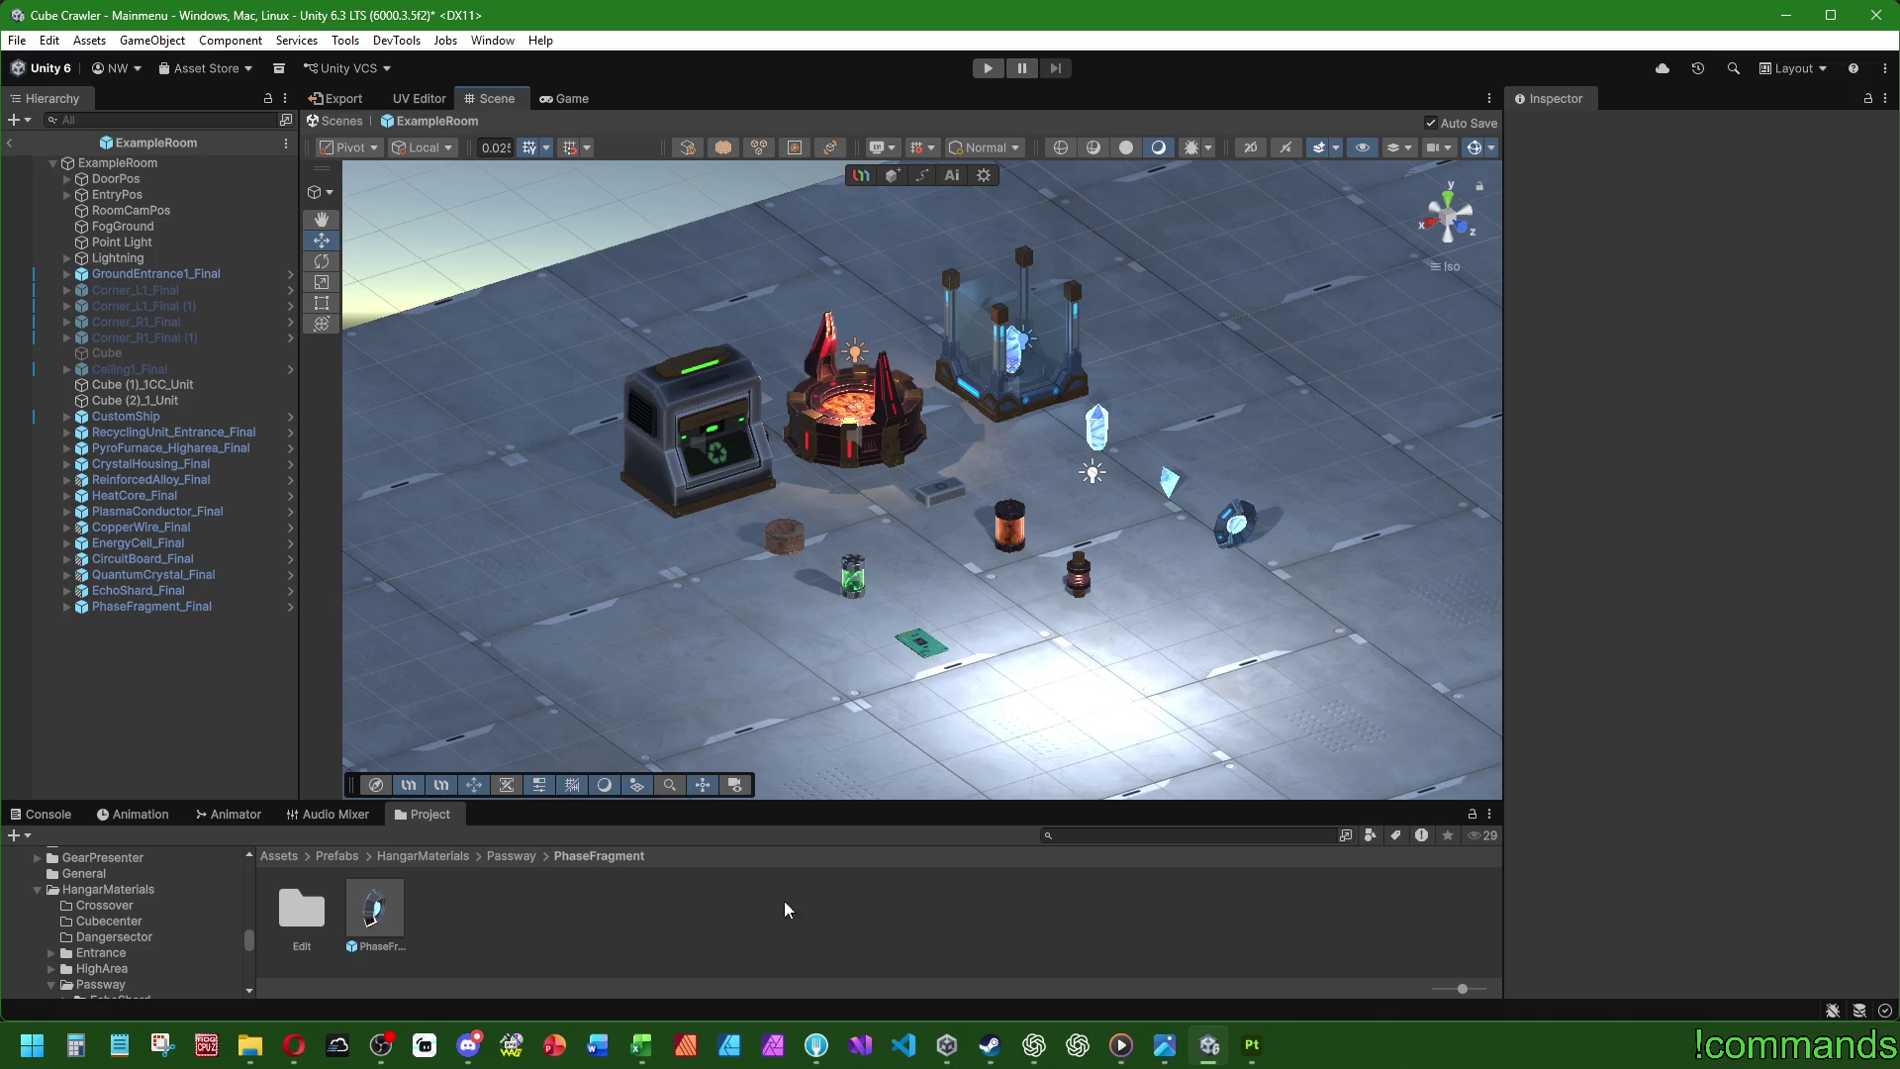
pyautogui.moveTo(1094, 372); pyautogui.dragTo(940, 475)
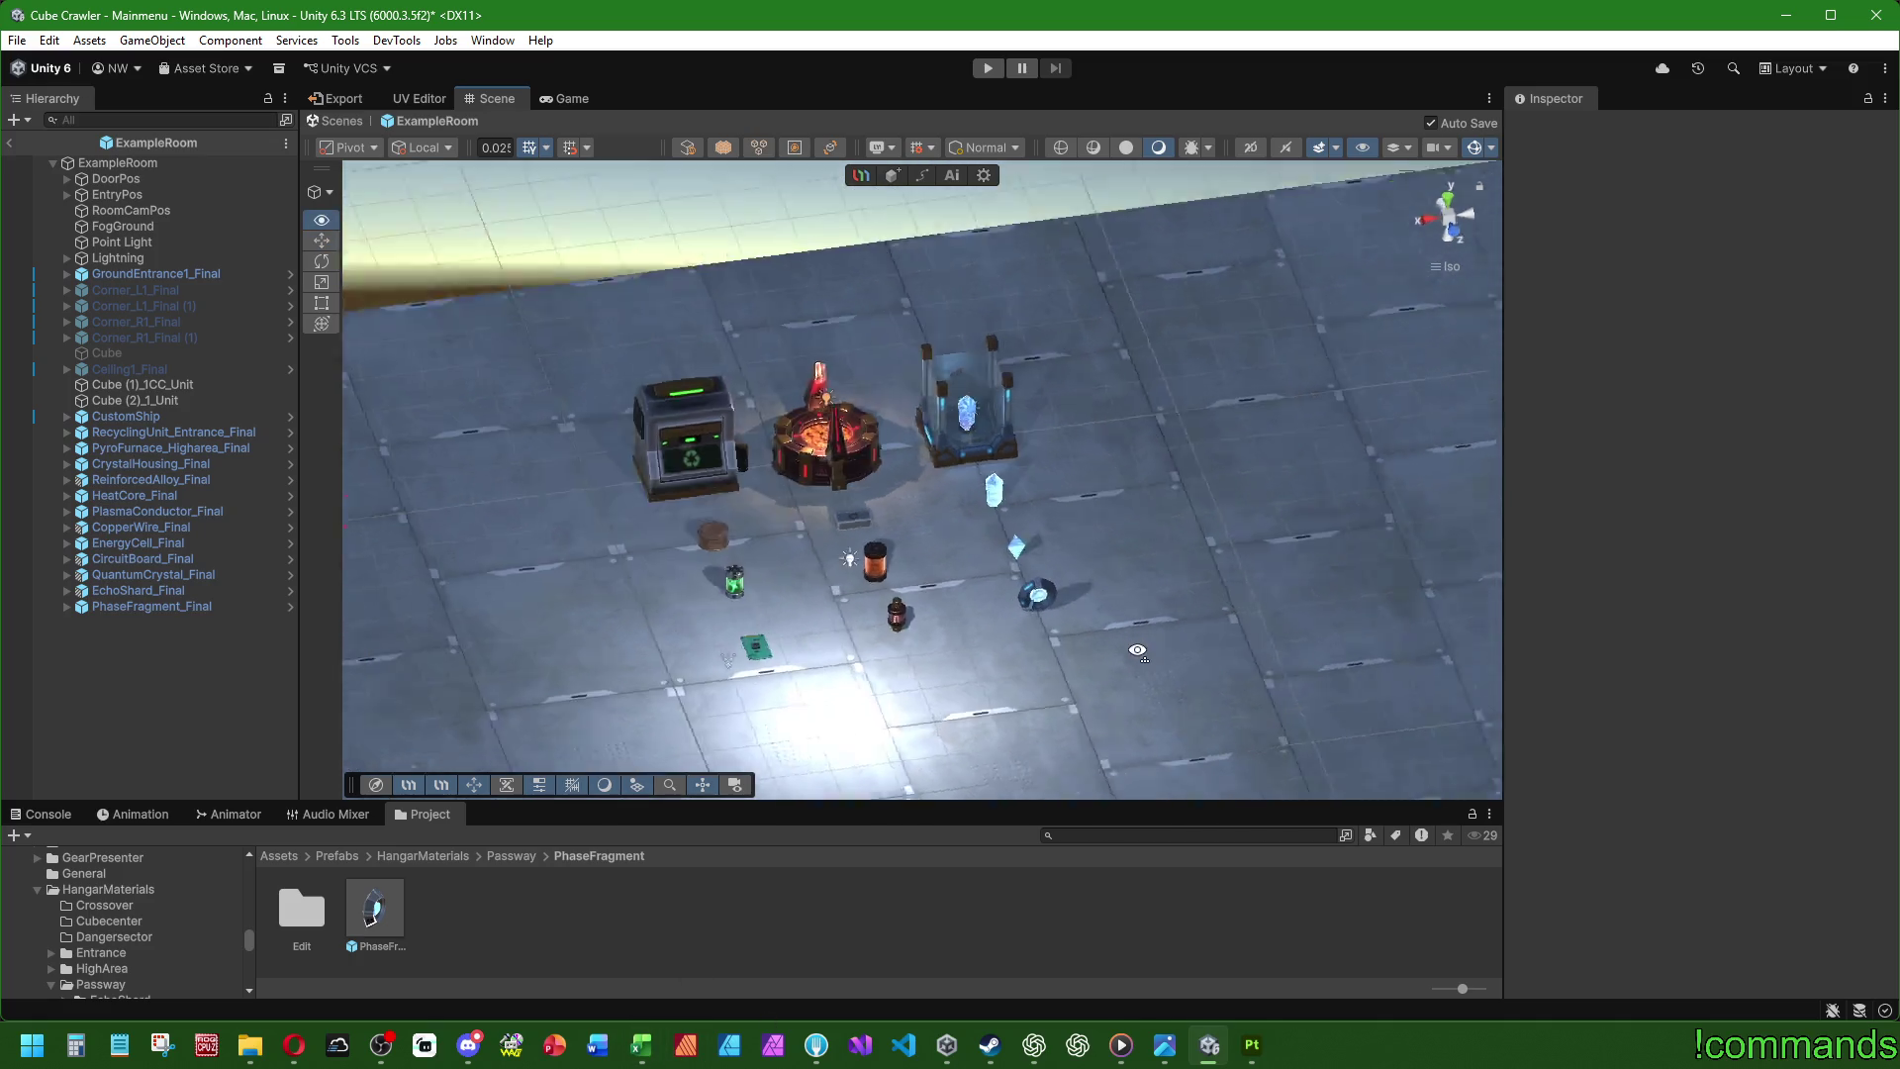
pyautogui.click(144, 416)
pyautogui.click(147, 432)
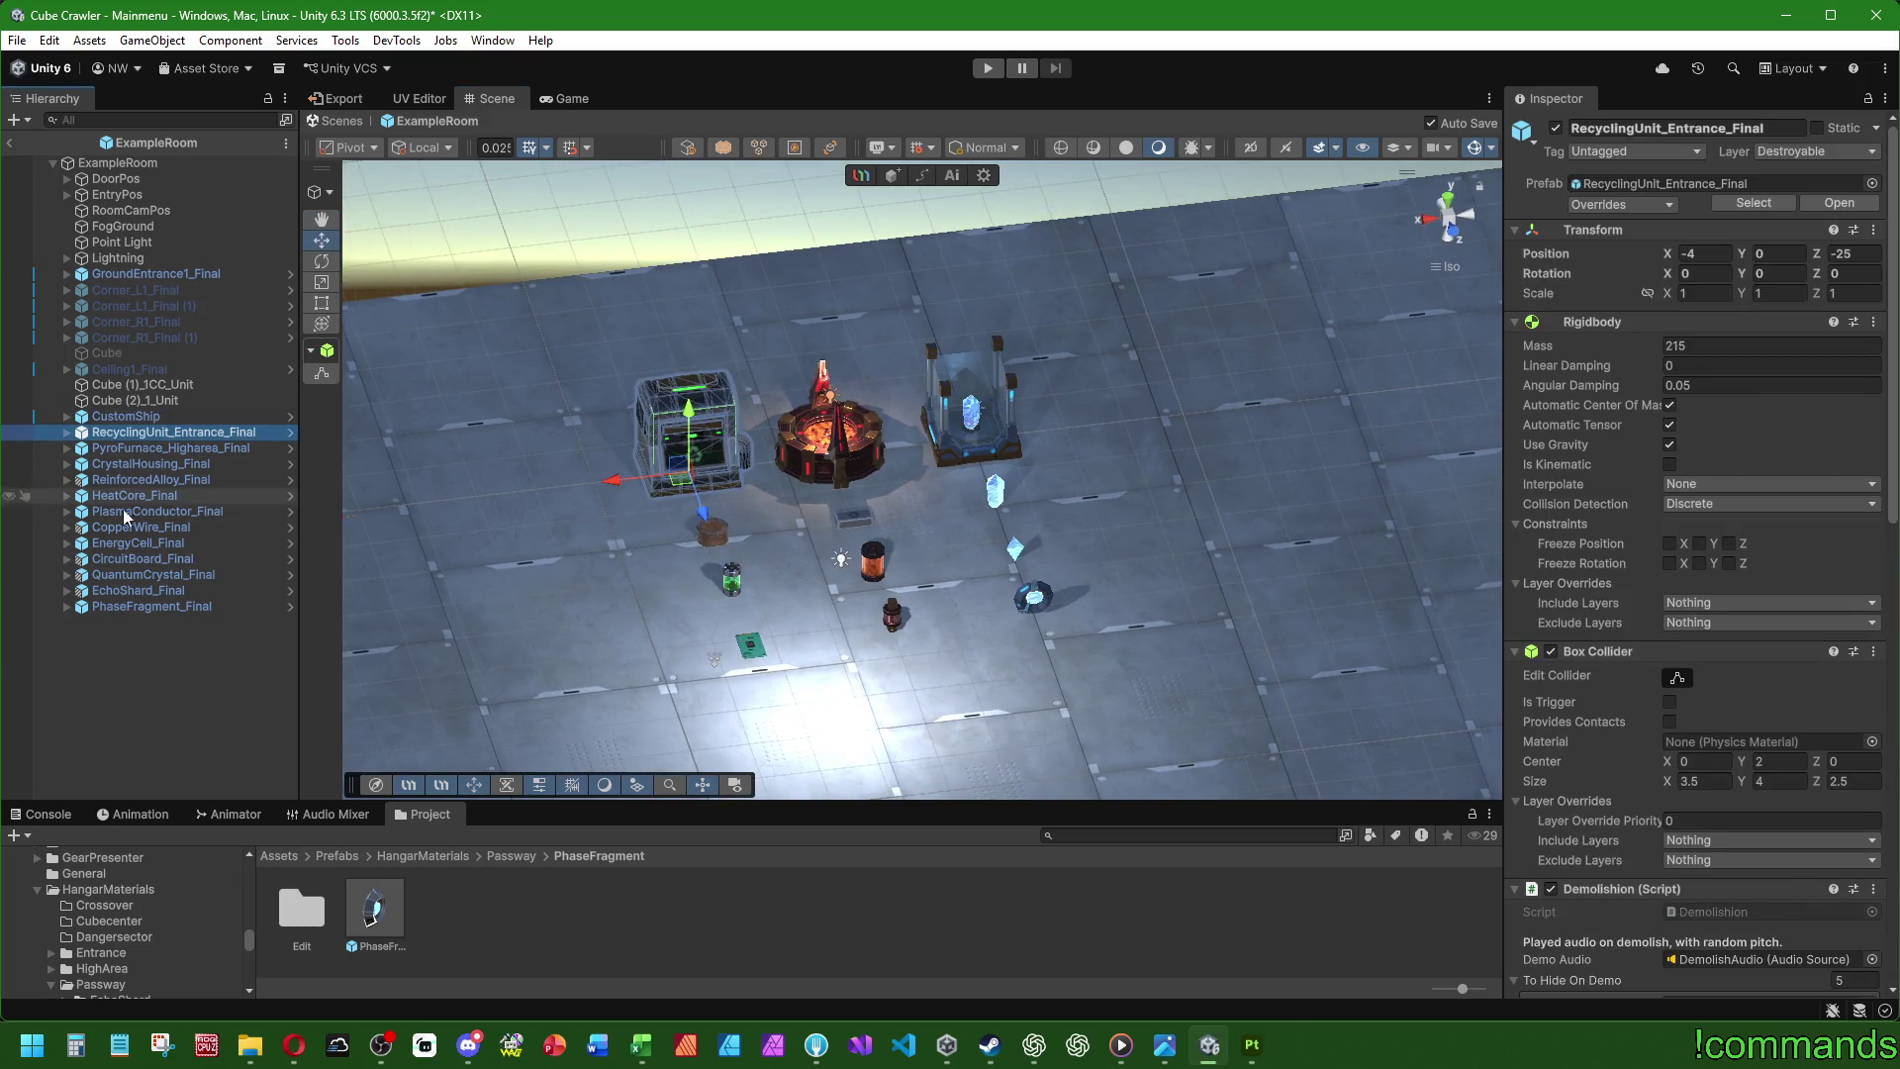
pyautogui.keyDown('shift'); pyautogui.click(145, 606); pyautogui.keyUp('shift')
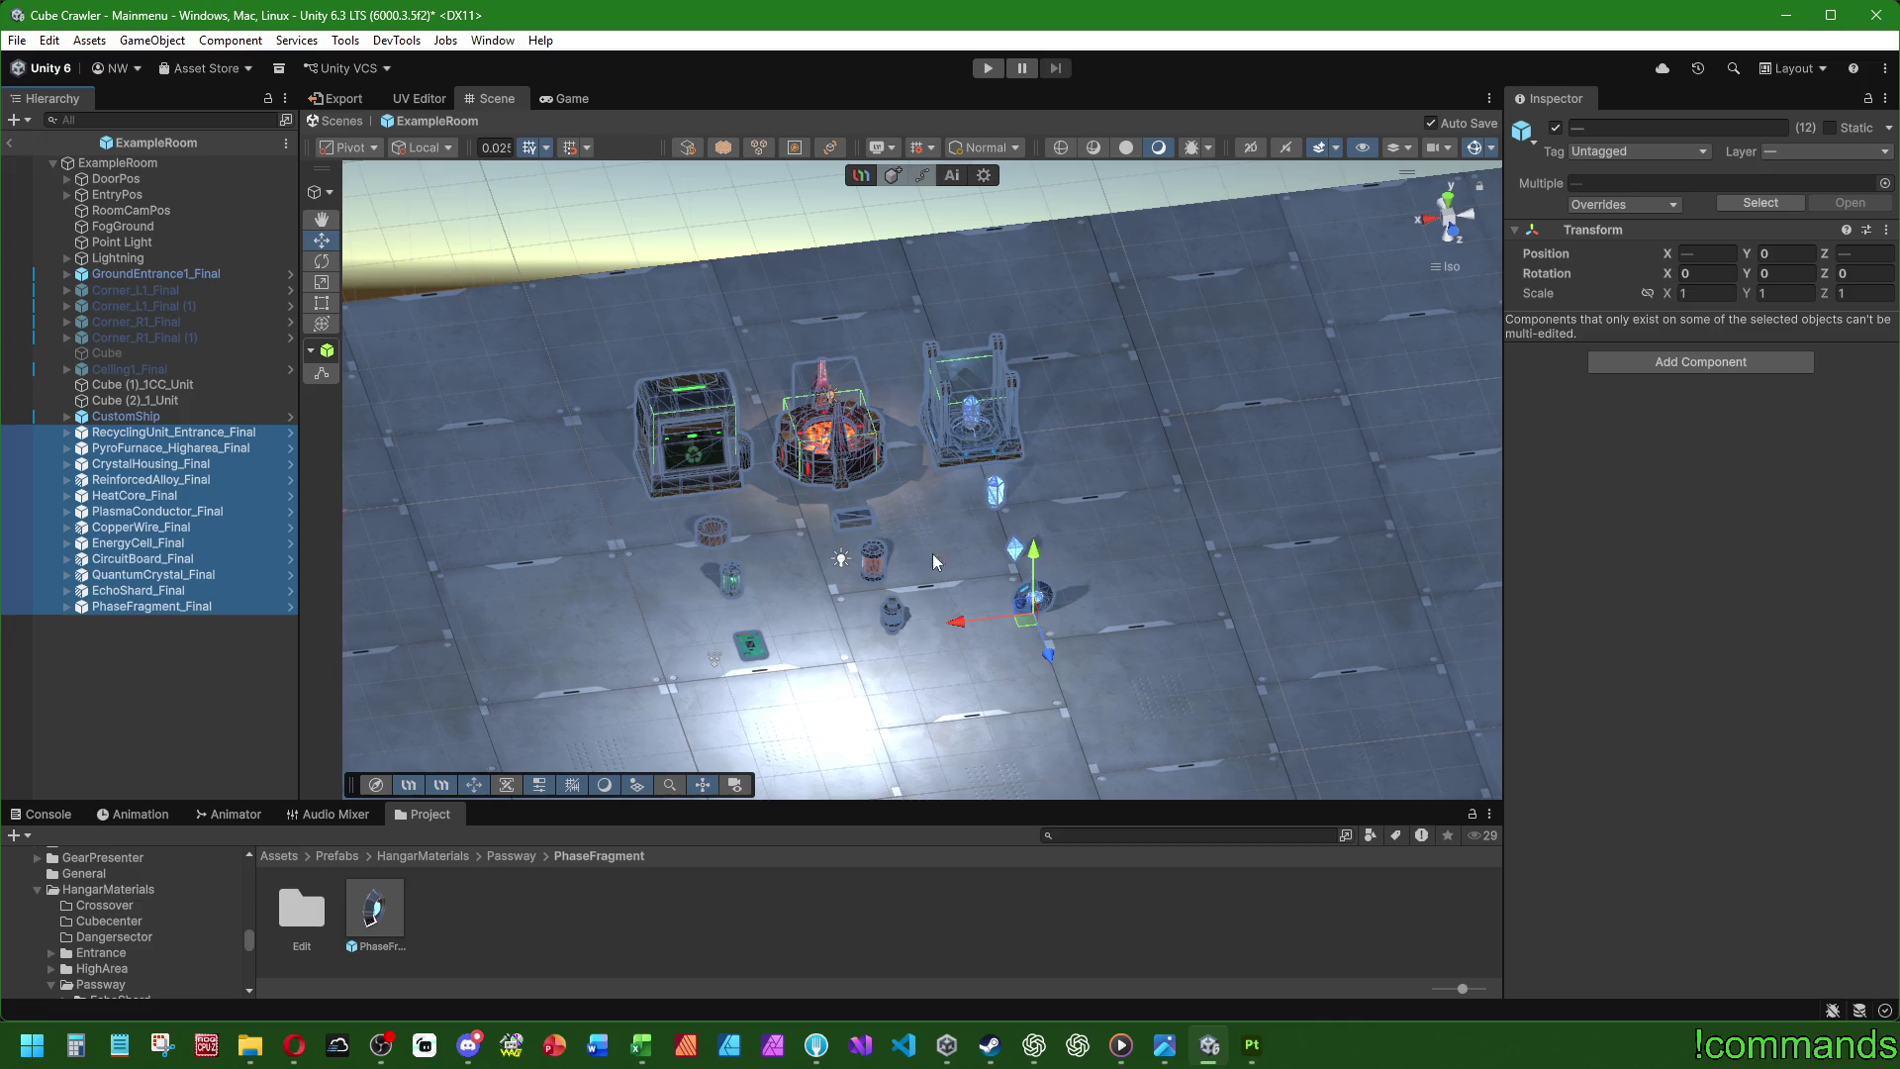
pyautogui.hotkey('ctrl', 'd')
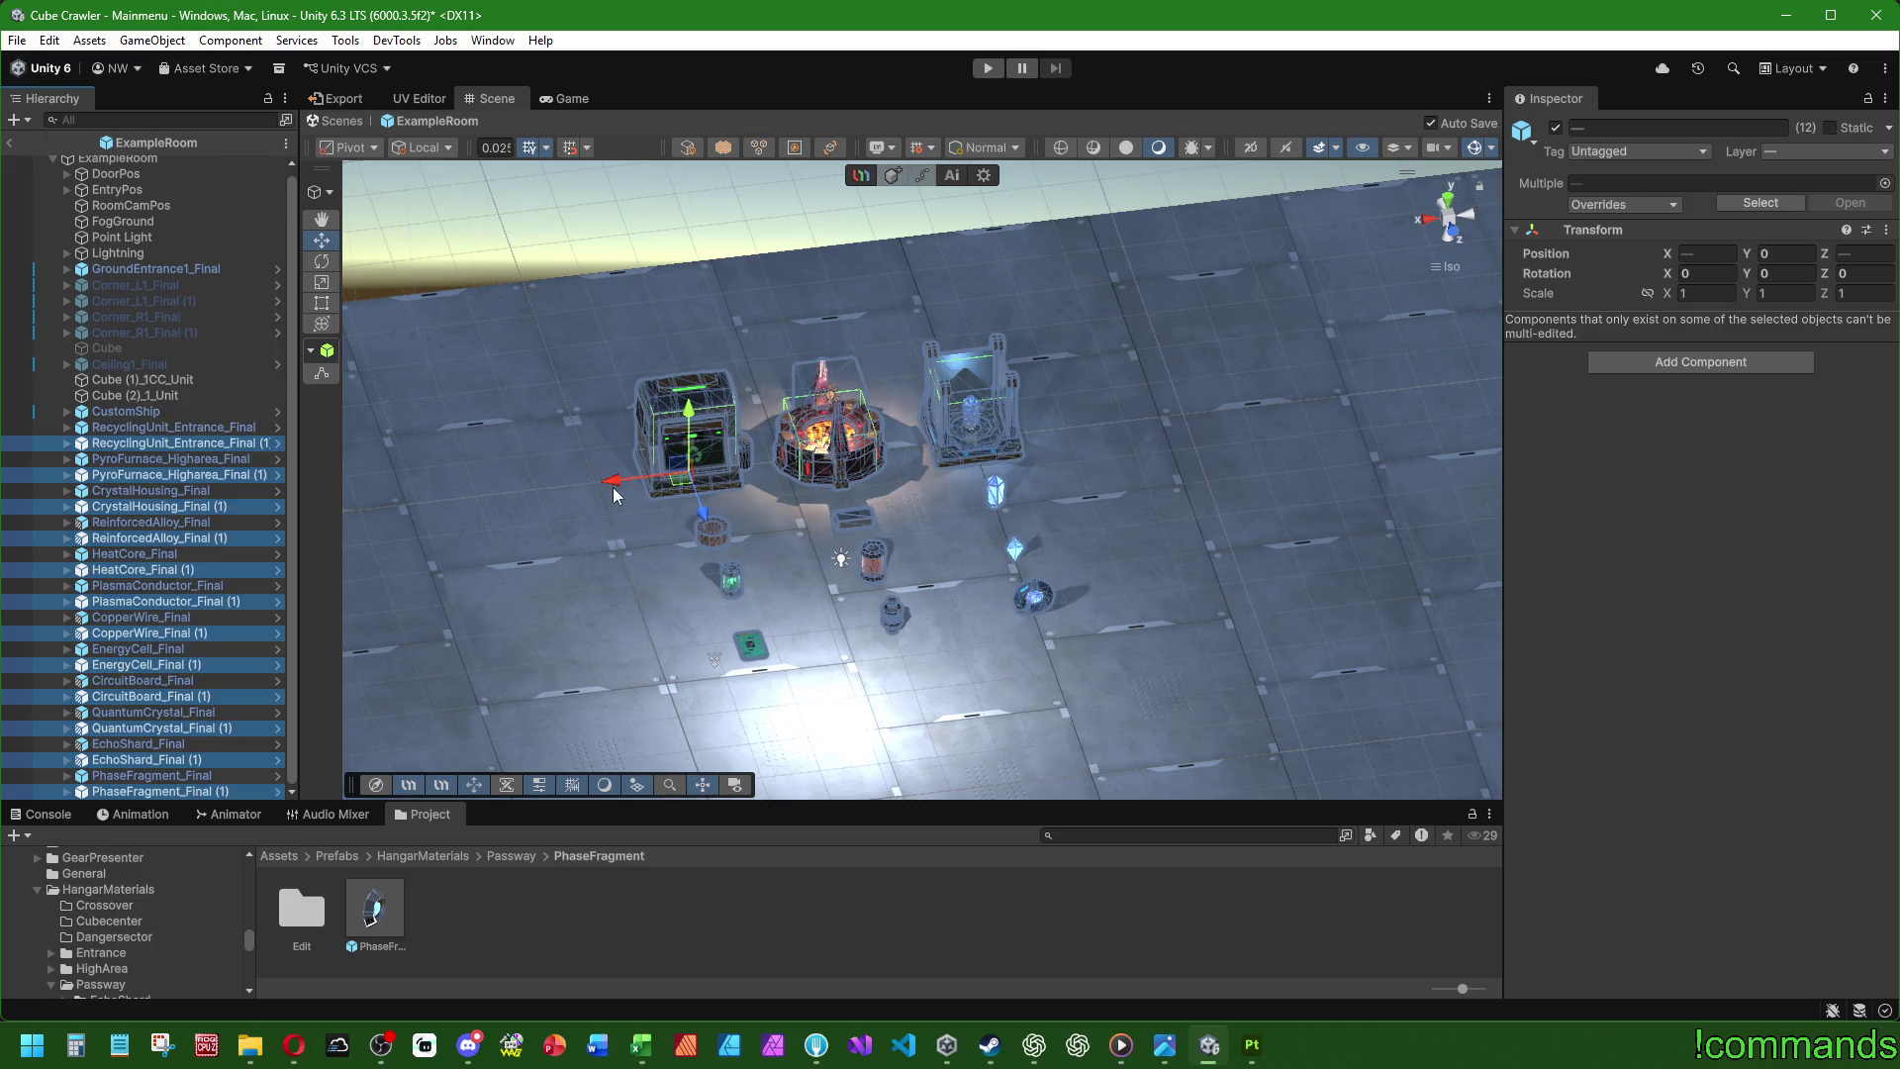
pyautogui.moveTo(613, 495); pyautogui.dragTo(1039, 483)
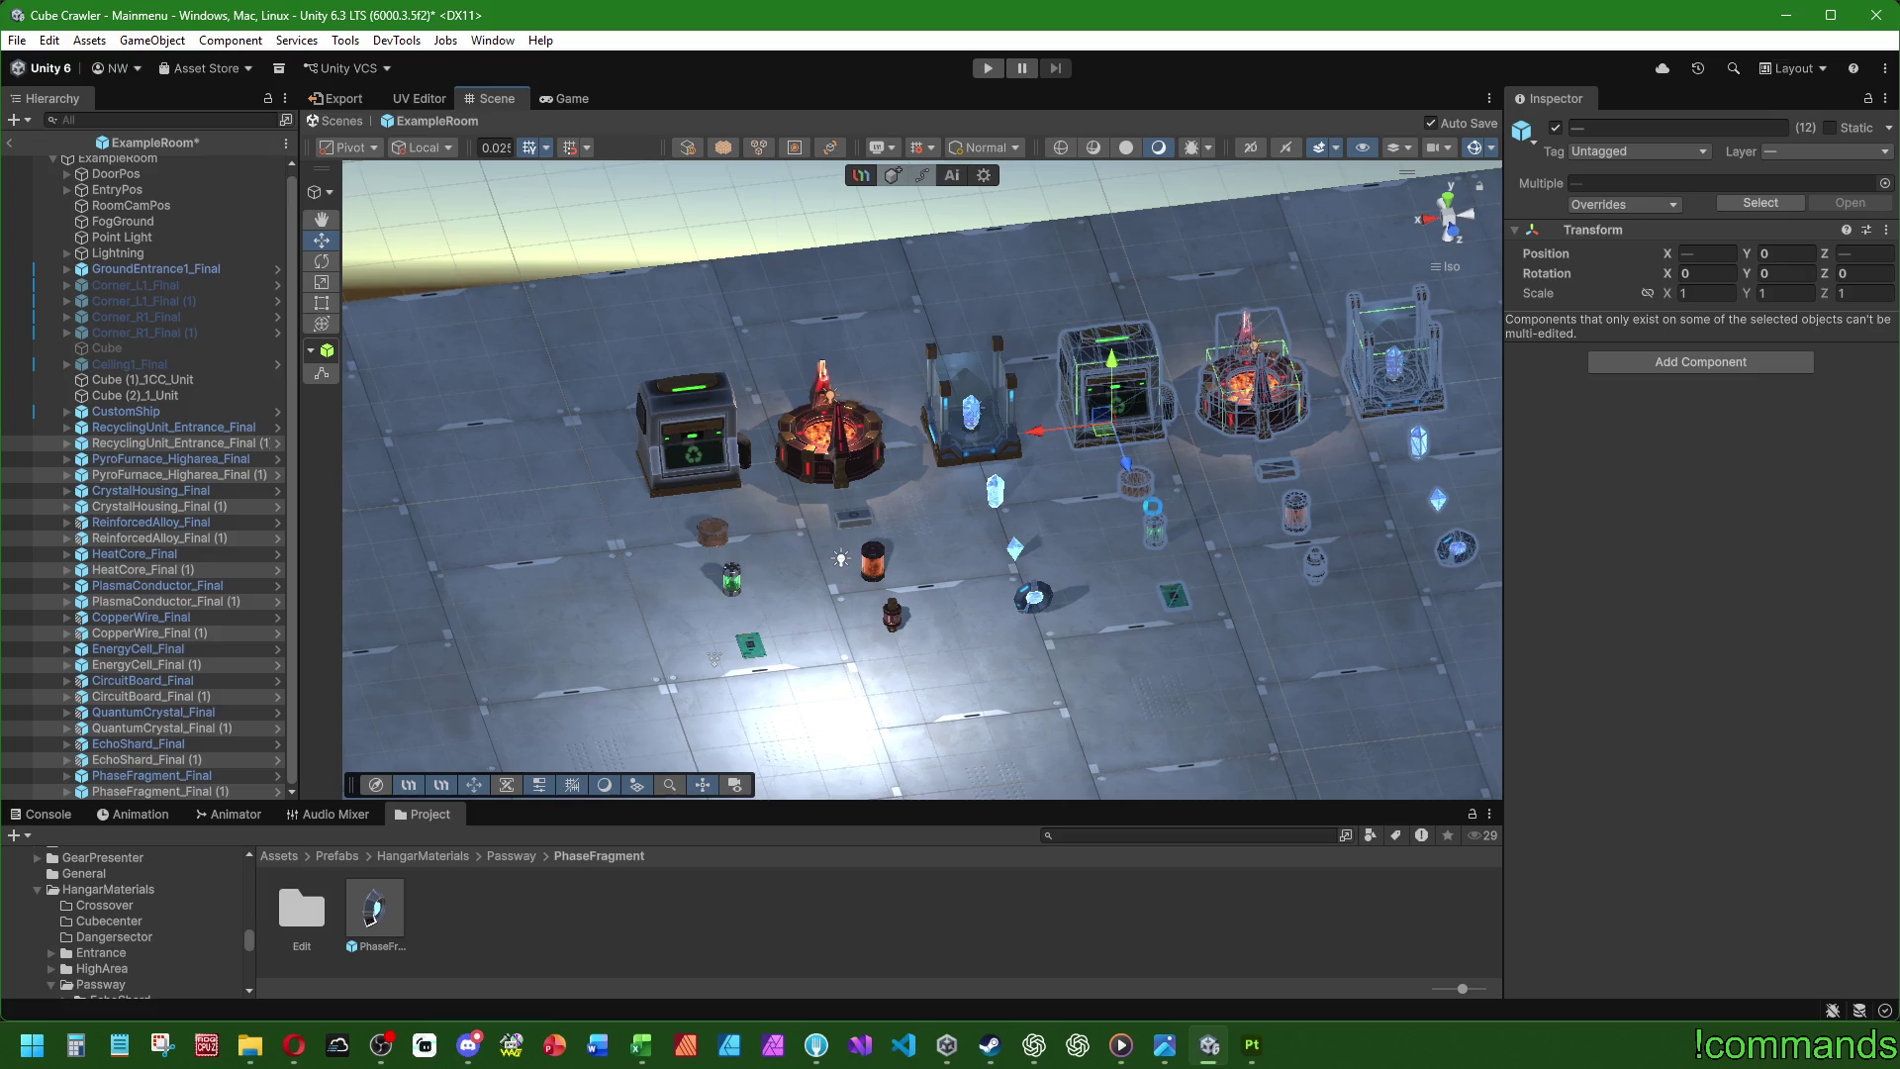
pyautogui.press('f')
pyautogui.hotkey('ctrl', 's')
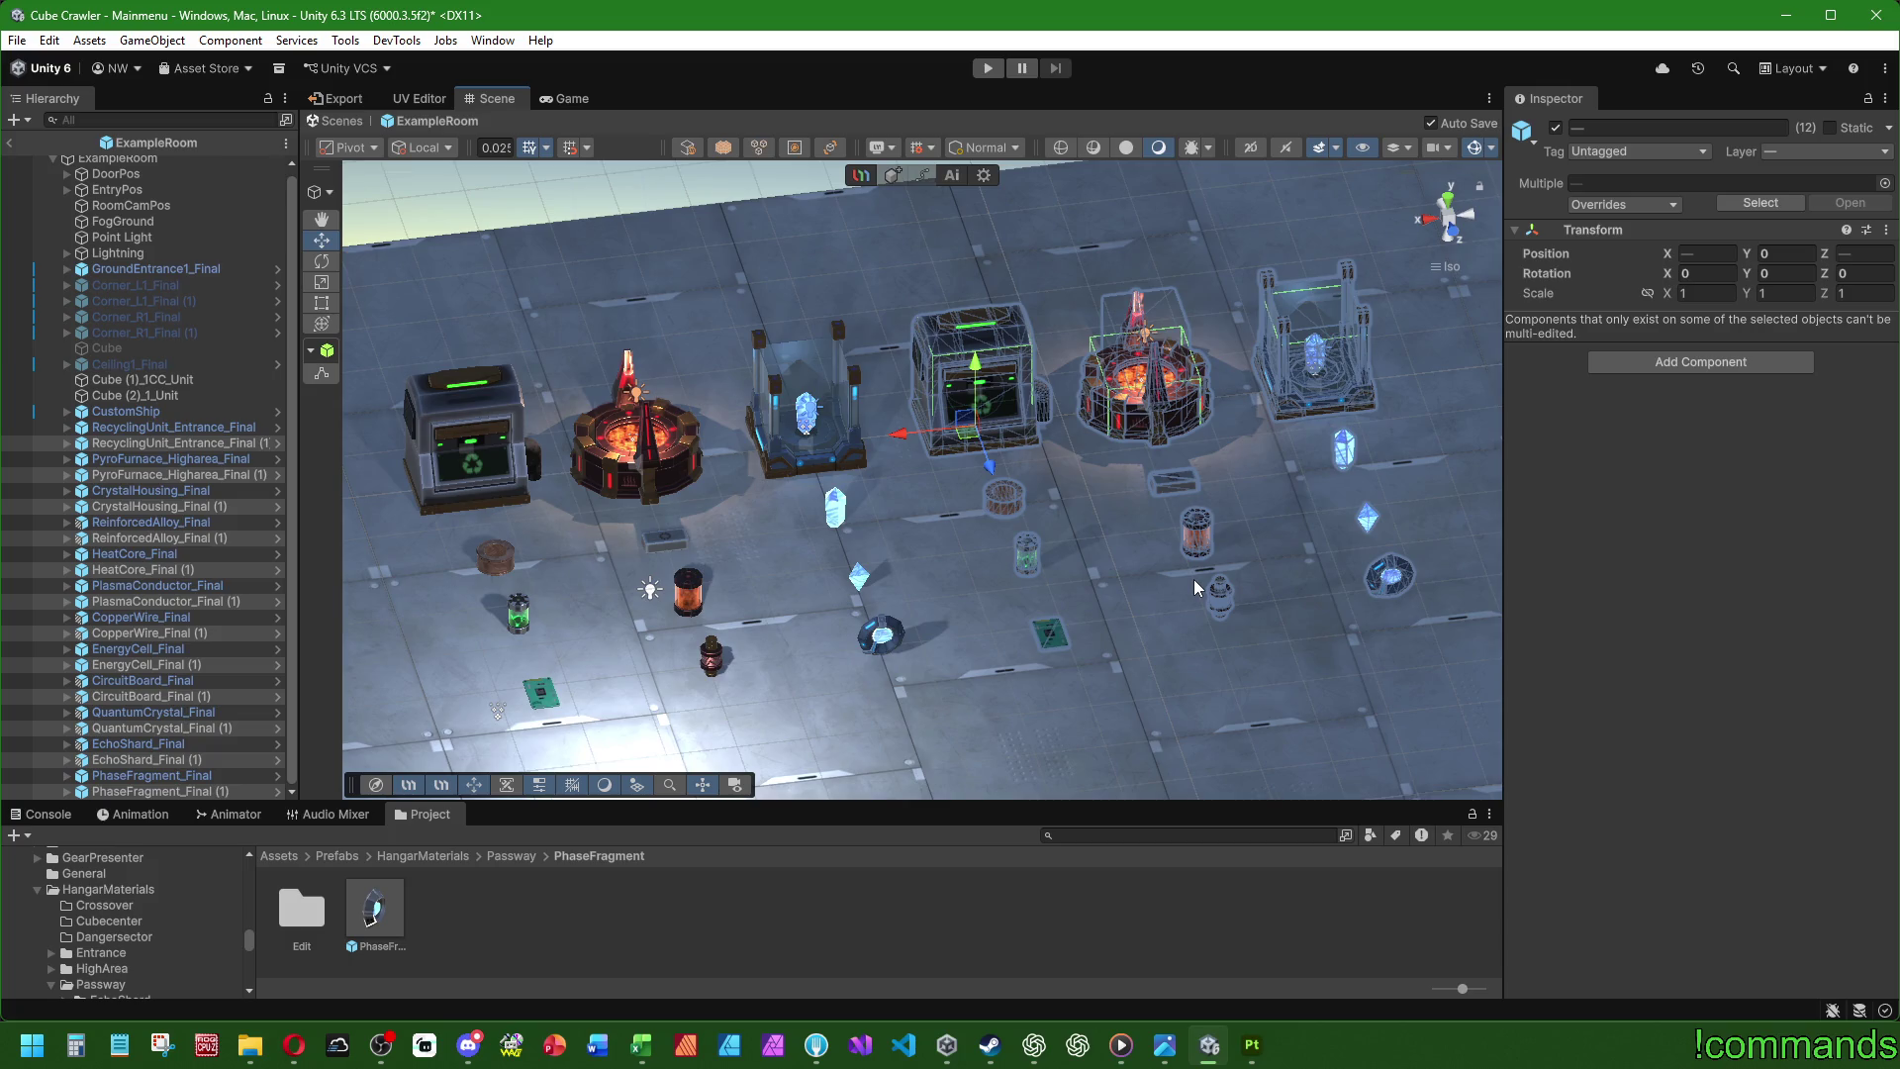
pyautogui.press('Delete')
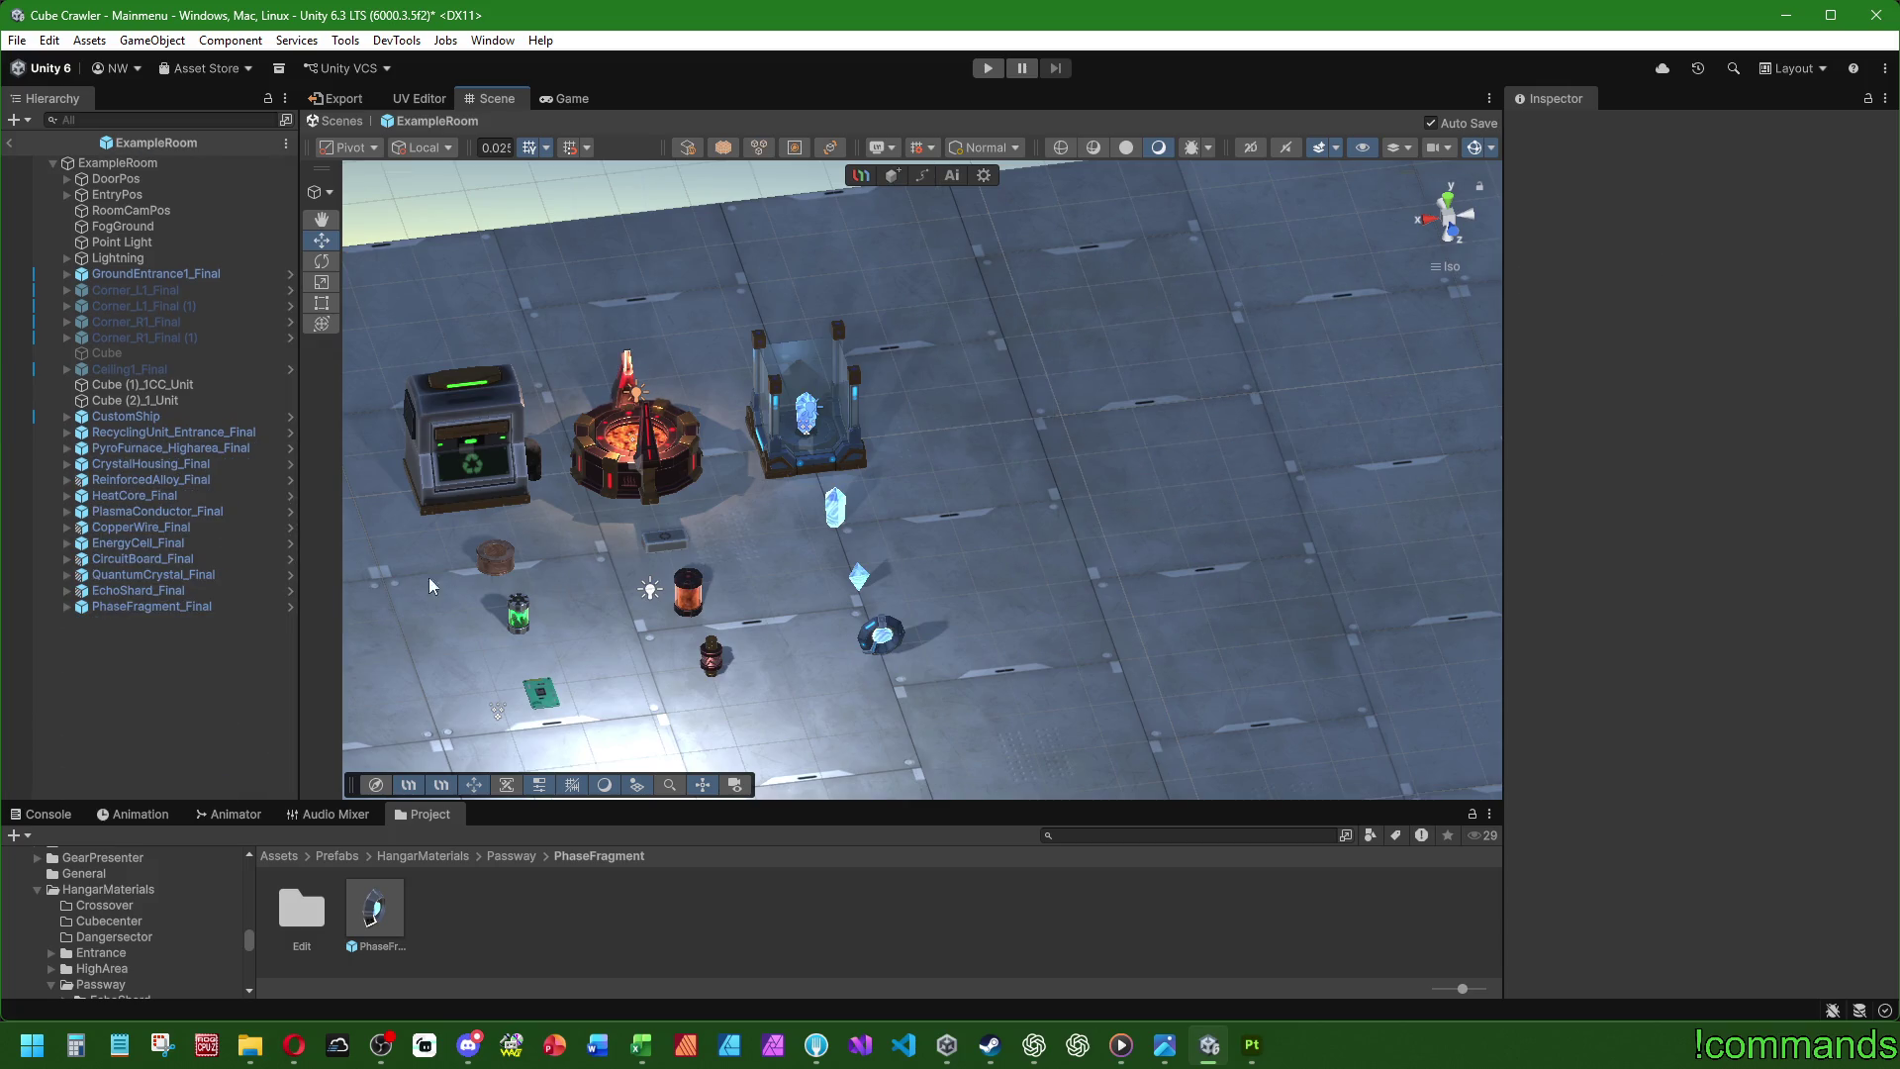
# - Show the Console messages and open the Mainmenu scene
pyautogui.moveTo(429, 586); pyautogui.dragTo(971, 563)
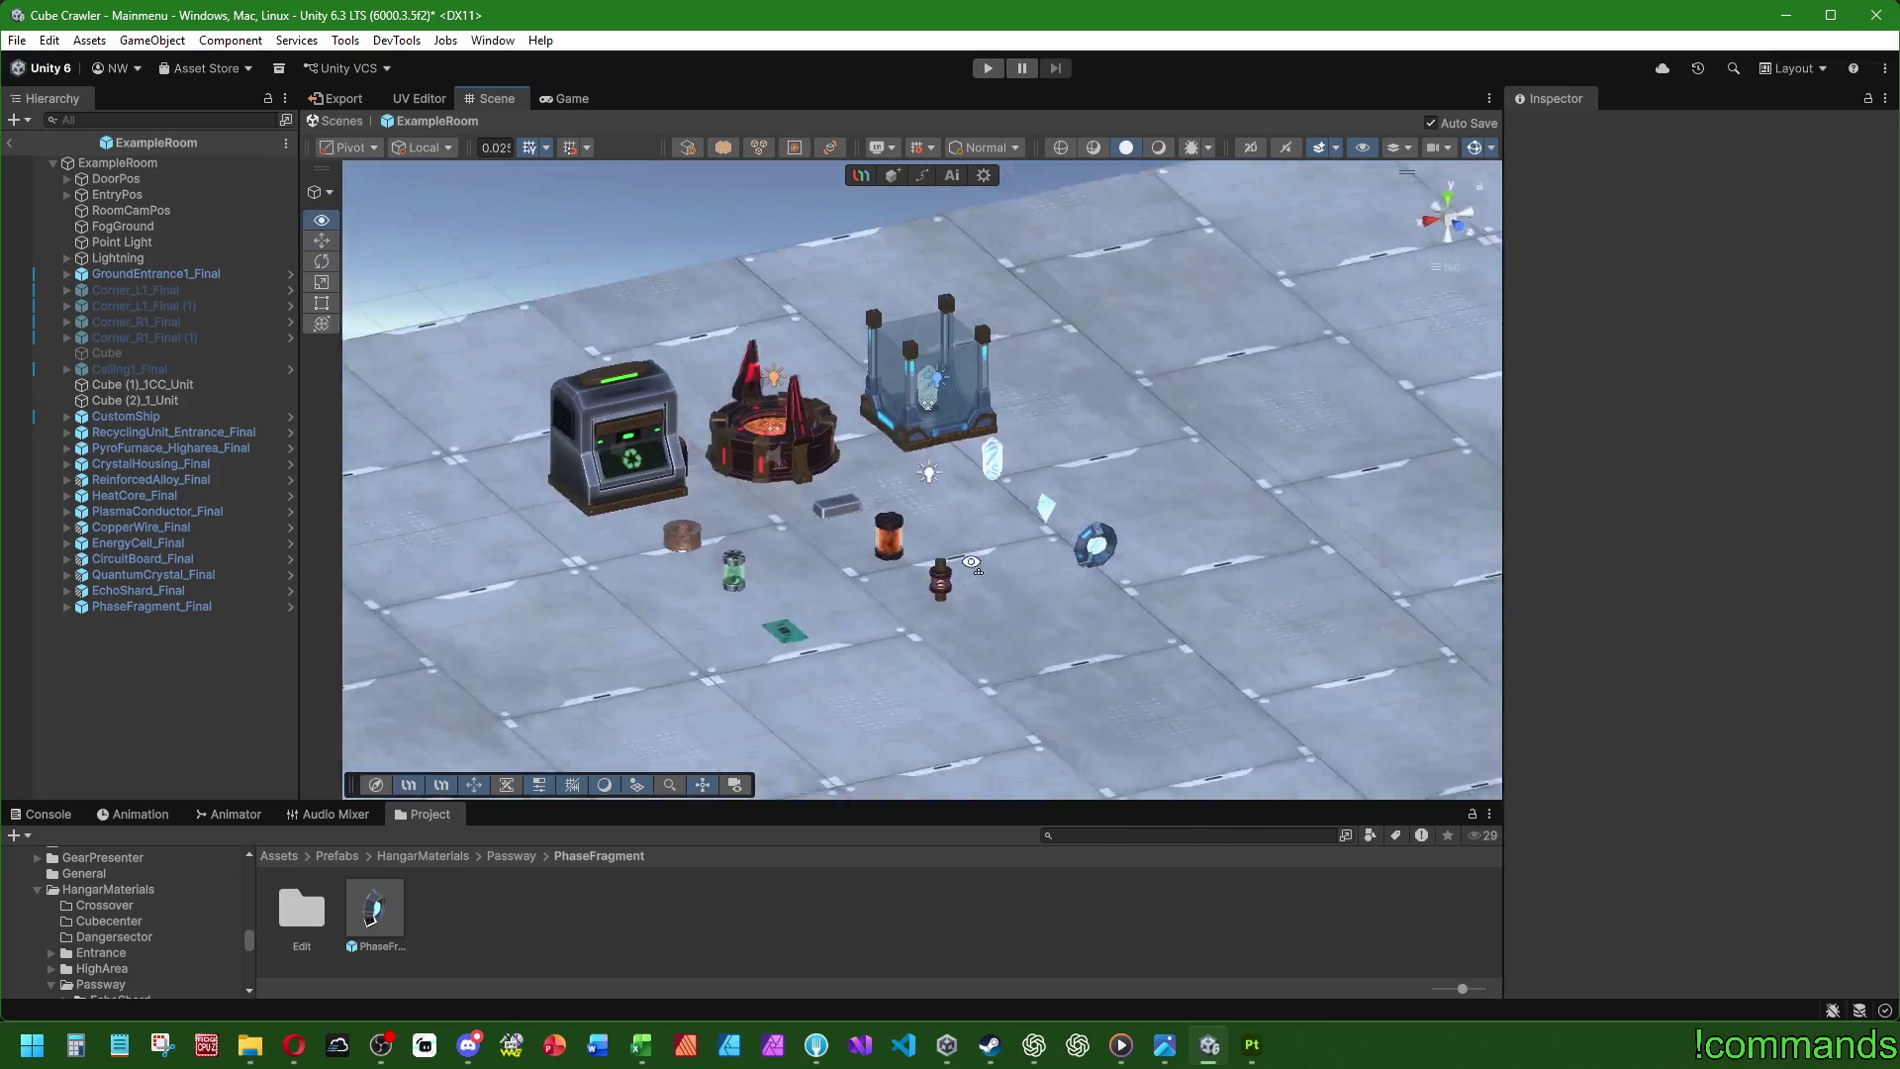
pyautogui.scroll(3, 972, 563)
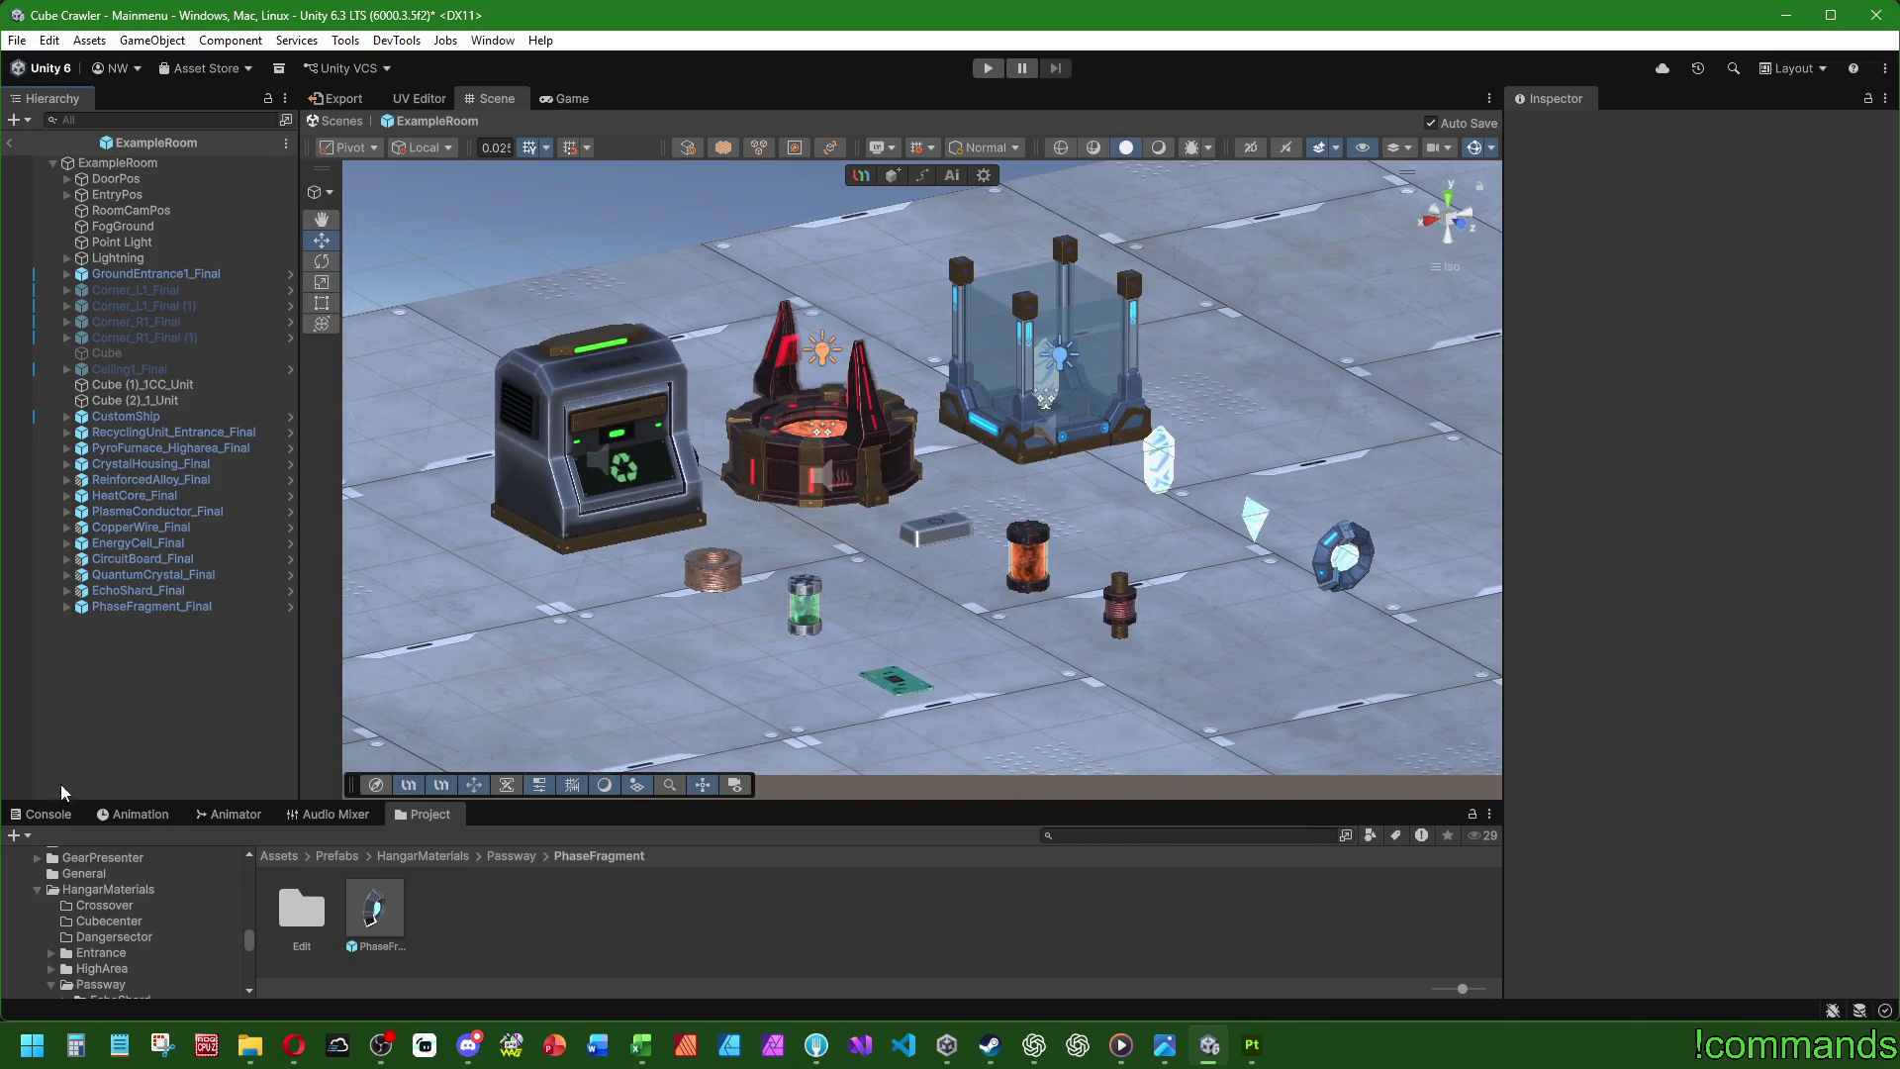
pyautogui.click(48, 813)
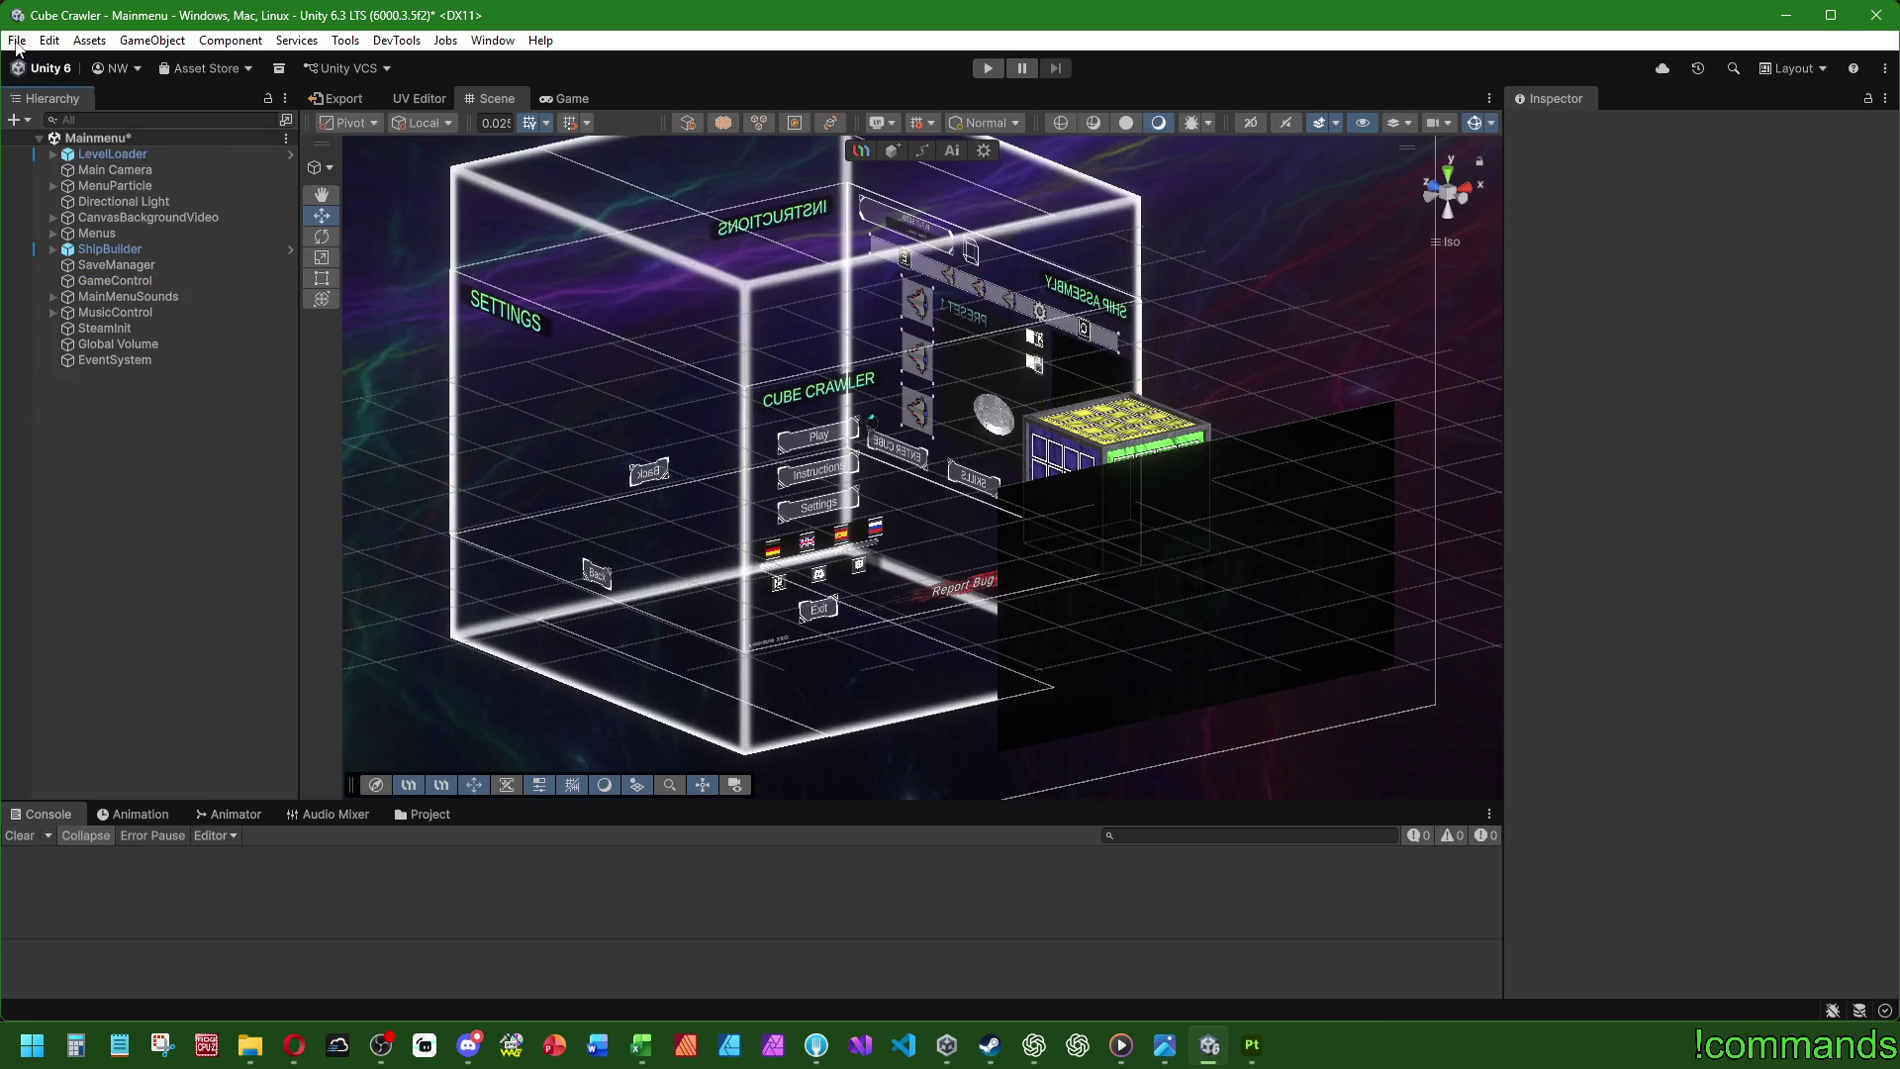
pyautogui.click(17, 39)
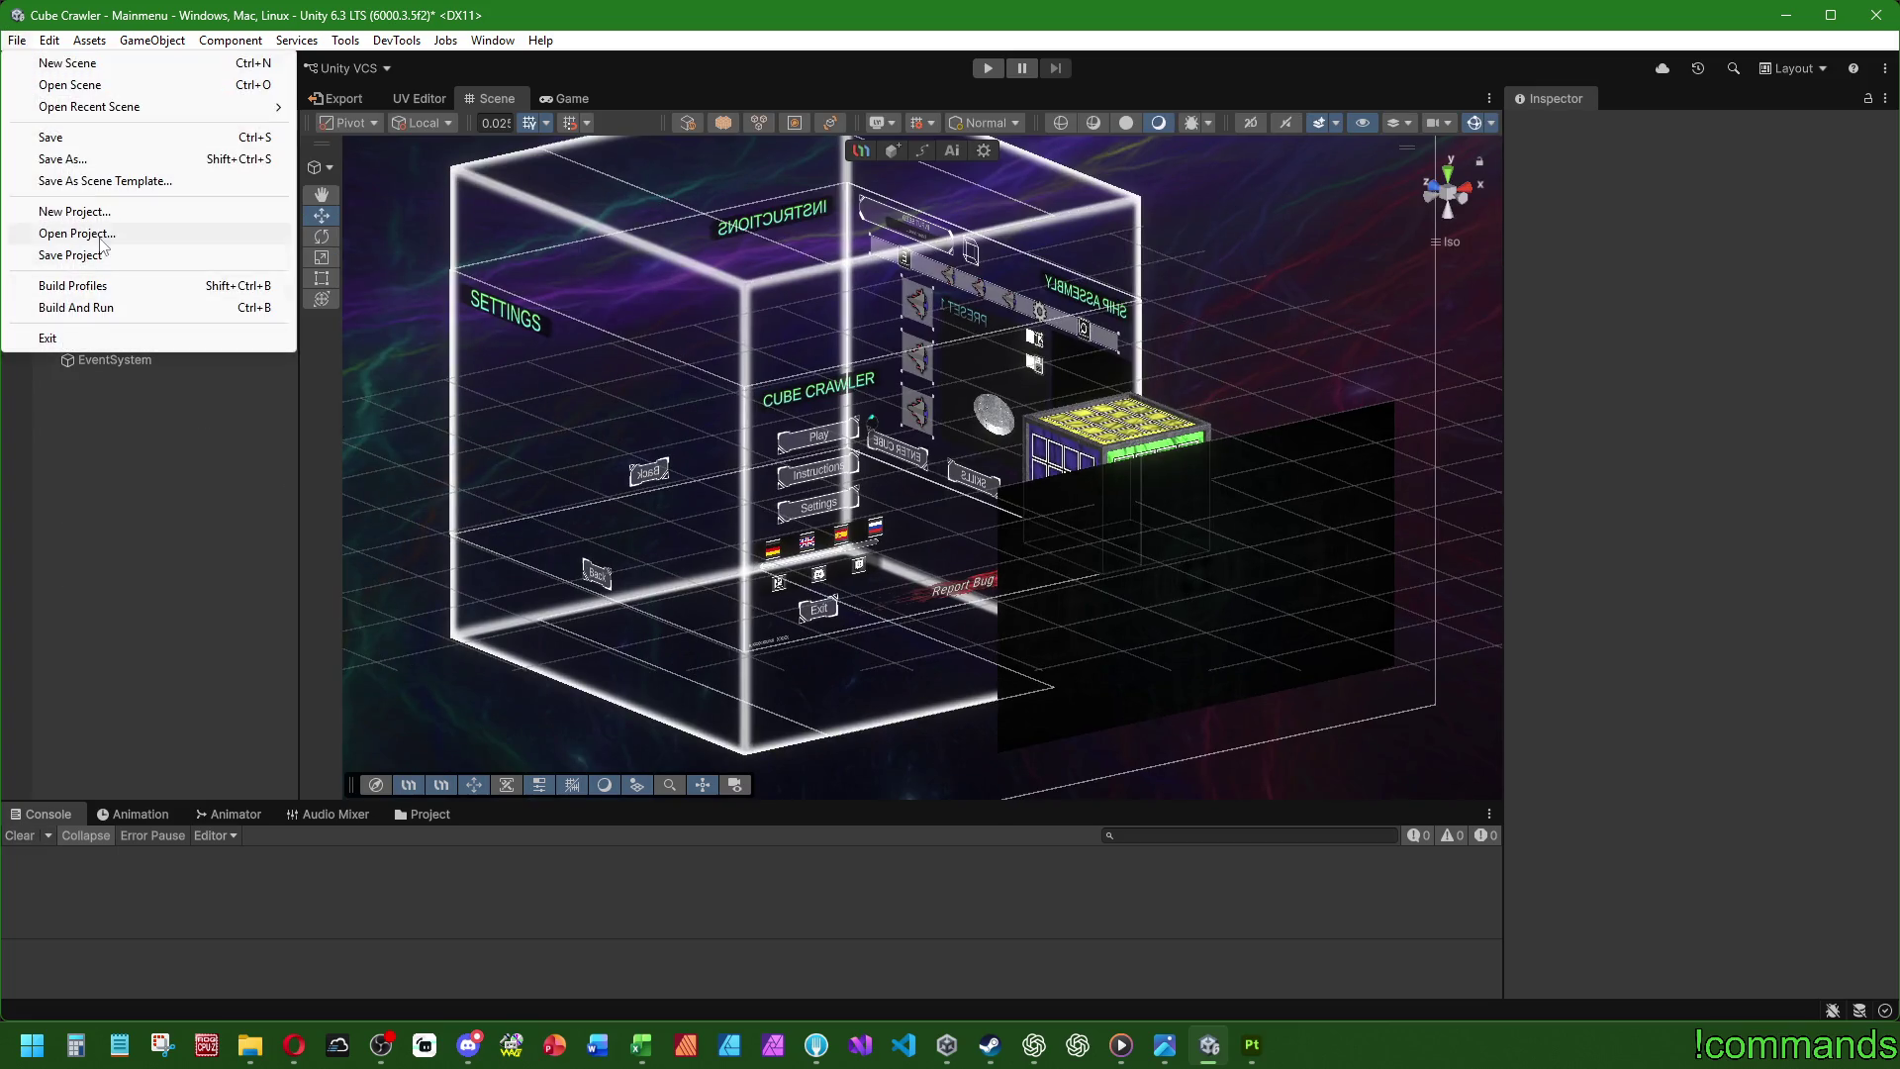
# - Save the Mainmenu scene, then run it in the Game view with Play
pyautogui.click(69, 254)
pyautogui.click(16, 40)
pyautogui.click(40, 138)
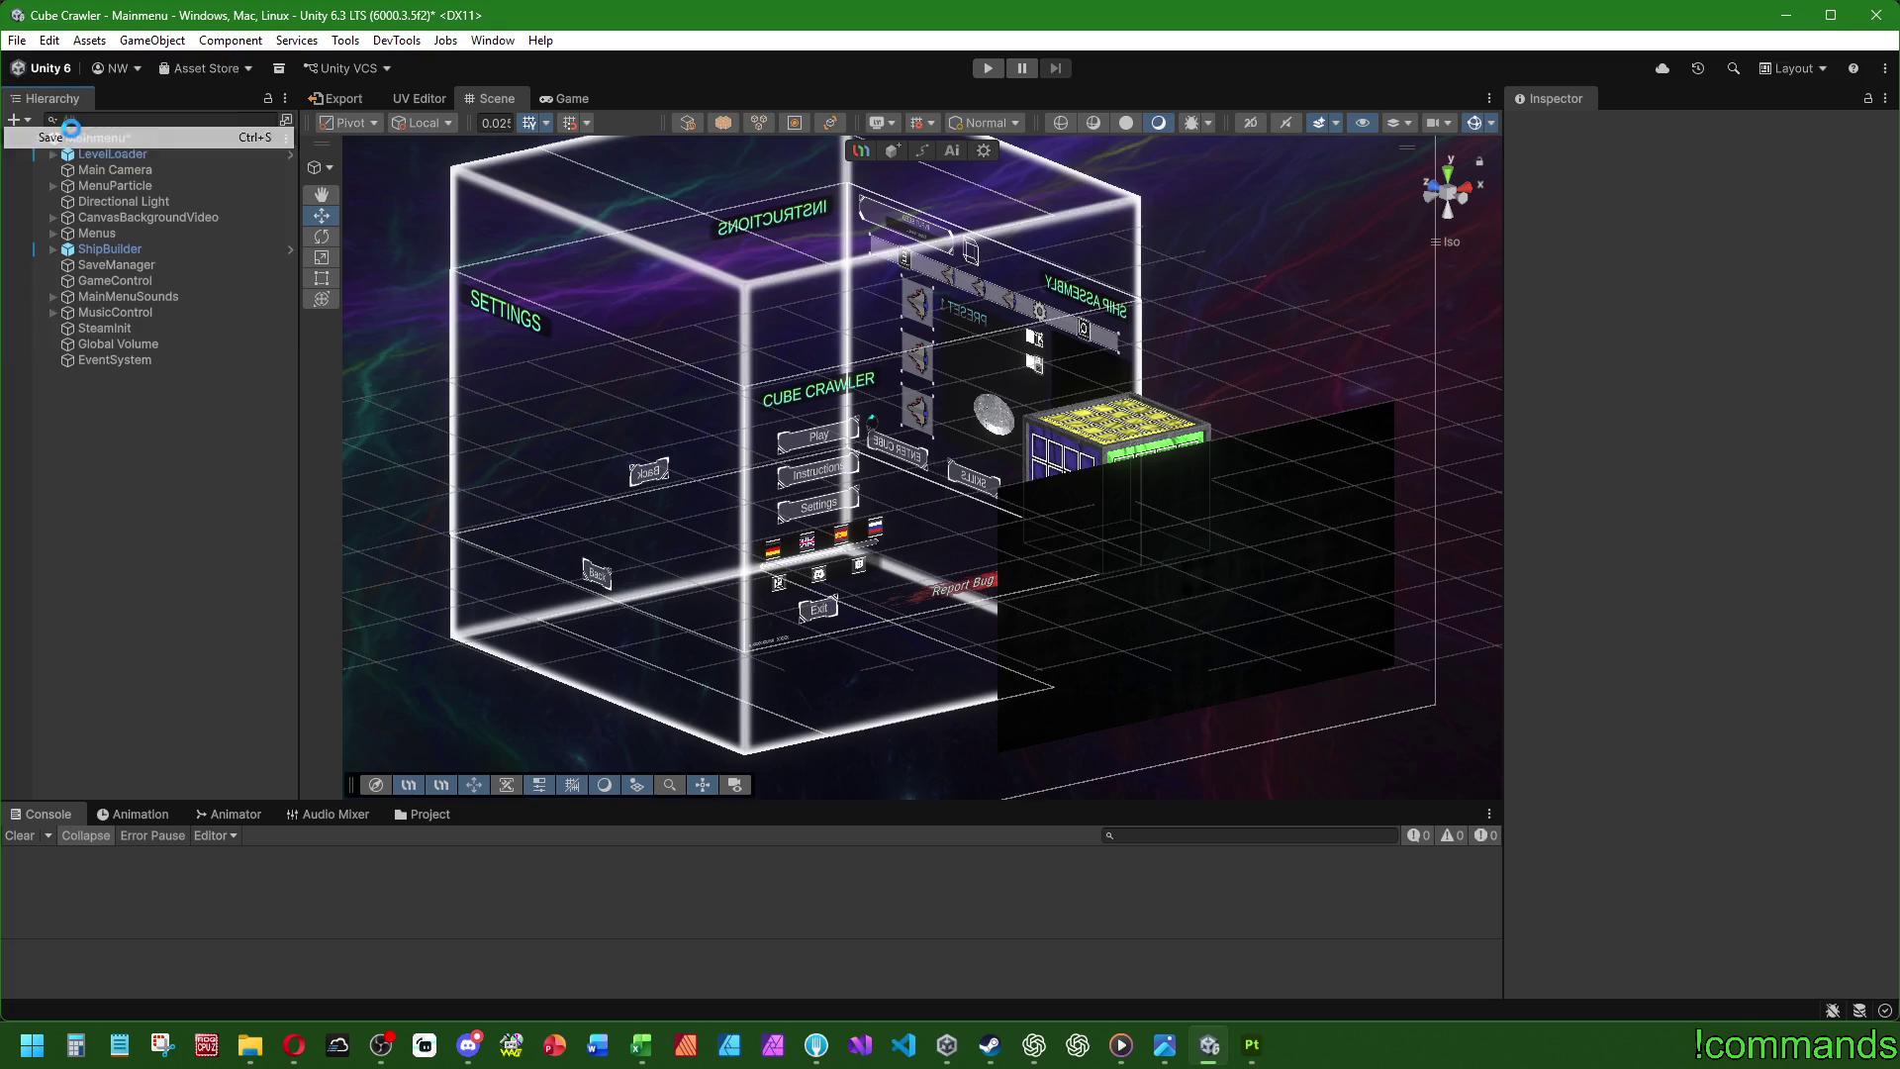
pyautogui.click(566, 99)
pyautogui.click(985, 69)
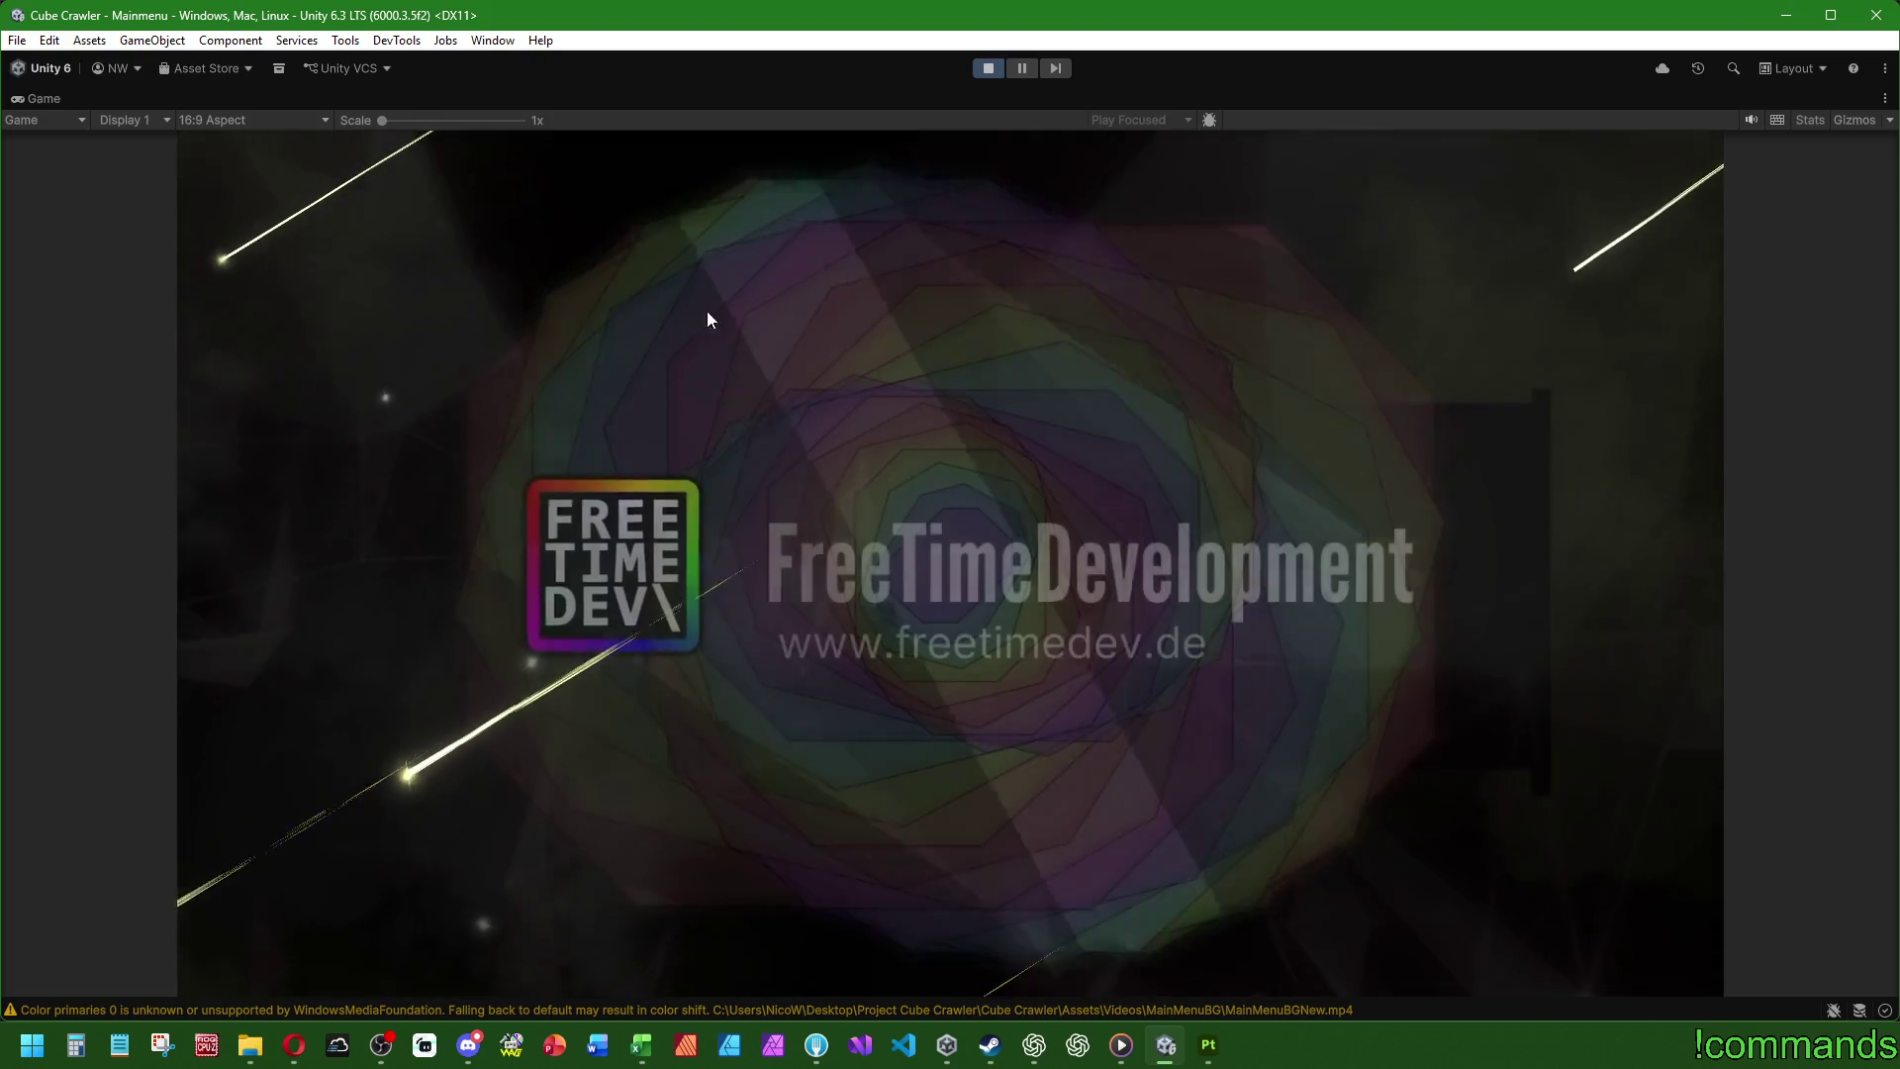
# - Bring back and maximize the game window, choose the Preset 1 ship, and enter the cube
pyautogui.hotkey('alt', 'Tab')
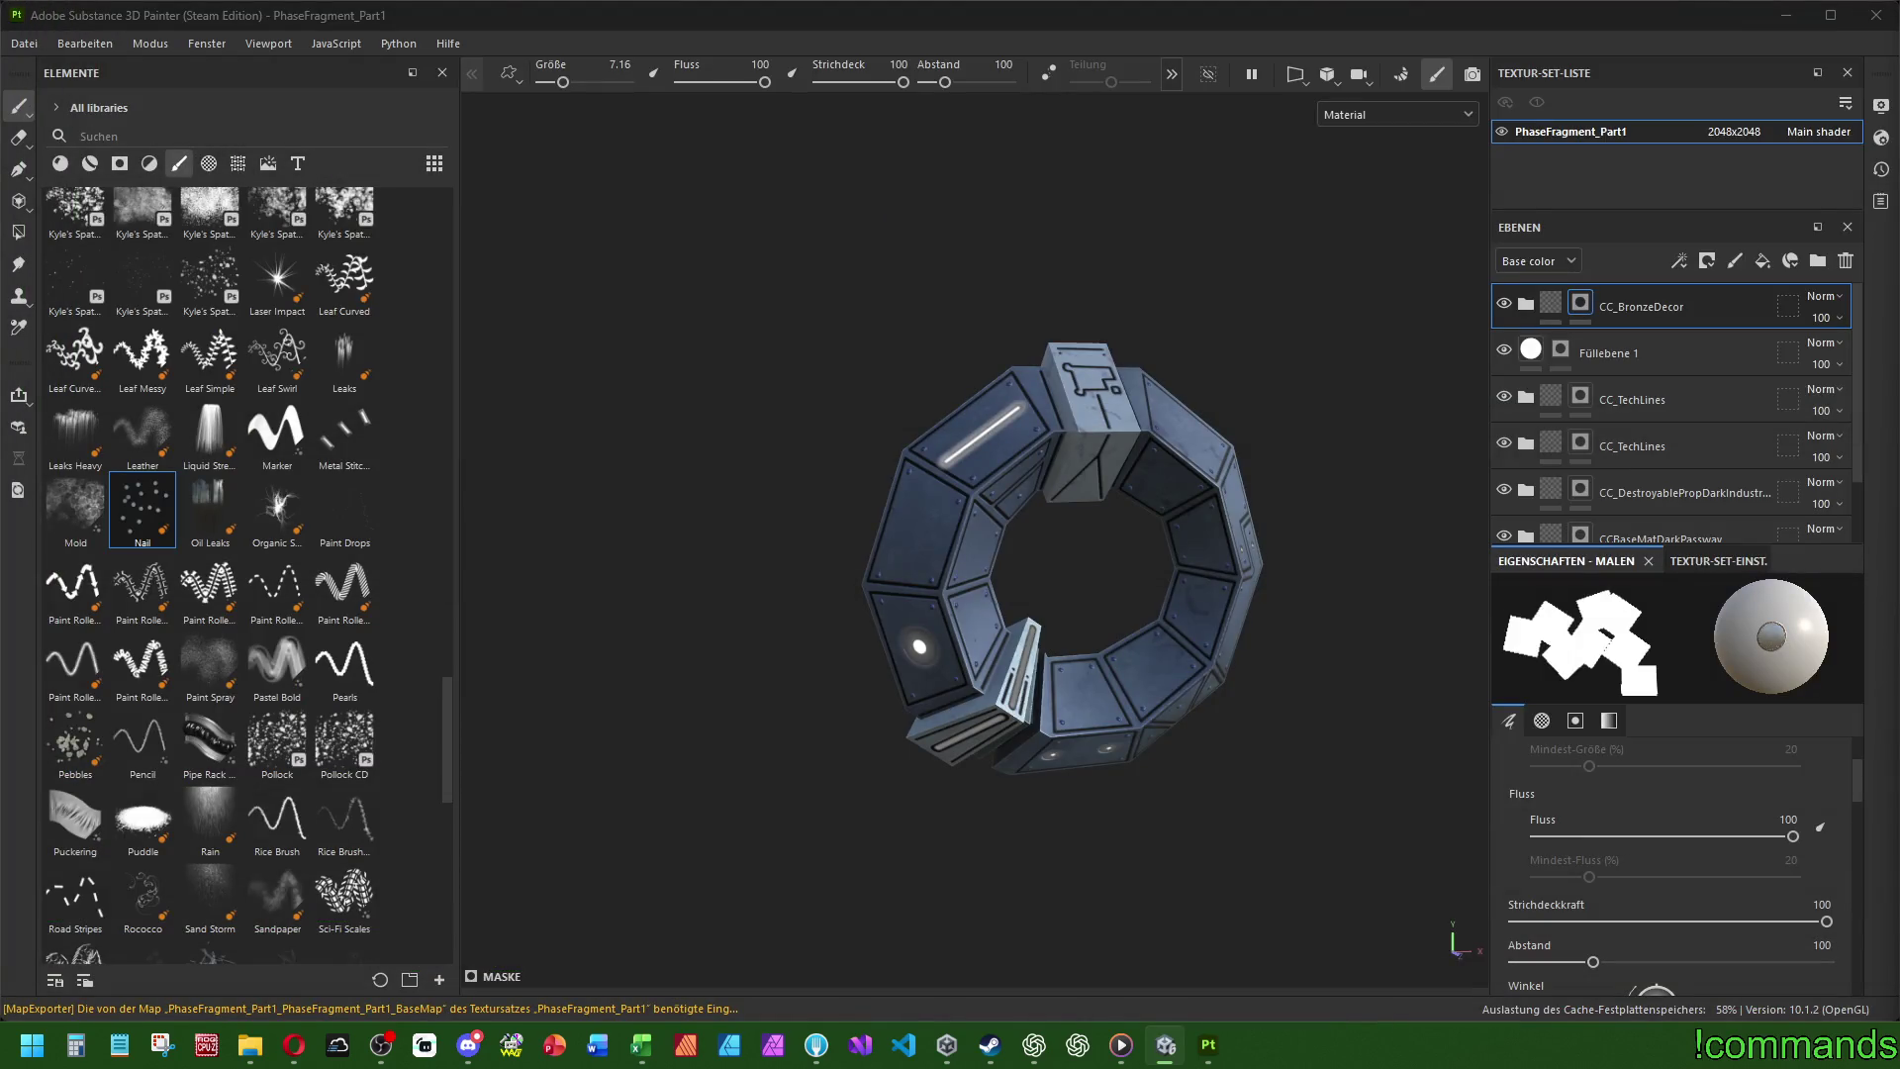
pyautogui.hotkey('alt', 'Tab')
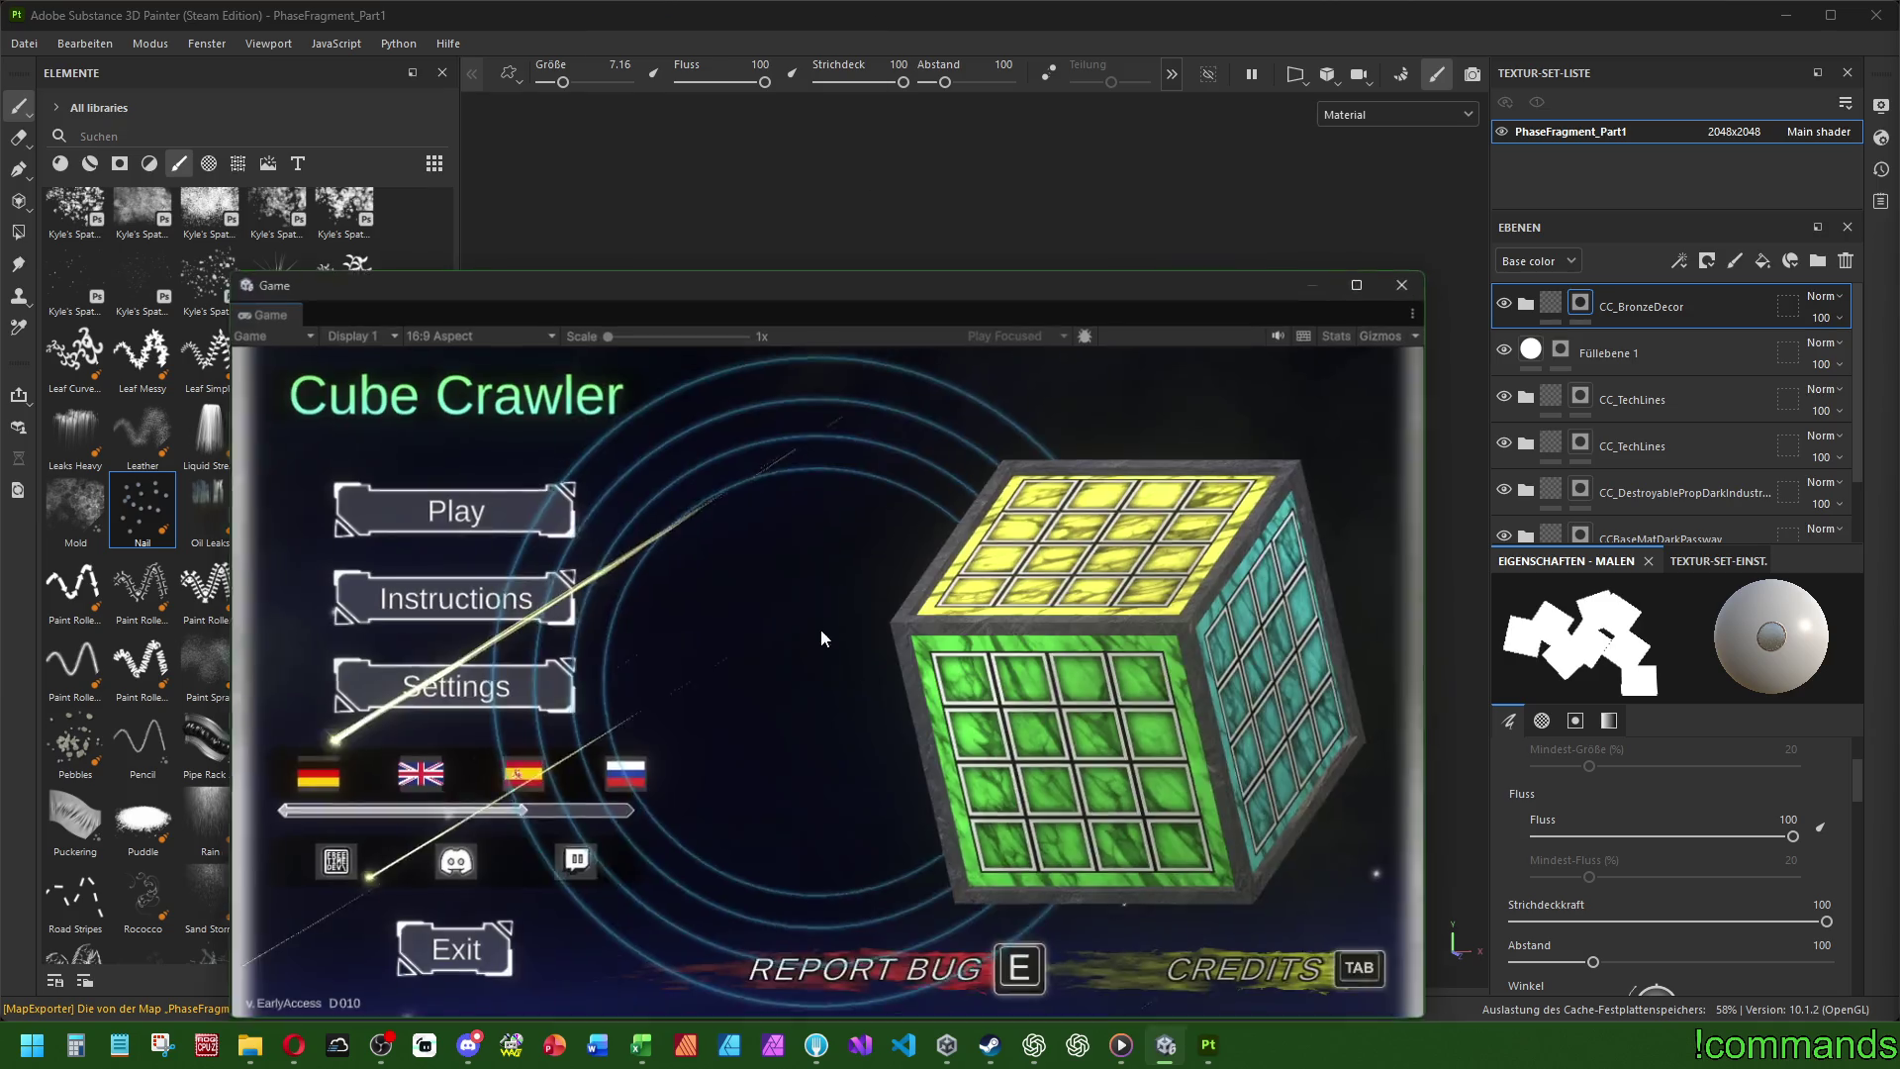
pyautogui.doubleClick(805, 305)
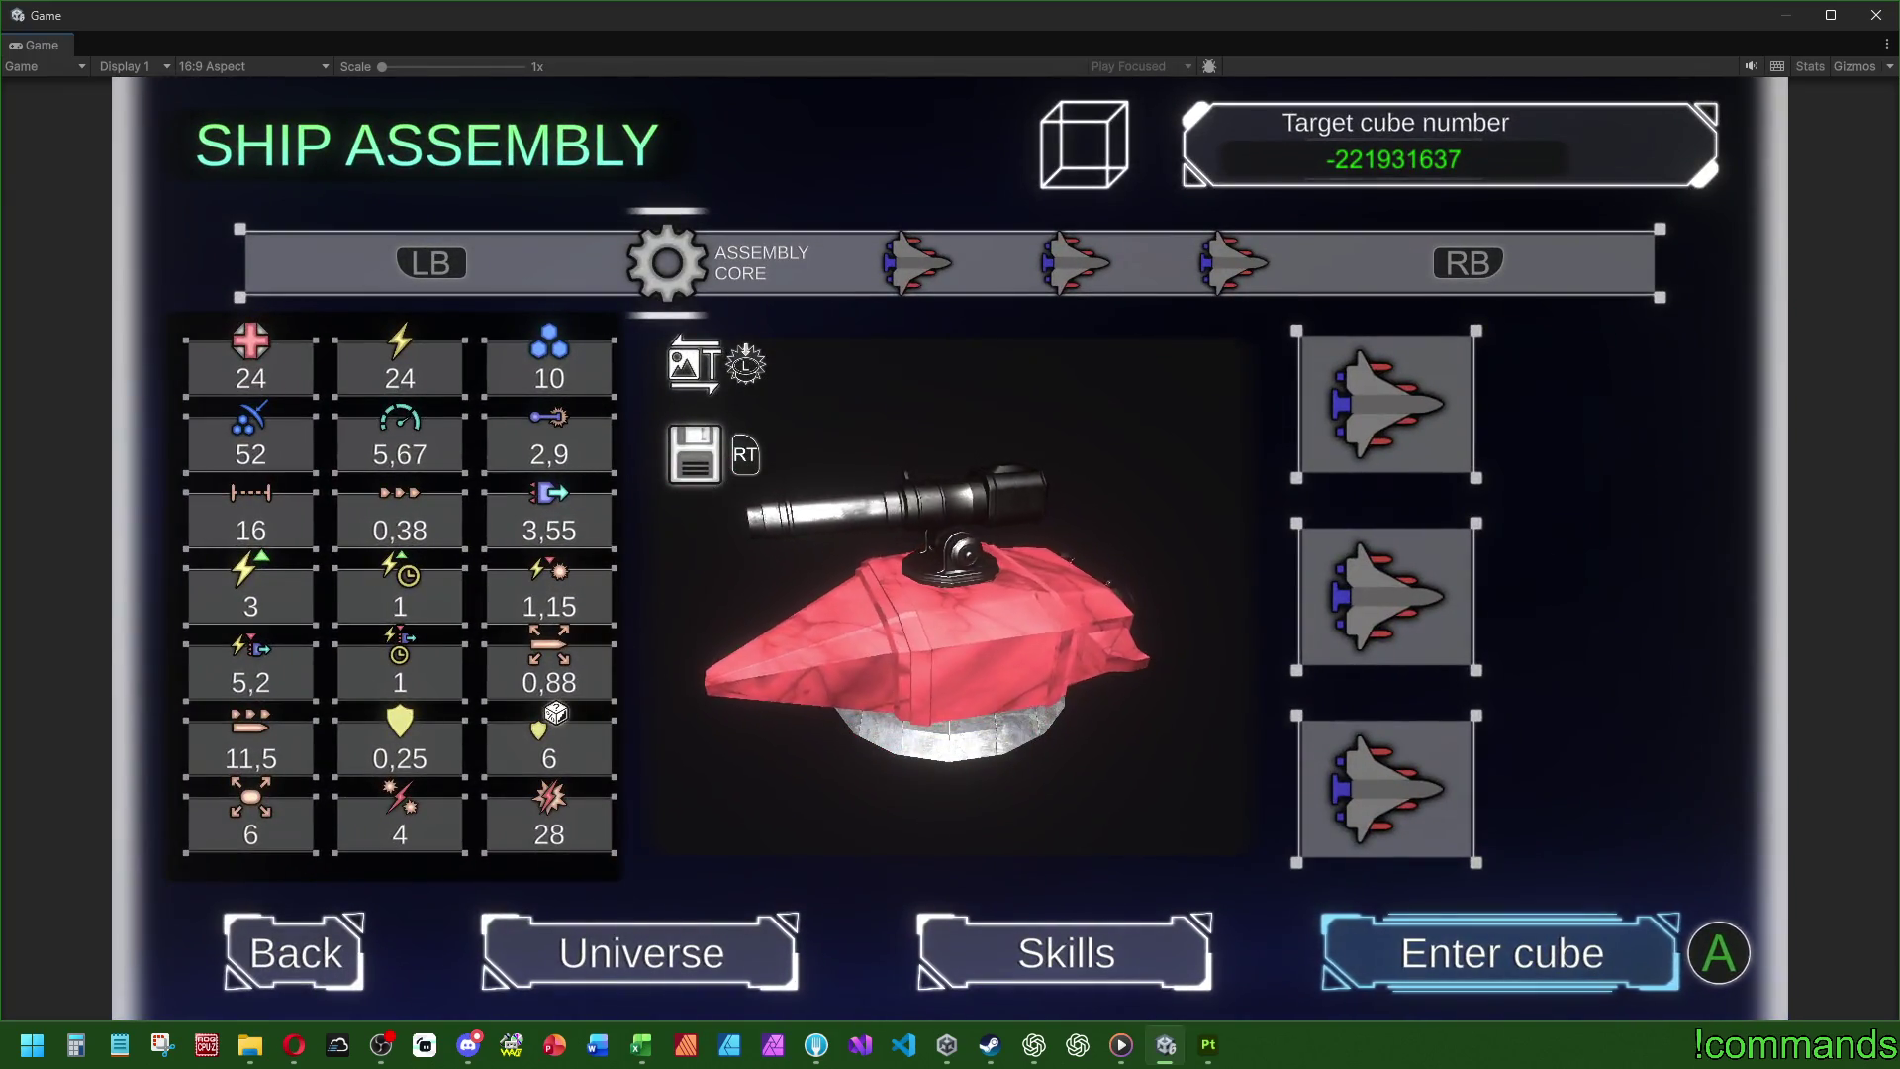
pyautogui.press('e')
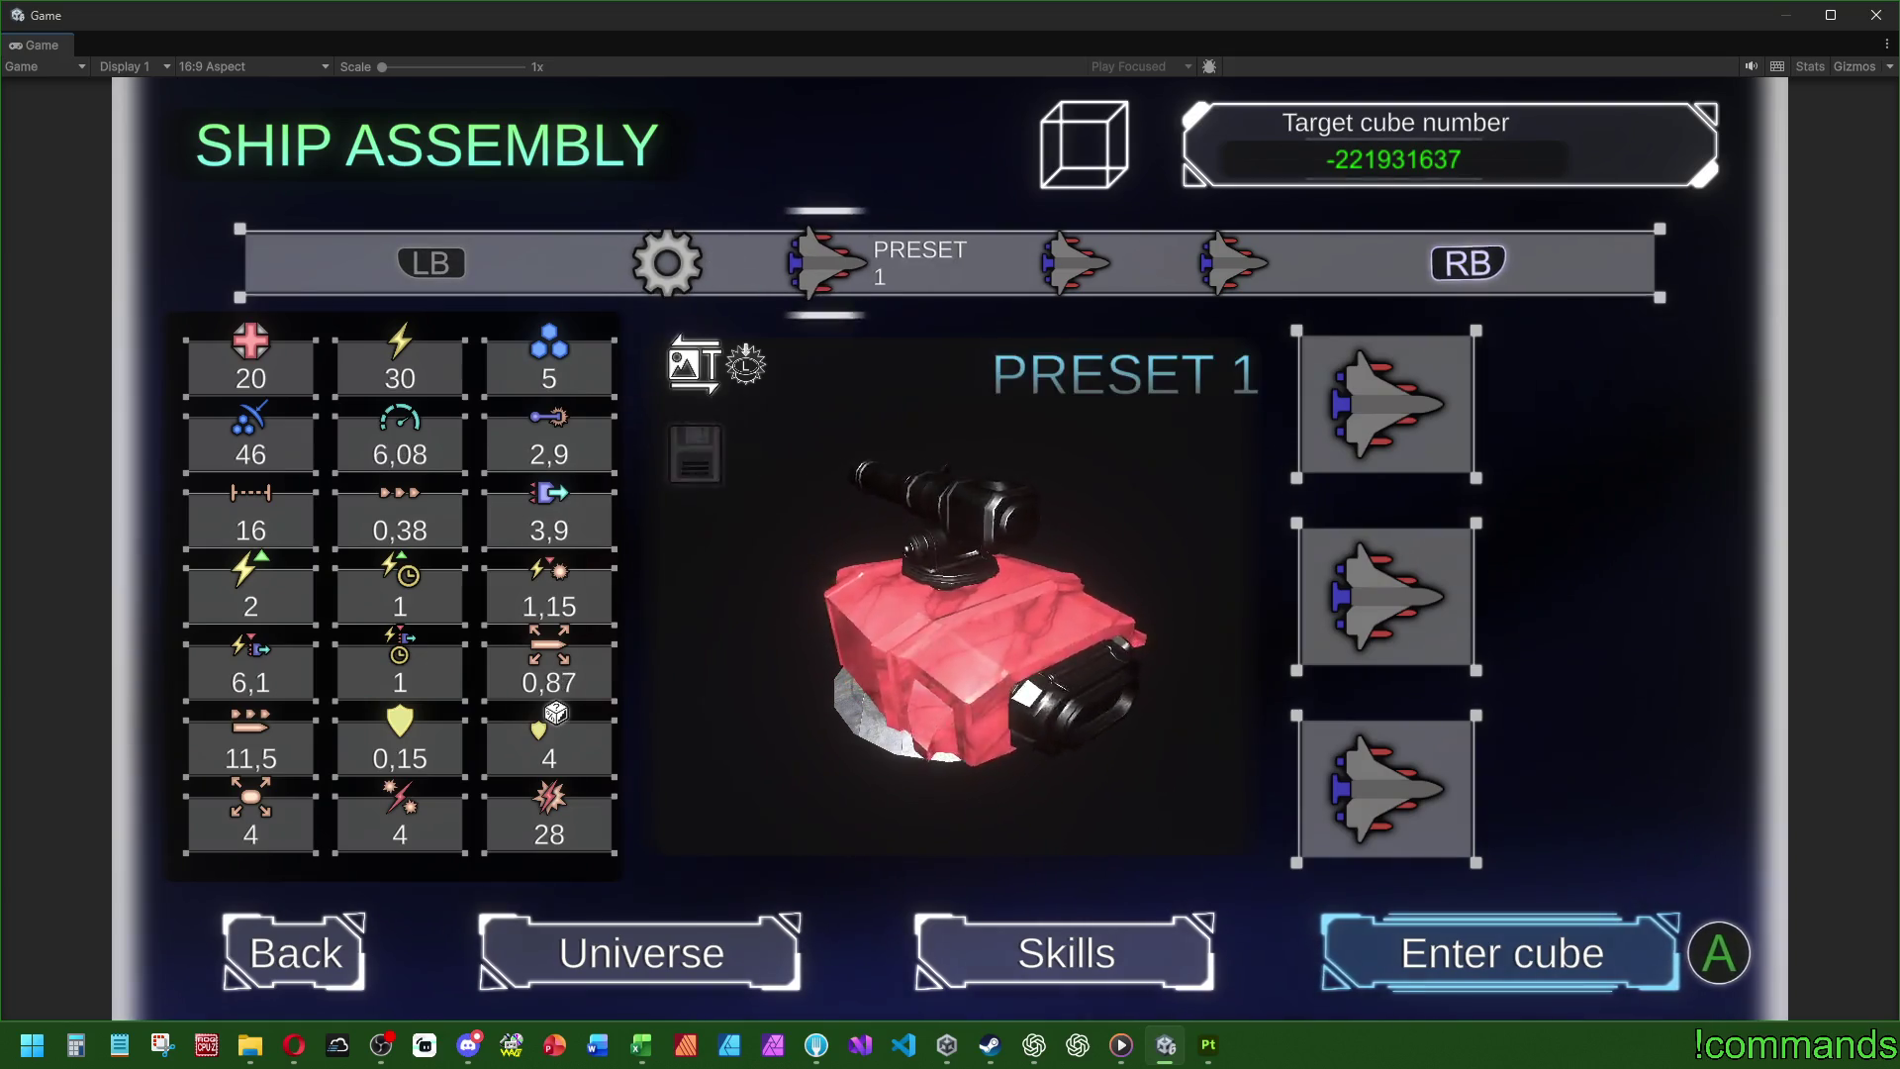
pyautogui.press('Return')
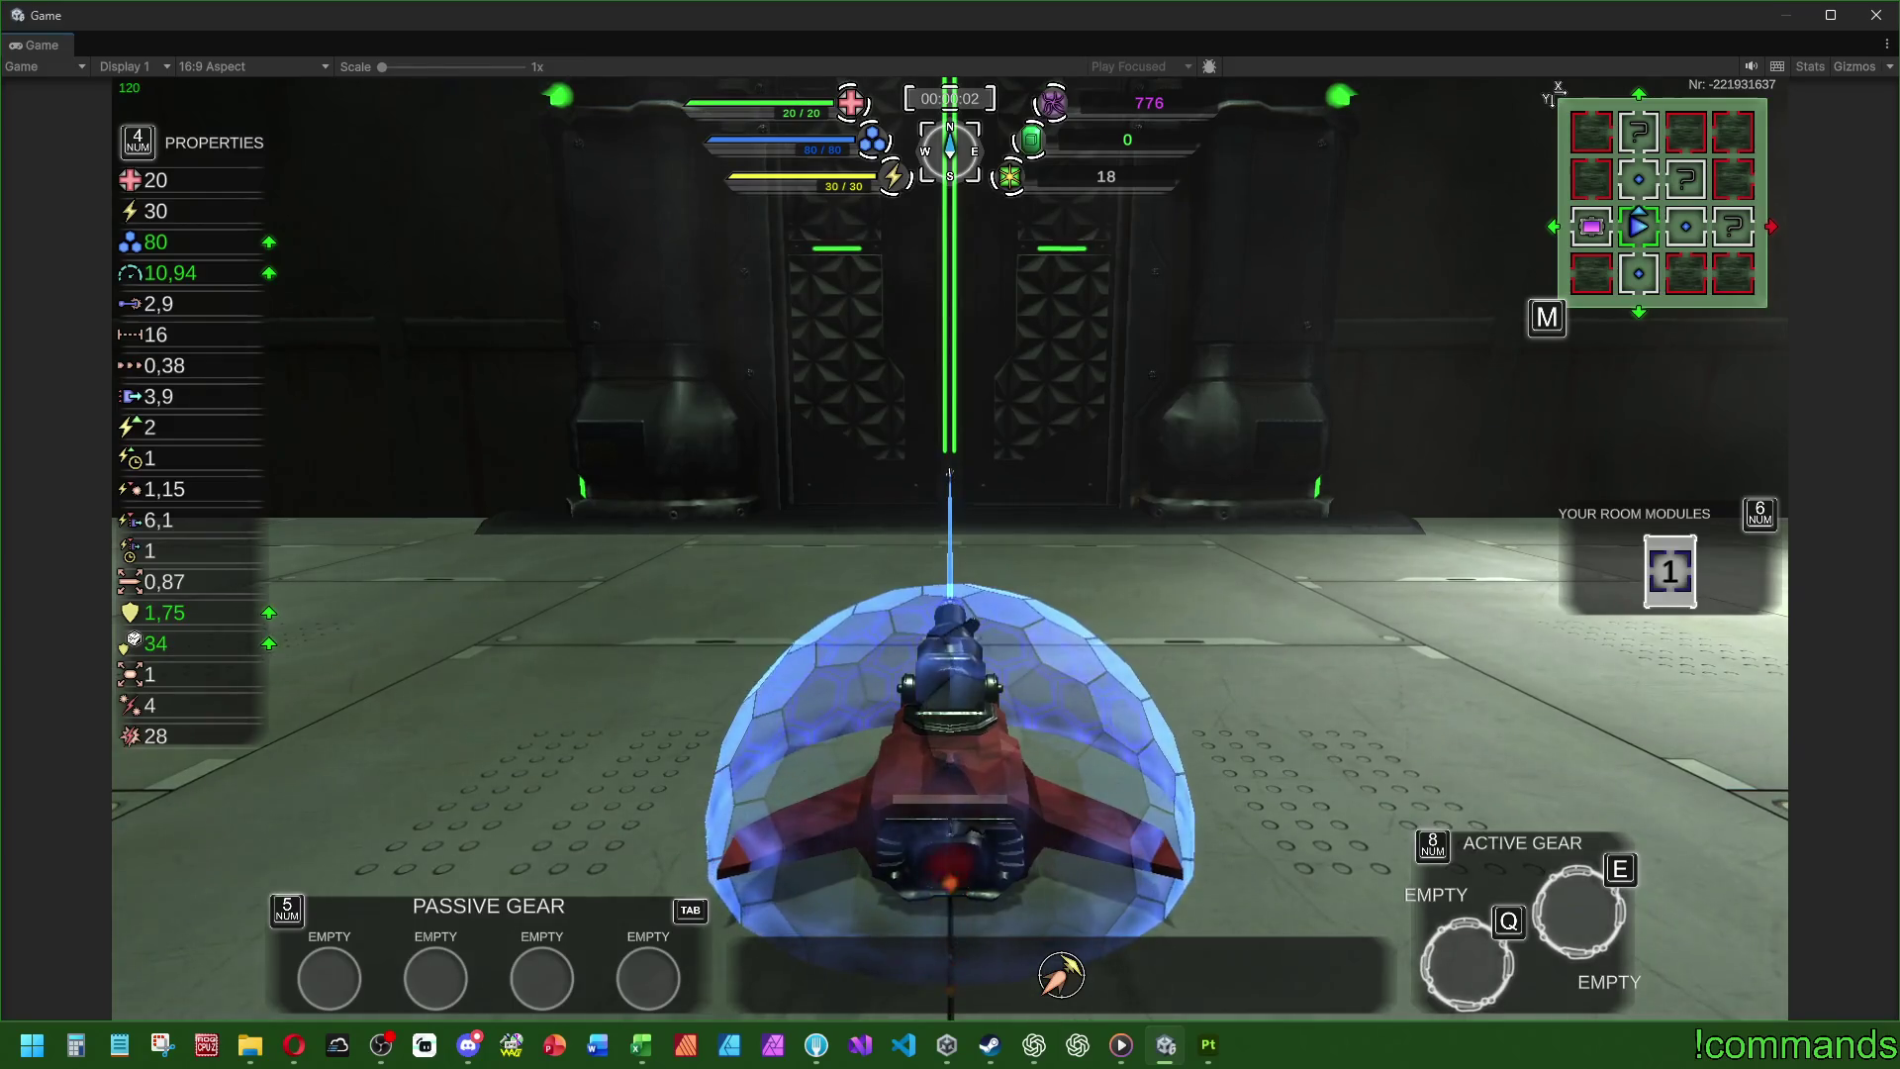
# - Steer the ship right and left in the first room, toggling the information panel with Tab
pyautogui.press('d')
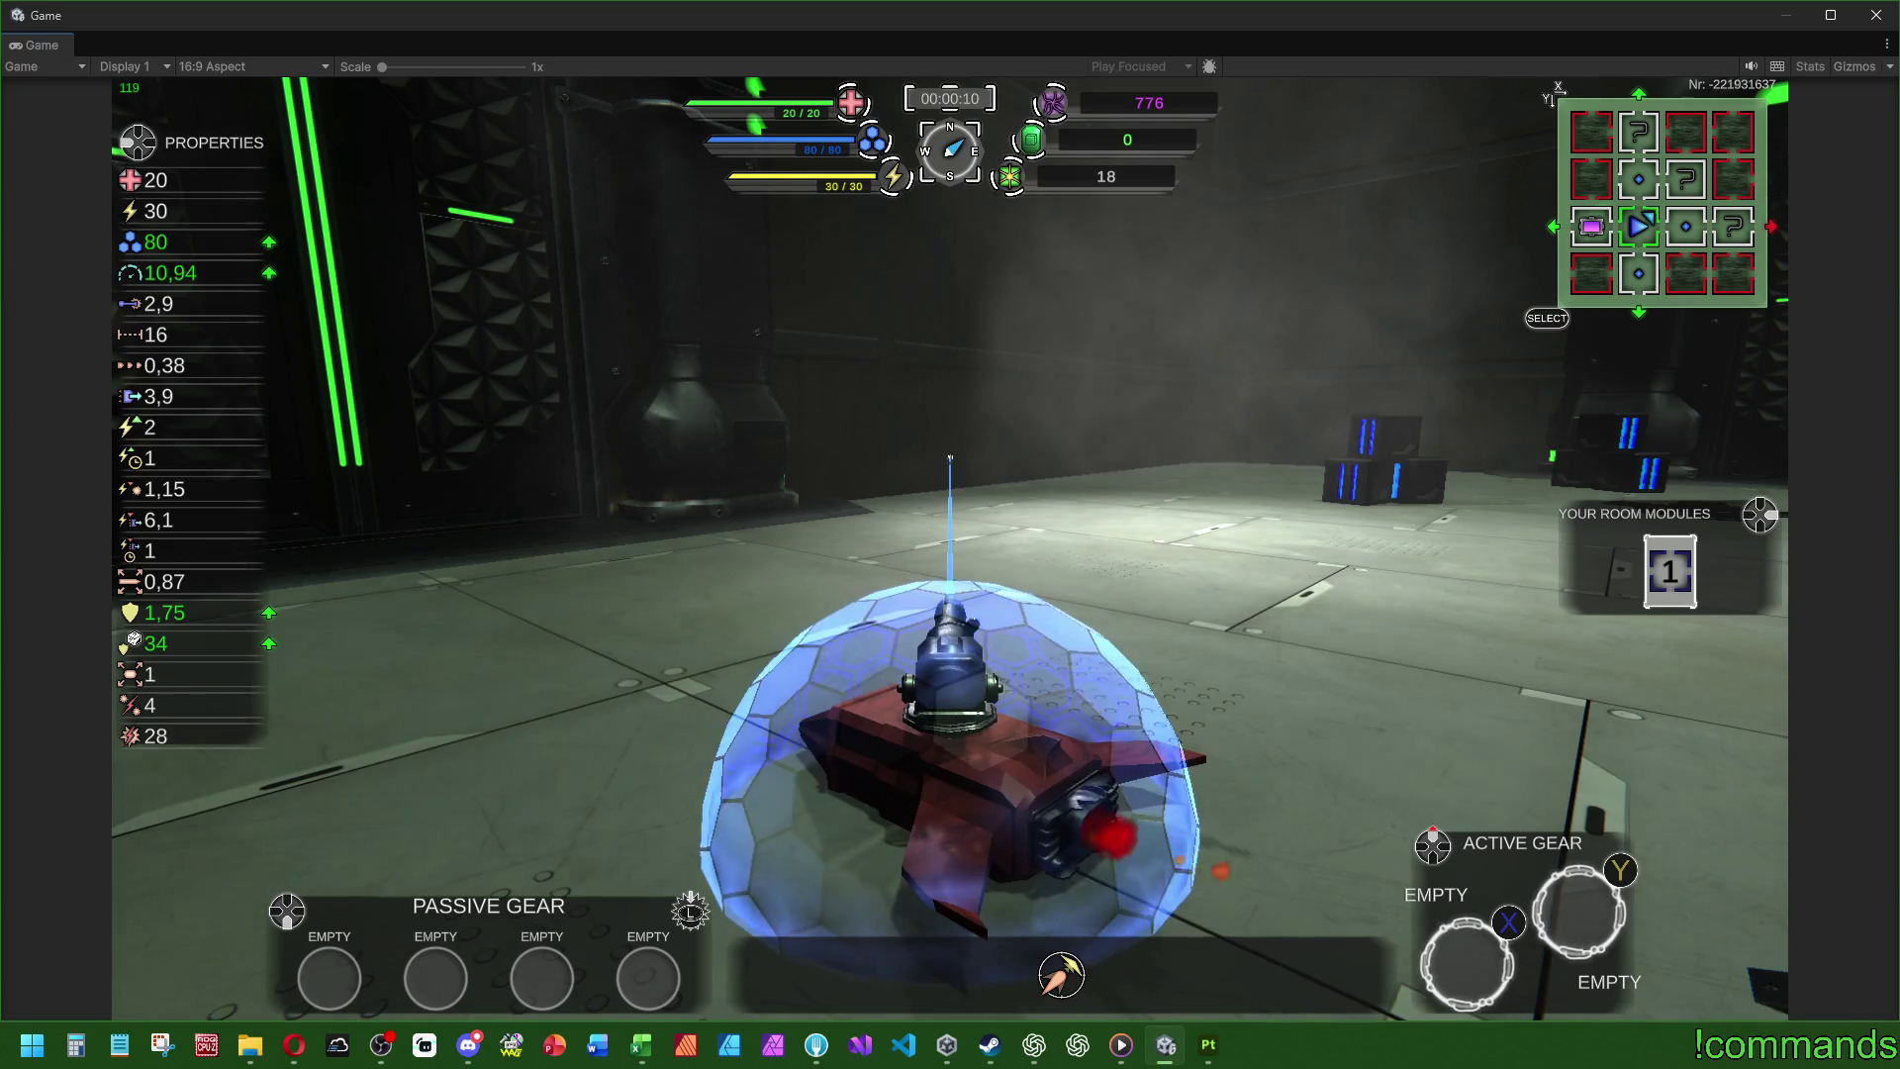
pyautogui.press('a')
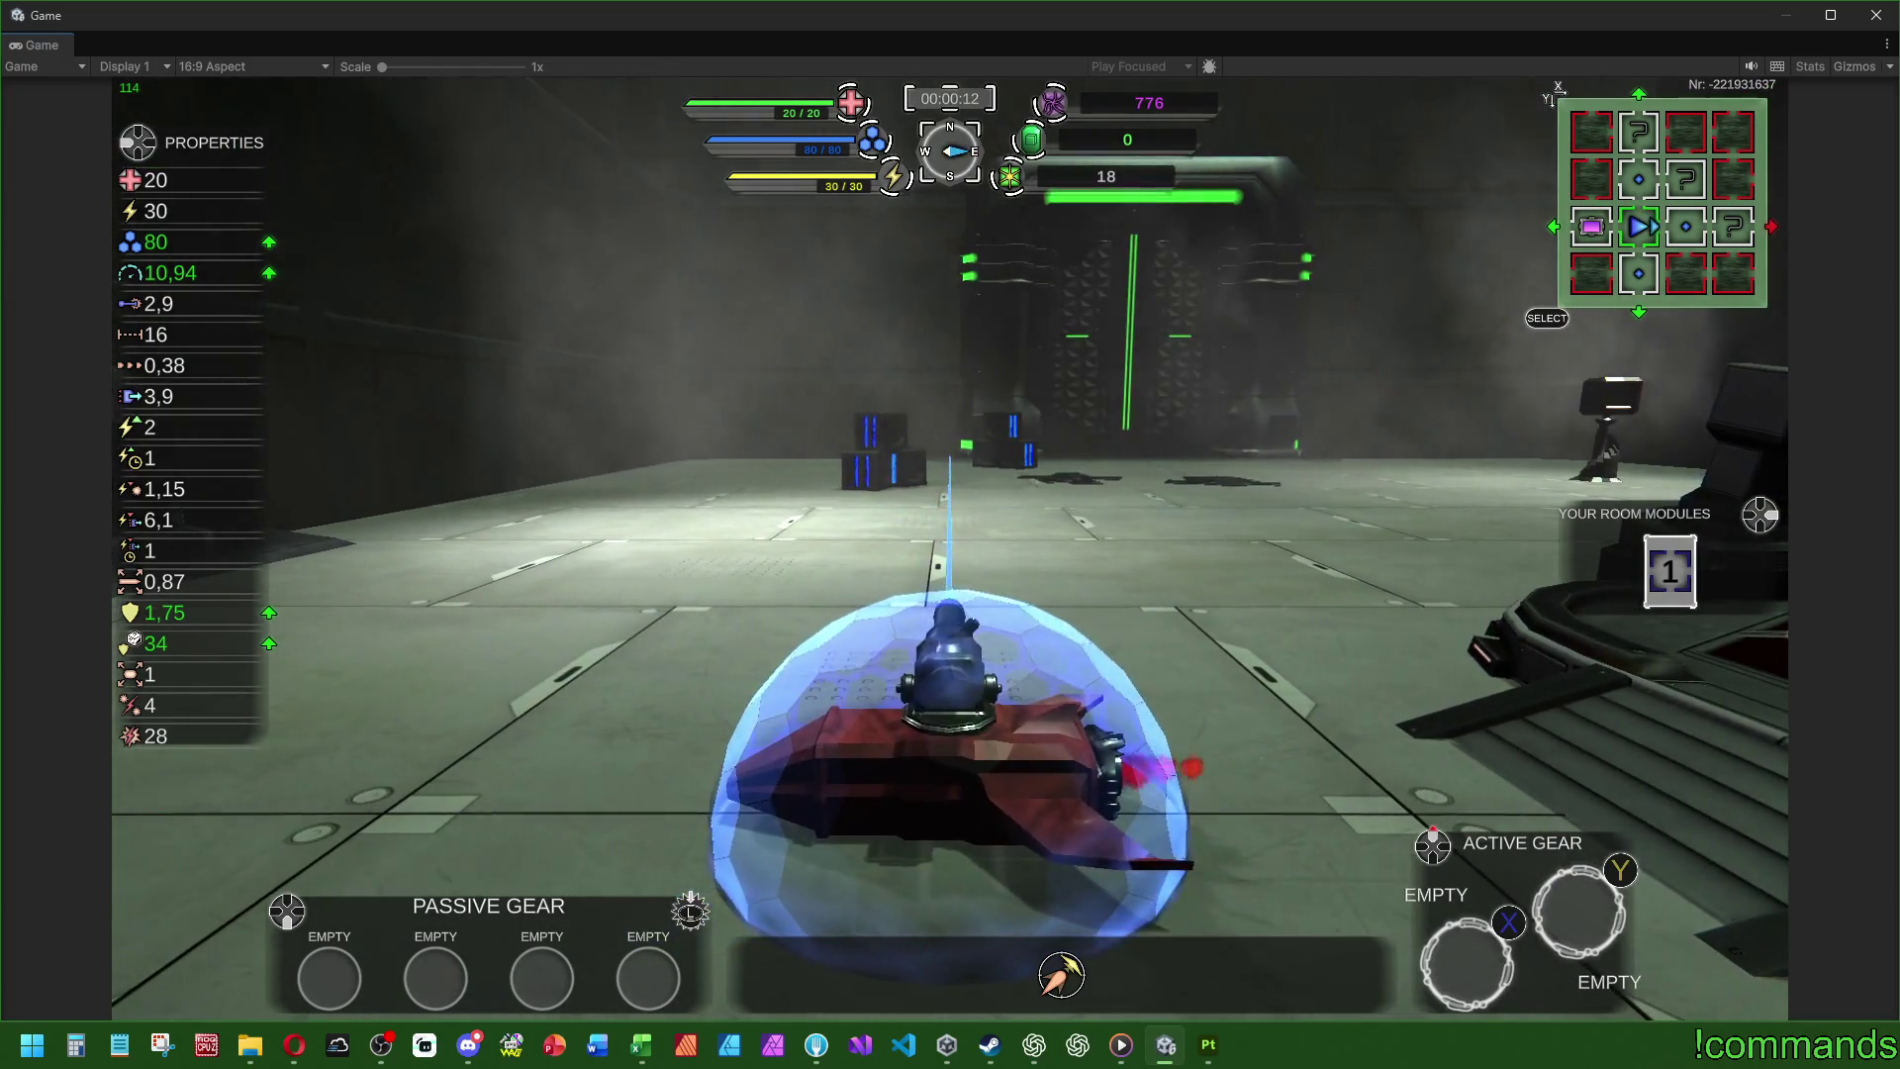
pyautogui.press('Tab')
pyautogui.press('Tab')
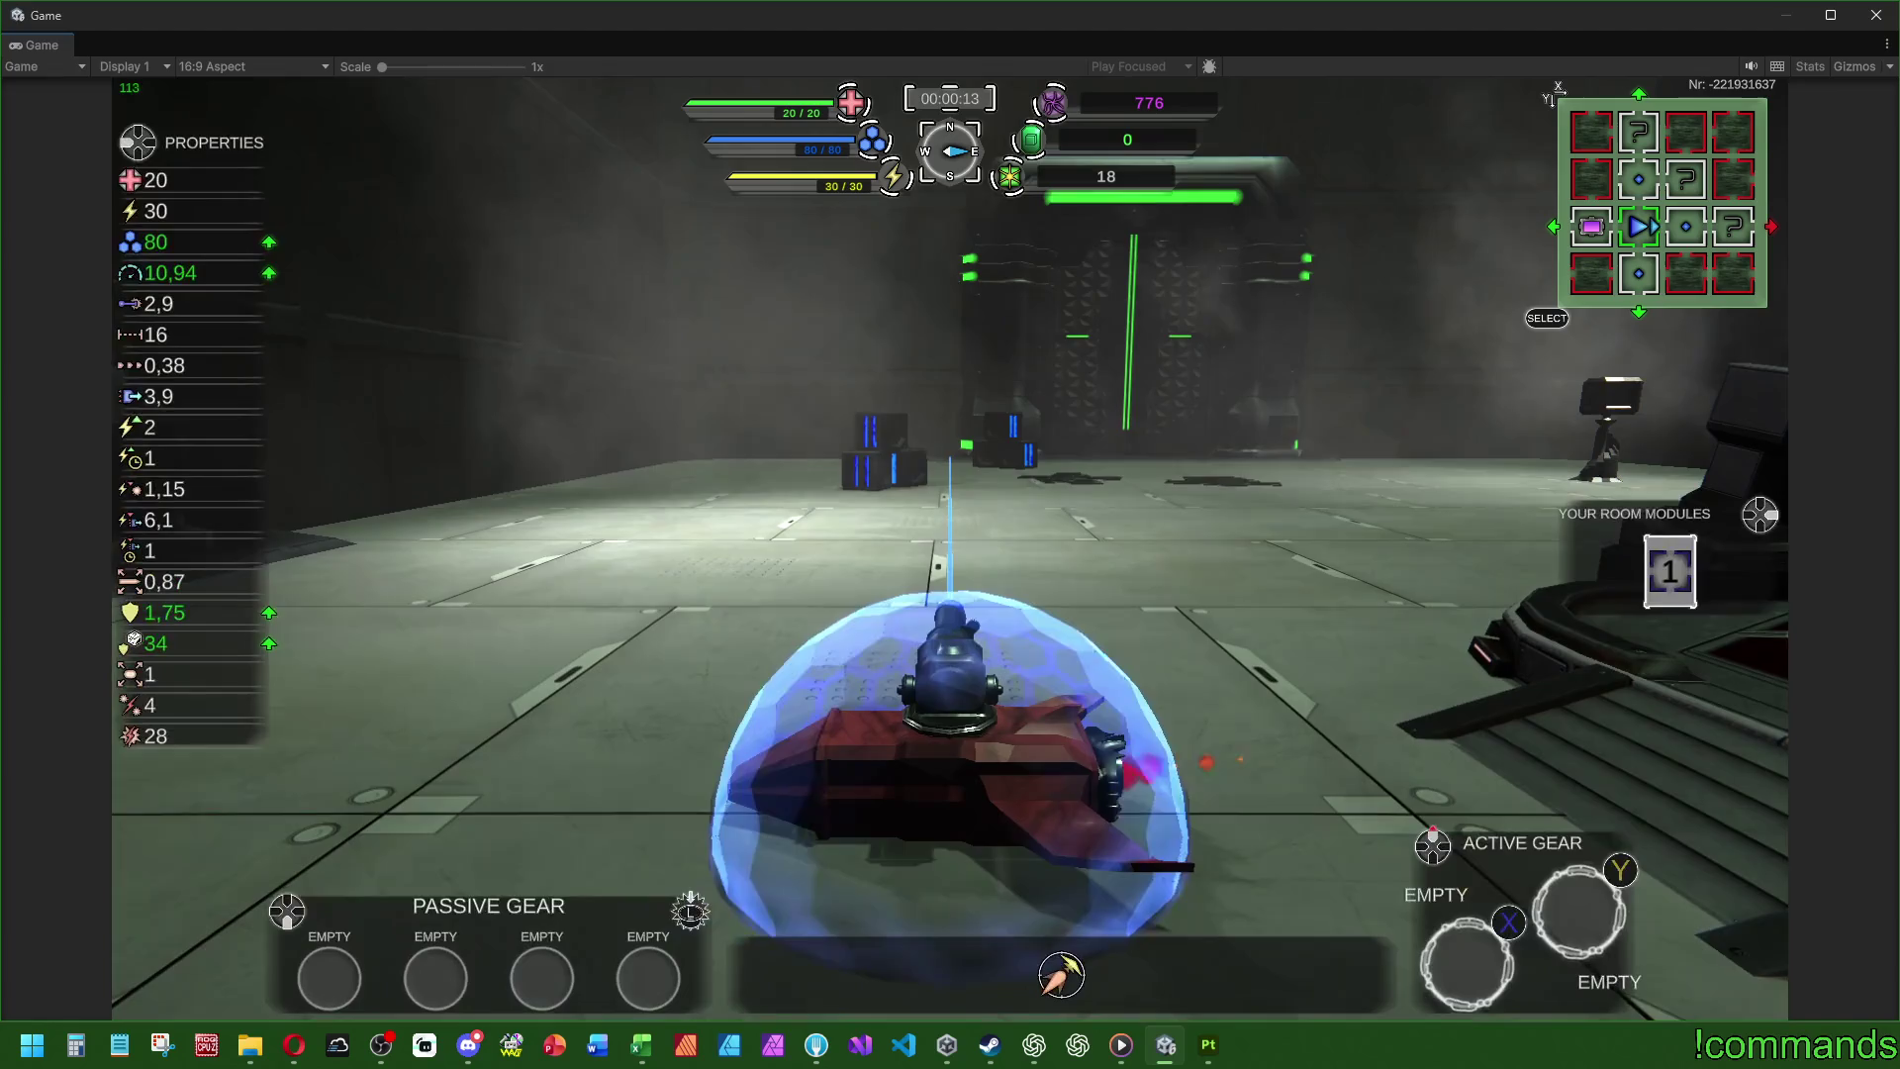
pyautogui.press('Tab')
pyautogui.press('Tab')
pyautogui.press('Tab')
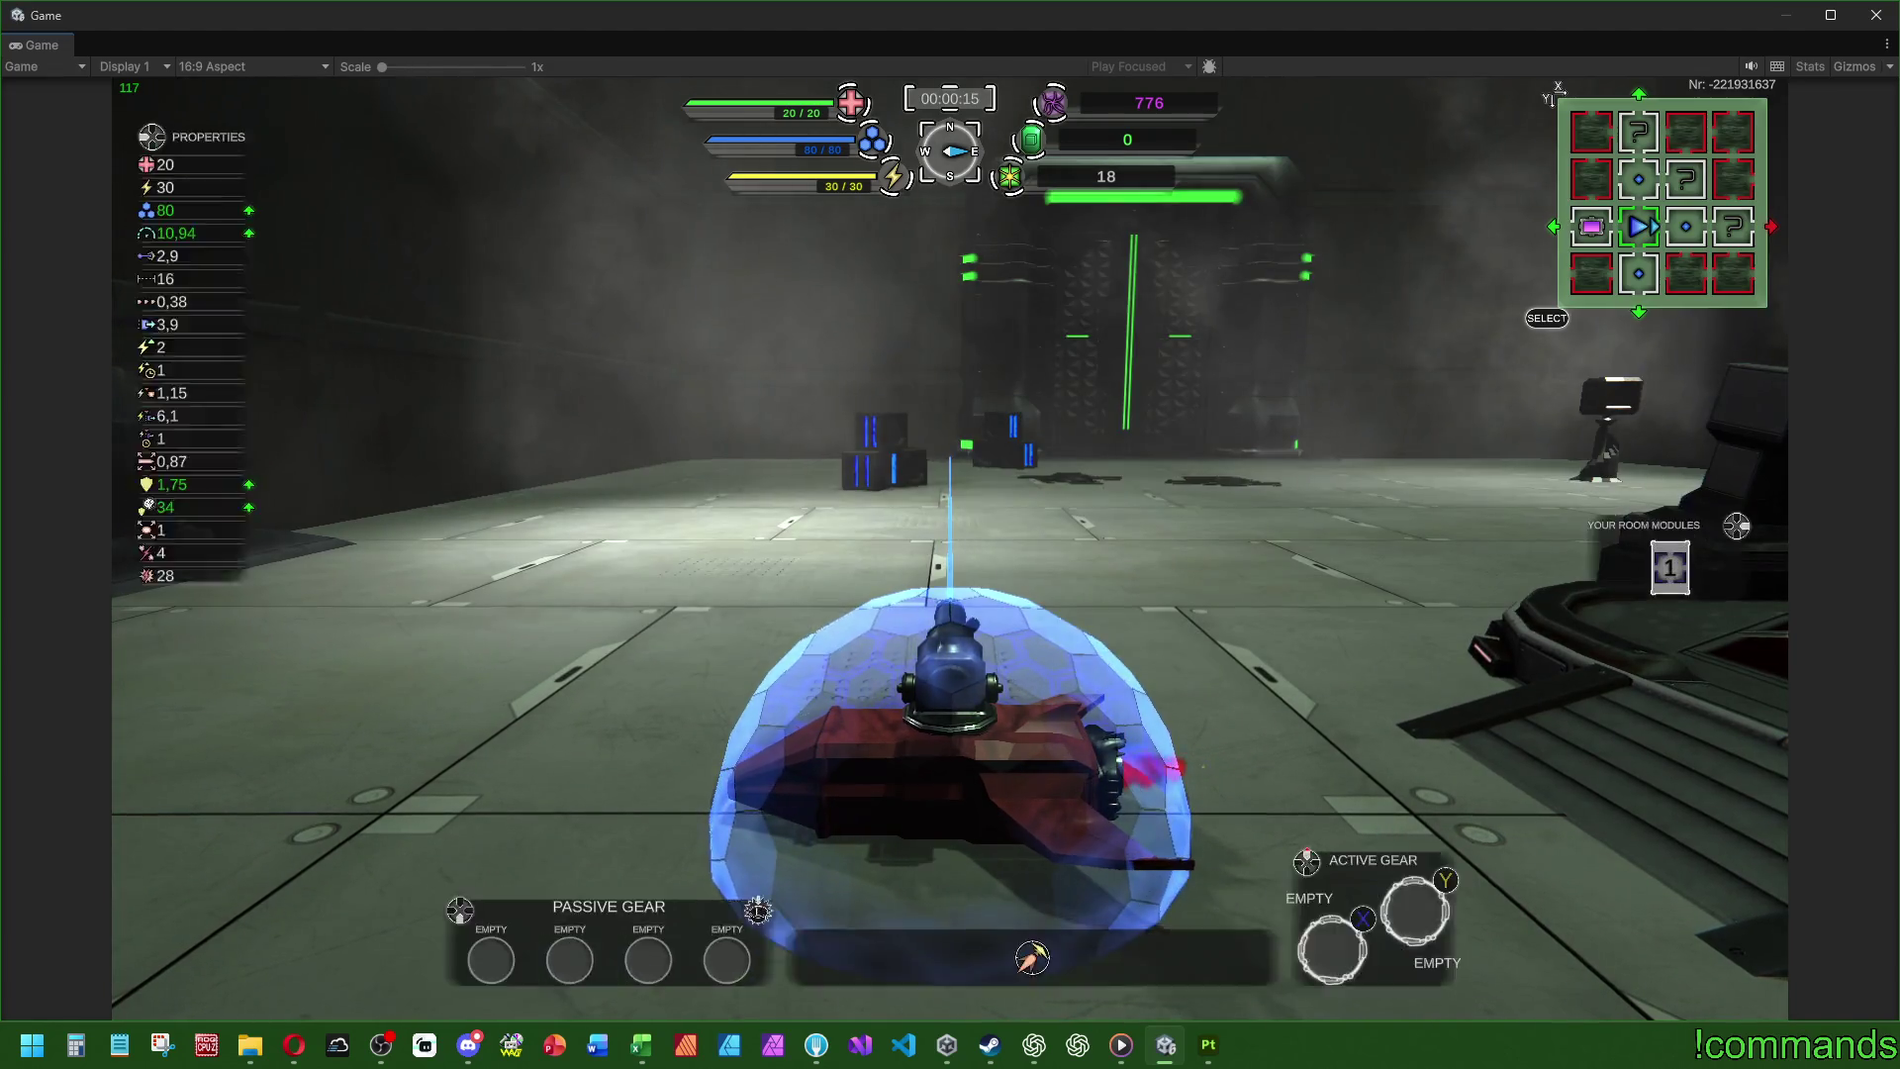
pyautogui.press('Tab')
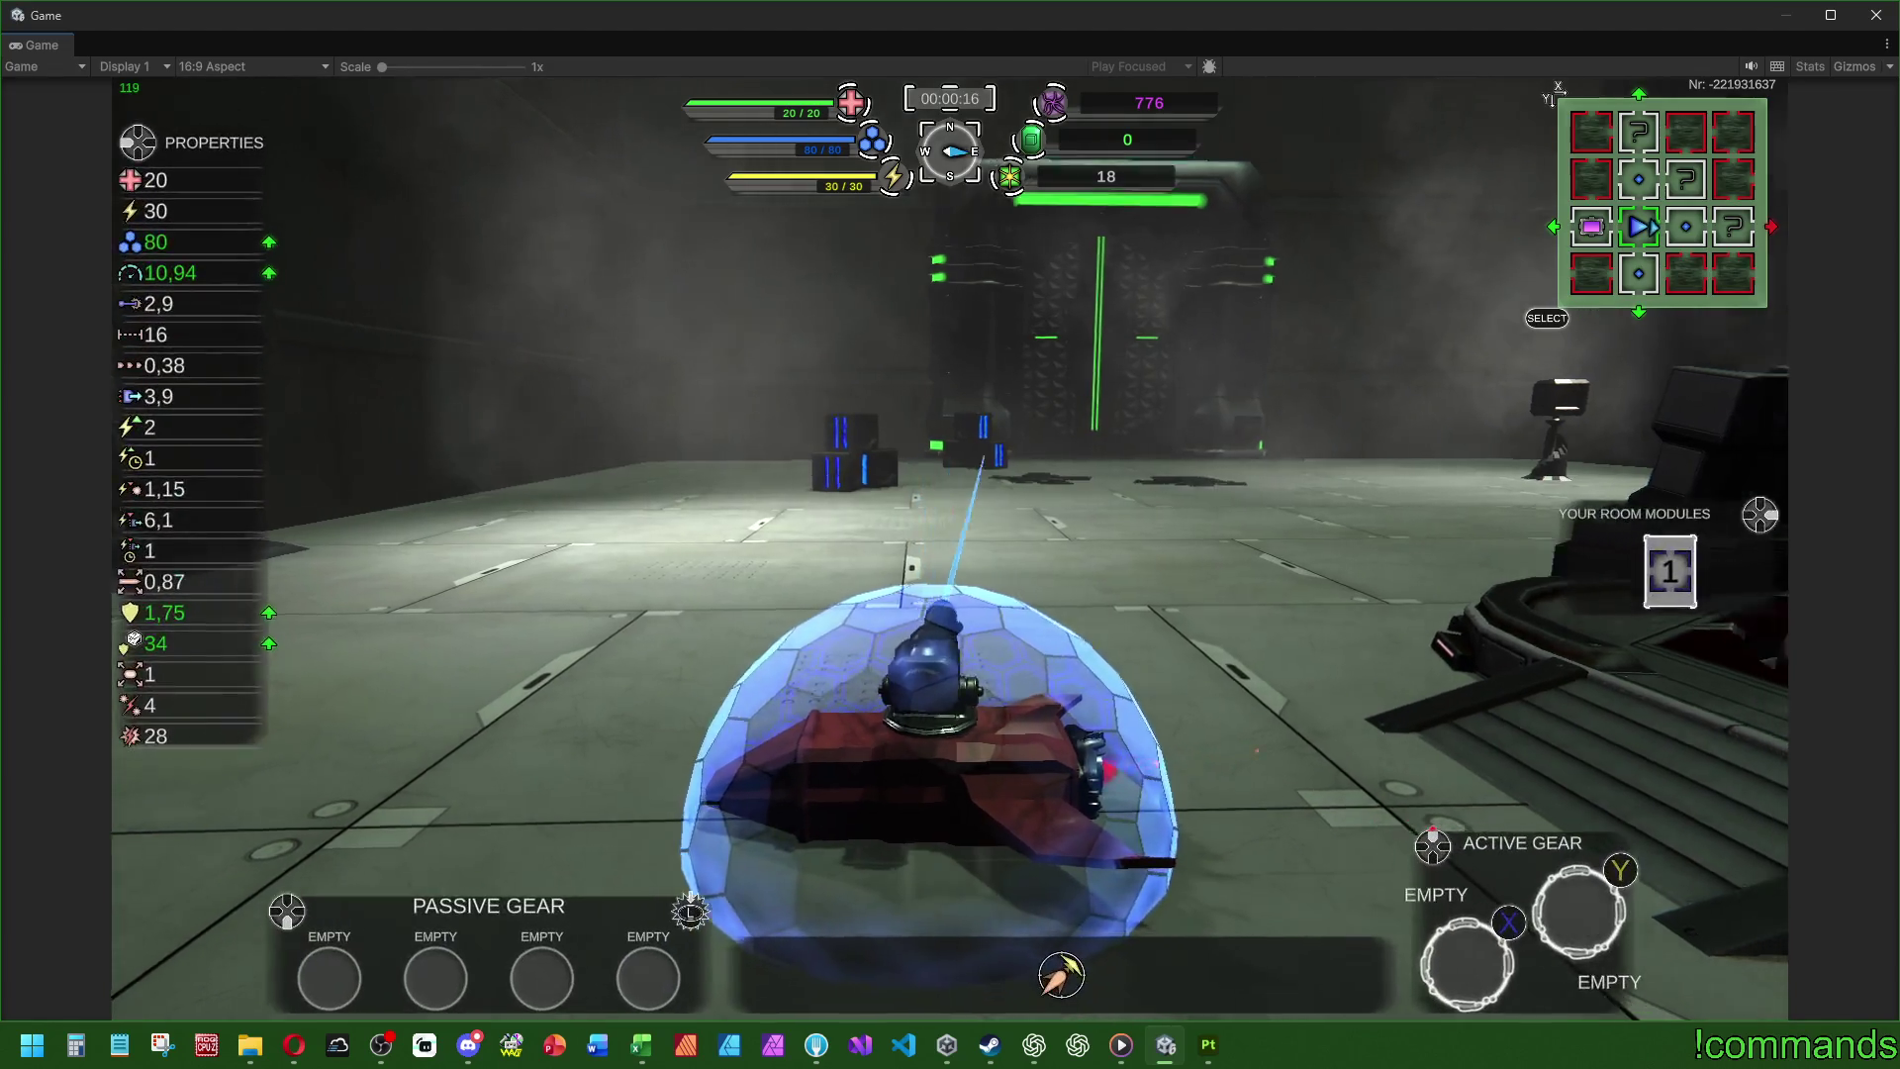
pyautogui.press('d')
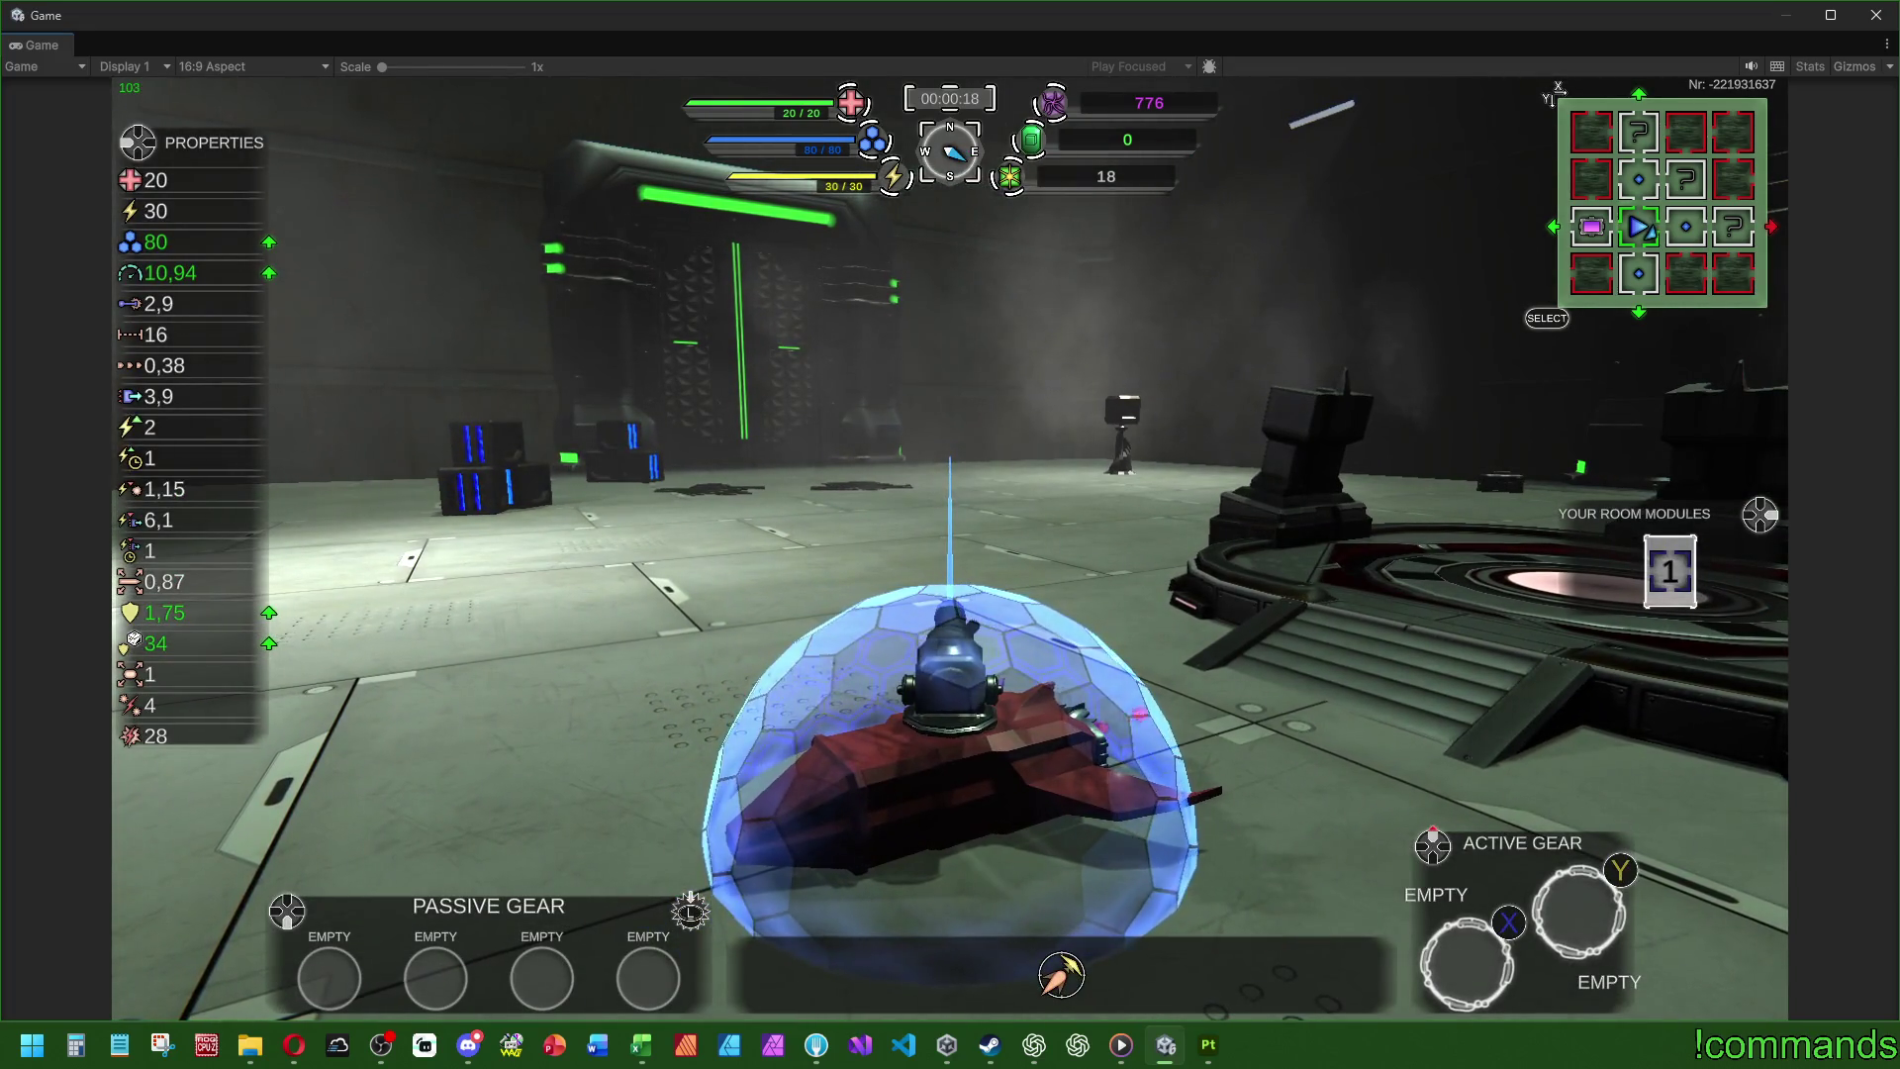
# - Circle the central platform, then drive down the dark corridor through the green portal
pyautogui.press('w')
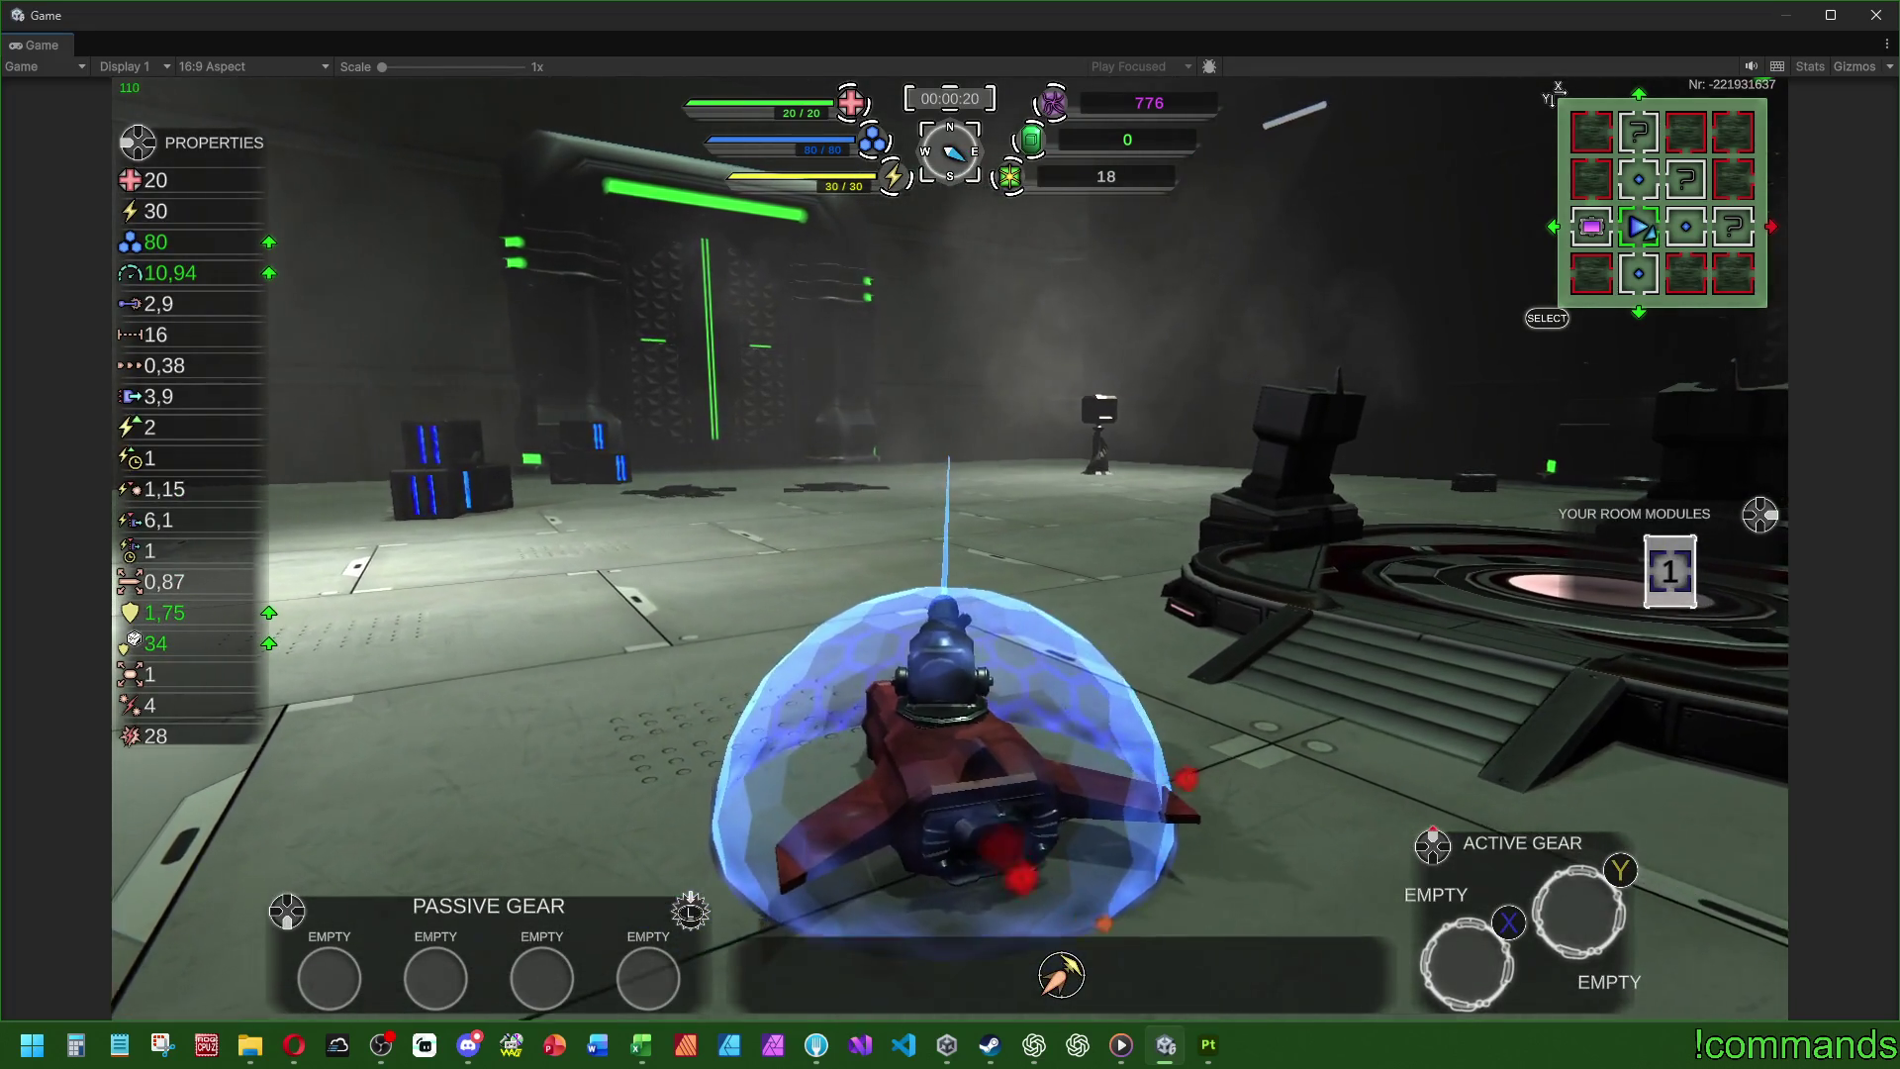
pyautogui.press('a')
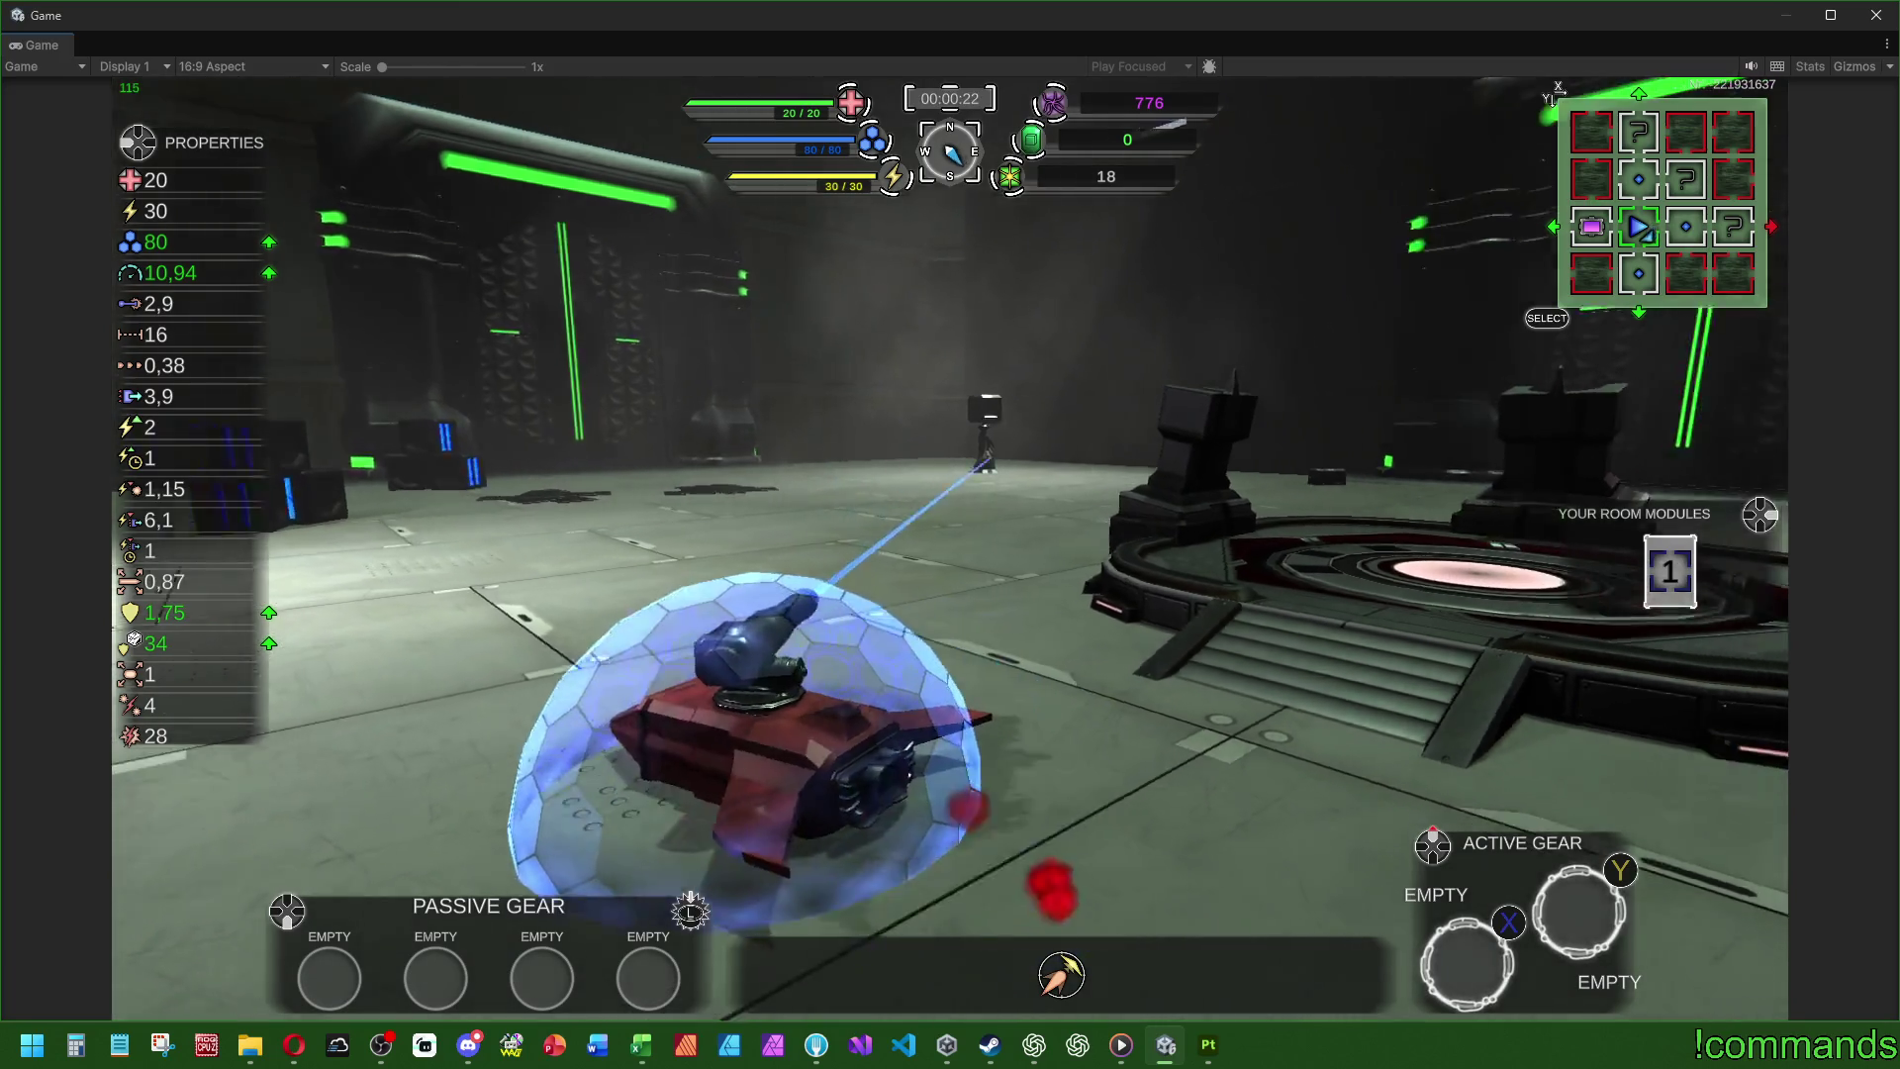
pyautogui.press('a')
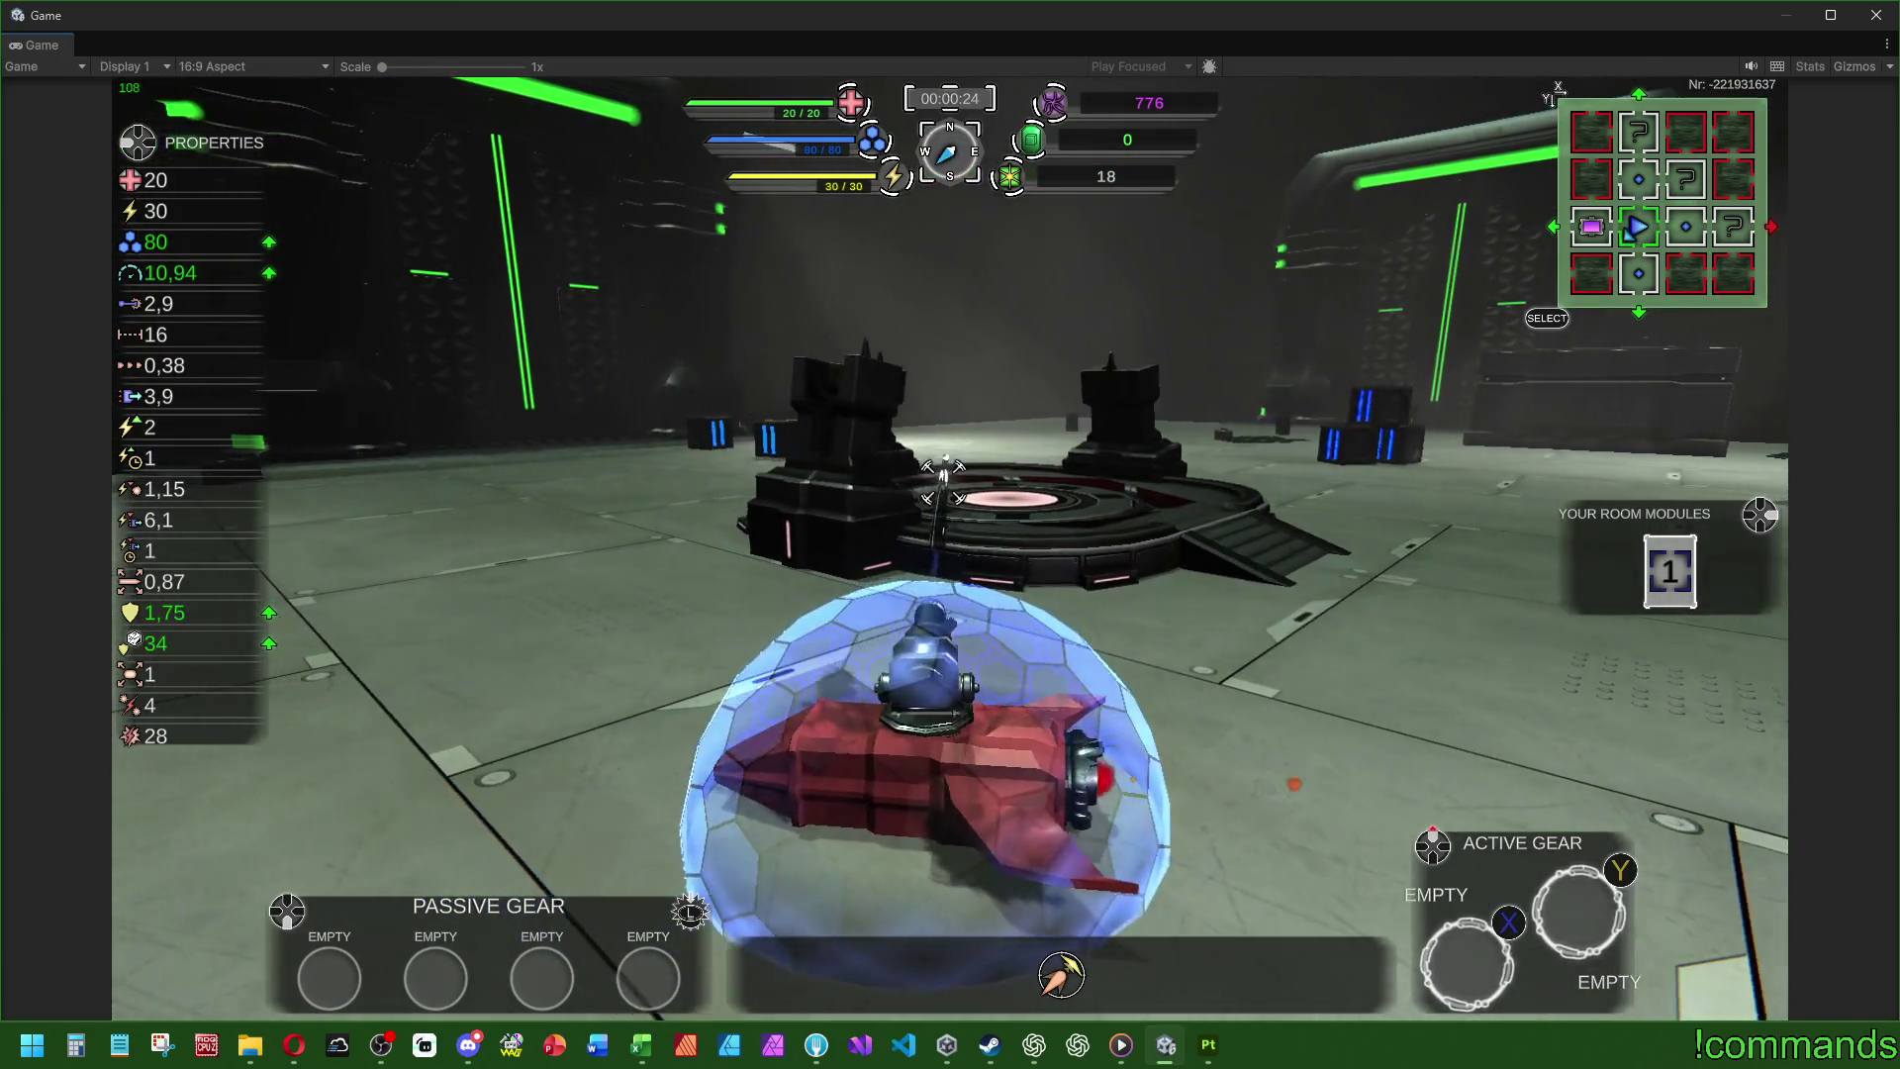
pyautogui.press('w')
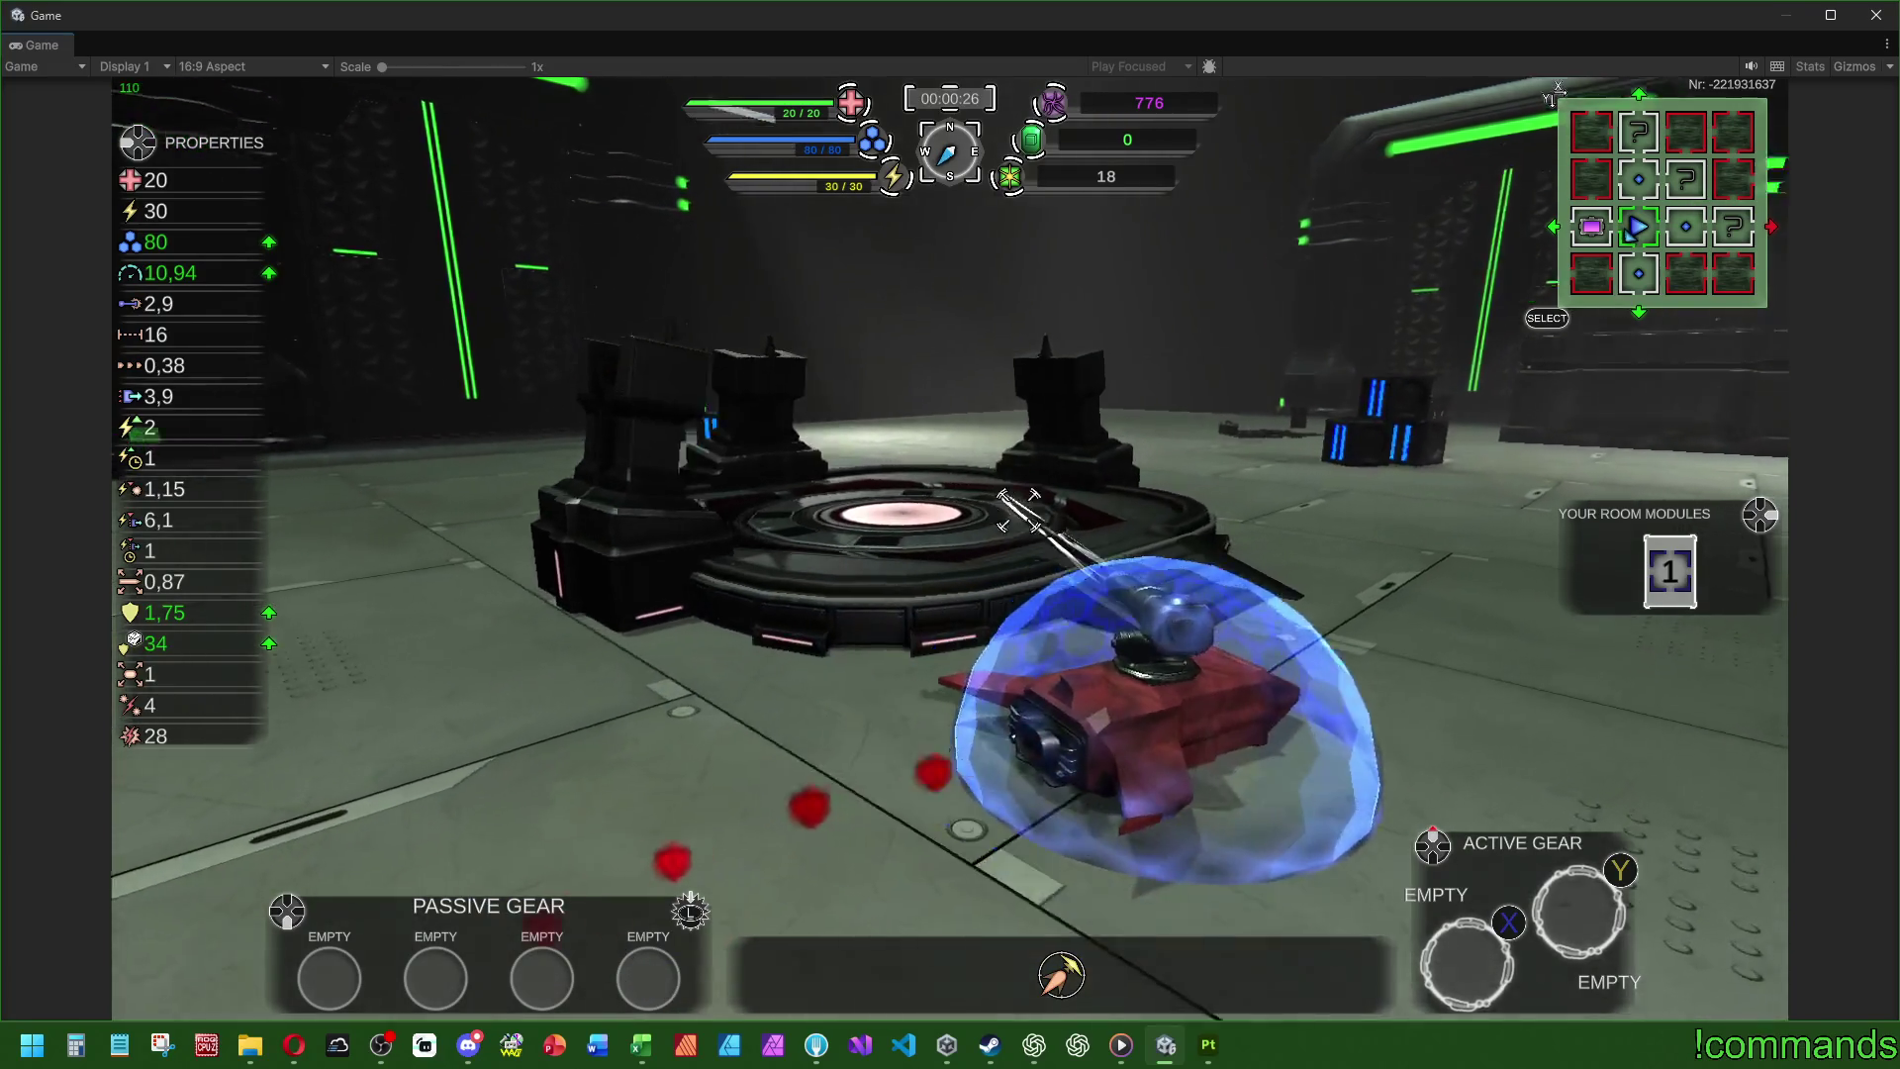
pyautogui.press('w')
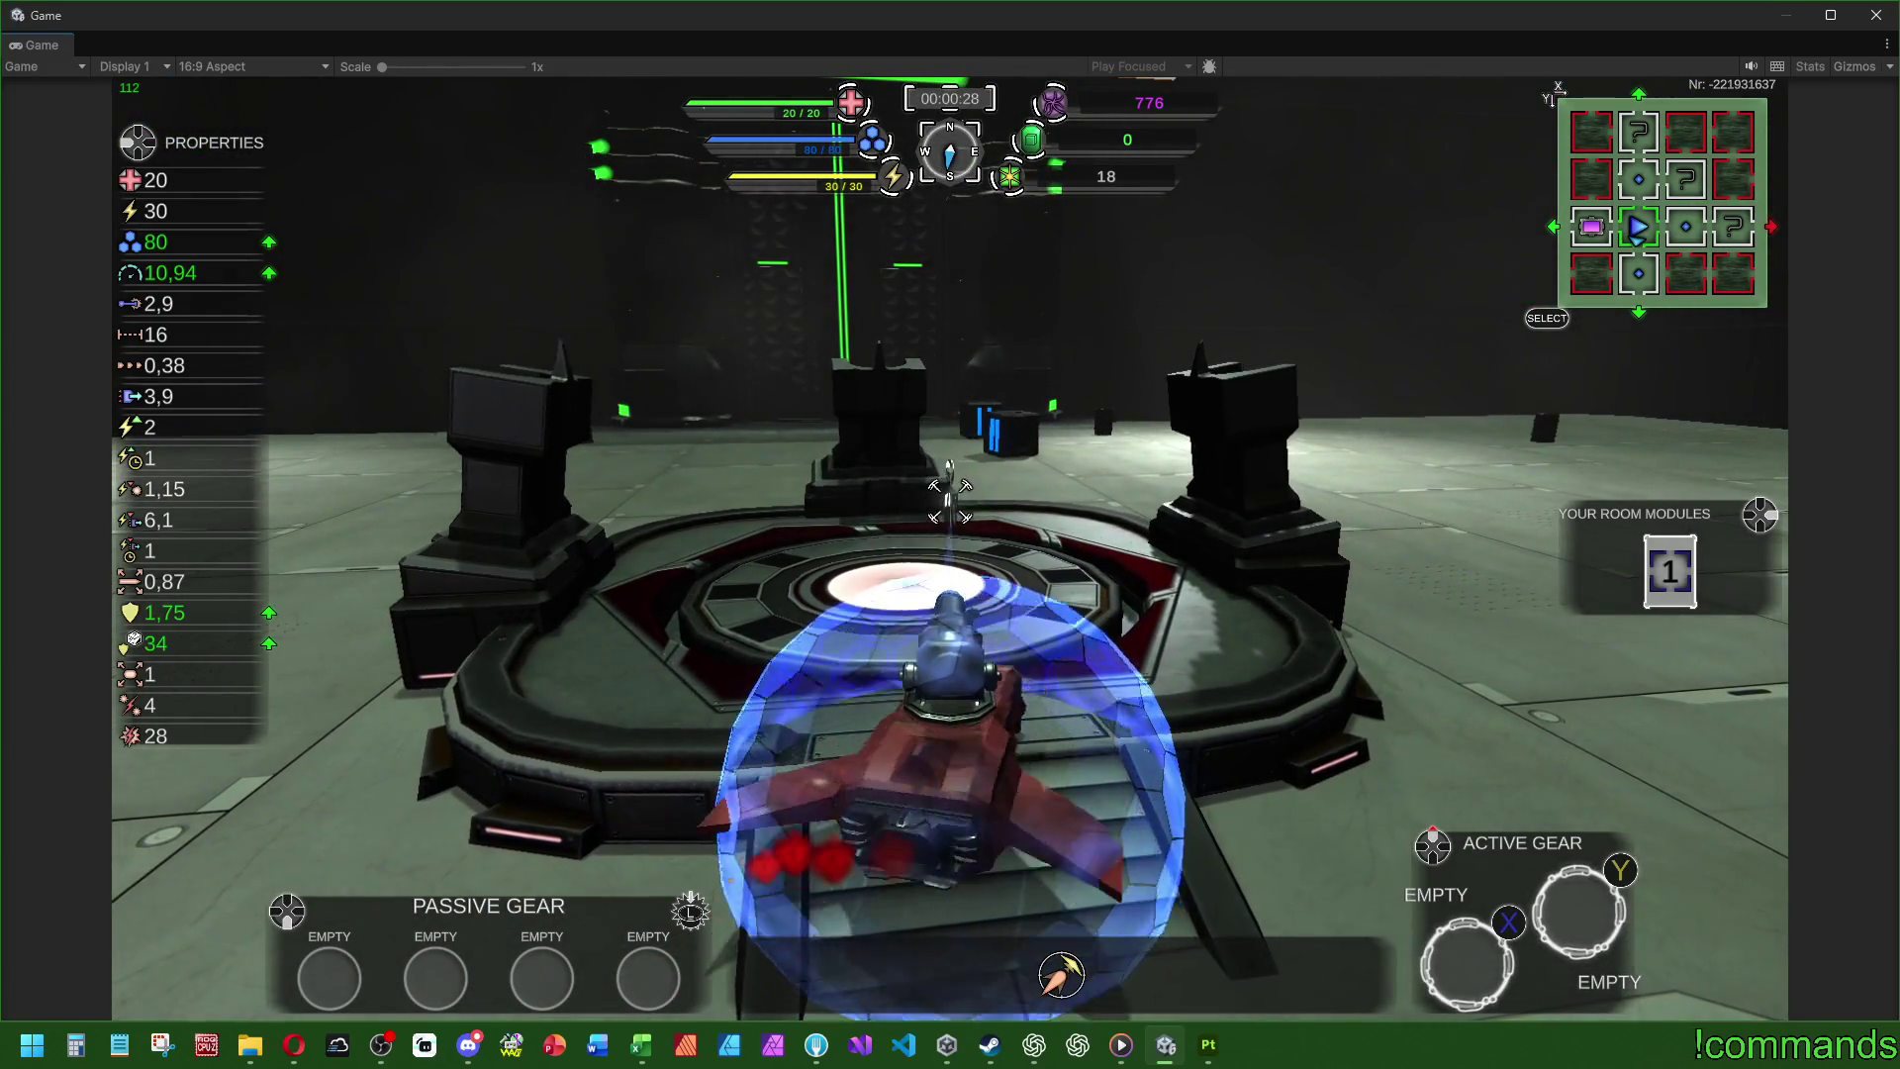
pyautogui.press('a')
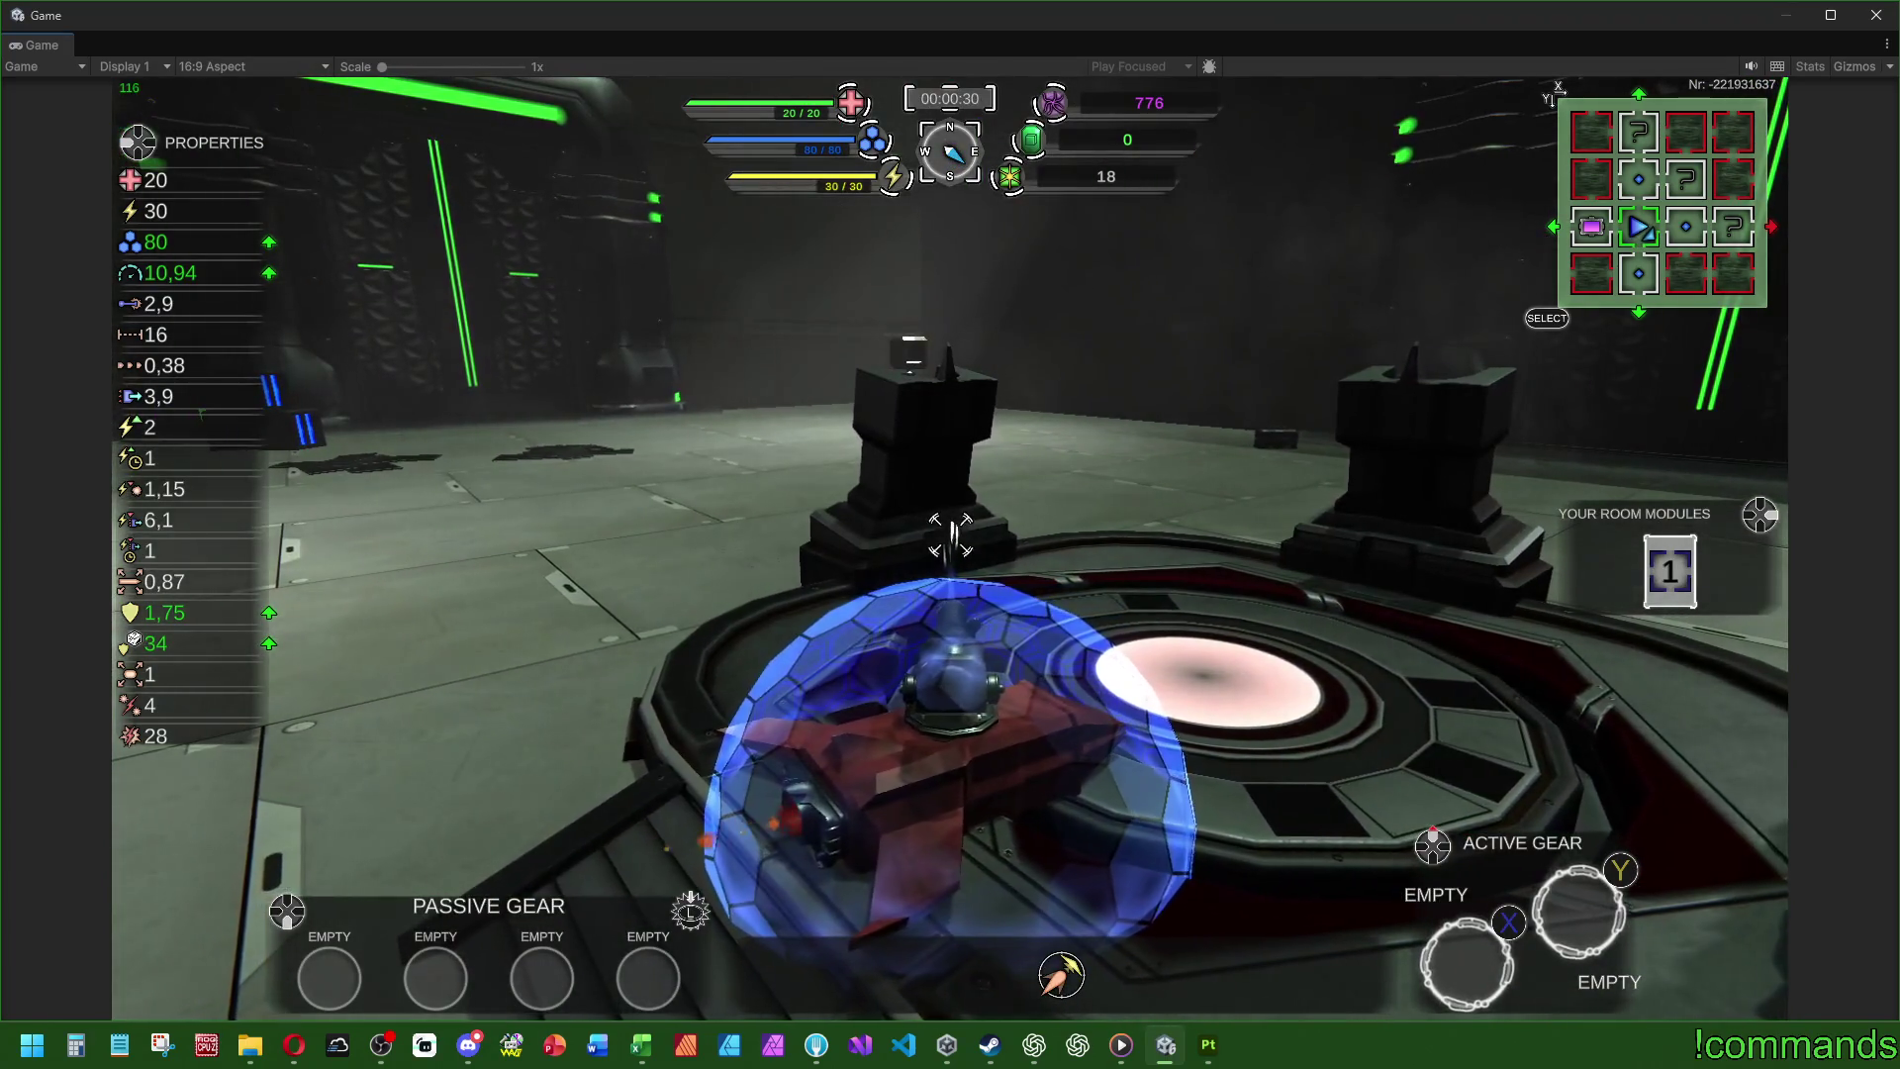
pyautogui.press('d')
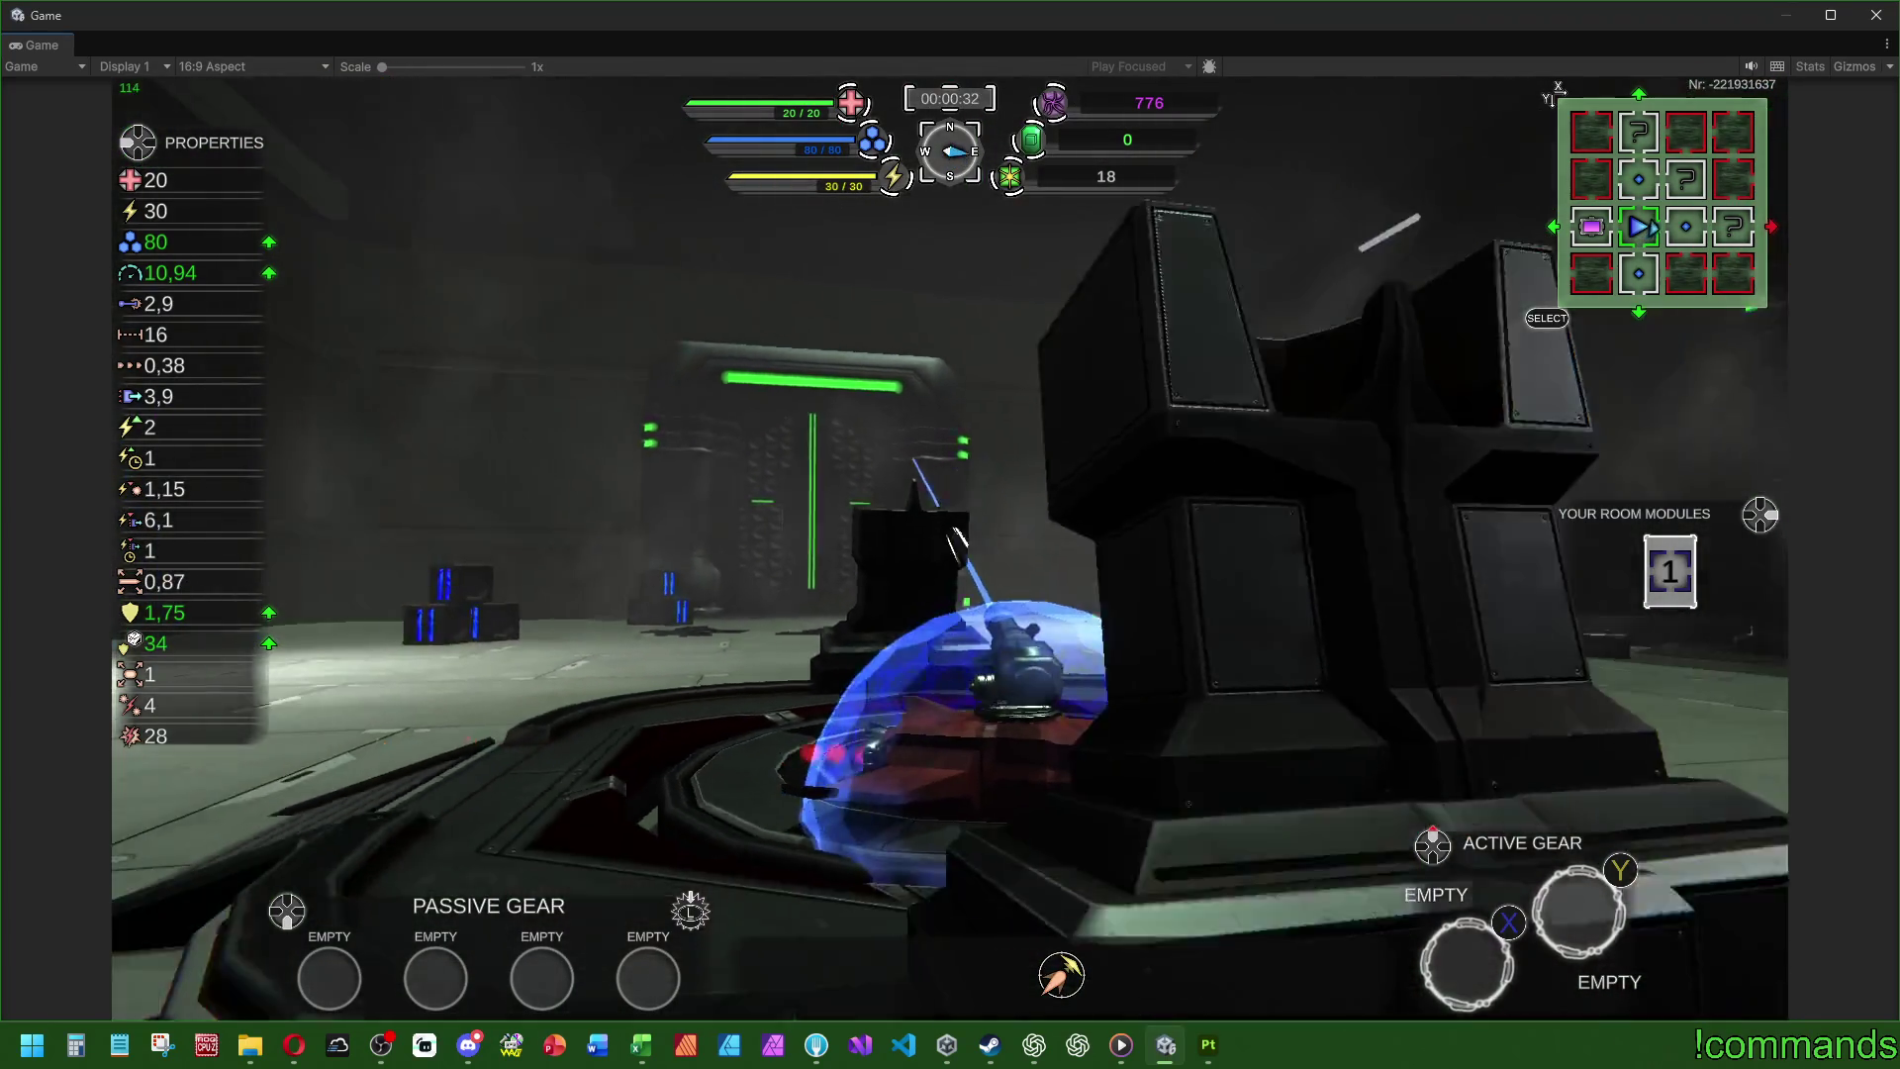
pyautogui.press('a')
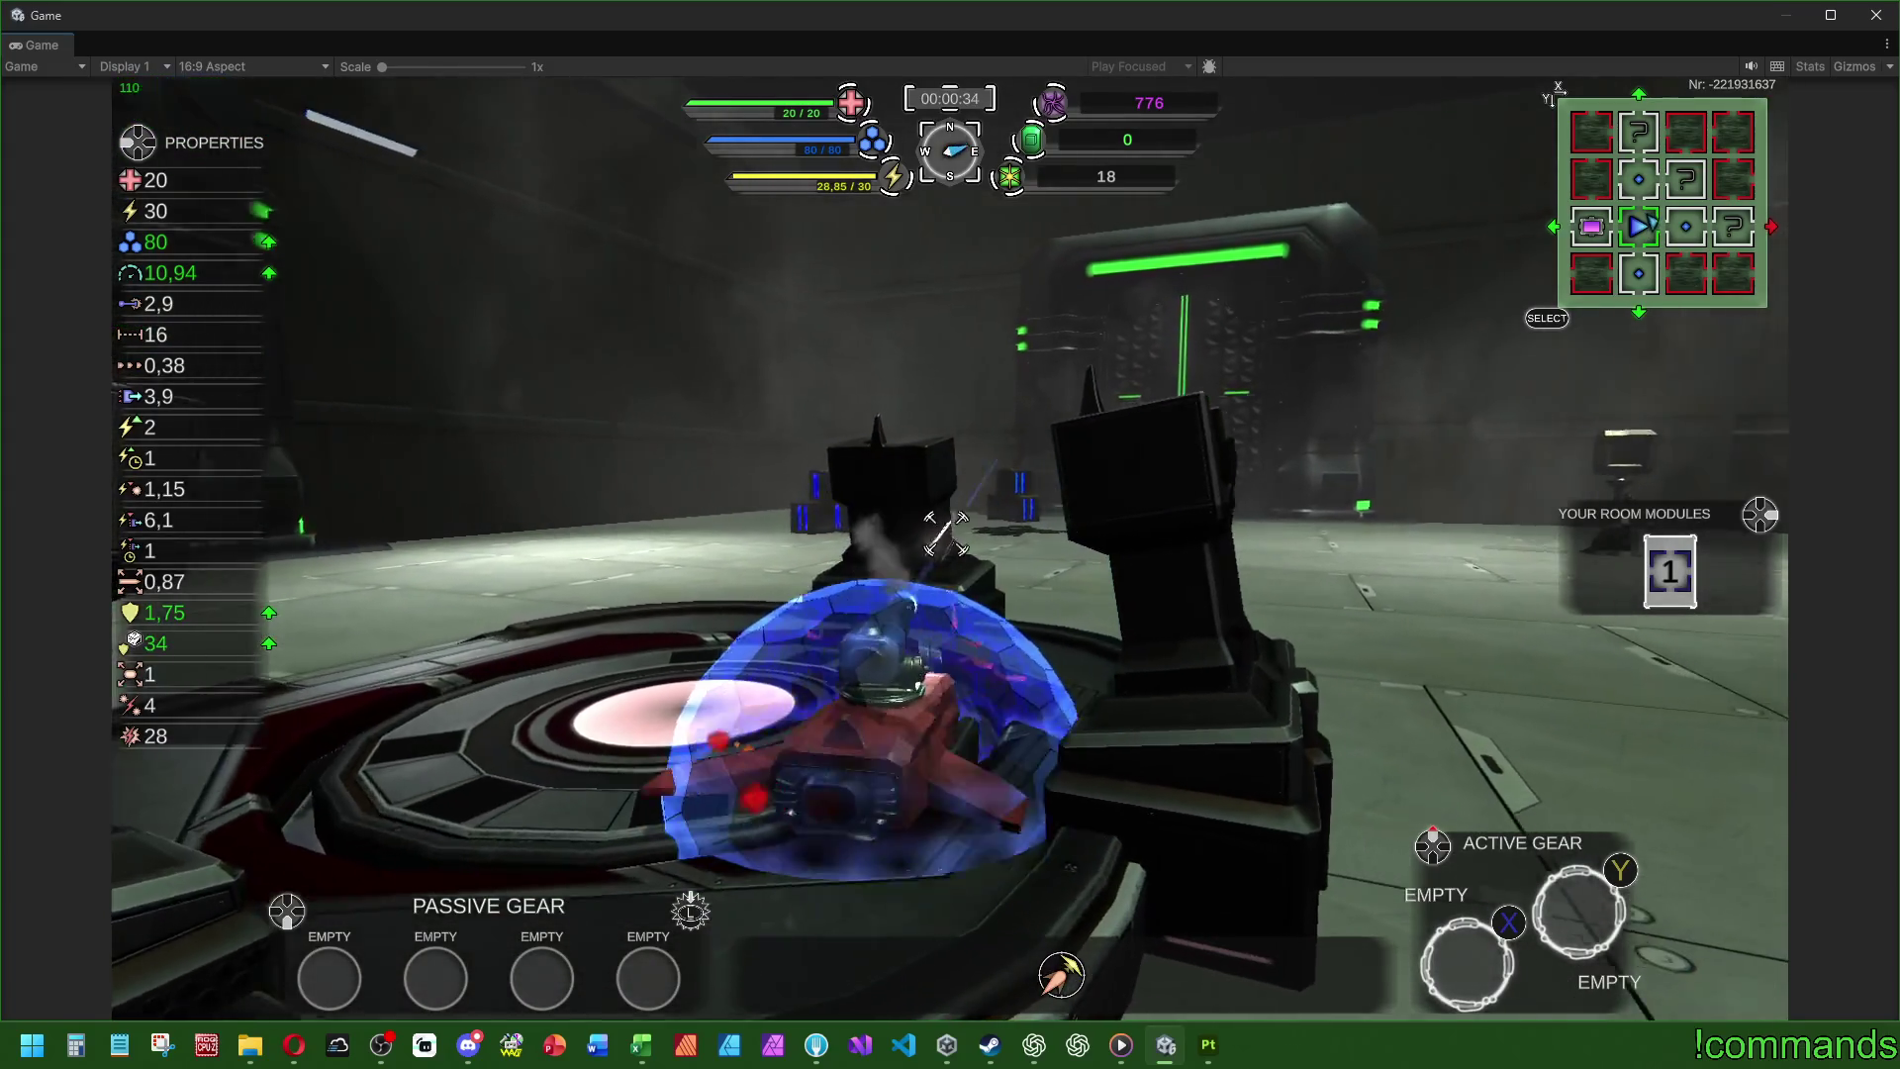
pyautogui.press('w')
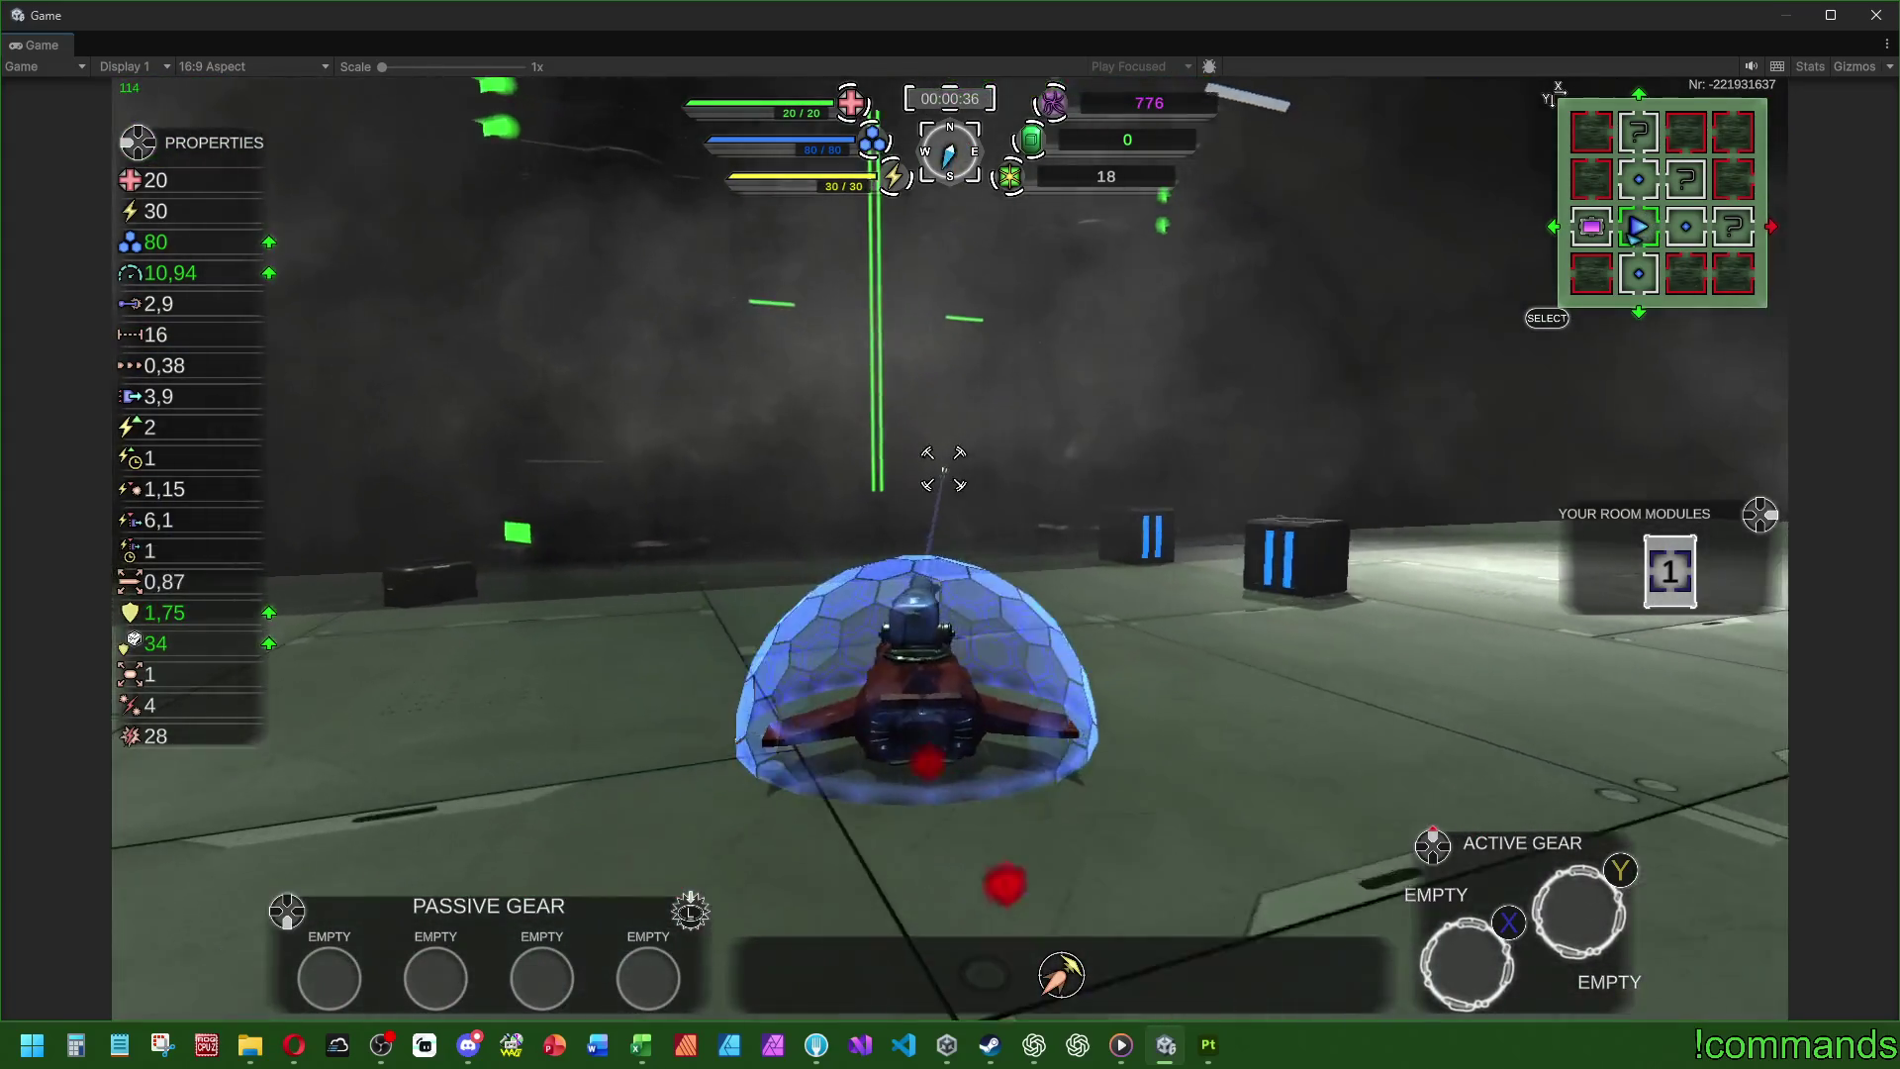
pyautogui.press('w')
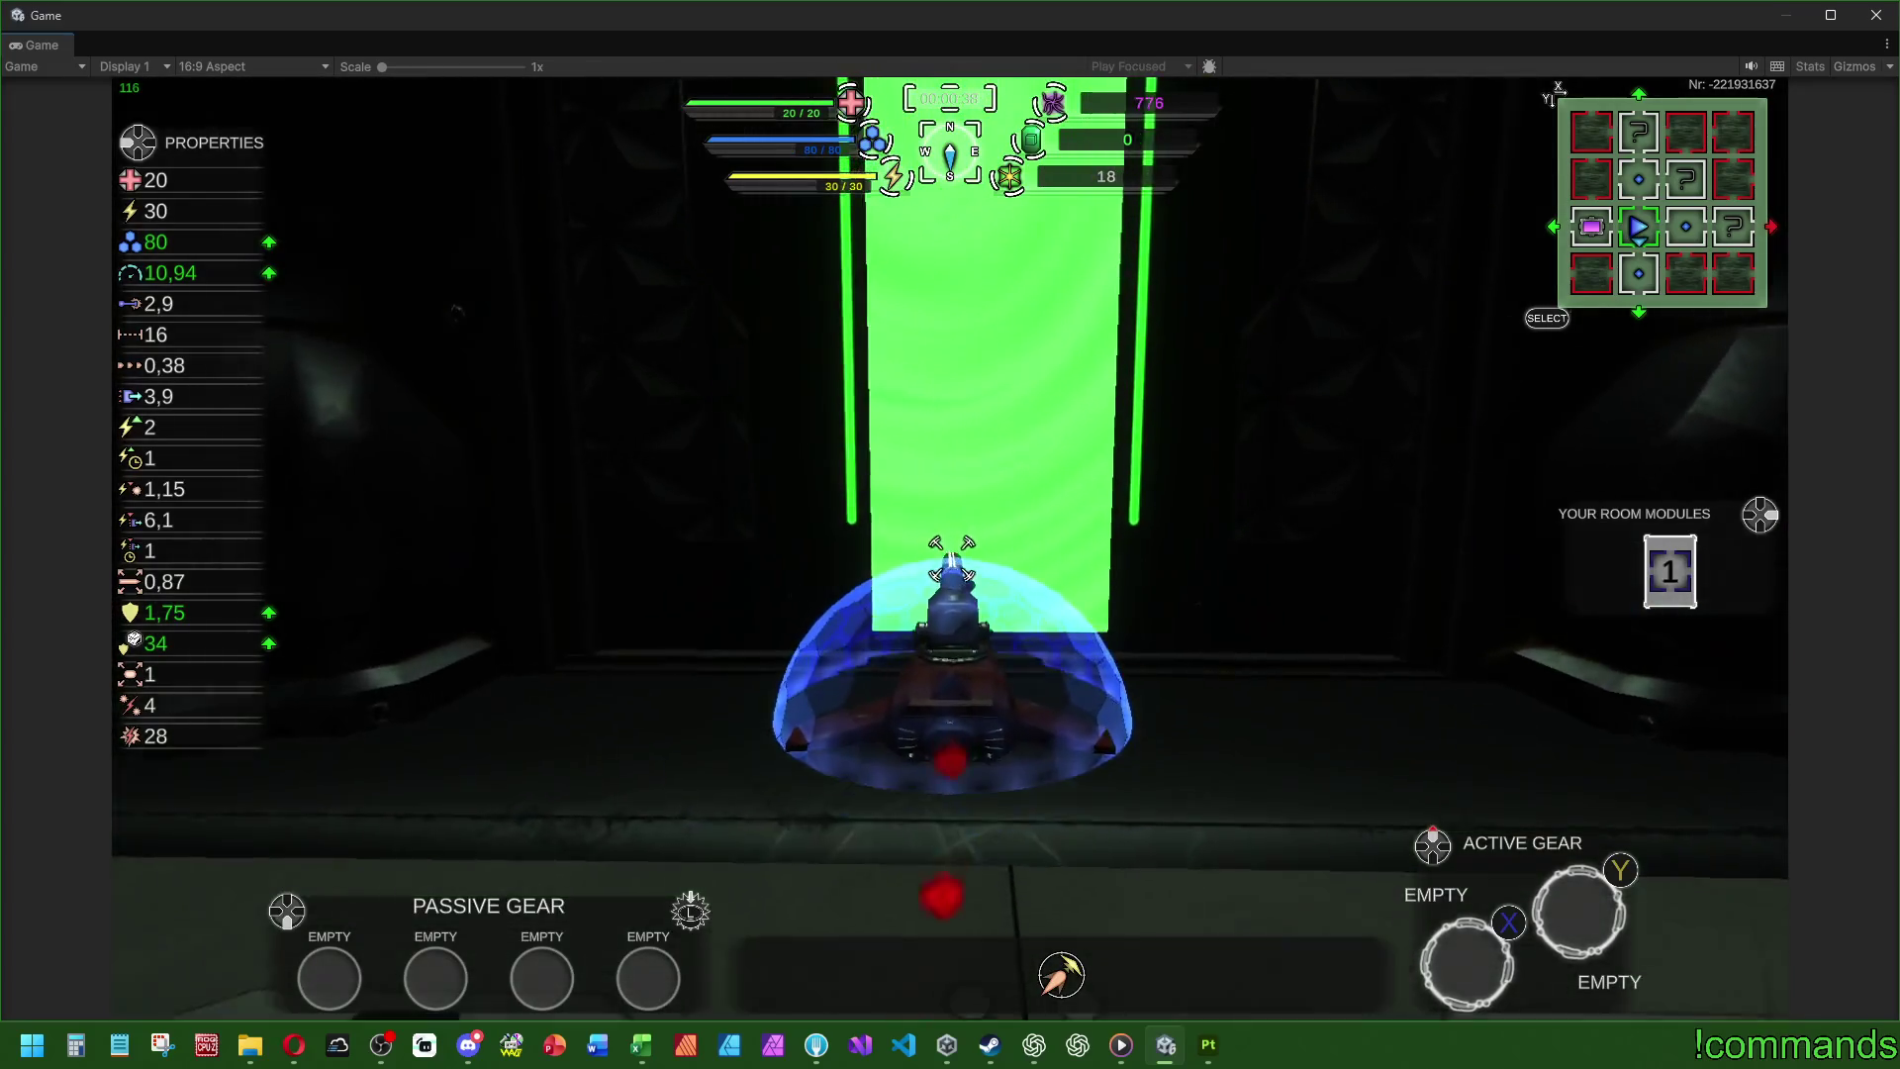
pyautogui.press('w')
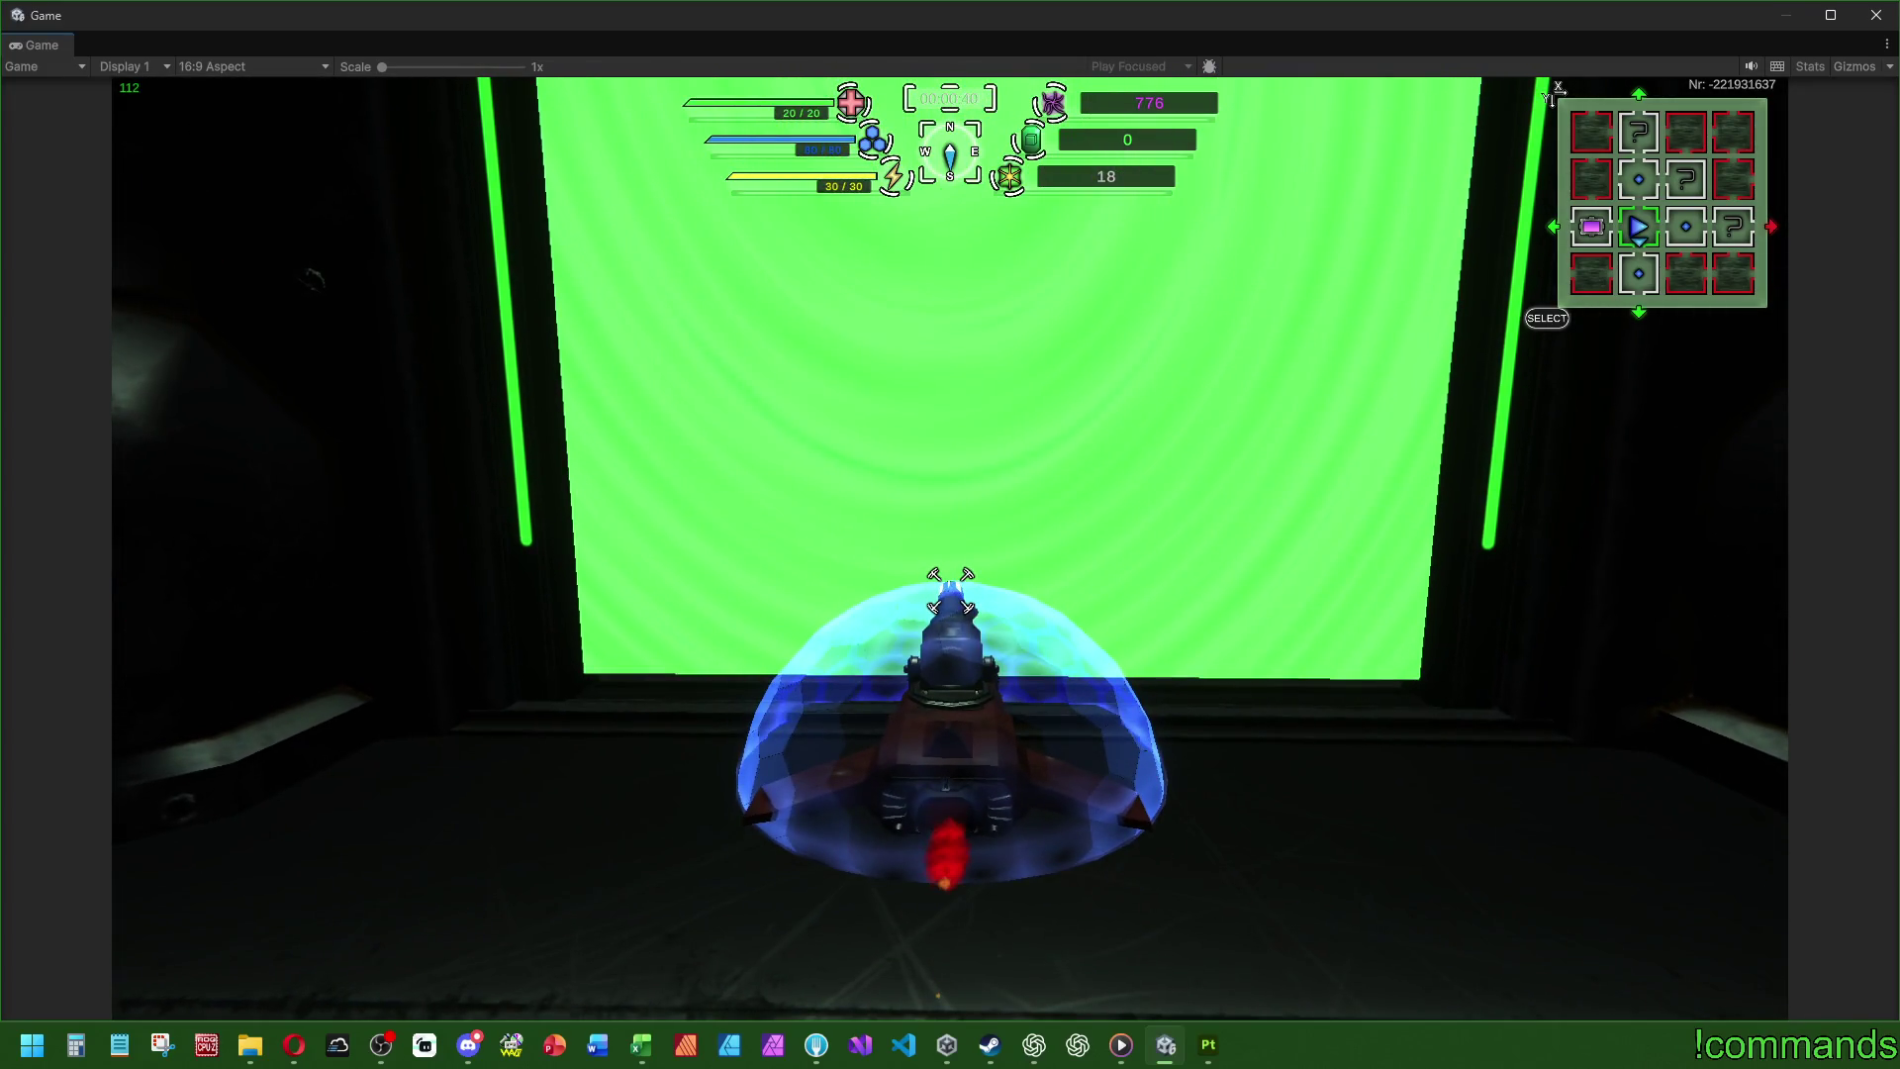
pyautogui.press('w')
# - Shoot the slime and spiked enemies while driving across the new room
pyautogui.click(977, 489)
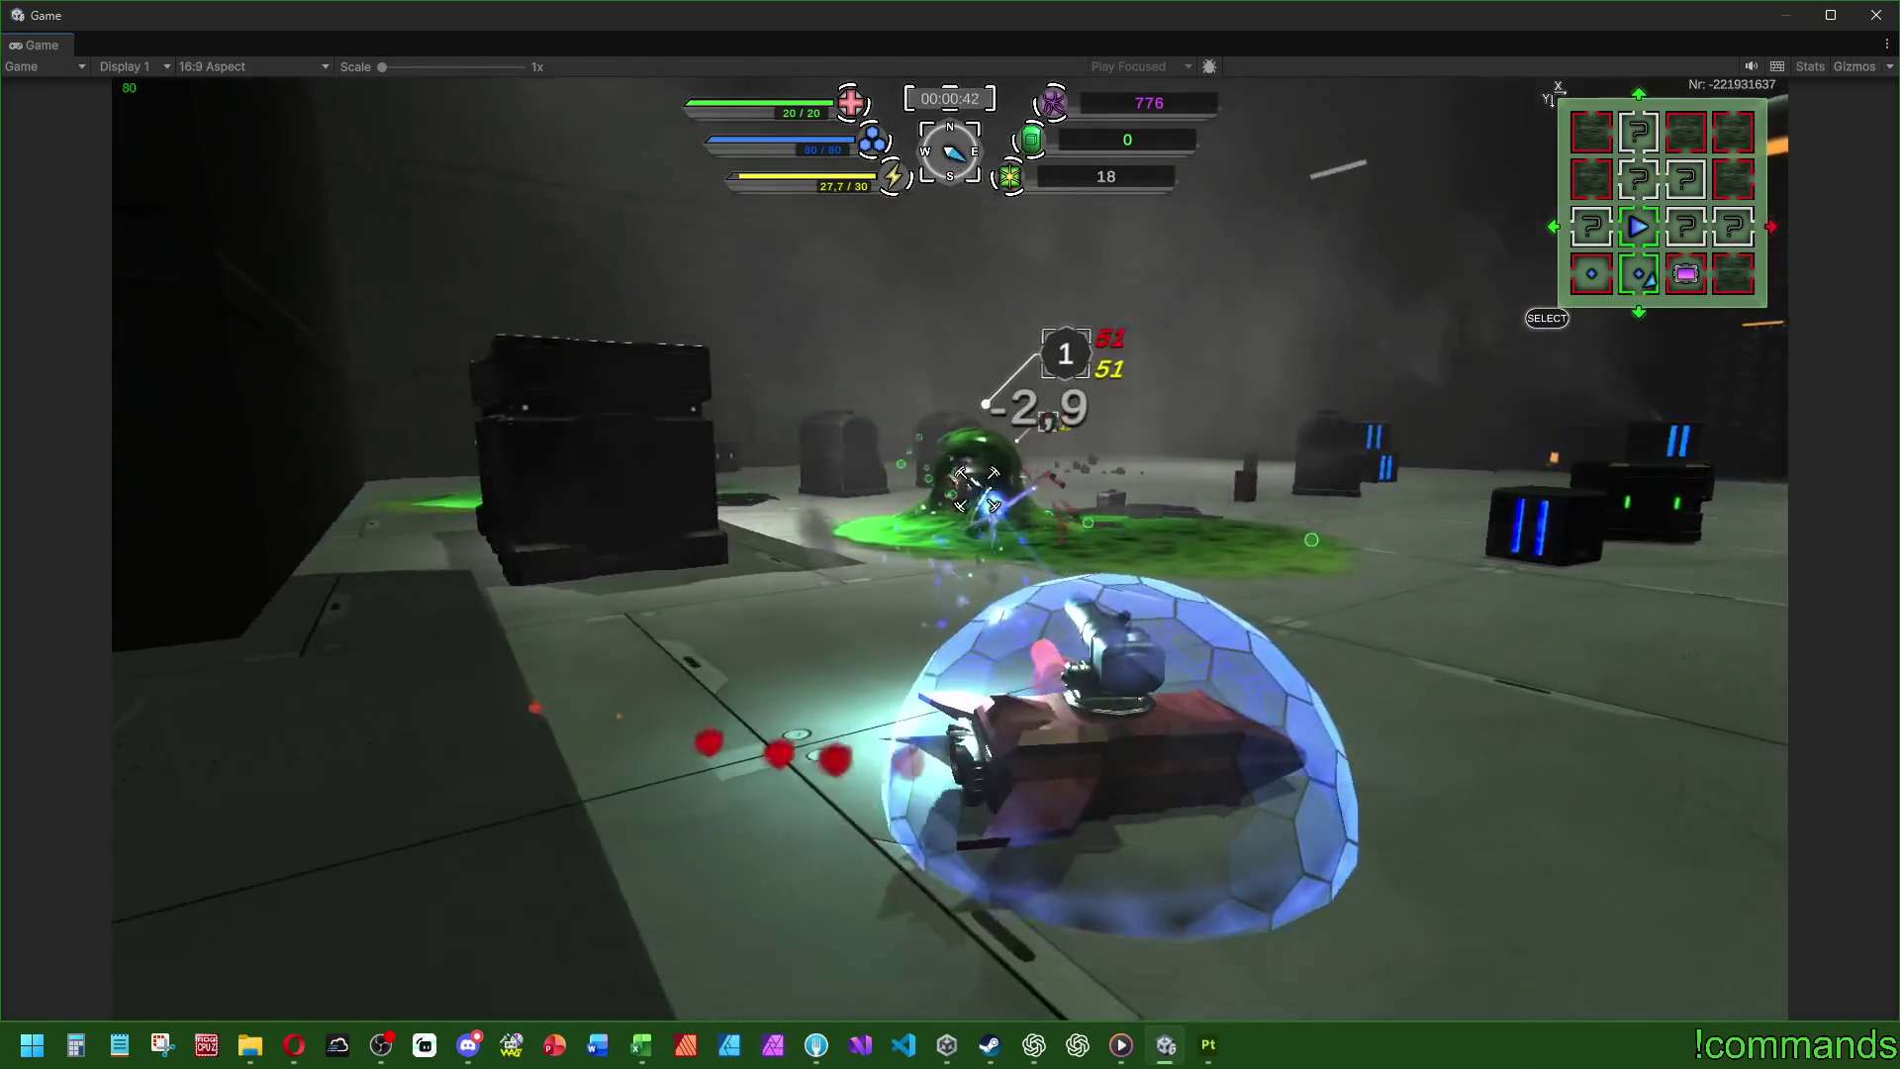
pyautogui.click(976, 489)
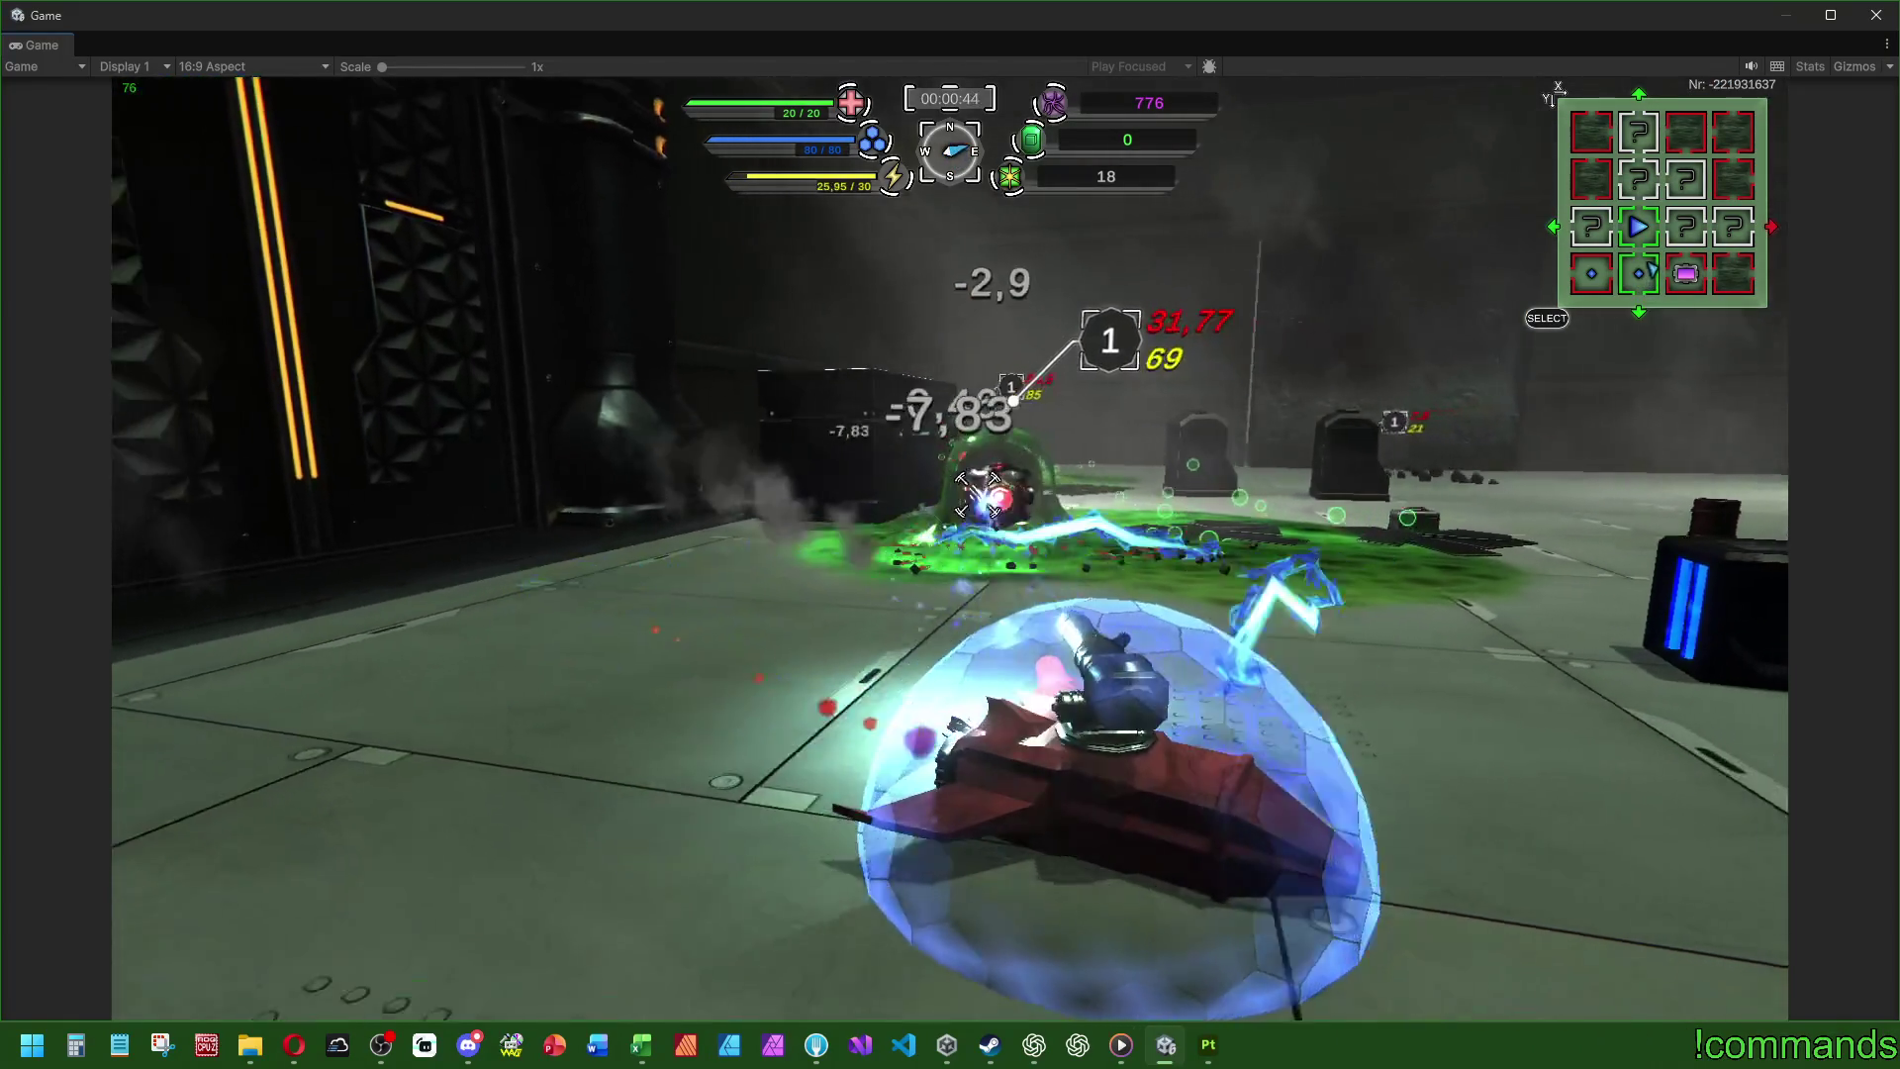
pyautogui.press('w')
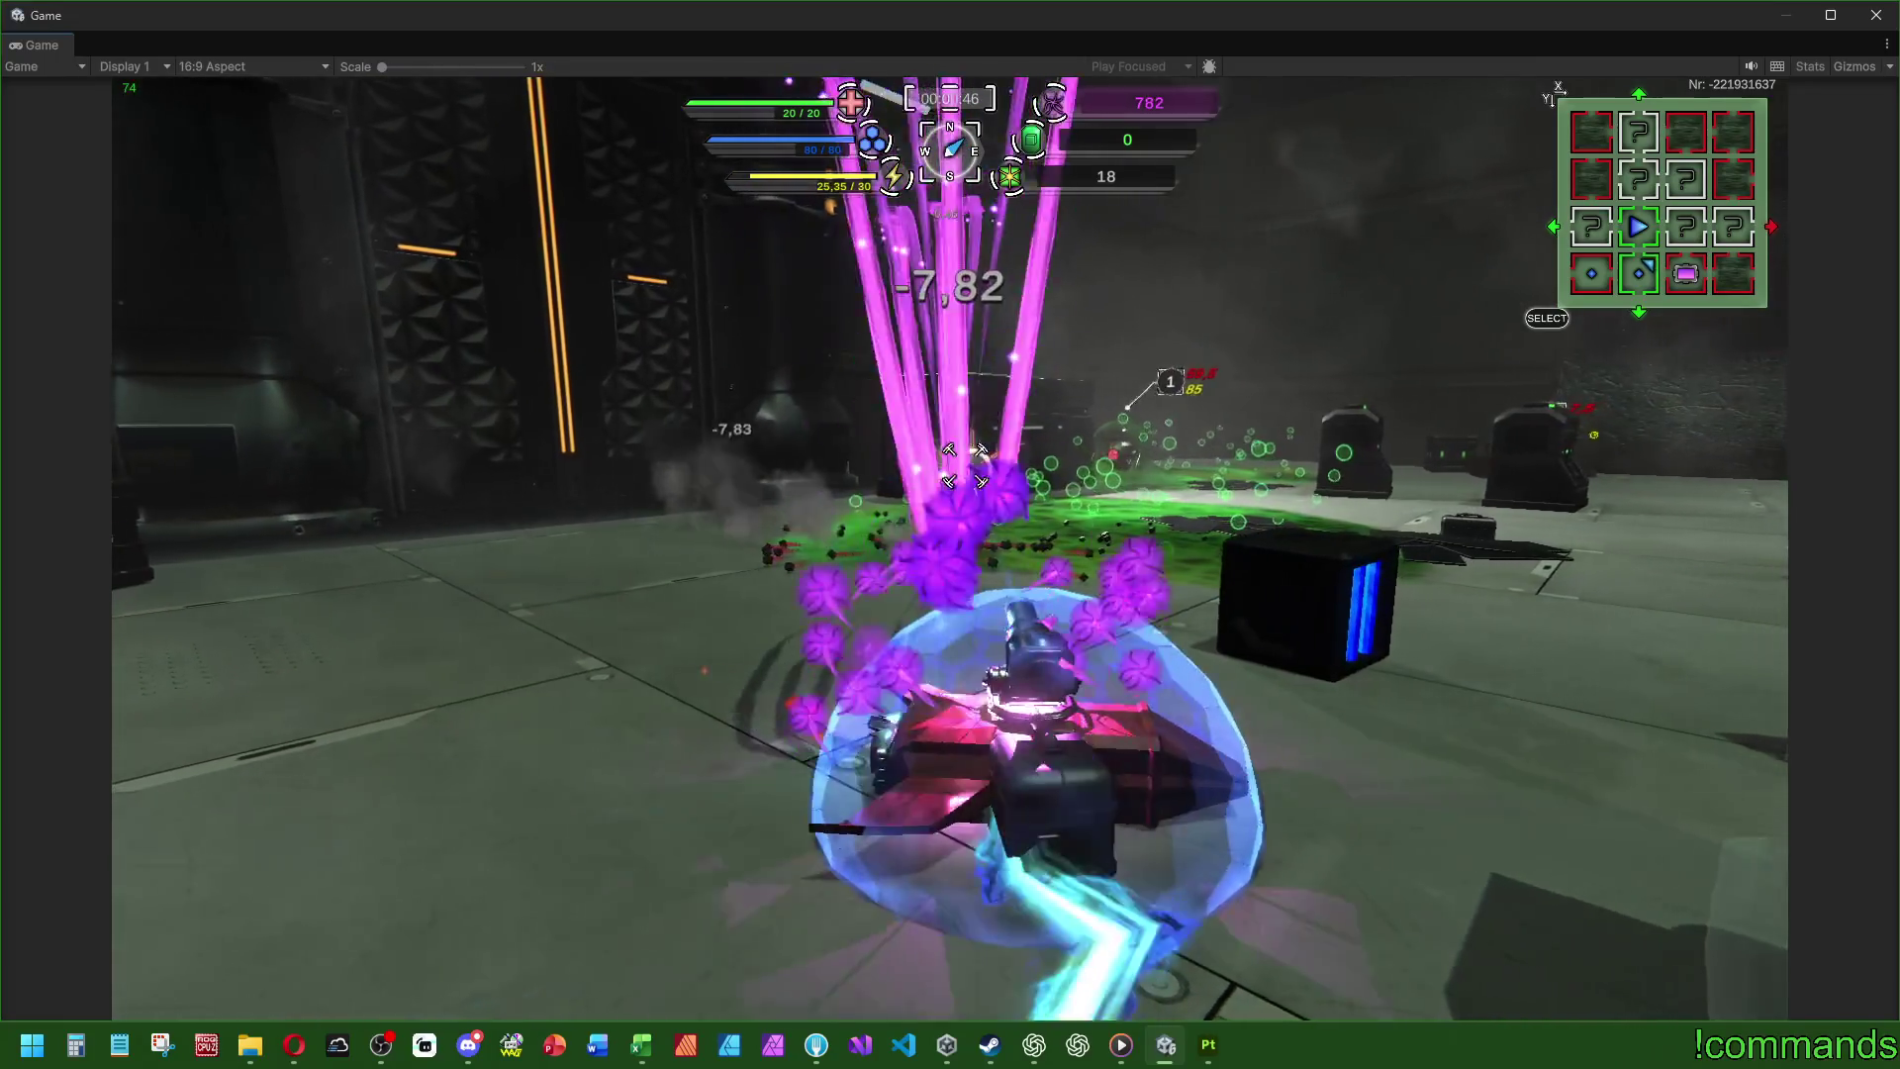
pyautogui.press('w')
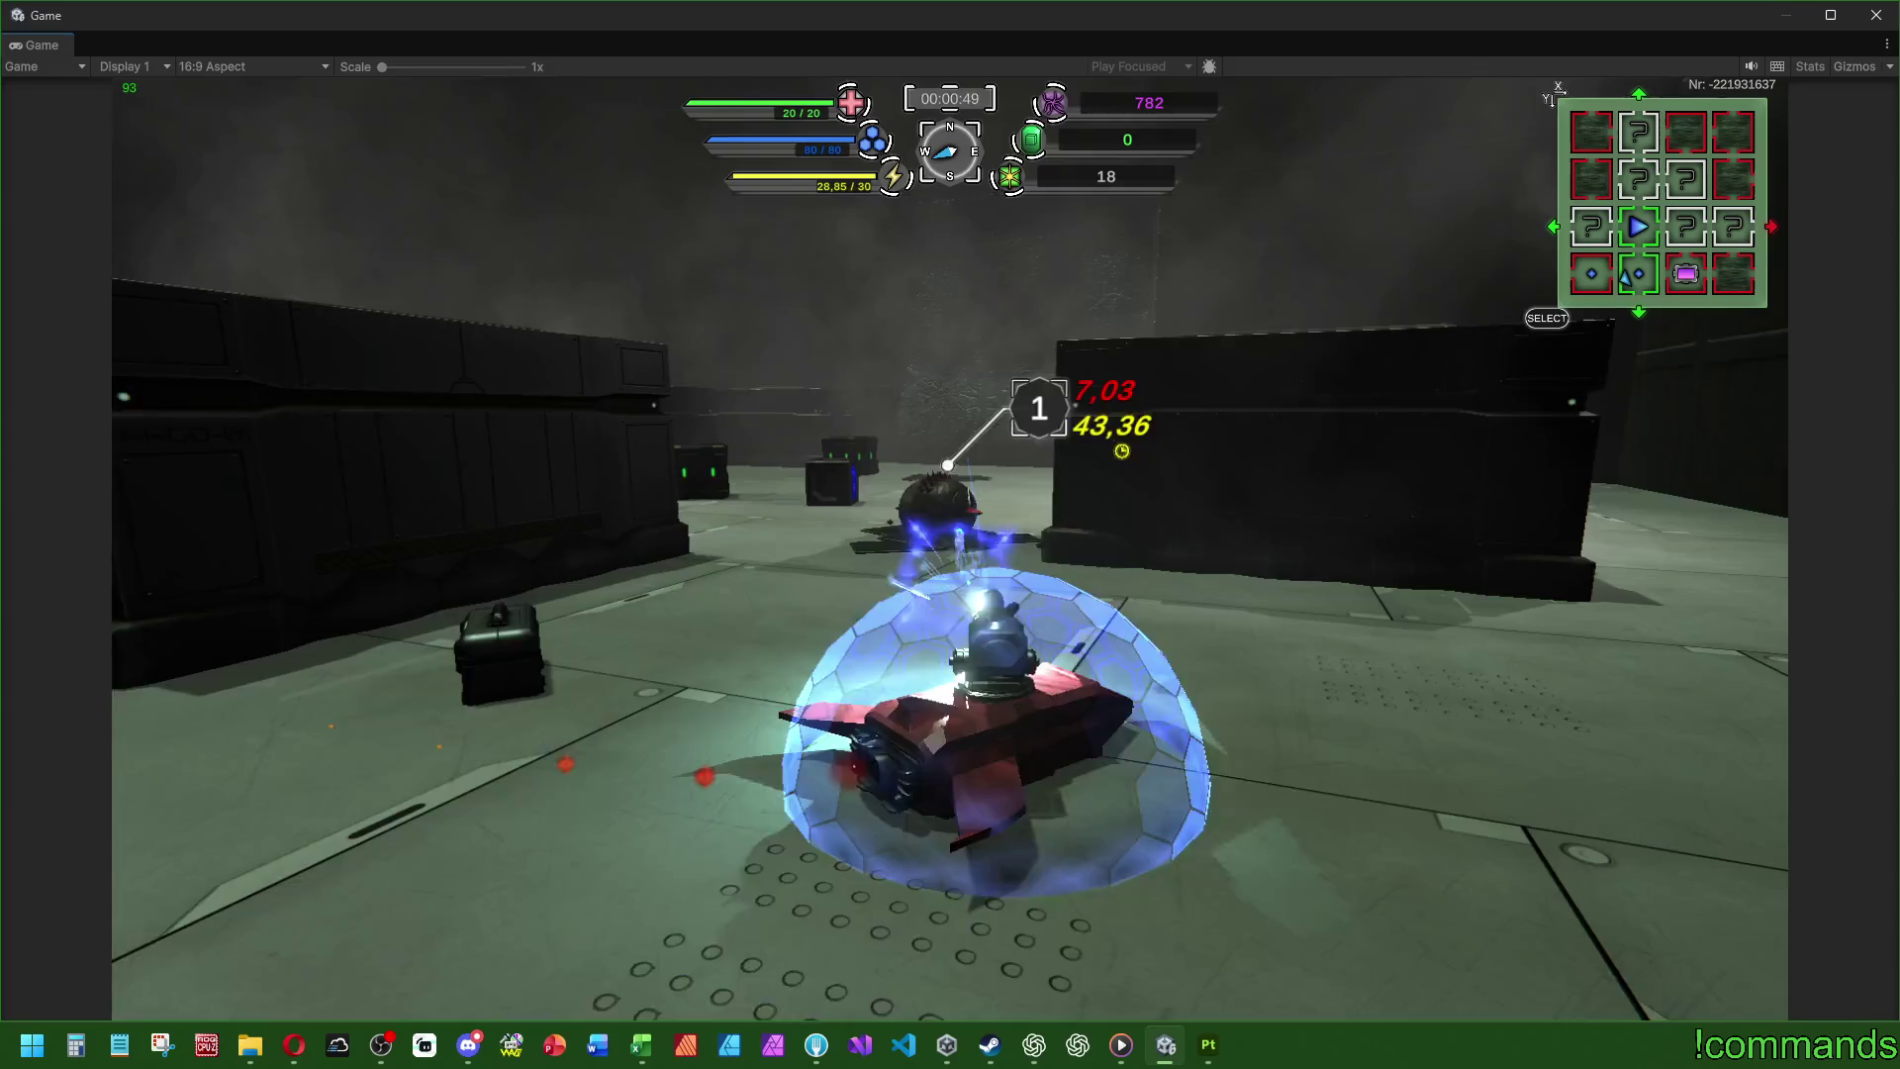
pyautogui.click(950, 500)
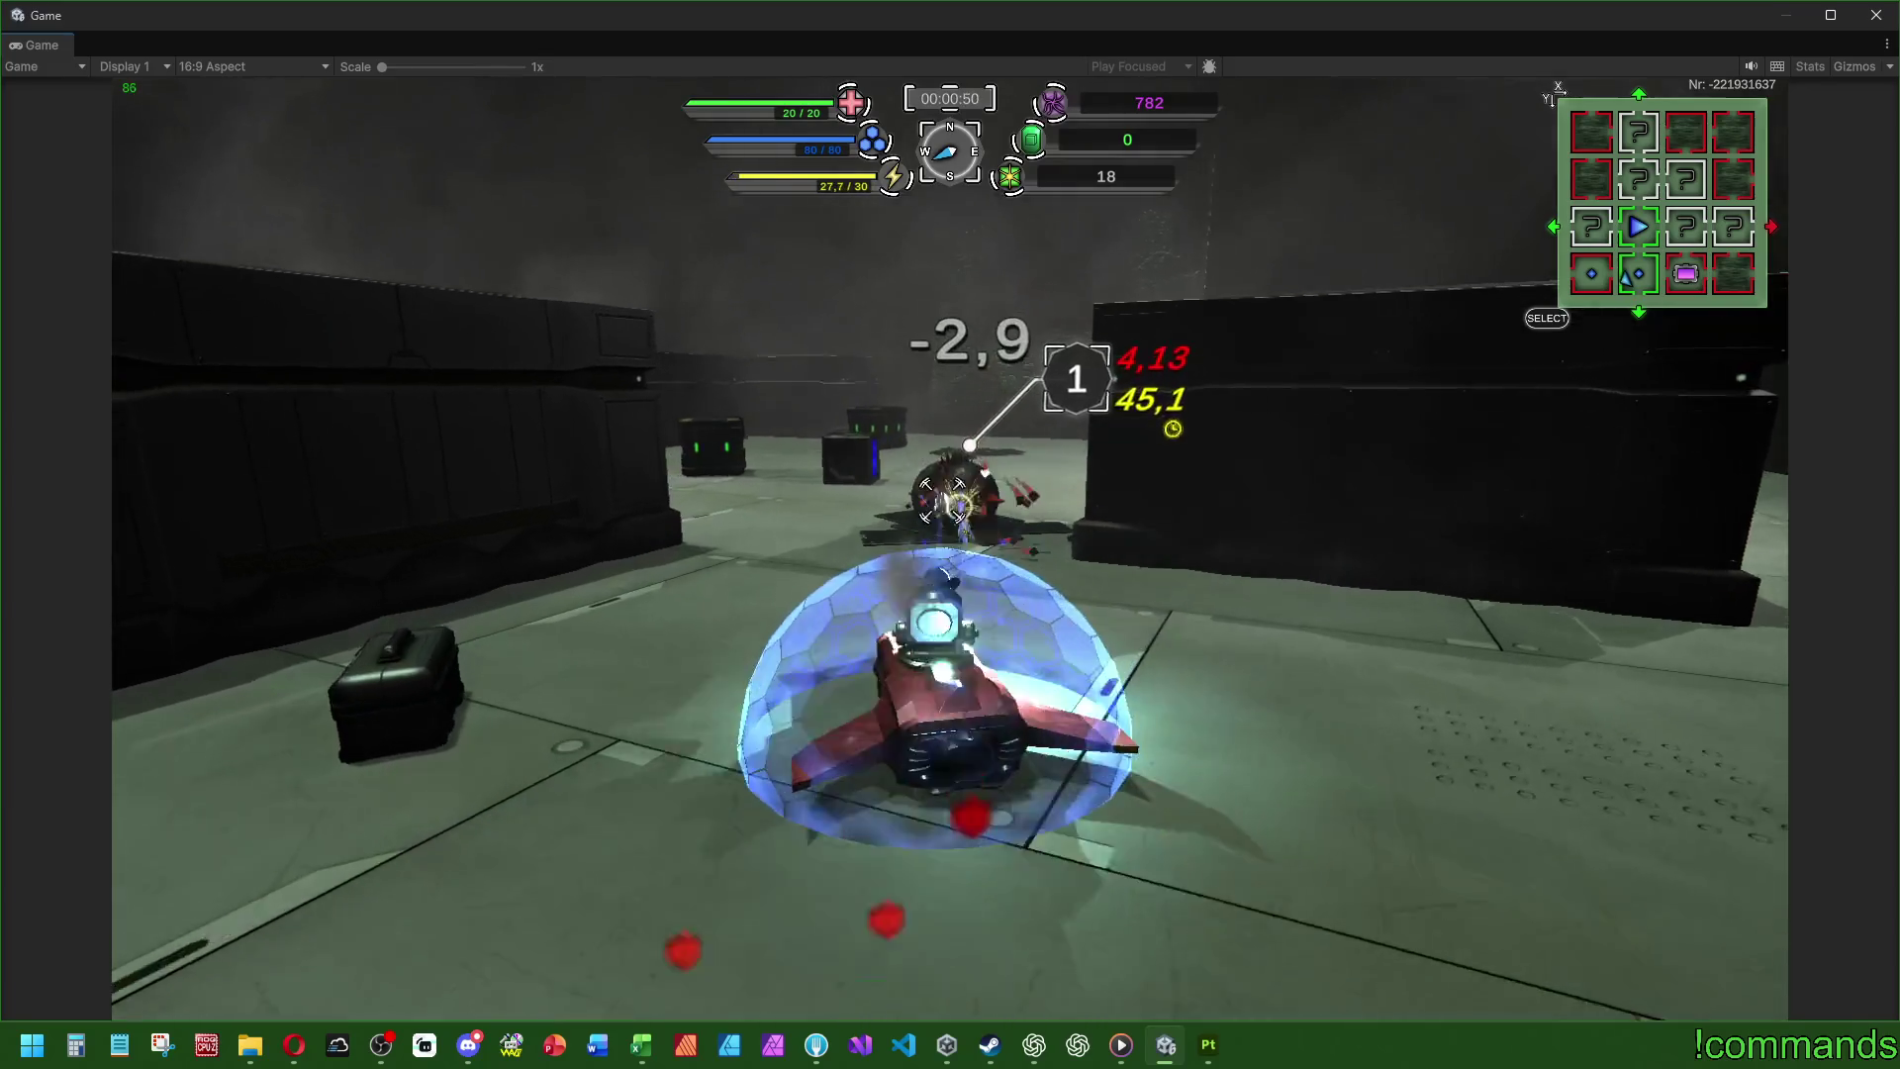
pyautogui.press('w')
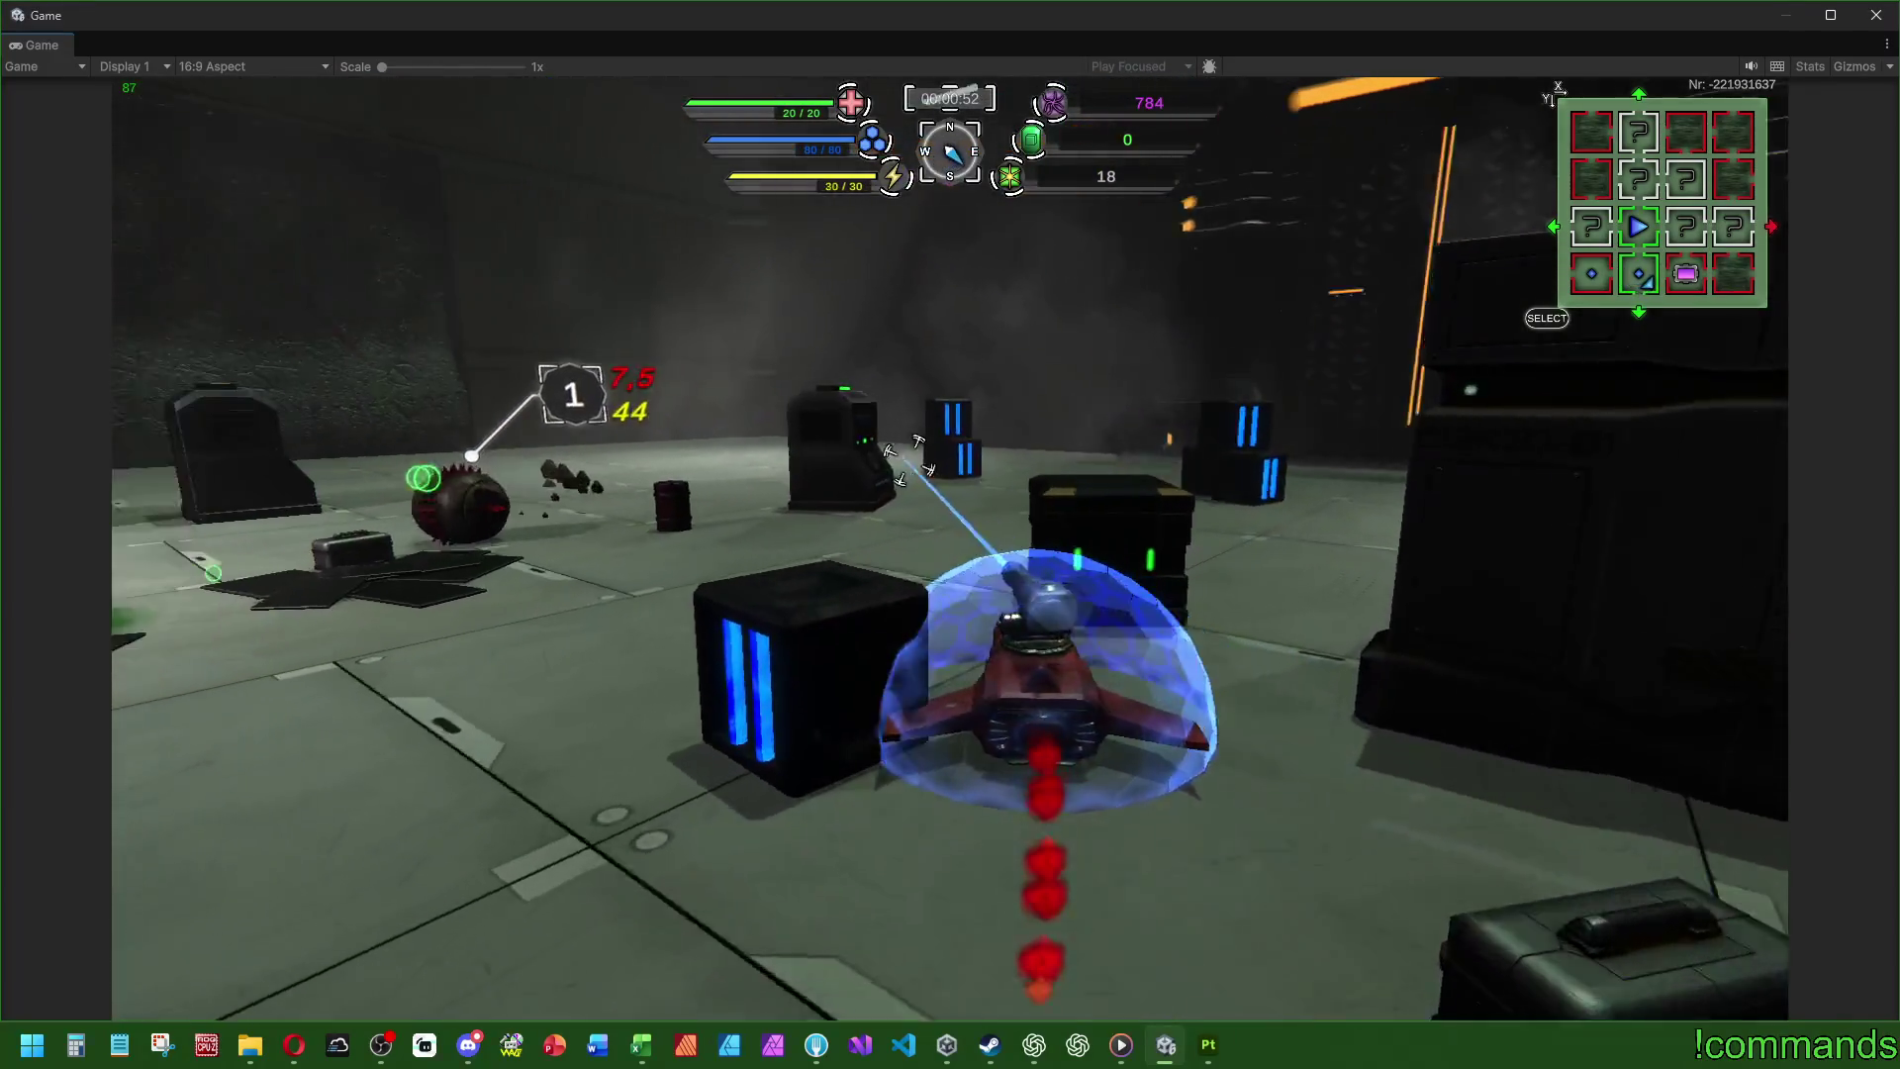
pyautogui.press('w')
pyautogui.click(908, 457)
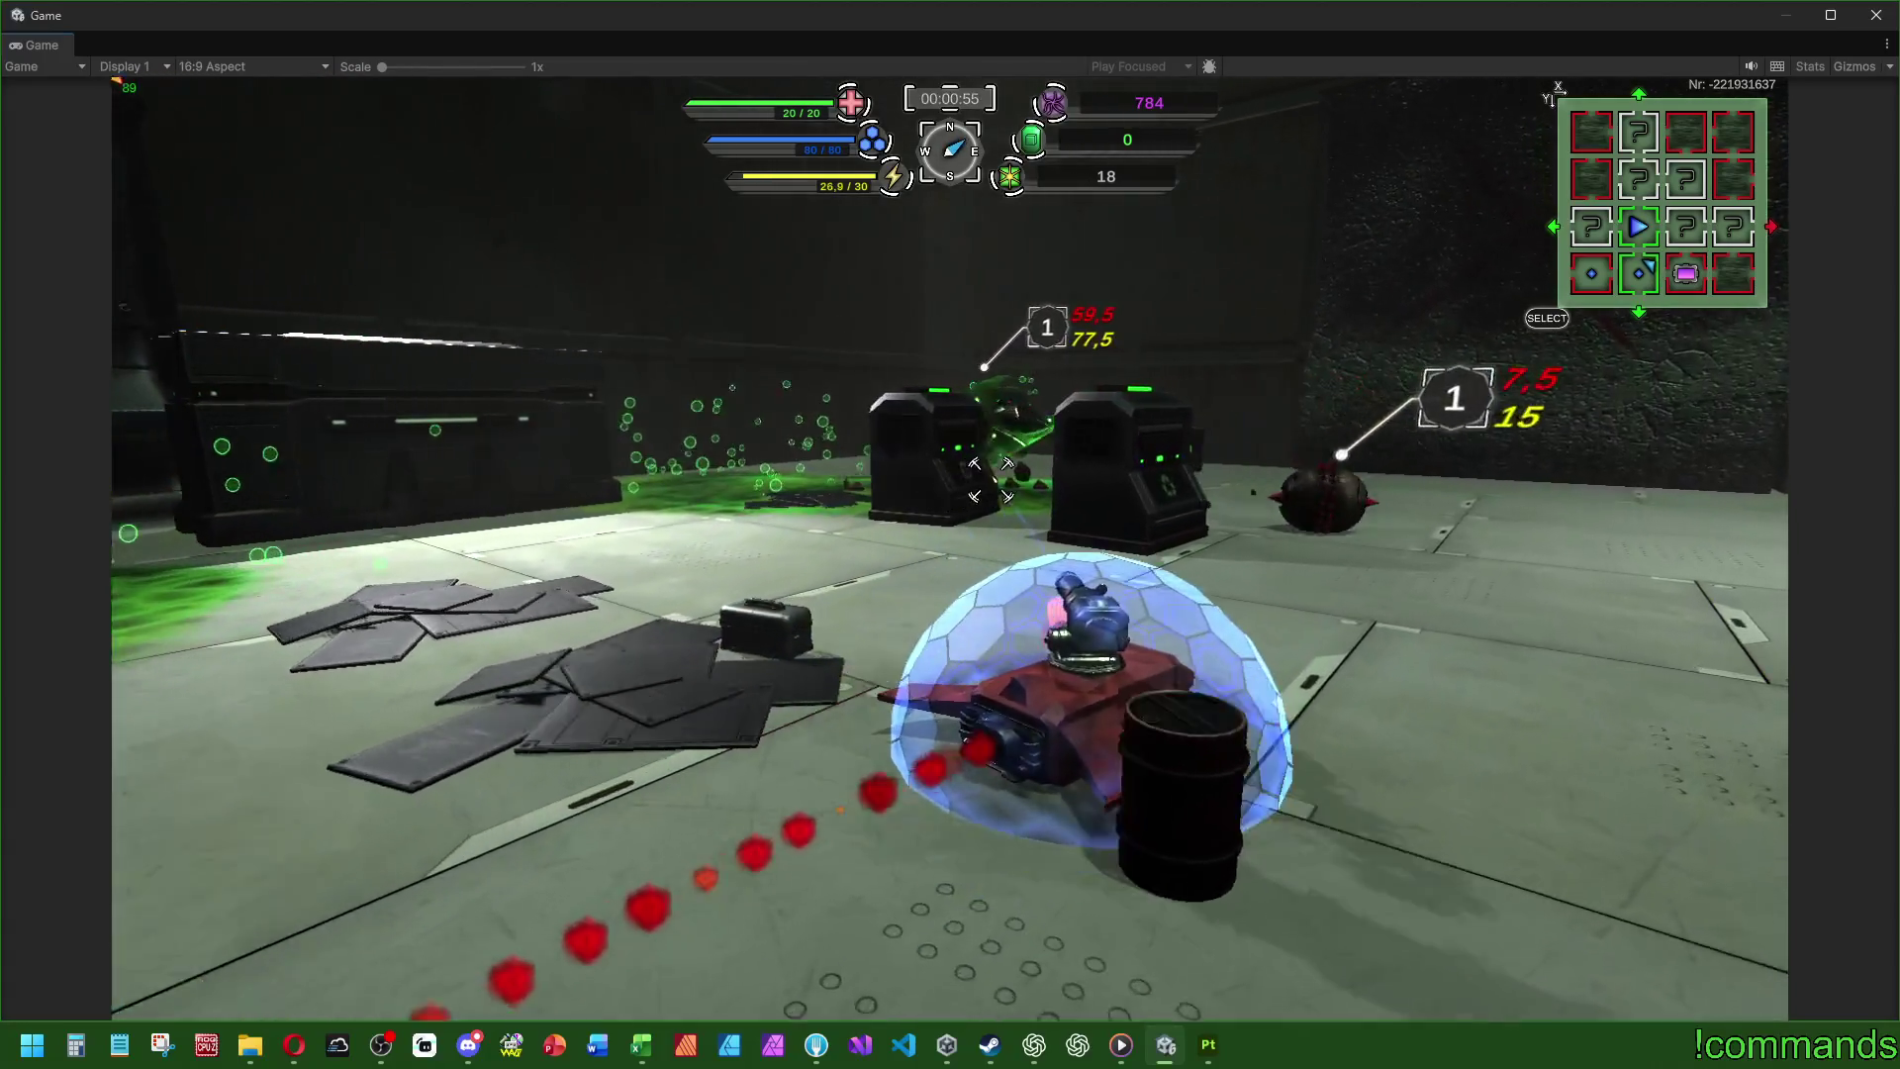
pyautogui.click(1019, 499)
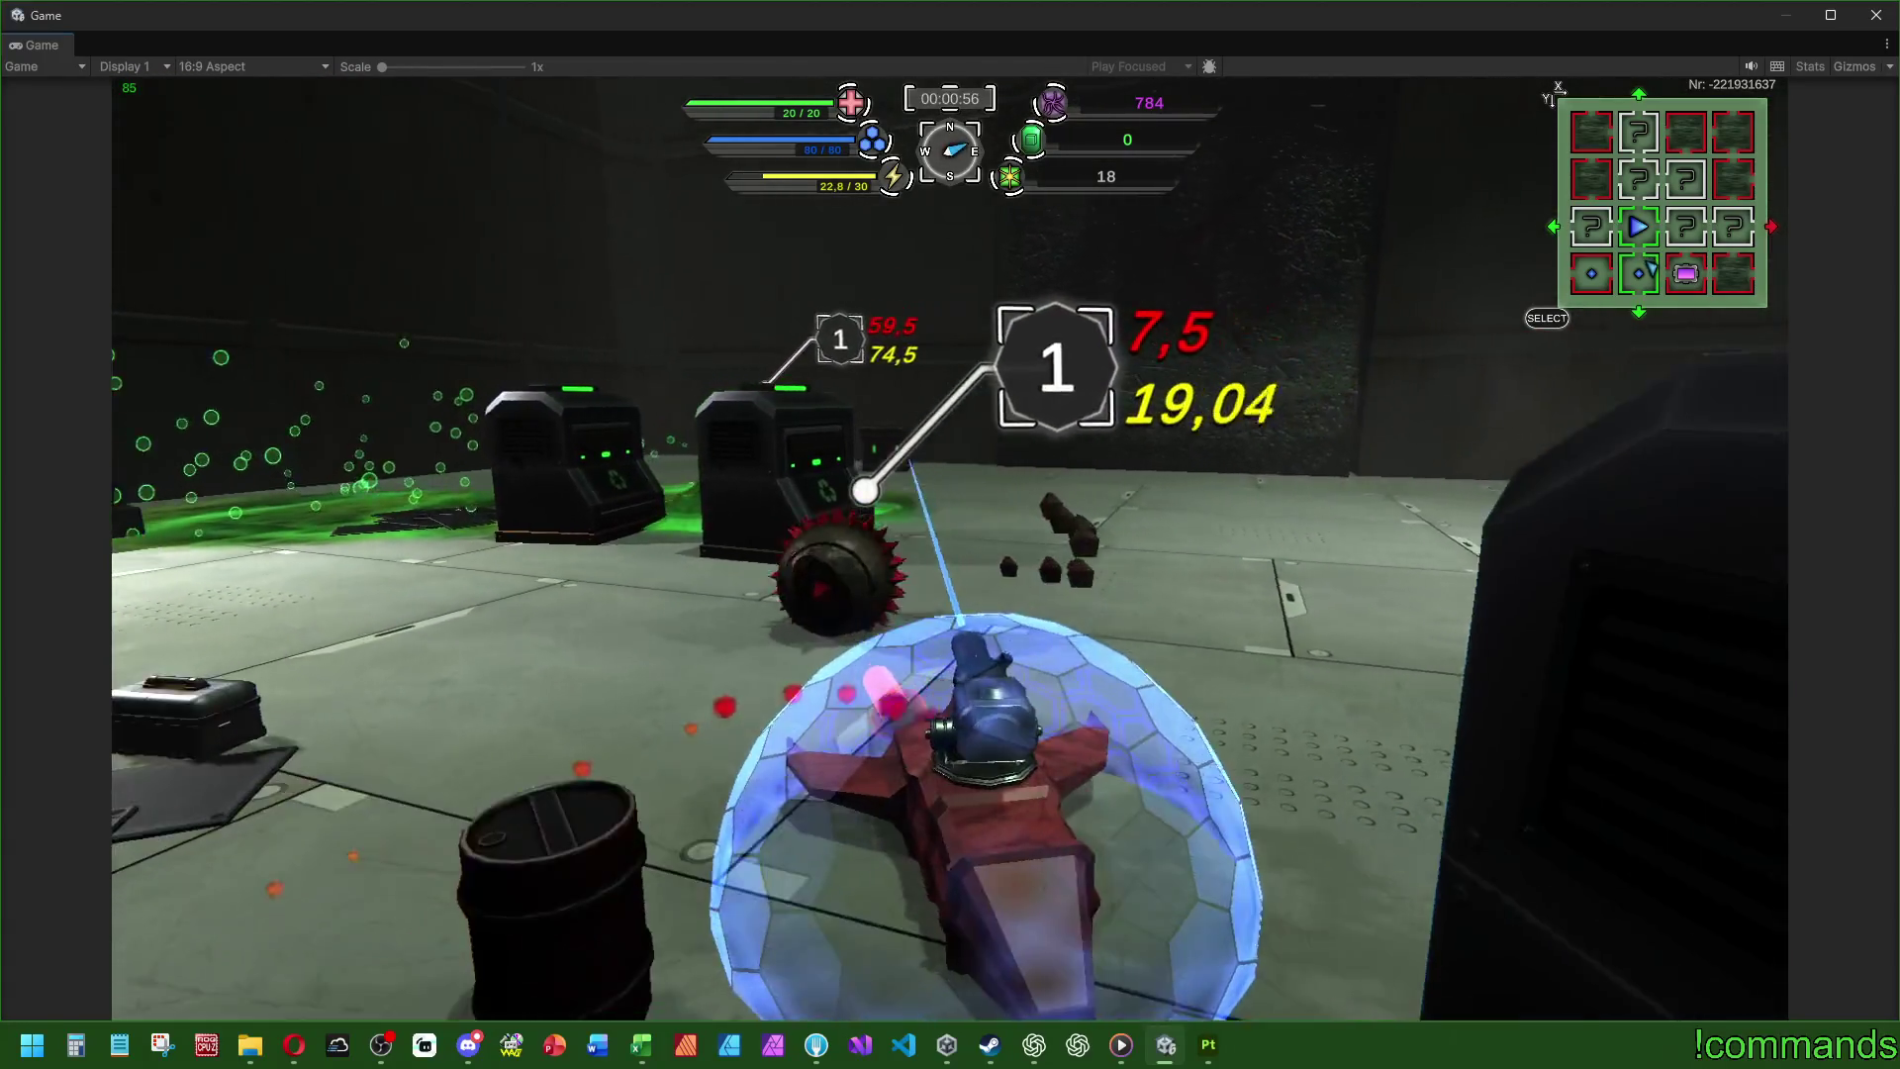
pyautogui.press('a')
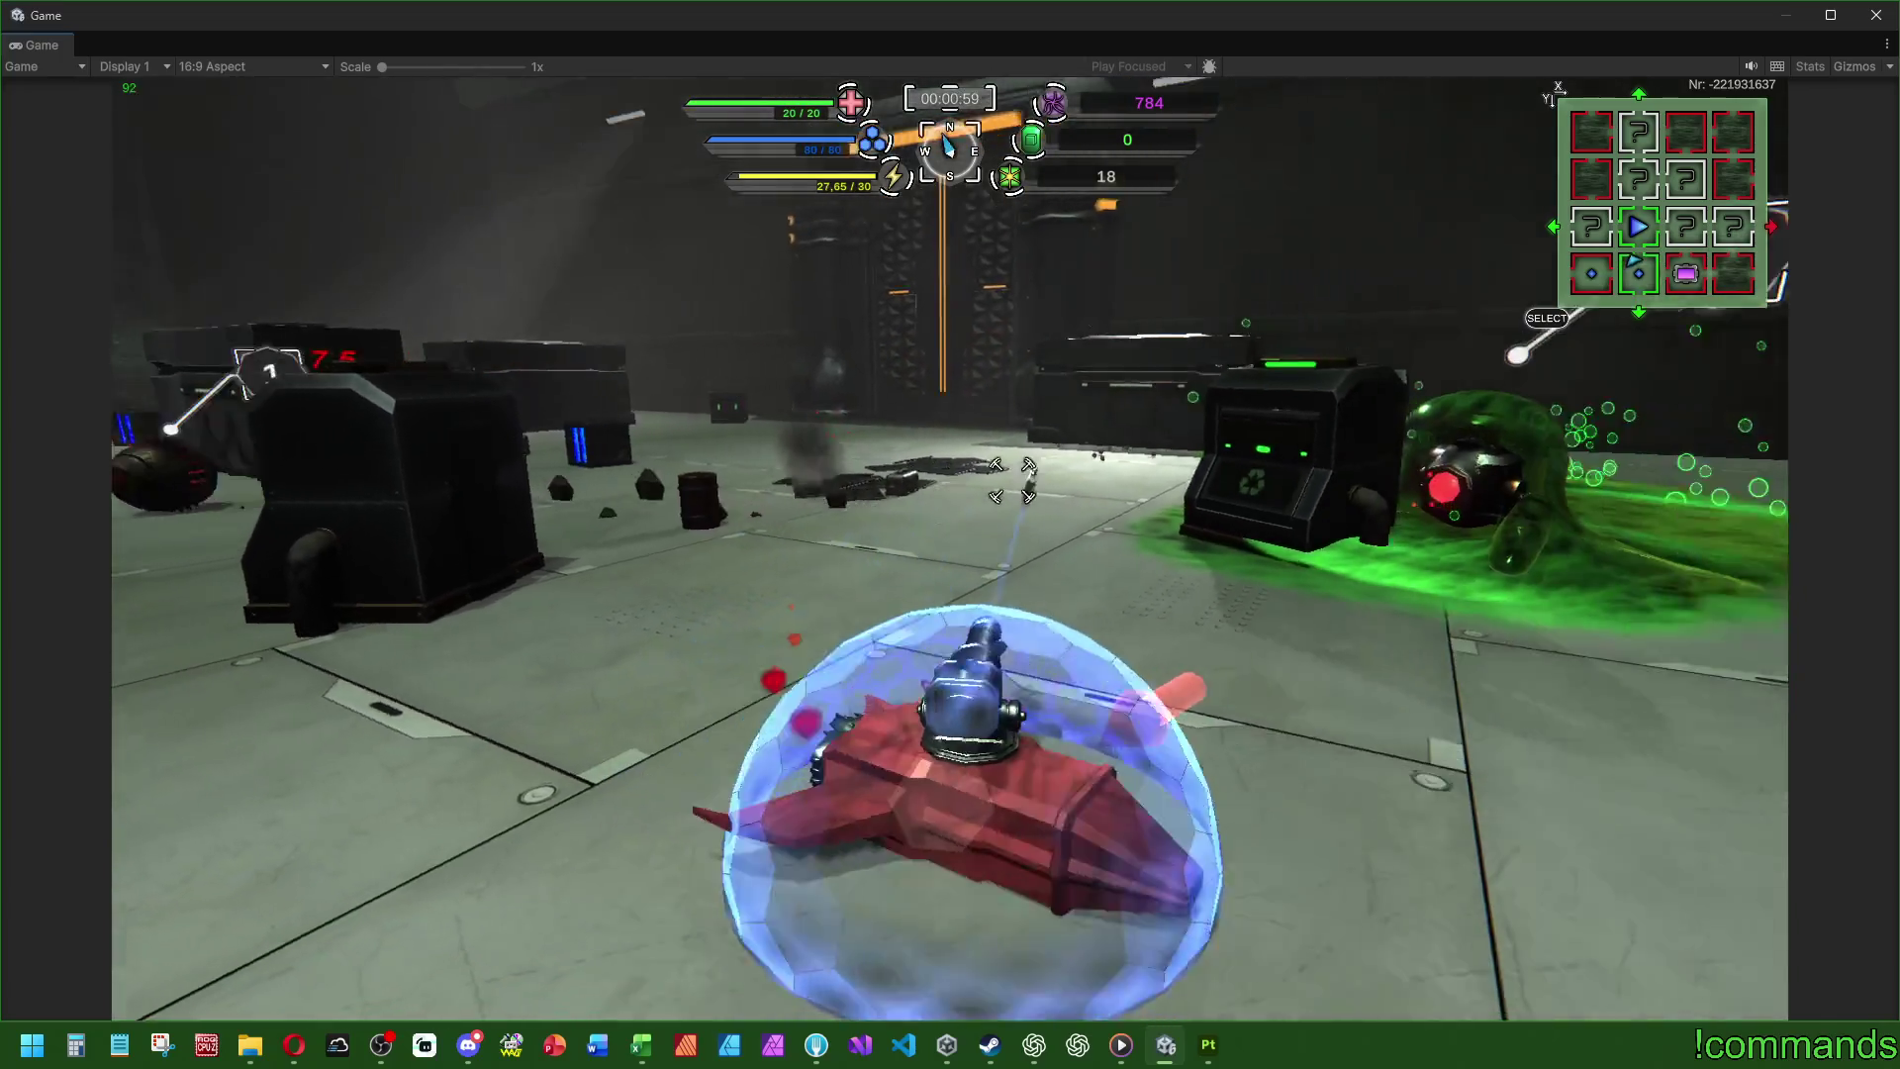
pyautogui.click(1012, 480)
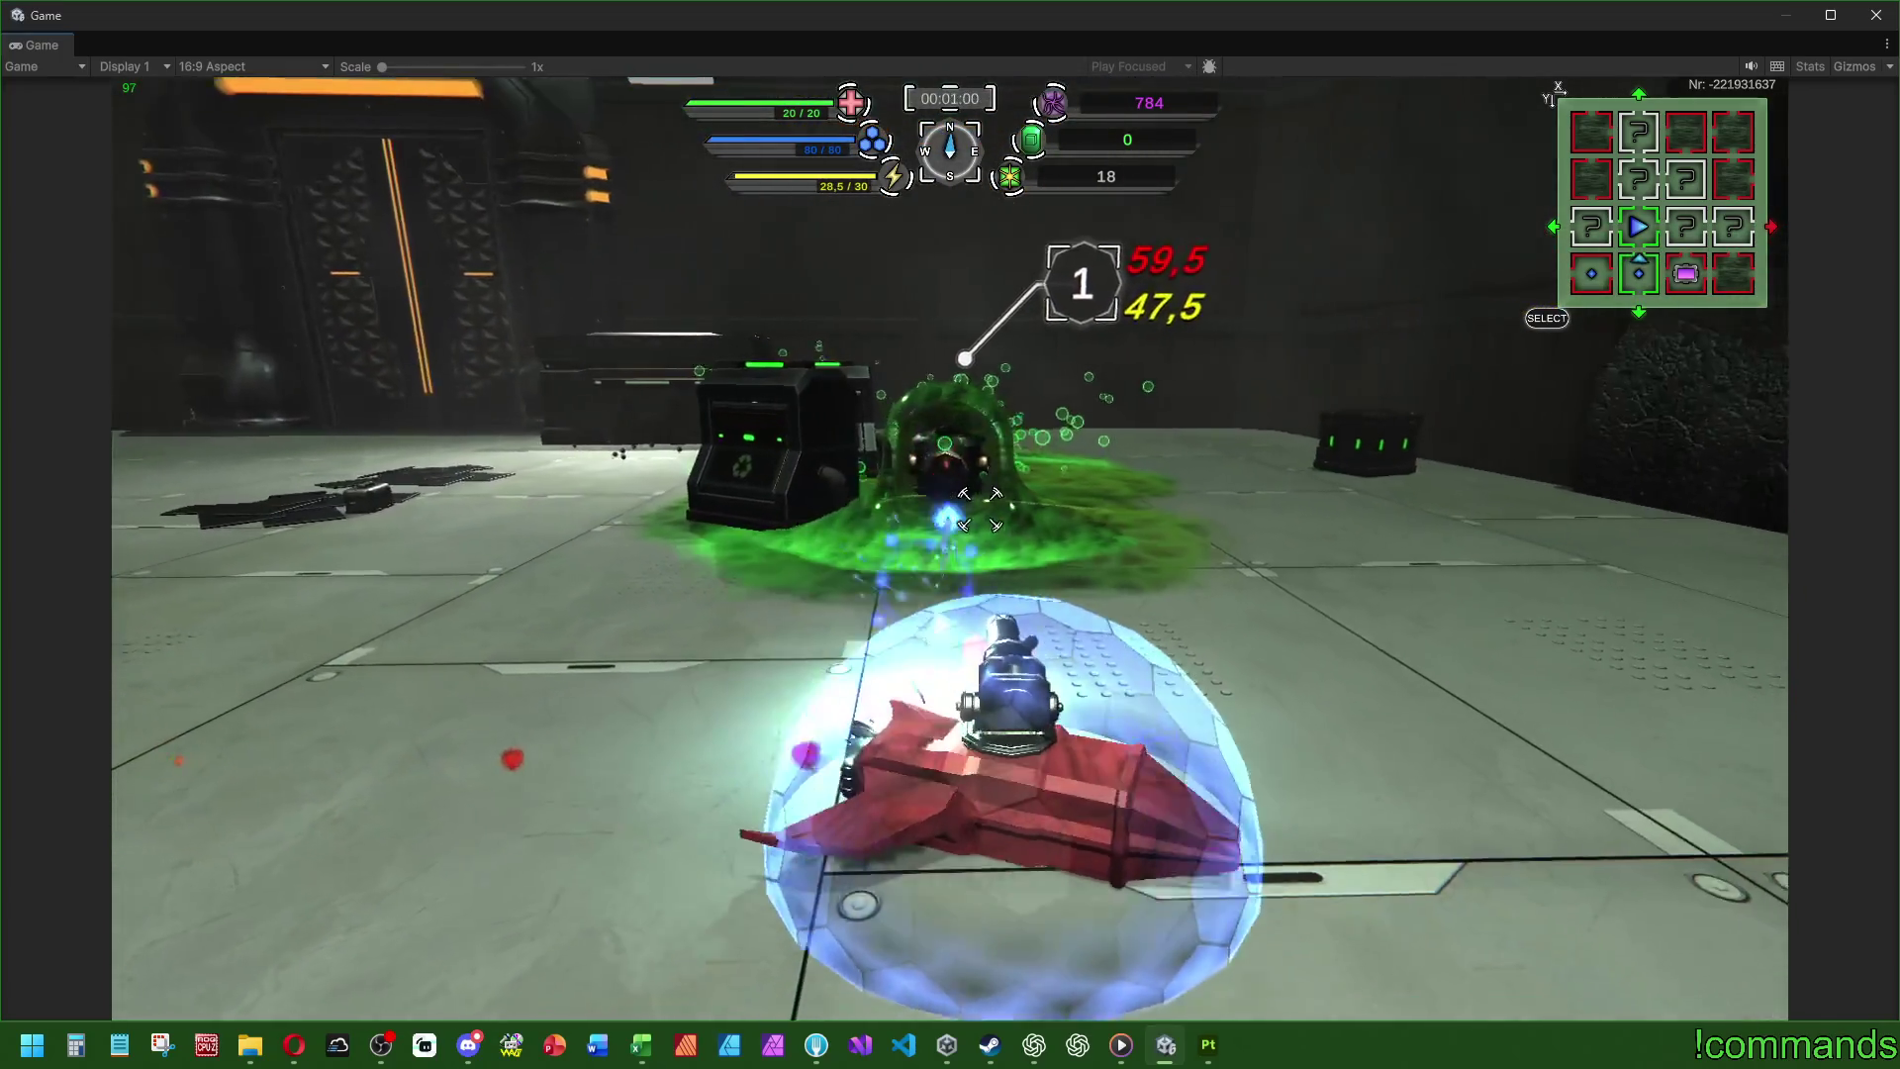
pyautogui.click(955, 499)
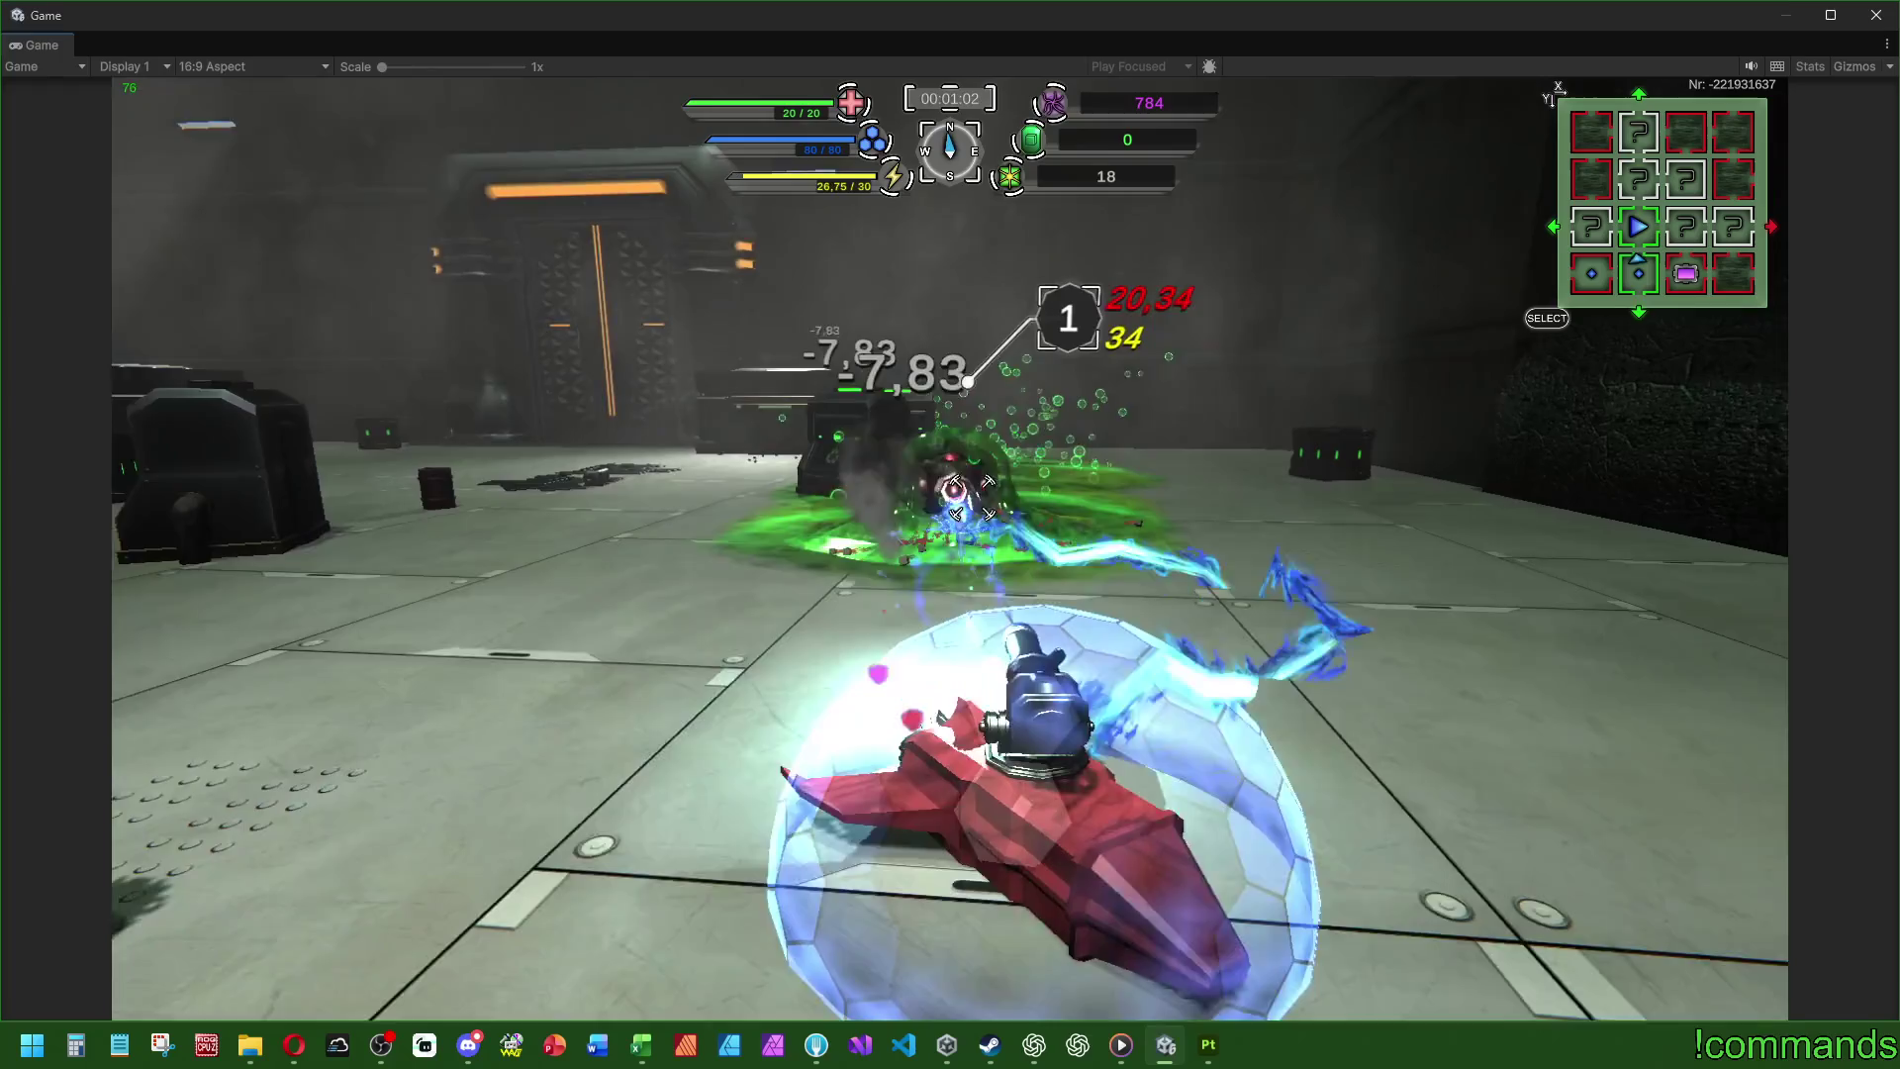
# - Finish the green slime, fire past the crates and barrels, and drive into the green portal
pyautogui.press('a')
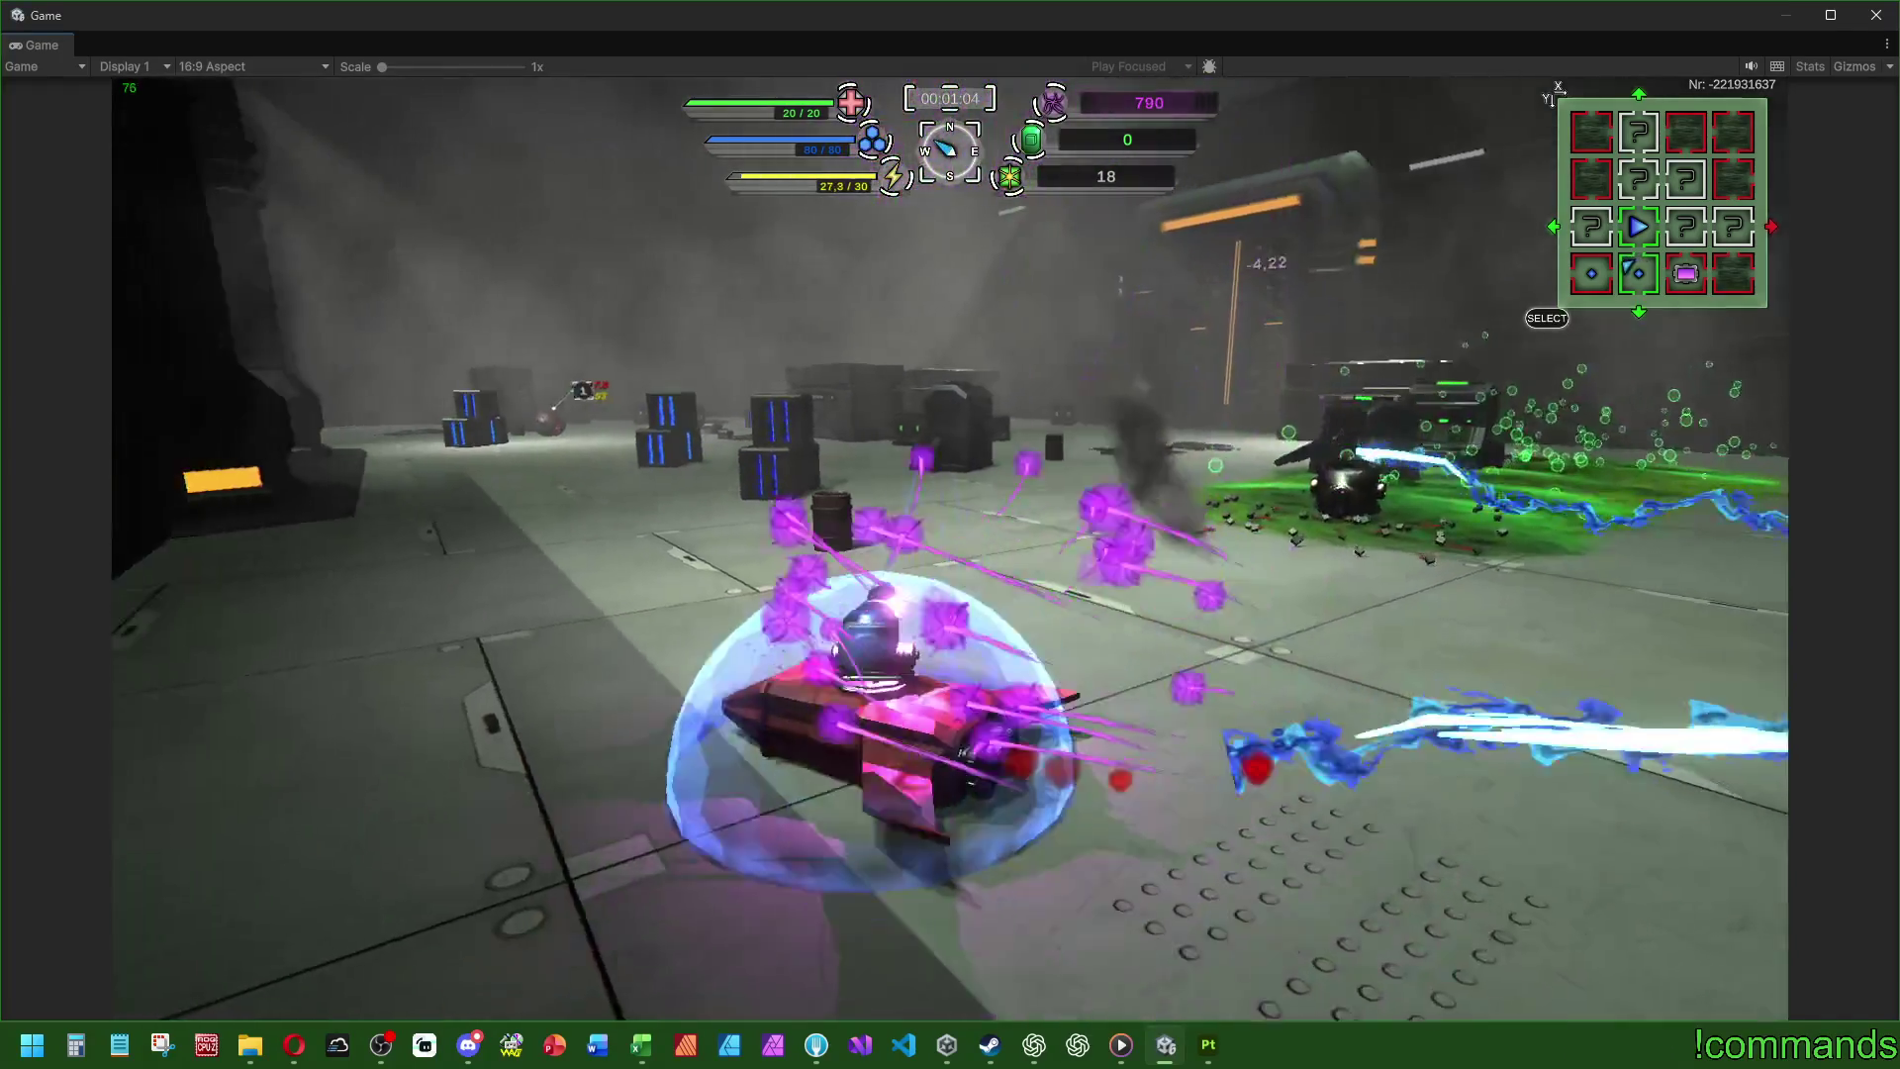
pyautogui.press('d')
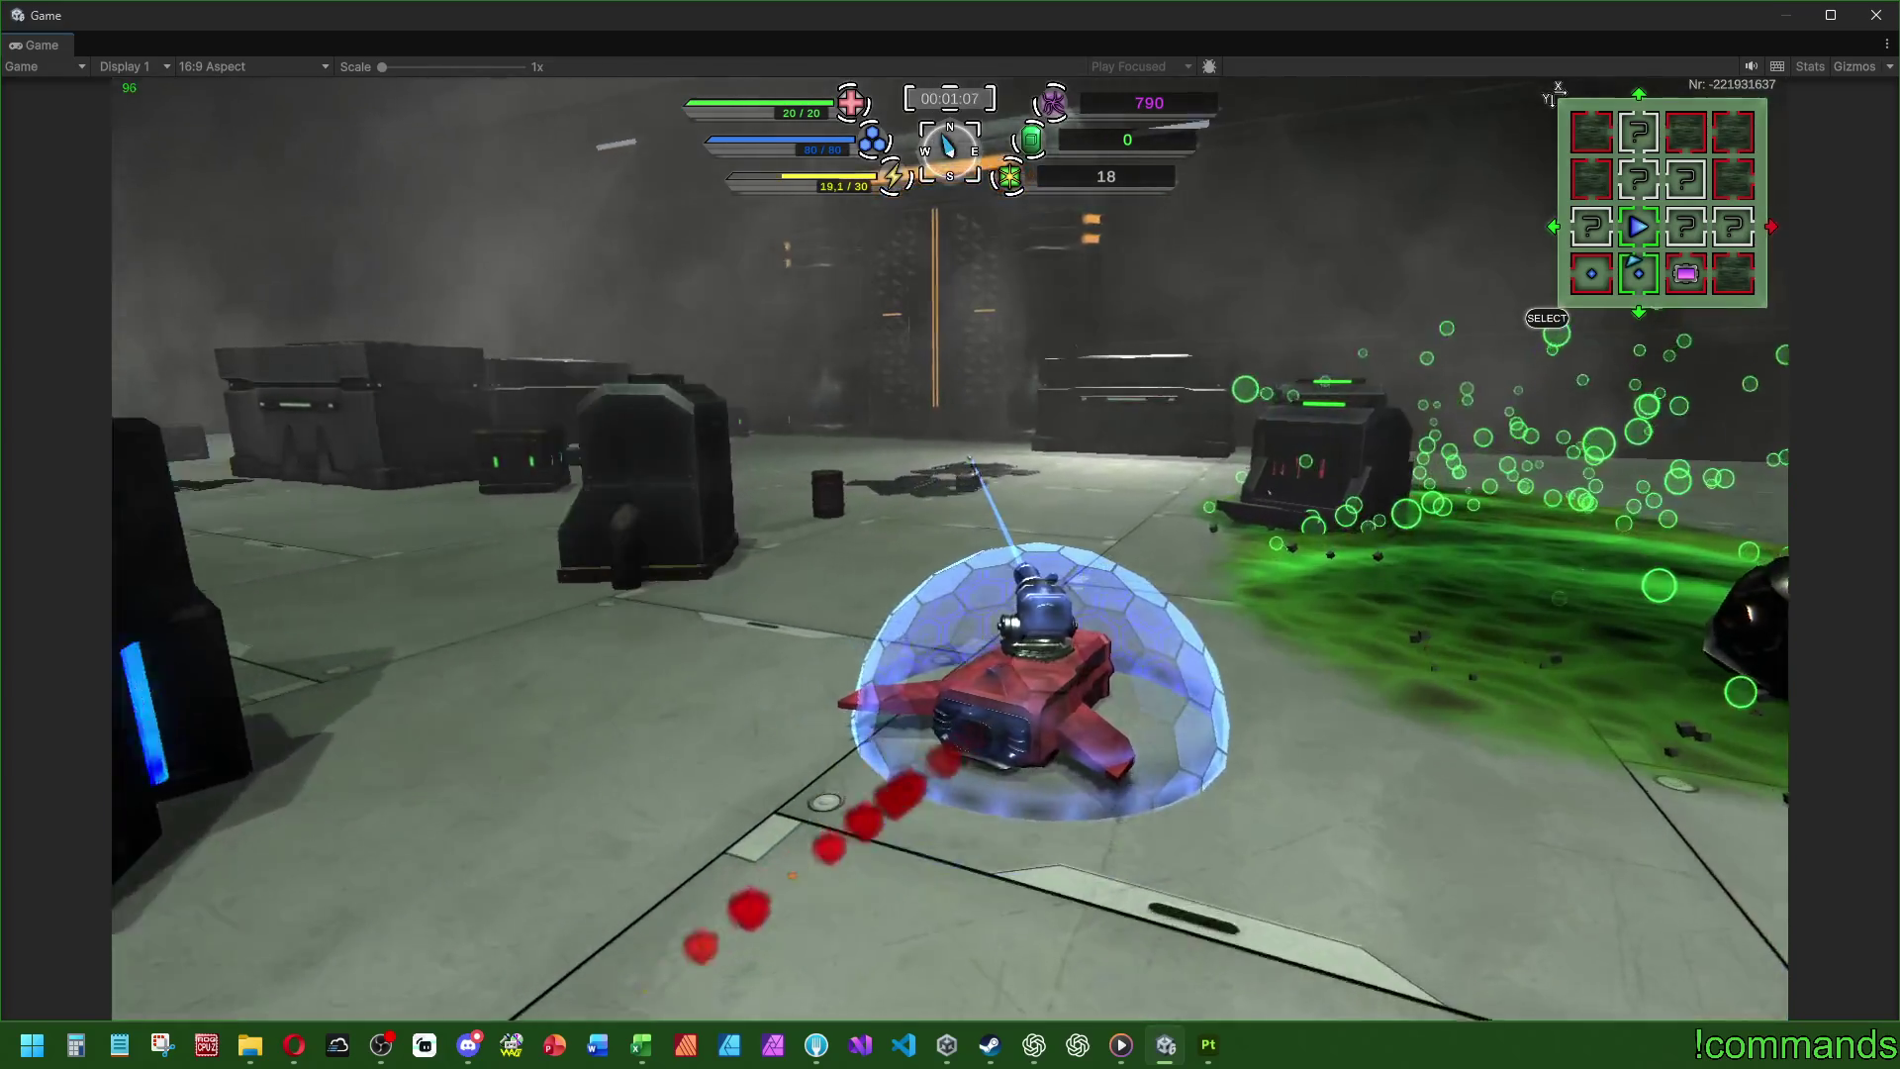
pyautogui.click(978, 482)
pyautogui.press('w')
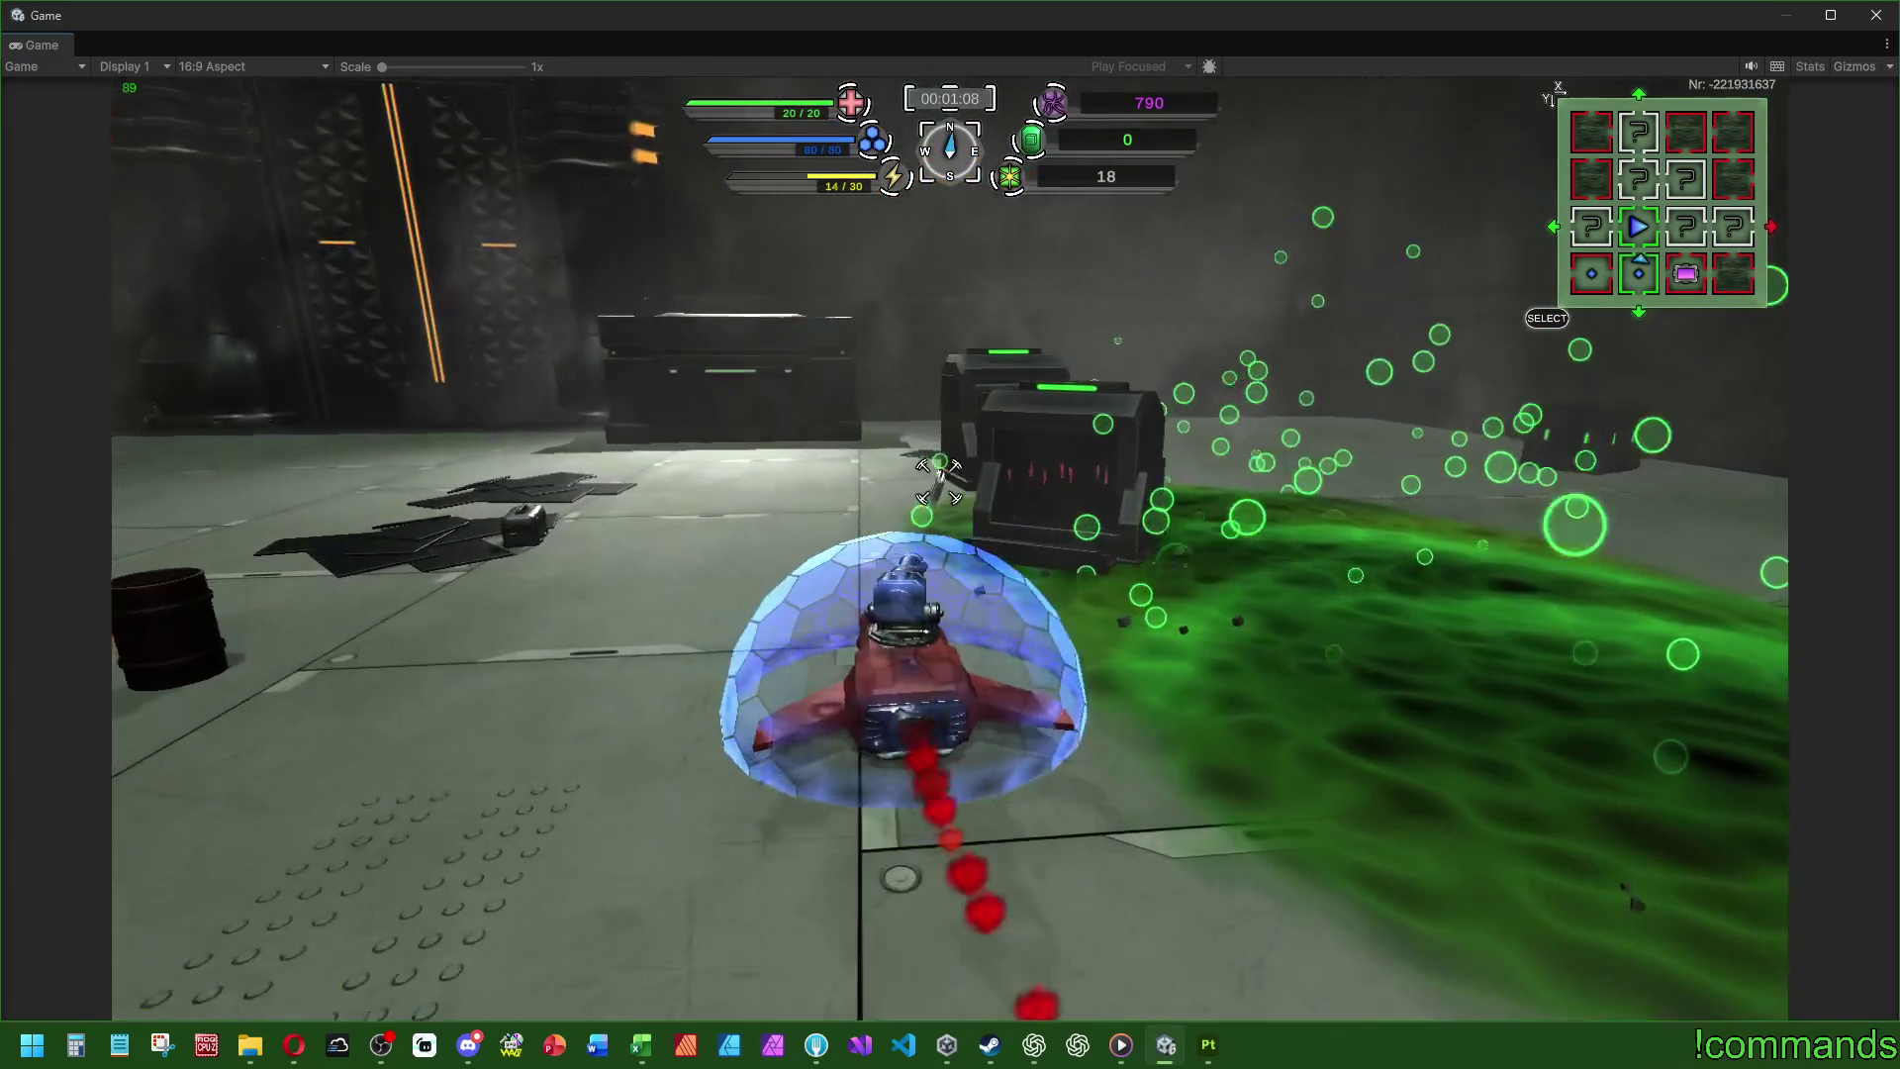
pyautogui.click(950, 487)
pyautogui.press('a')
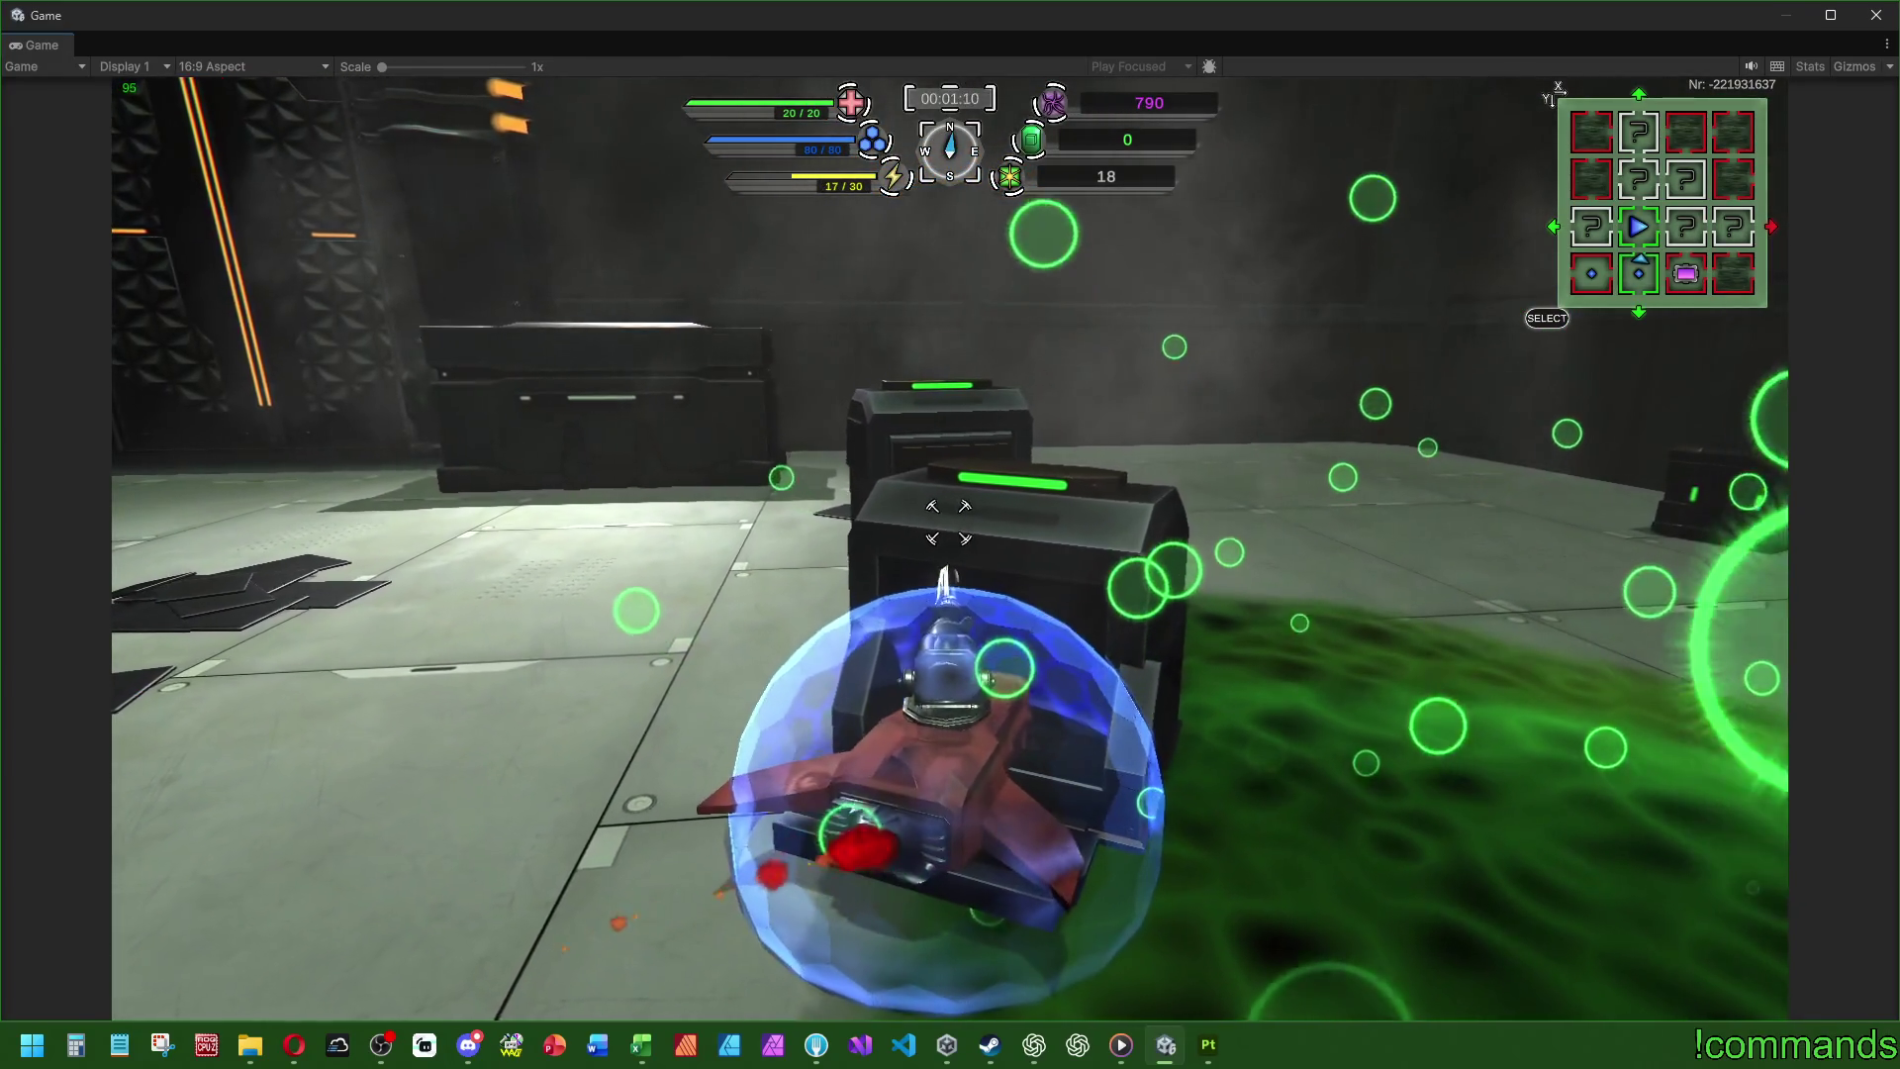
pyautogui.press('a')
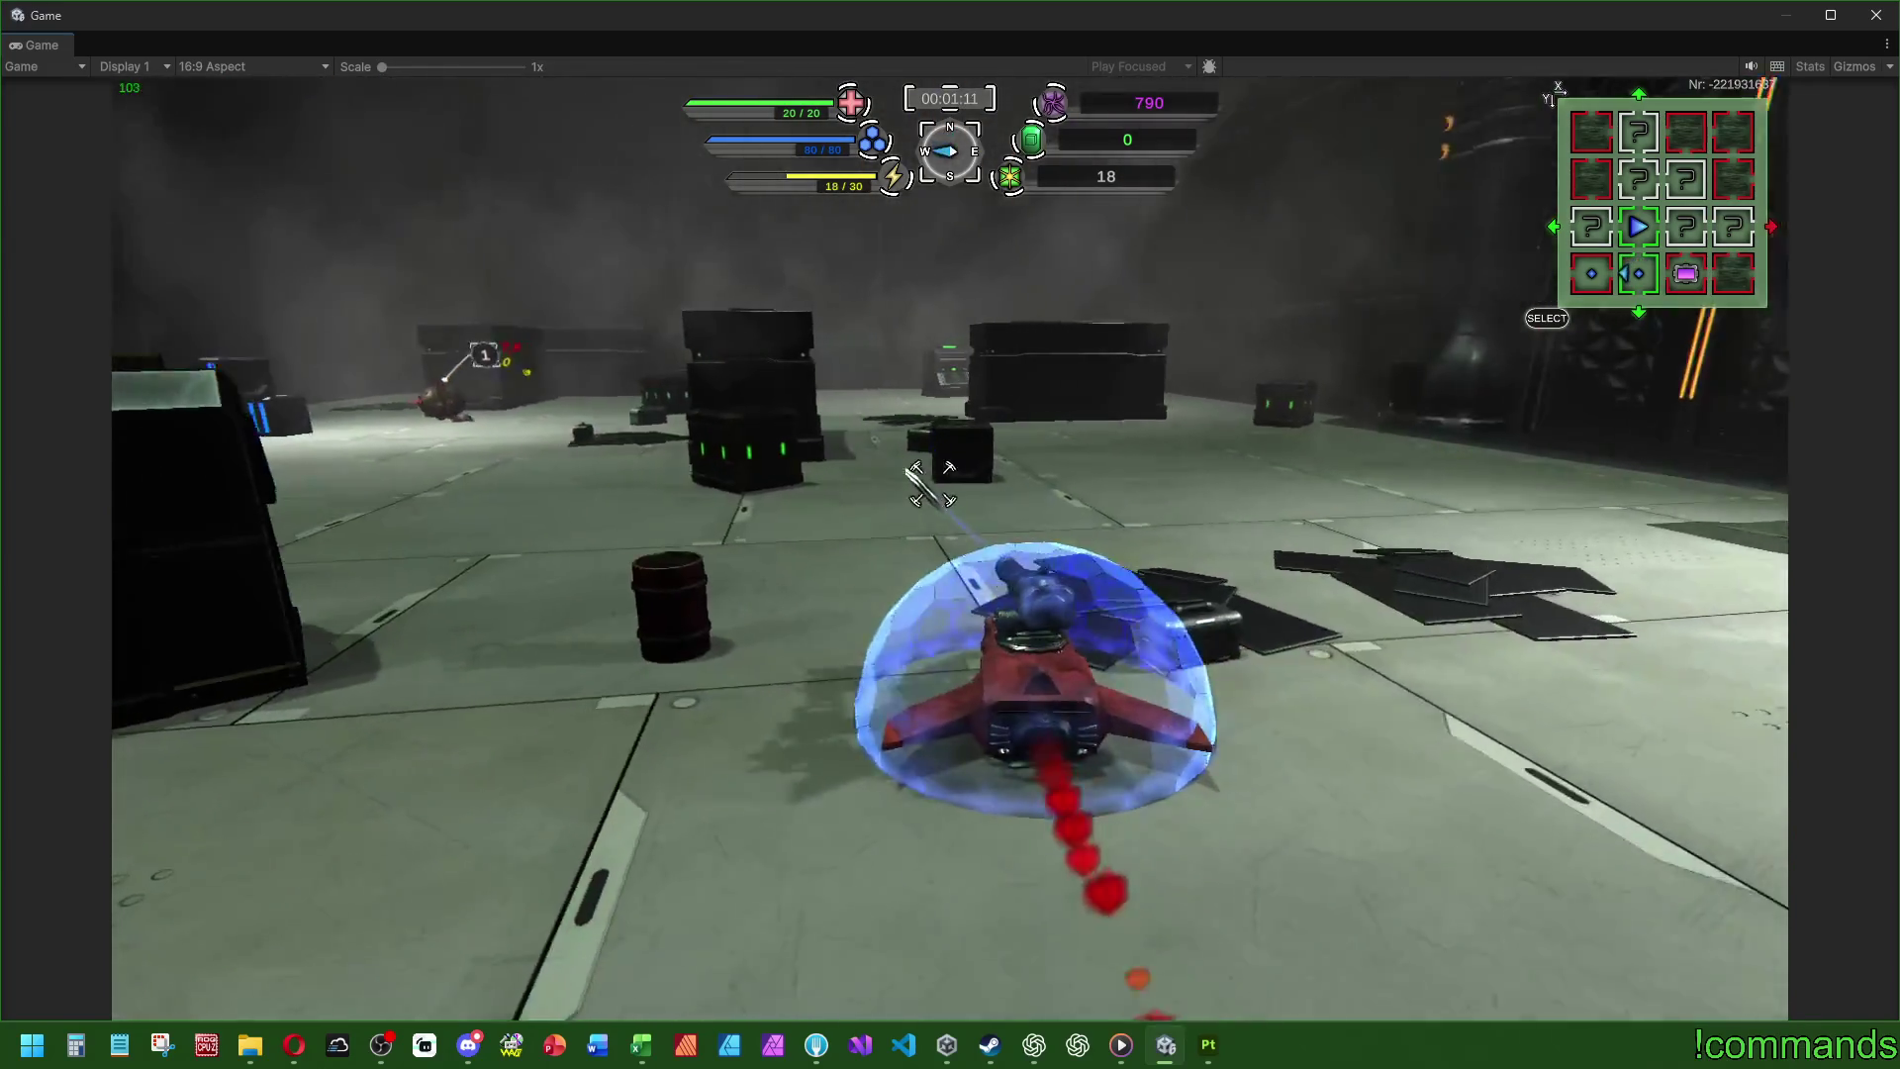
pyautogui.click(957, 473)
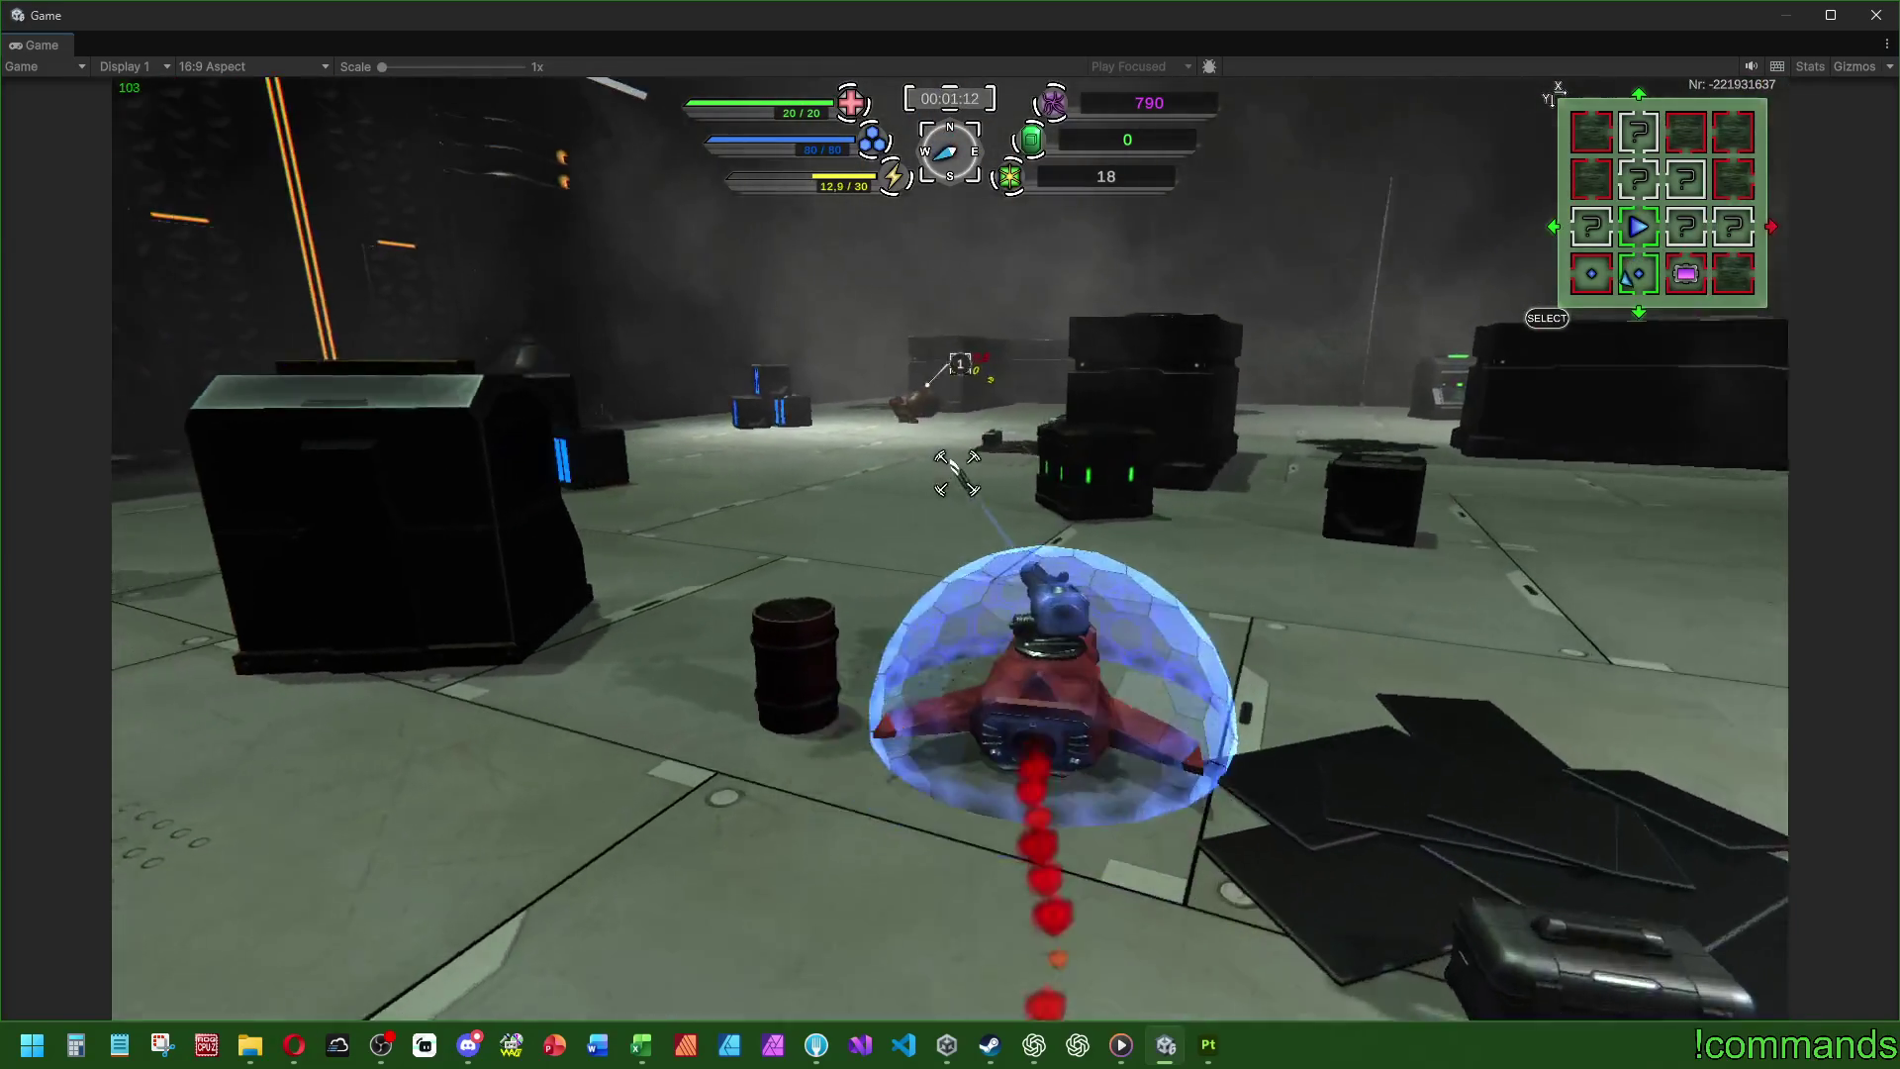
pyautogui.press('w')
pyautogui.click(957, 473)
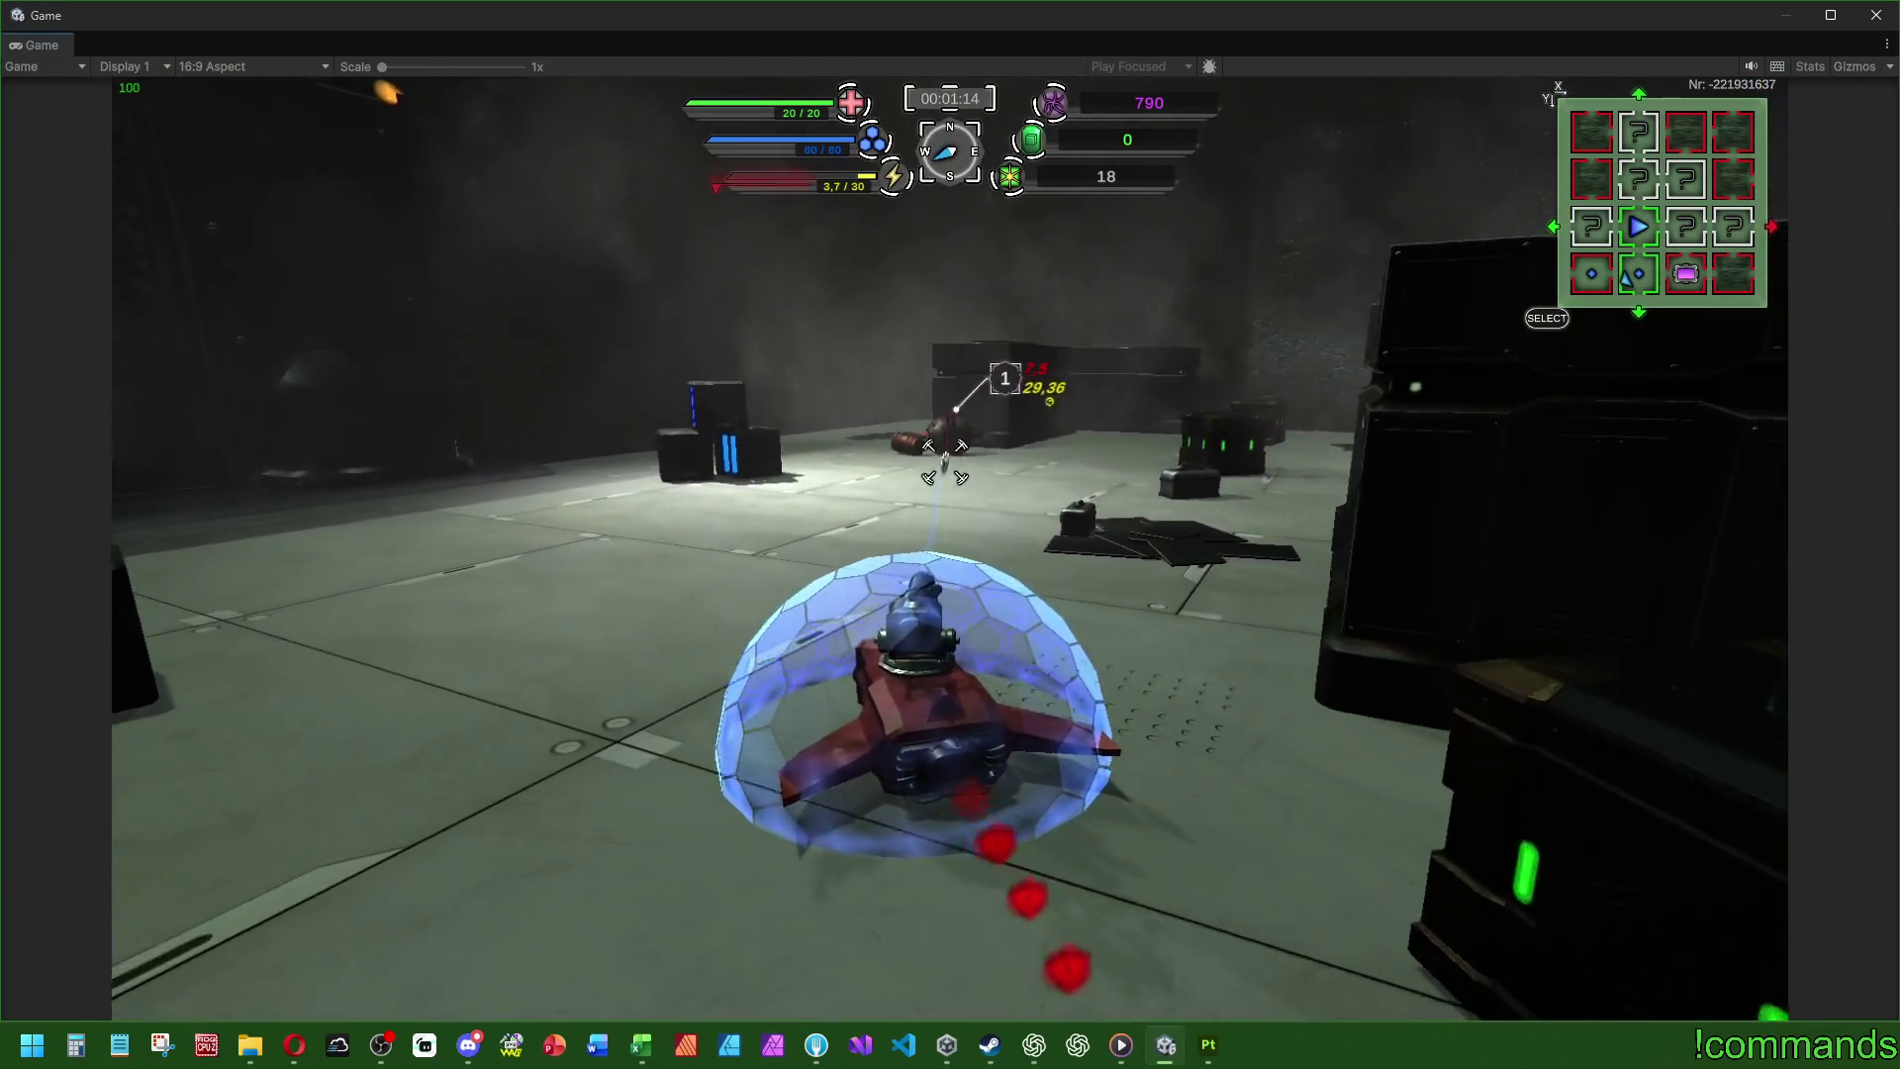
pyautogui.press('w')
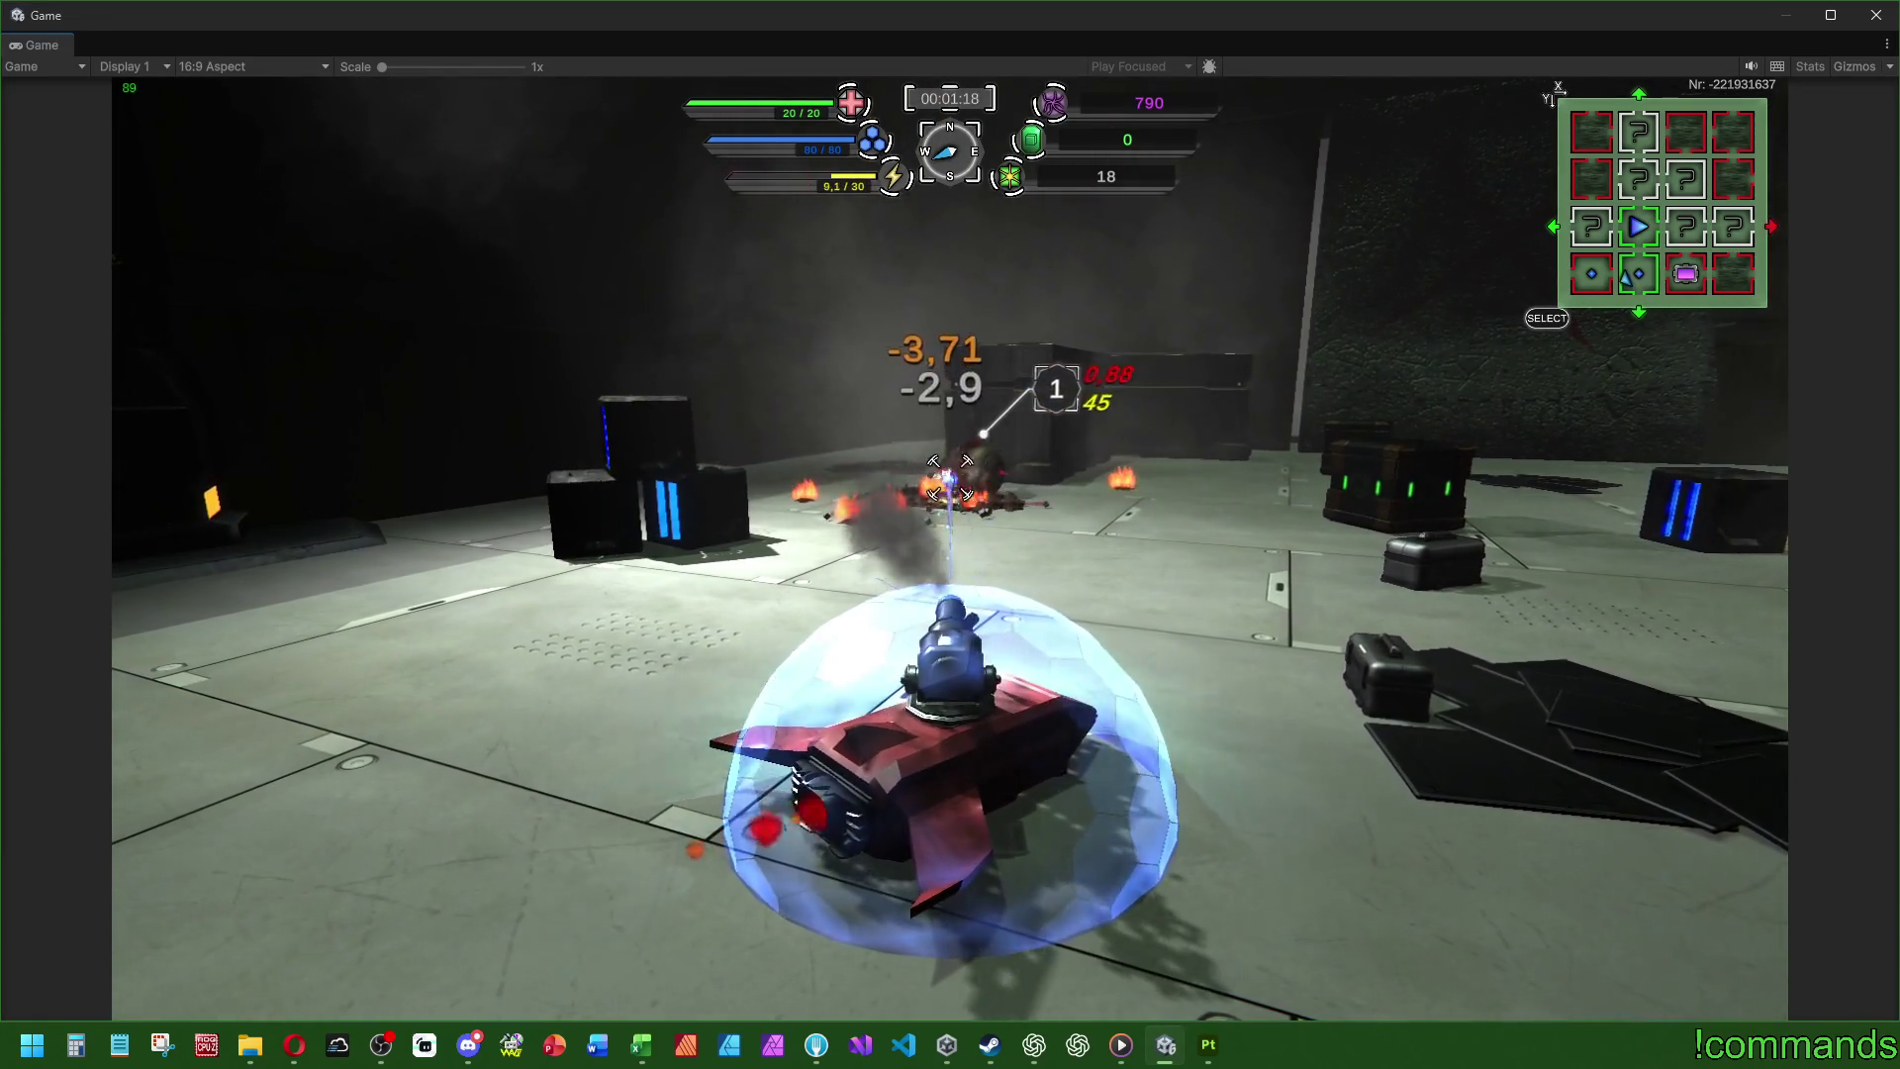
pyautogui.press('w')
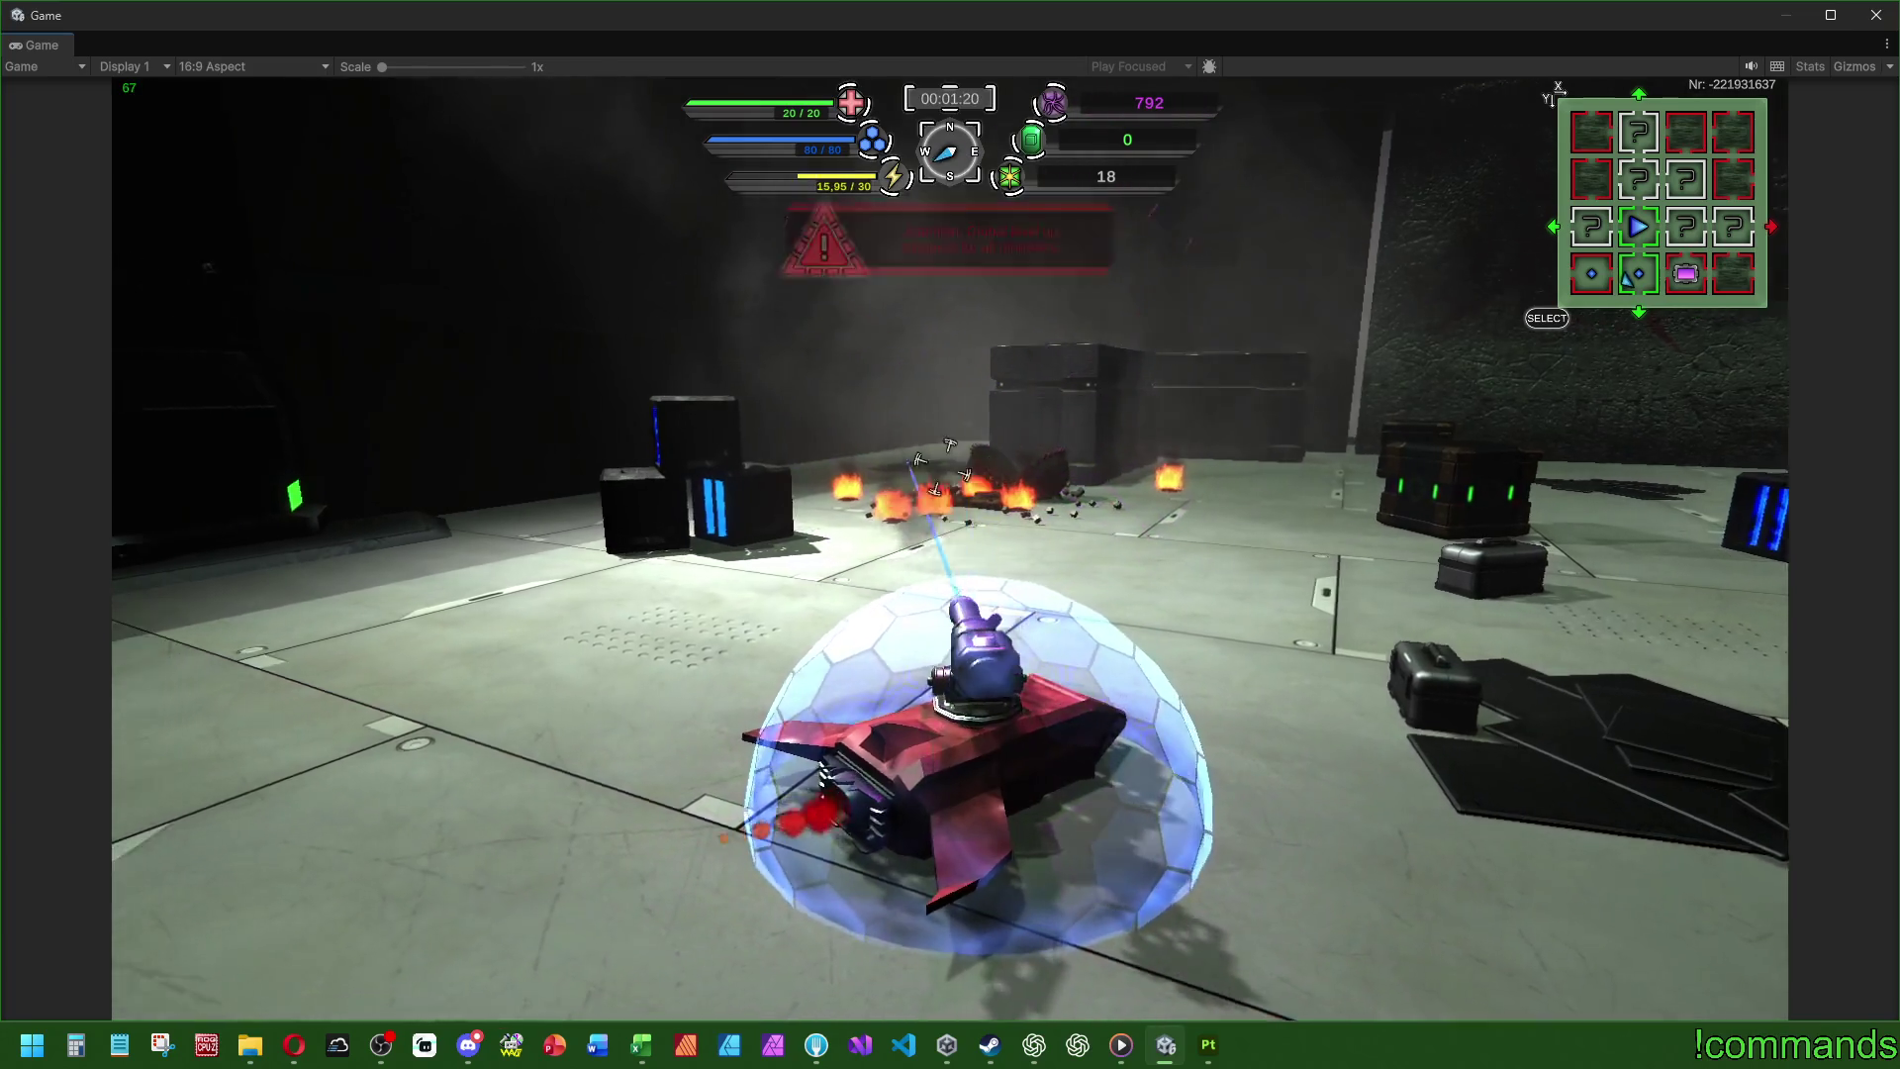
pyautogui.press('w')
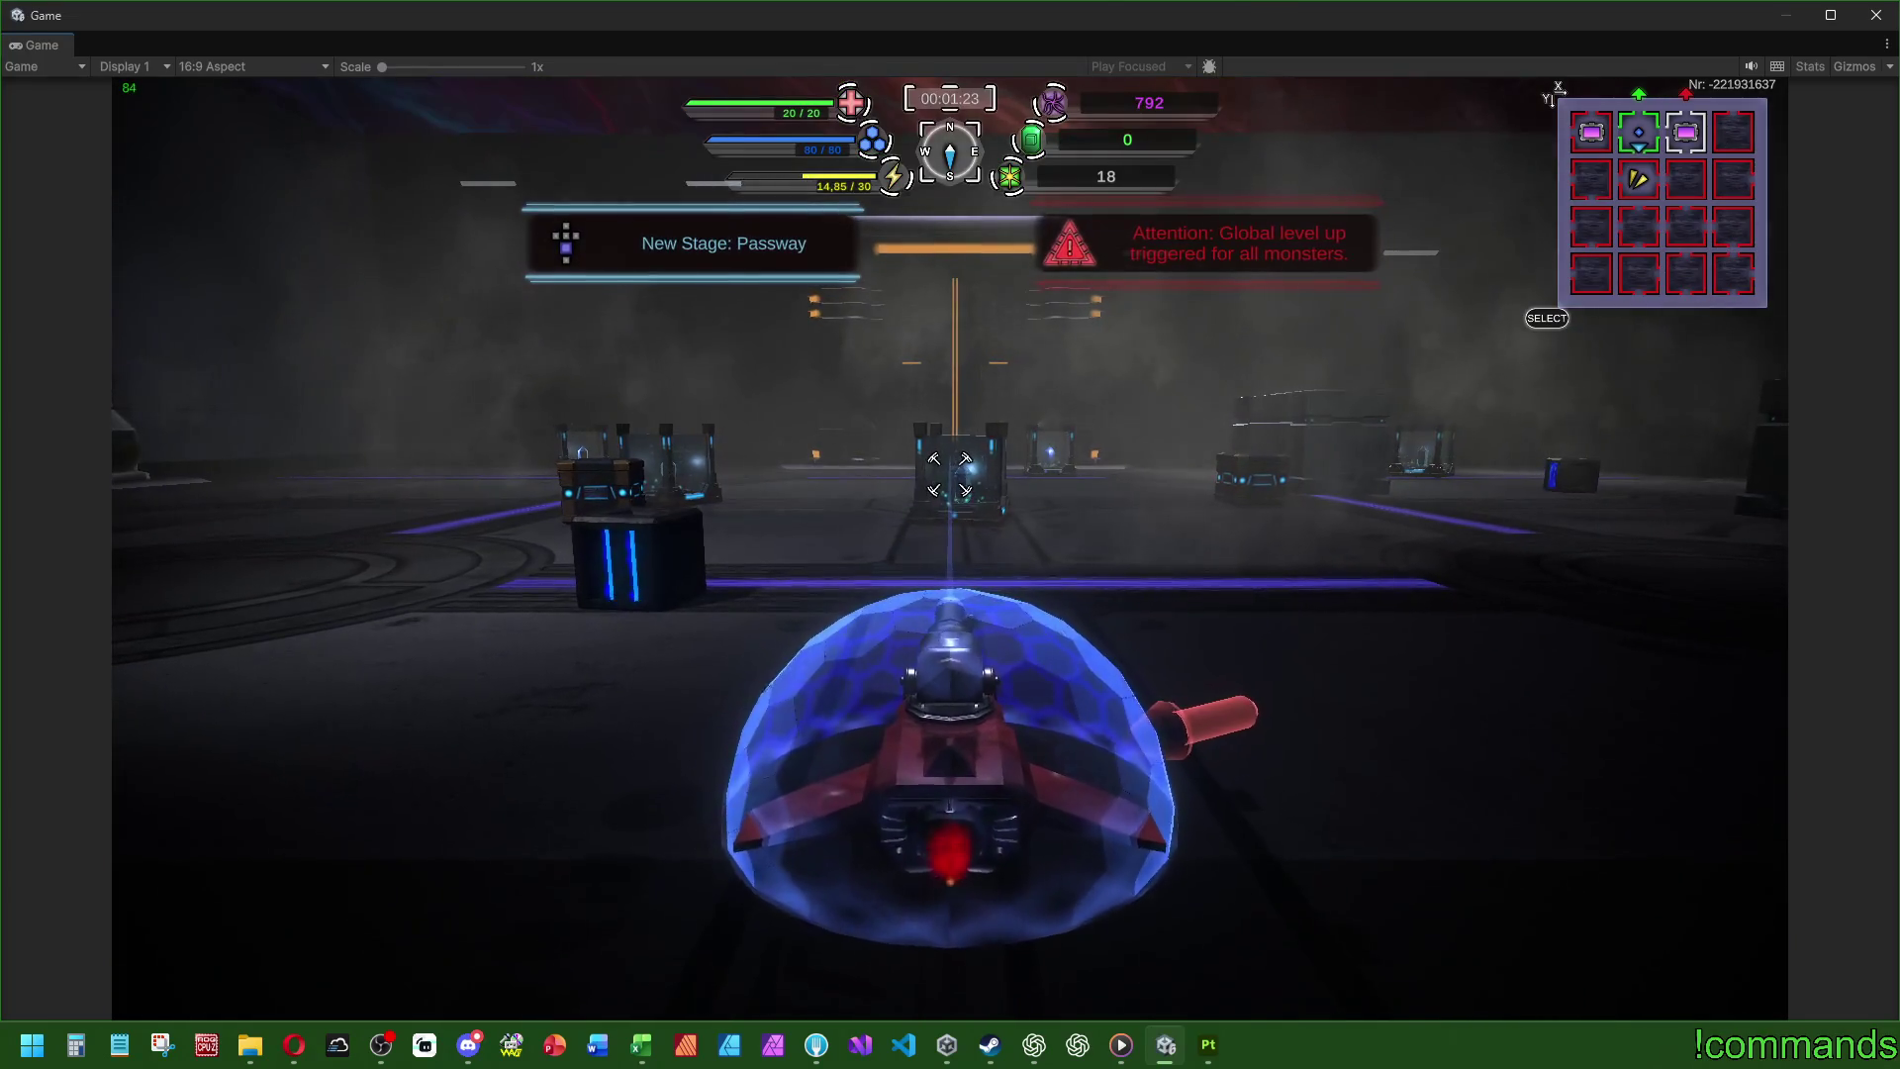
# - Drive into the Passway stage and destroy the hovering enemy
pyautogui.press('w')
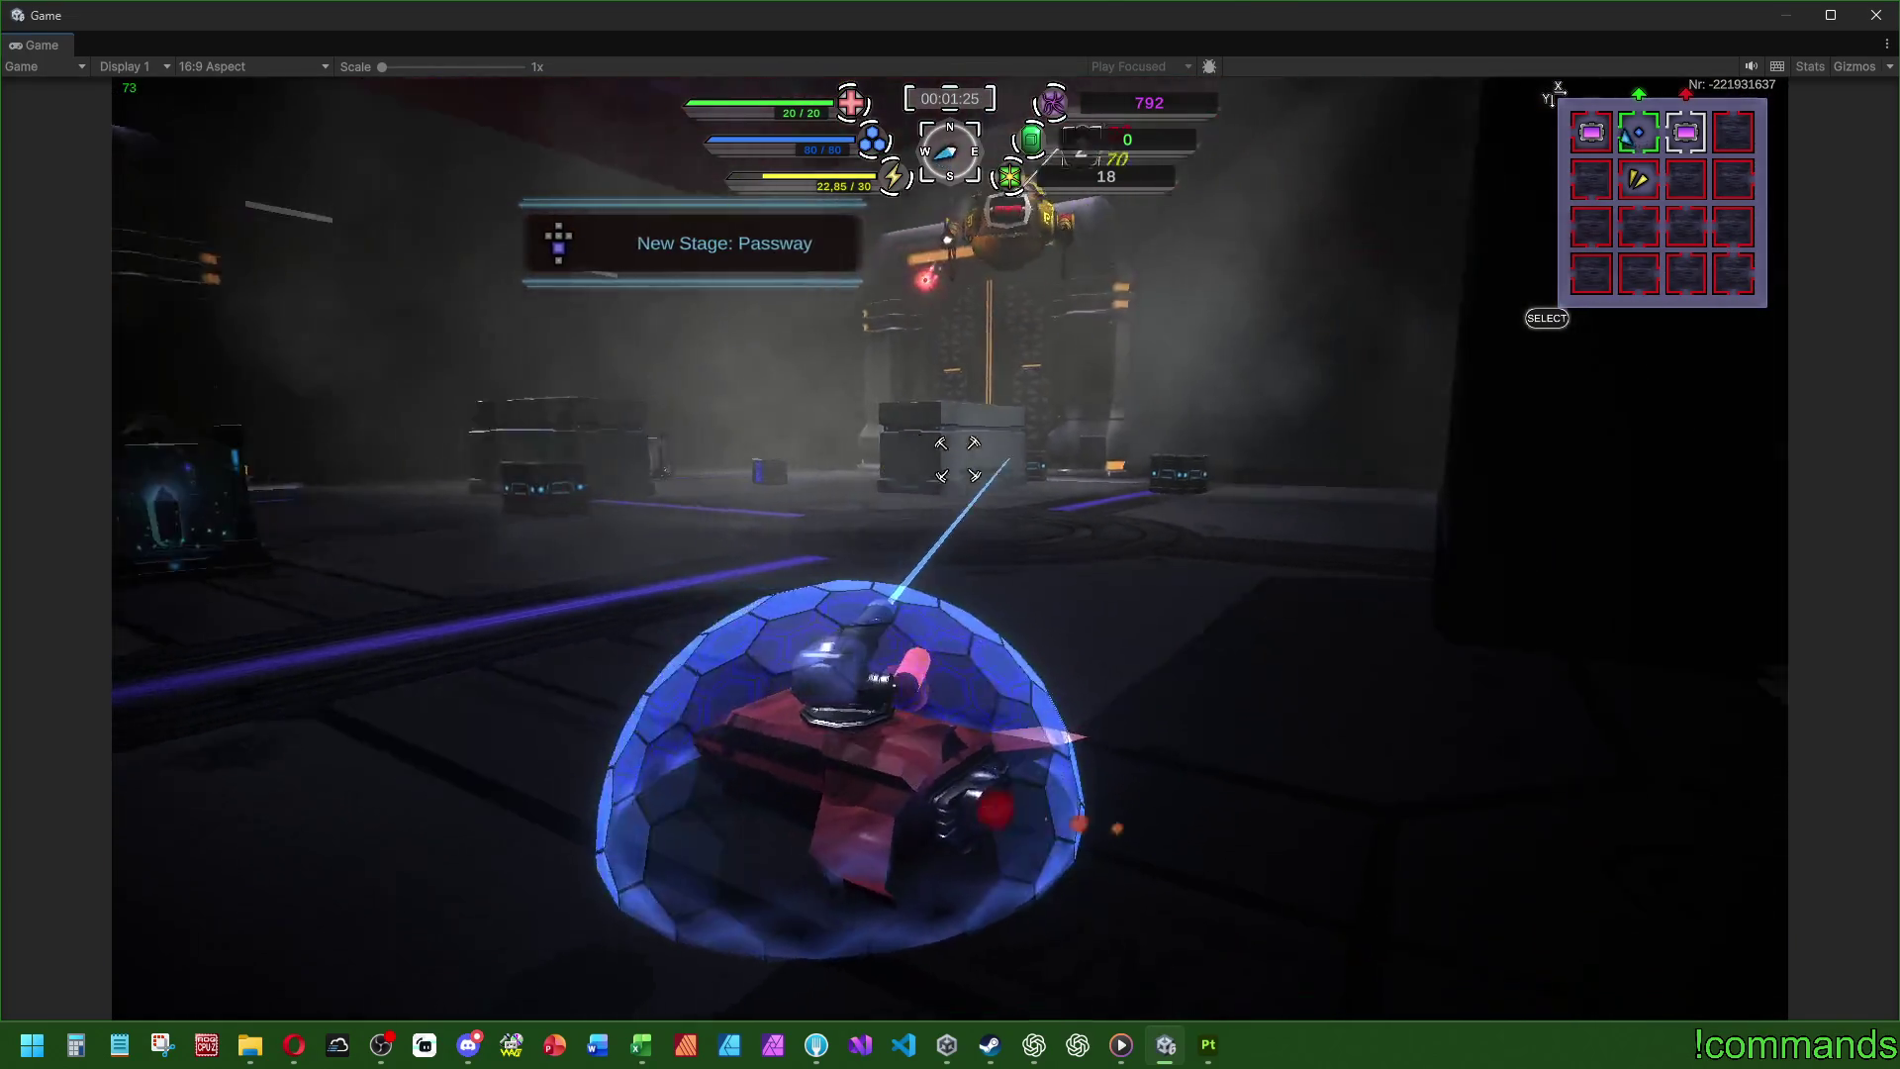
pyautogui.press('w')
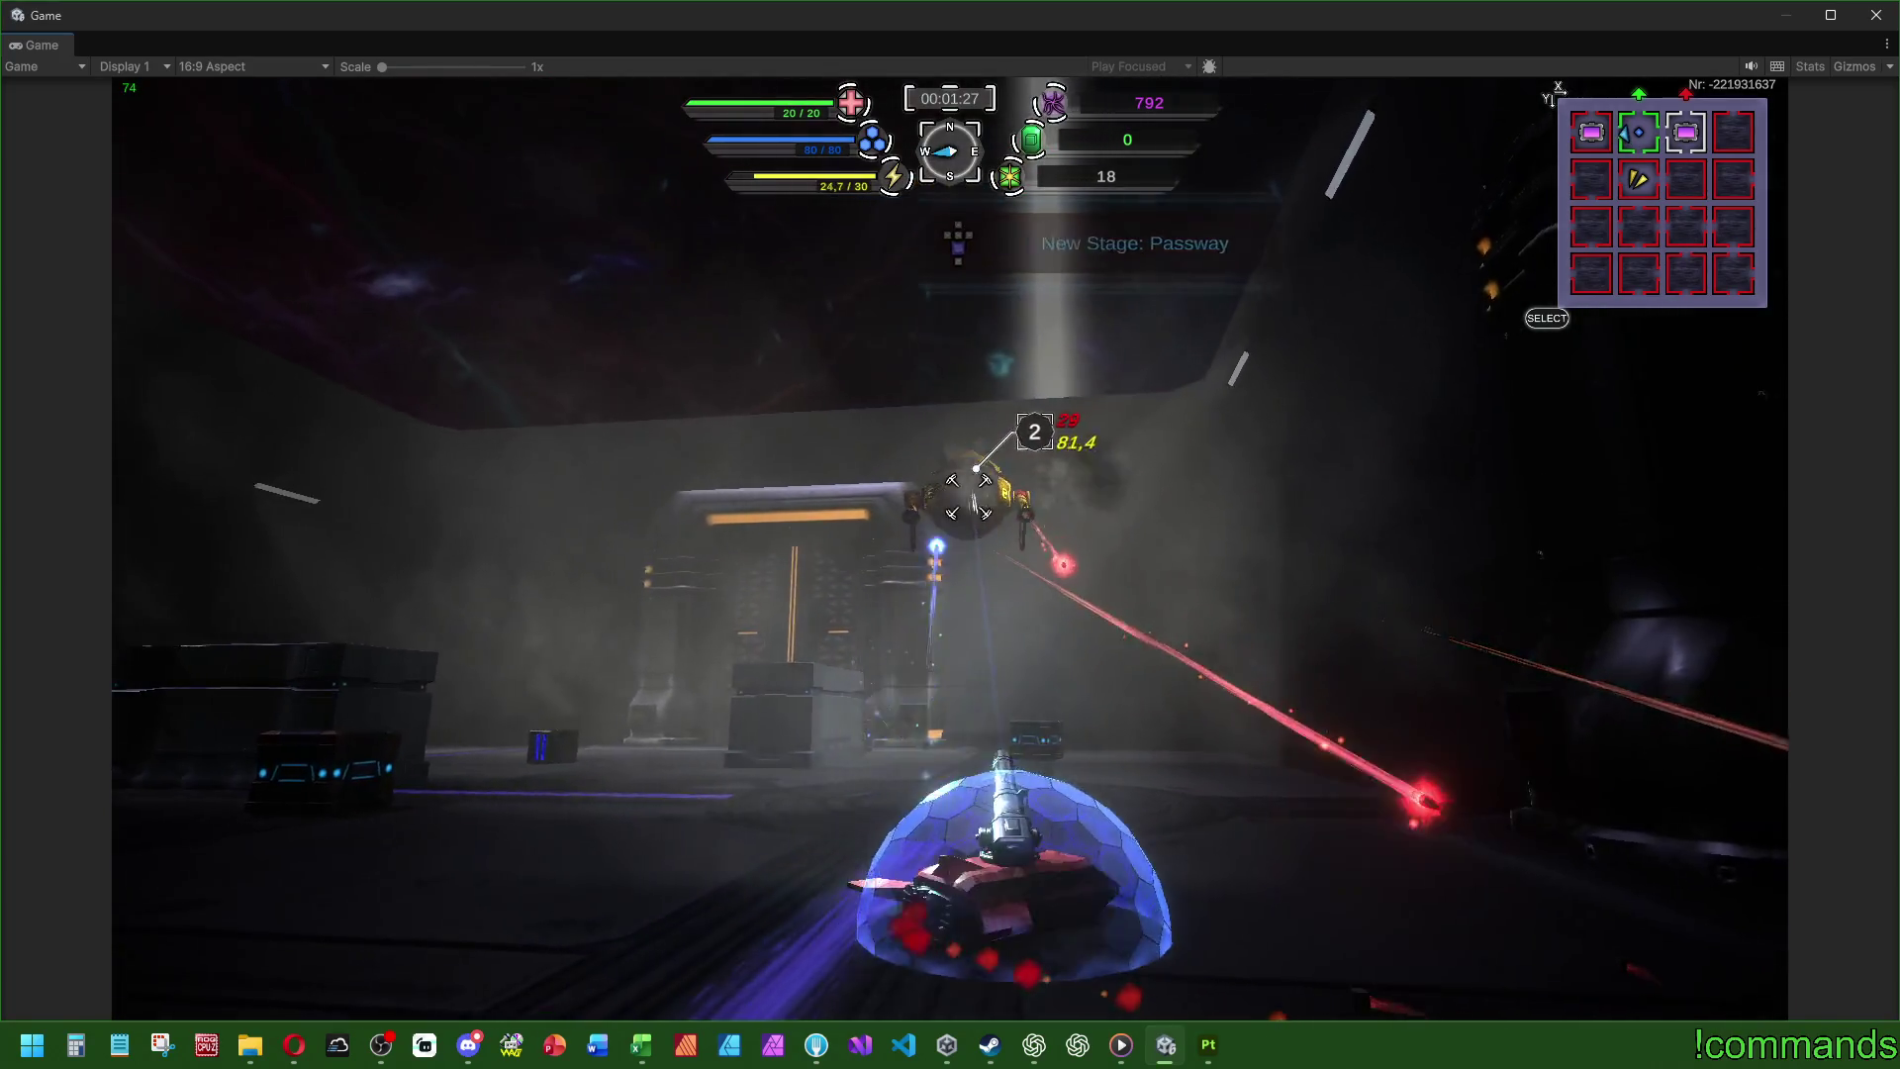
pyautogui.press('w')
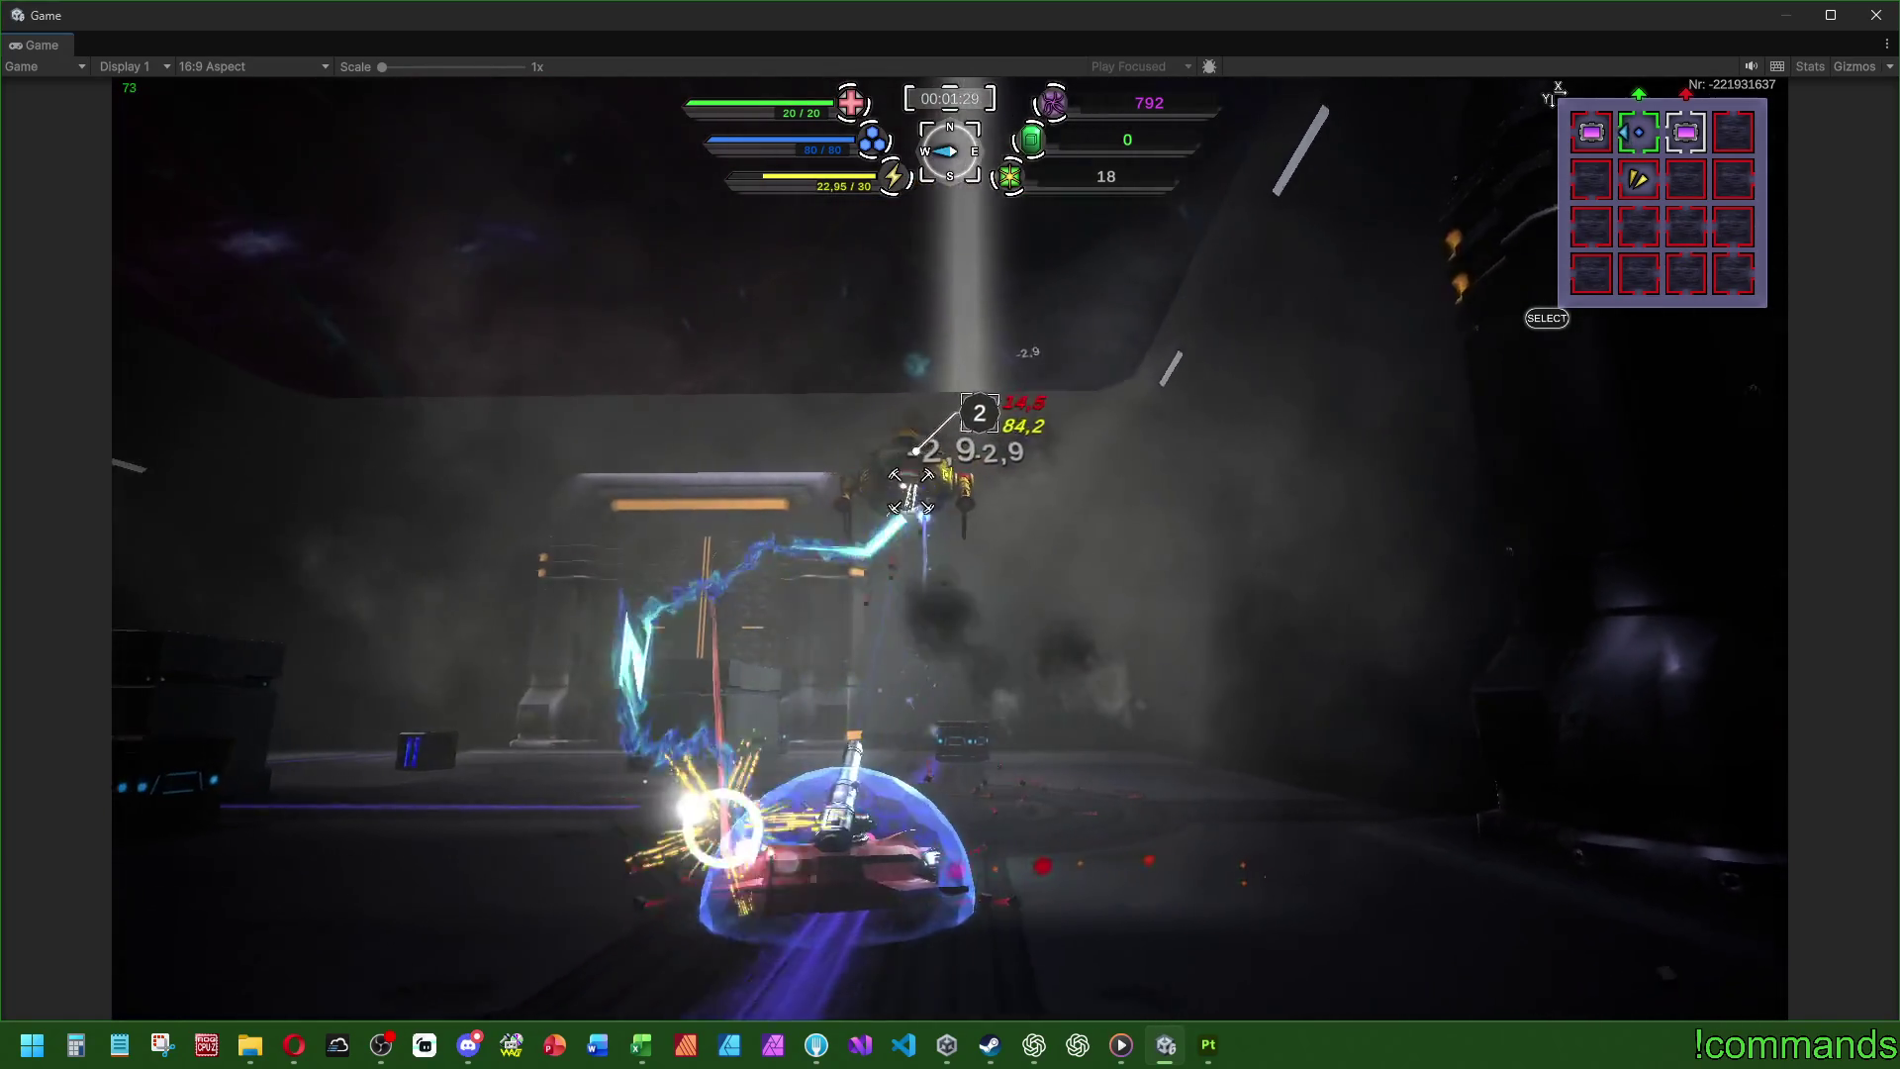
pyautogui.press('w')
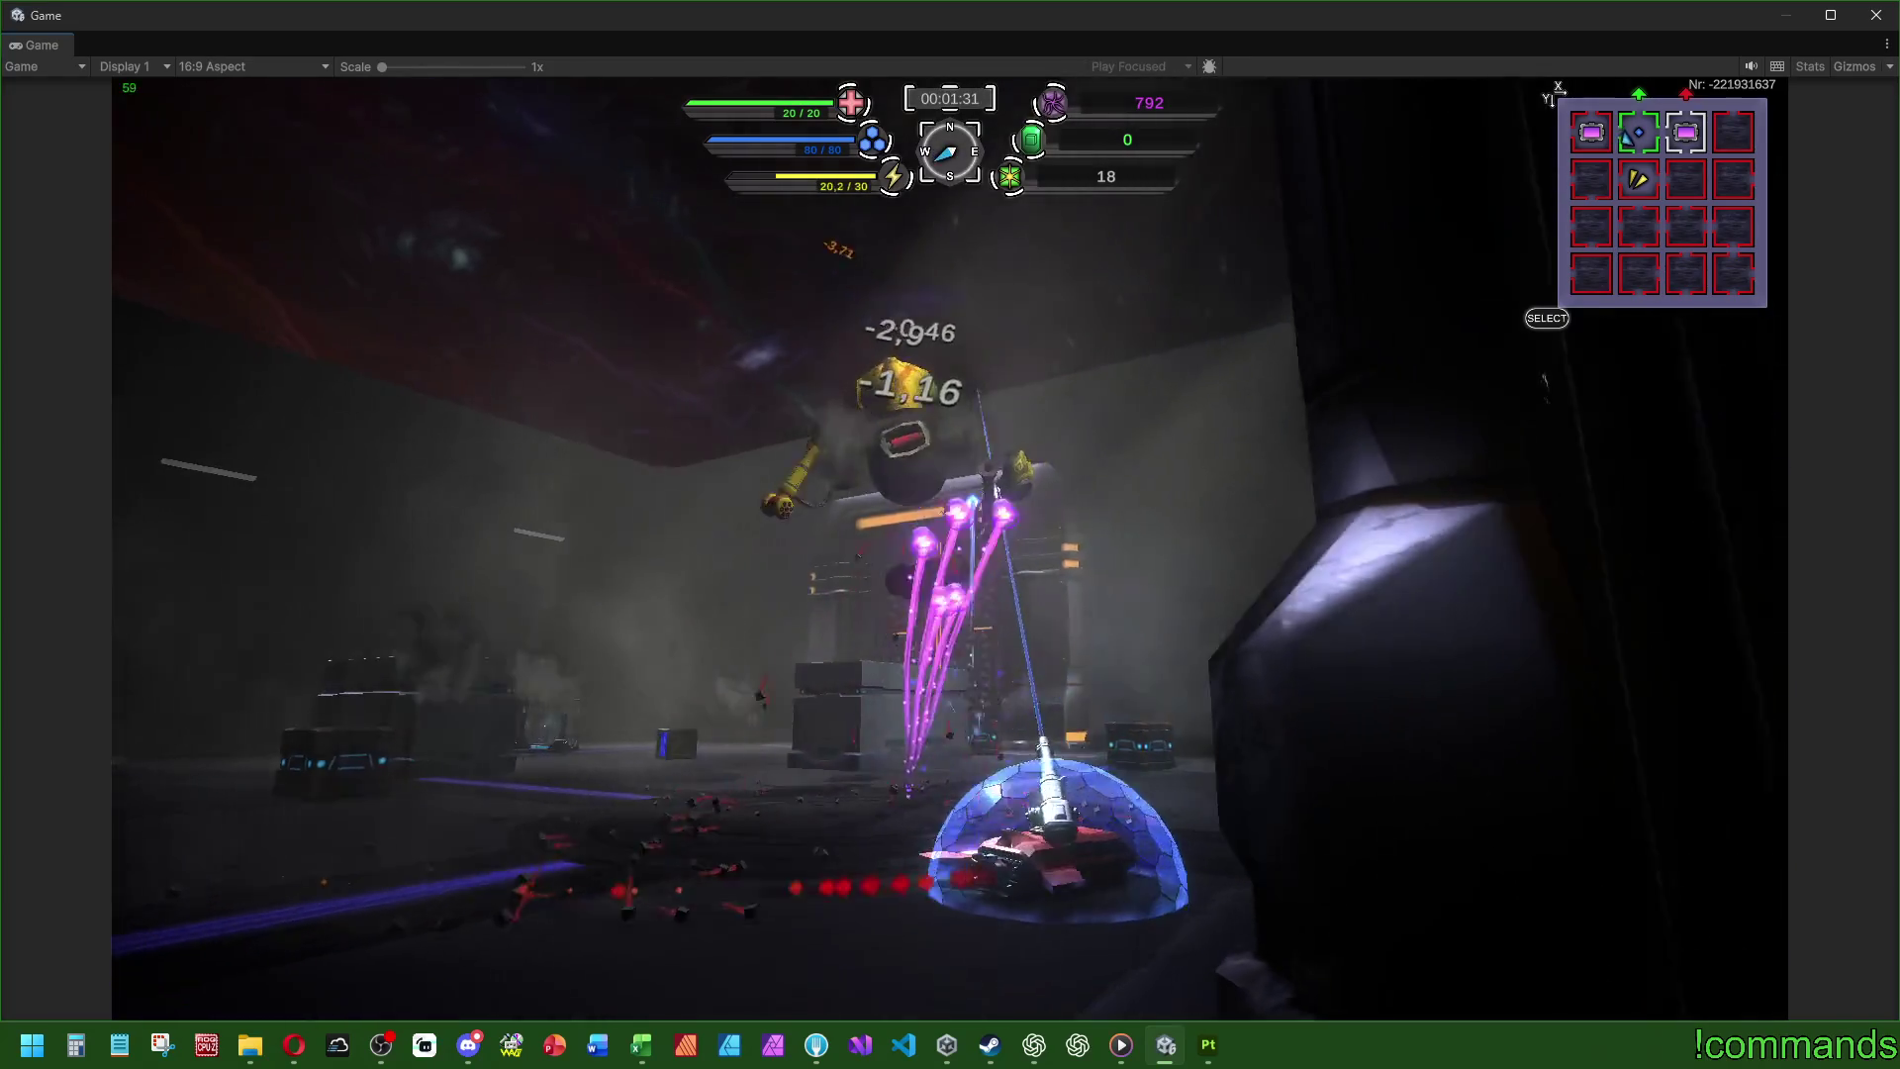
pyautogui.press('w')
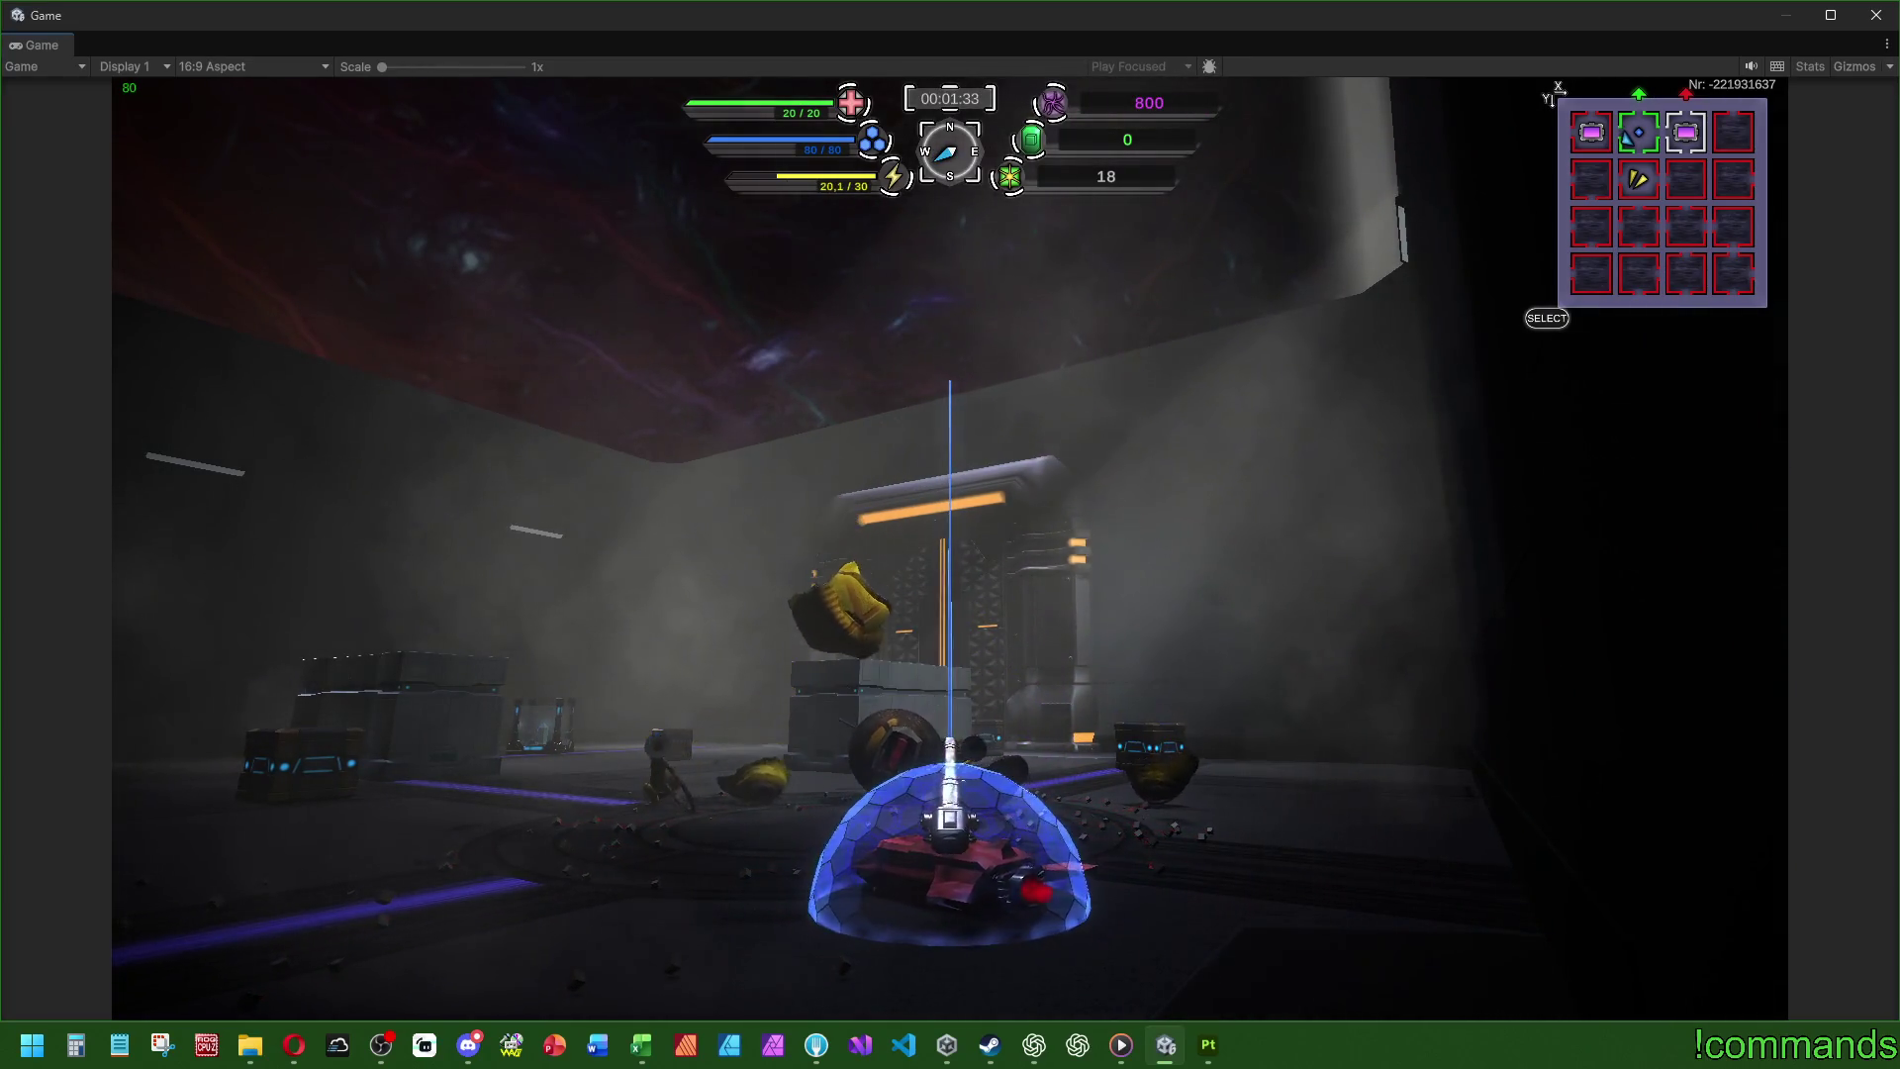
# - Drive toward the gate and crystal boxes, then fire at the enemy from behind the crate
pyautogui.press('d')
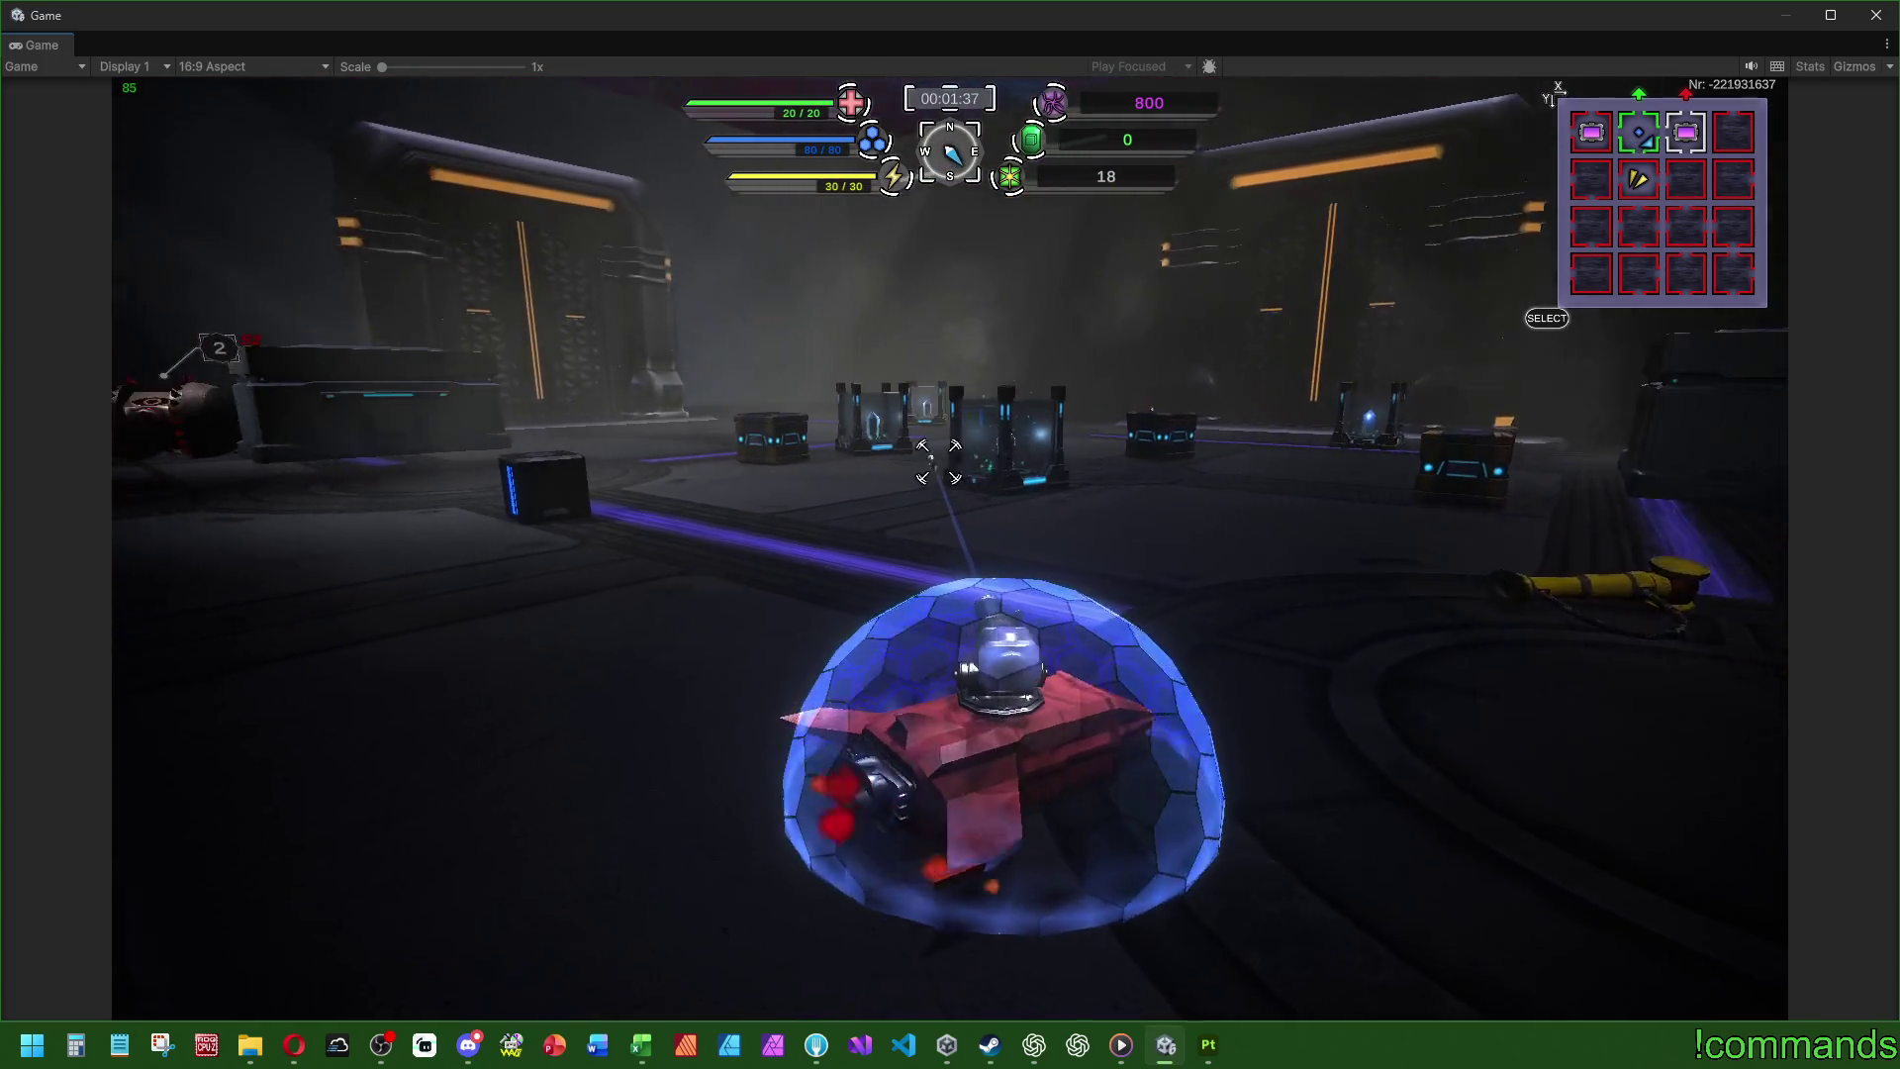
pyautogui.press('d')
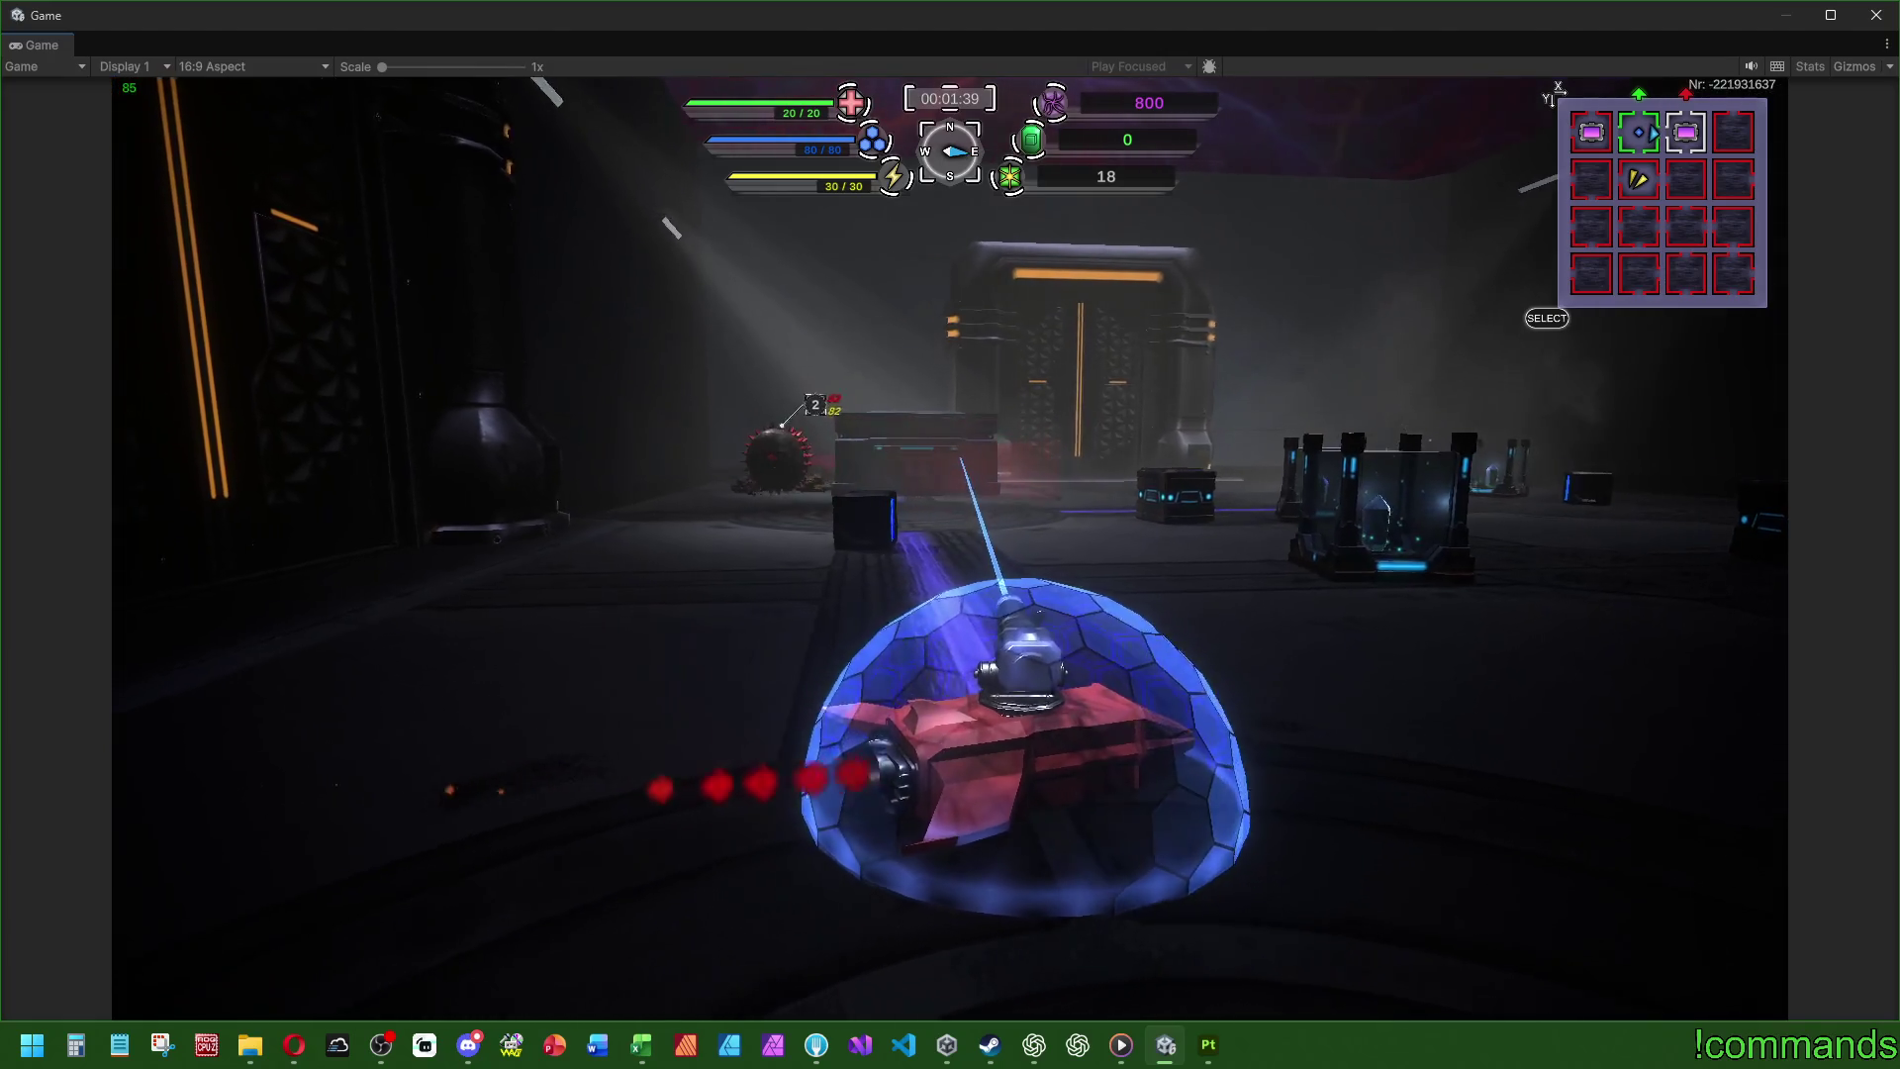
pyautogui.press('w')
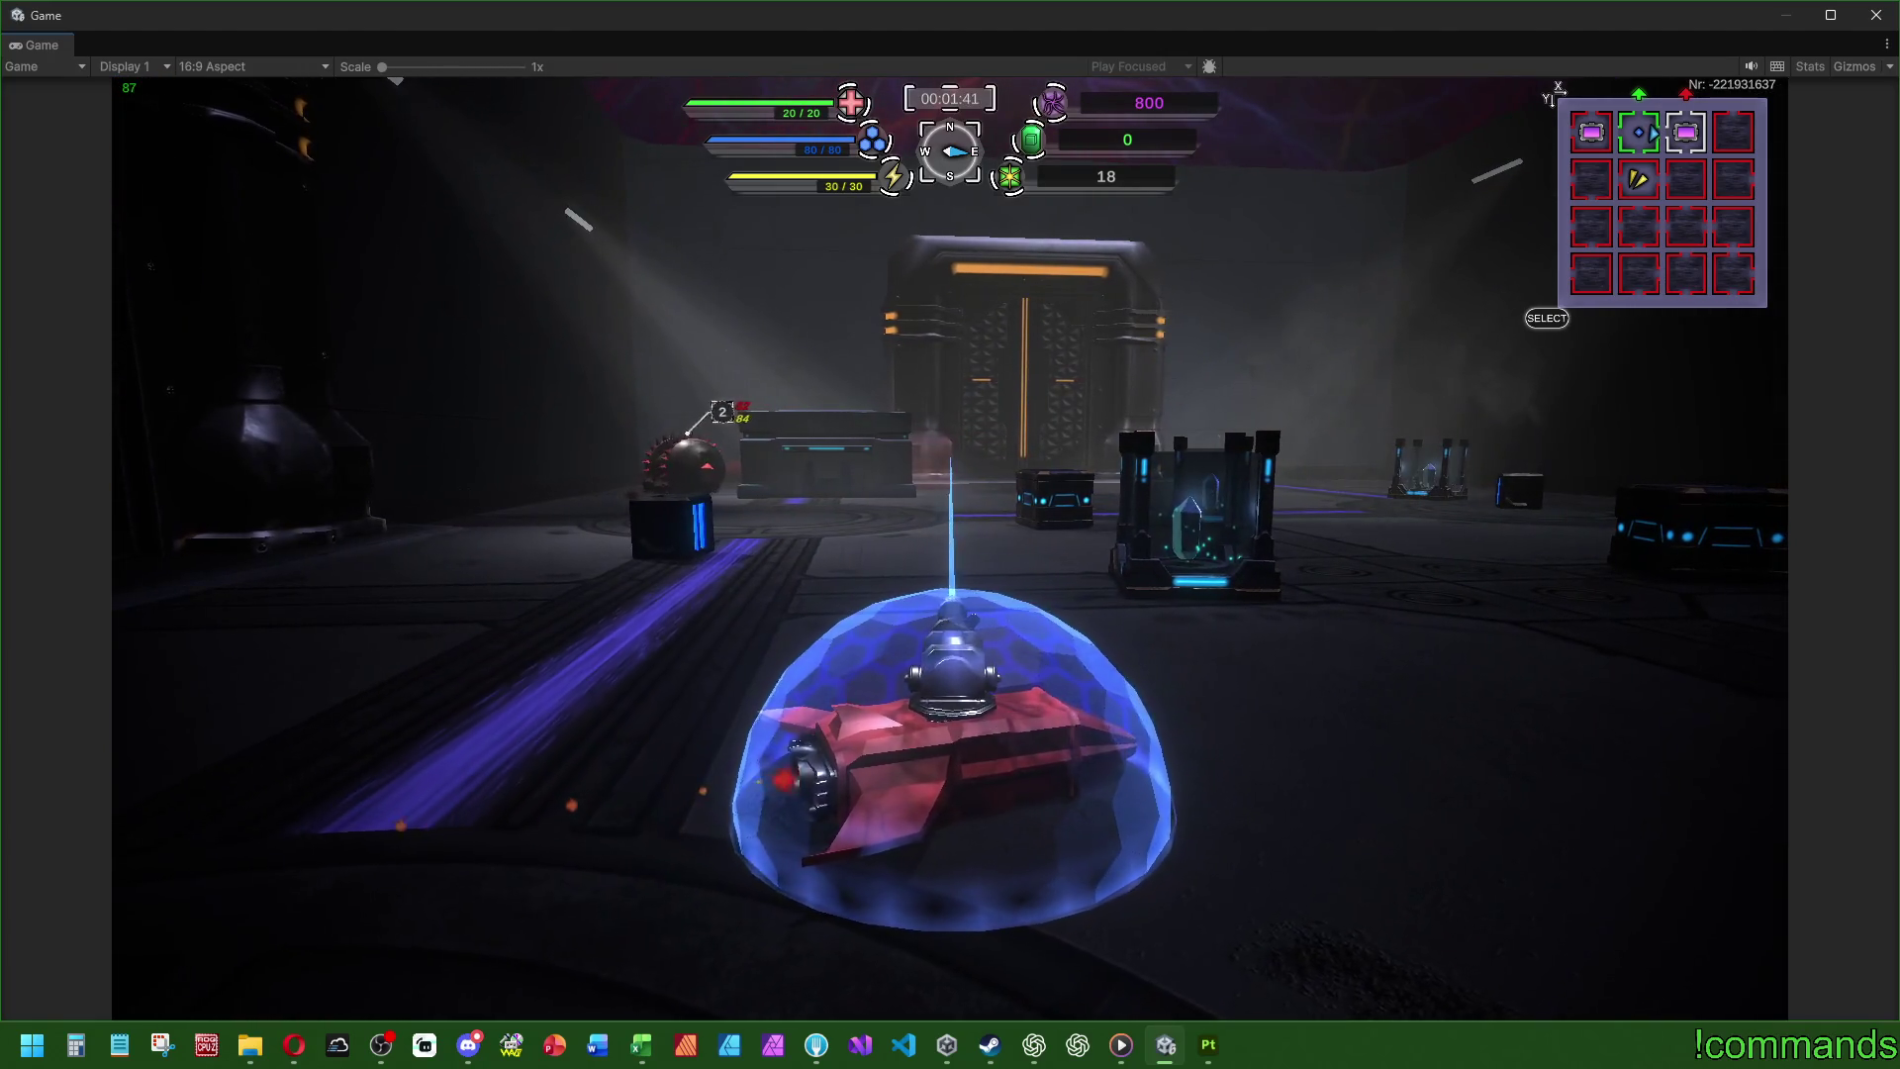
pyautogui.press('a')
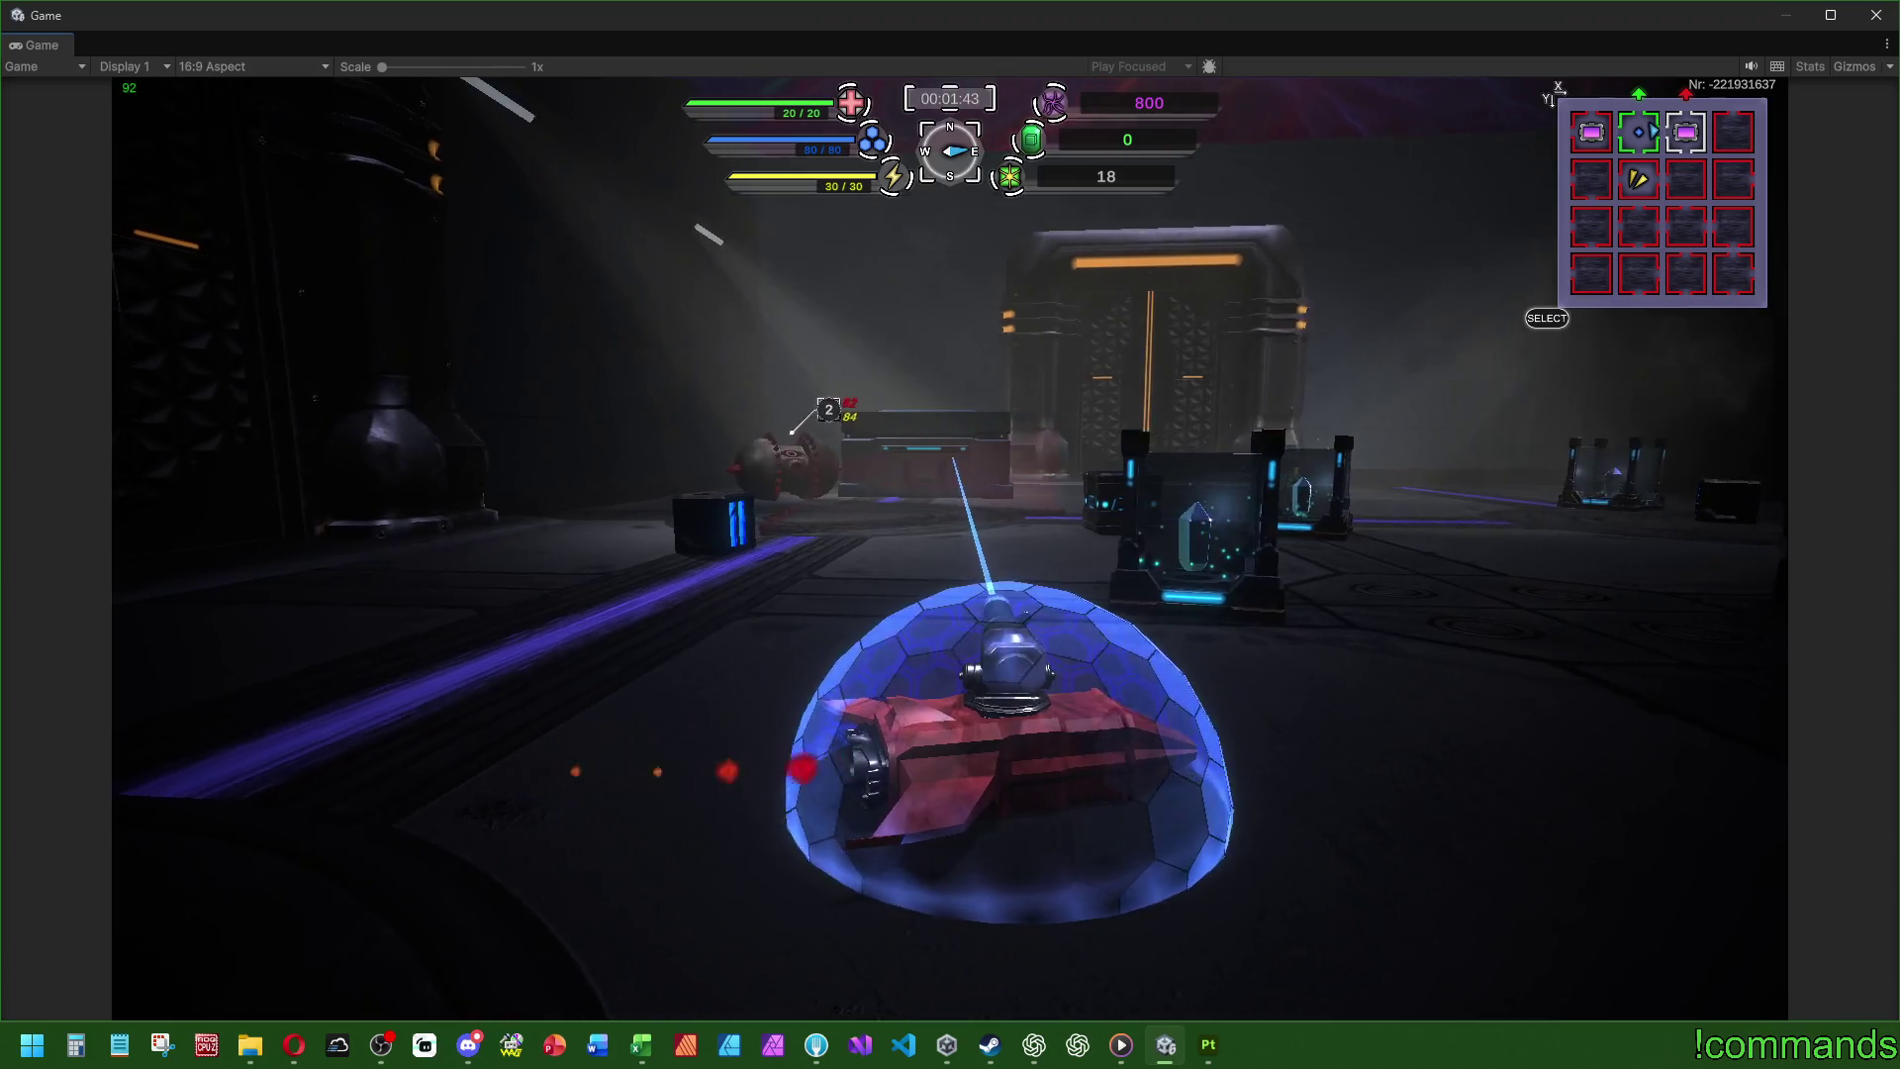
pyautogui.press('w')
pyautogui.press('a')
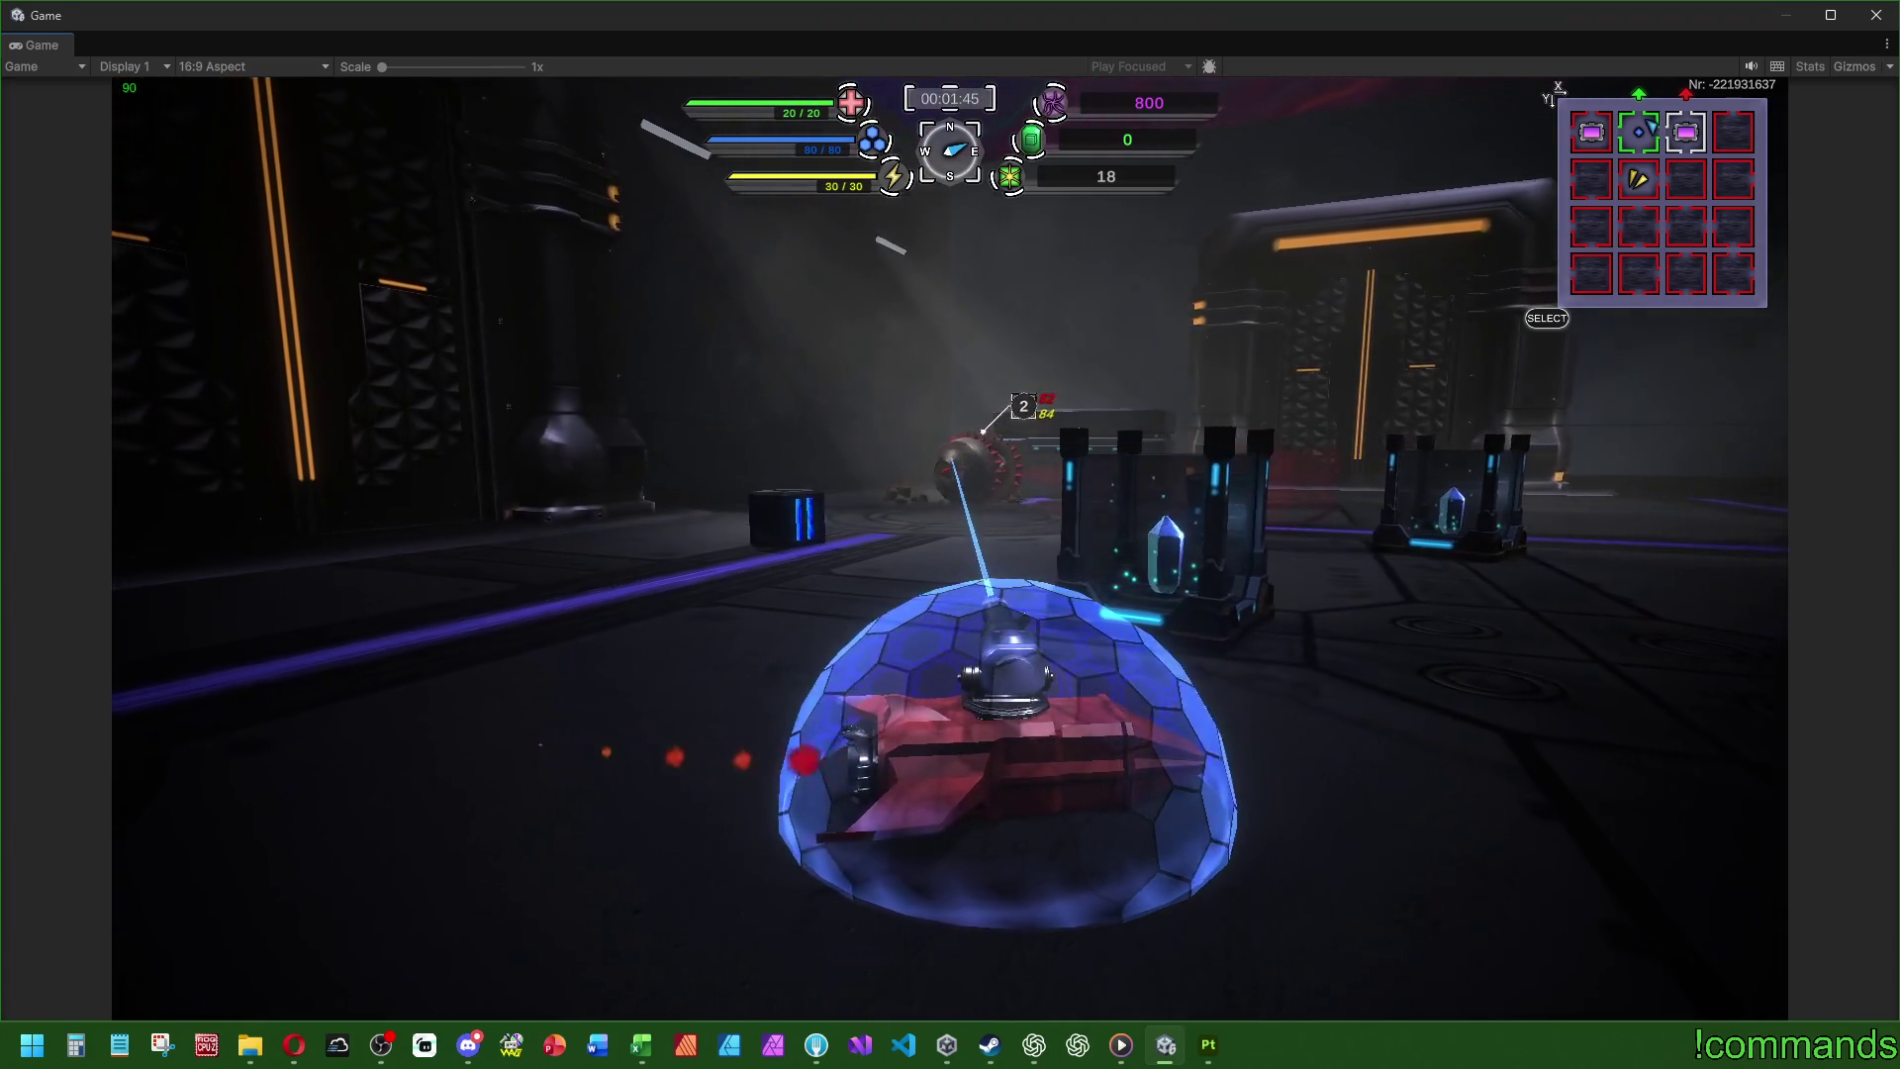
pyautogui.press('d')
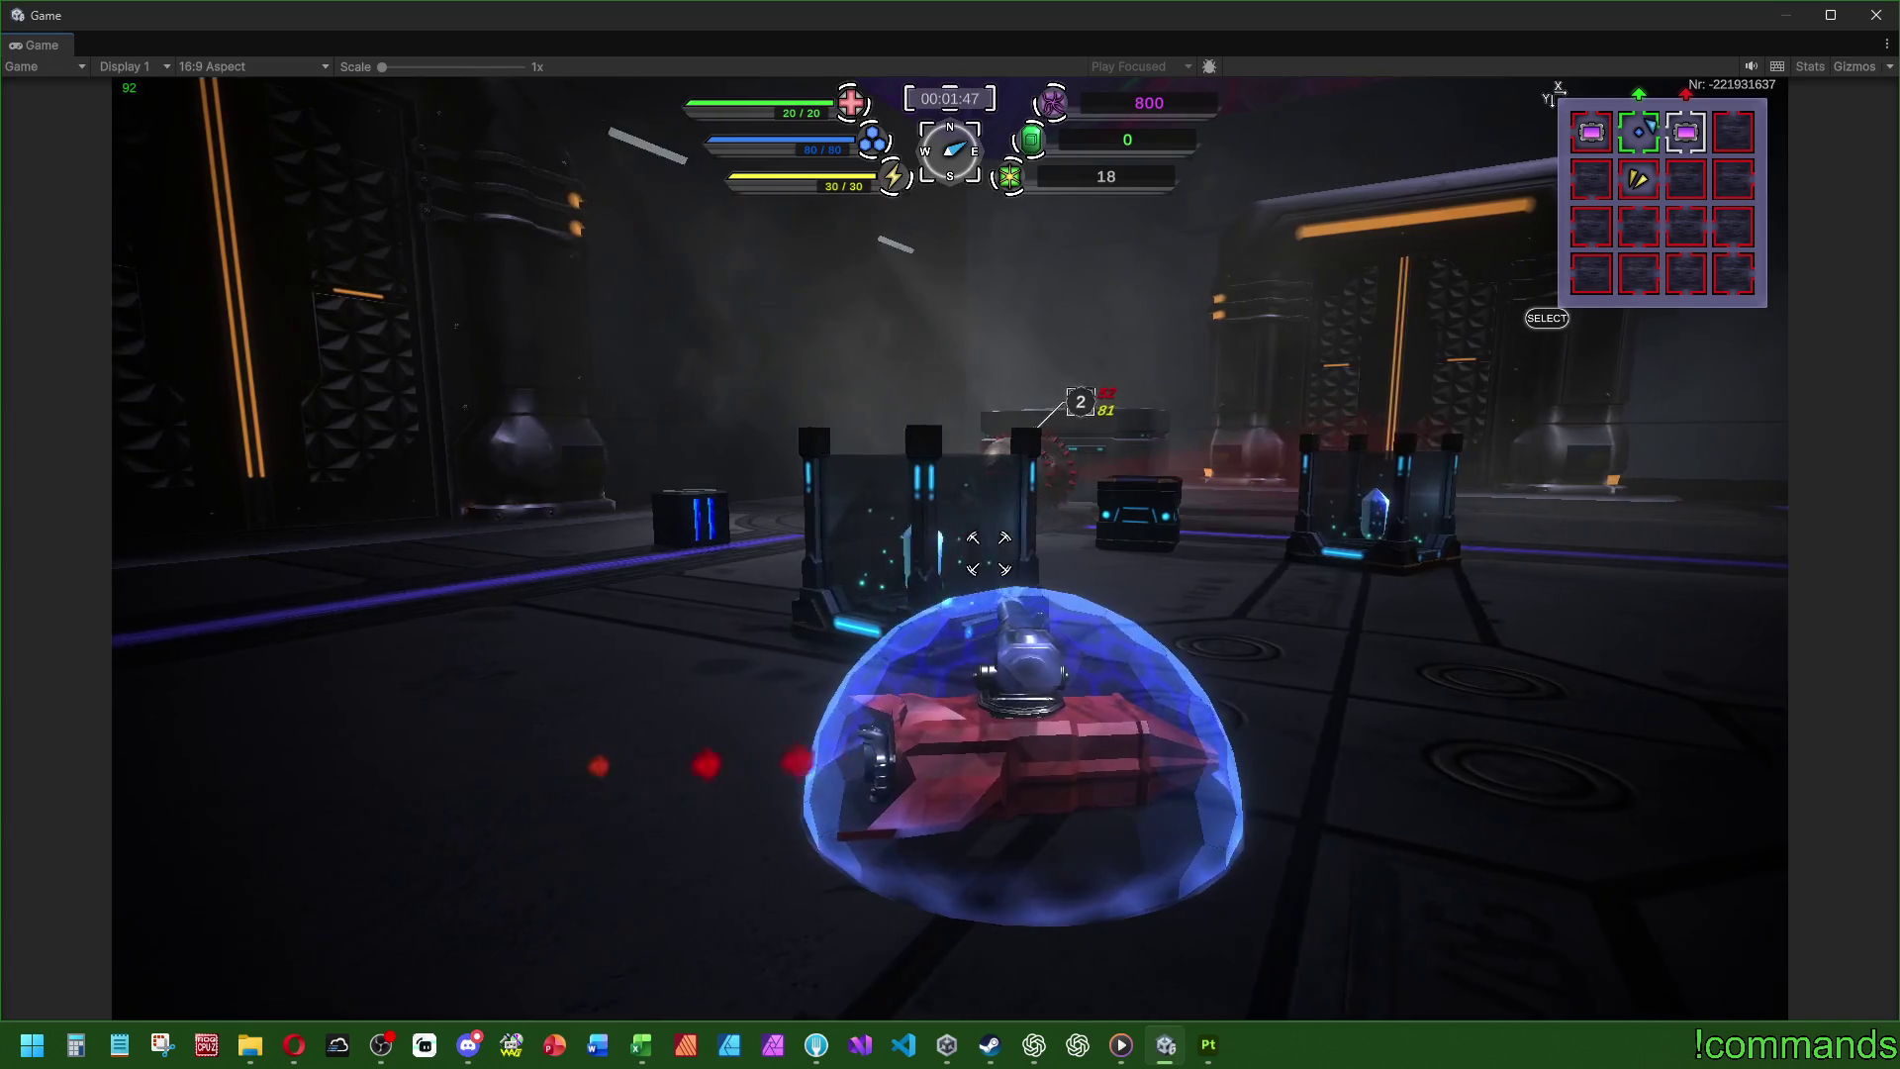
pyautogui.press('d')
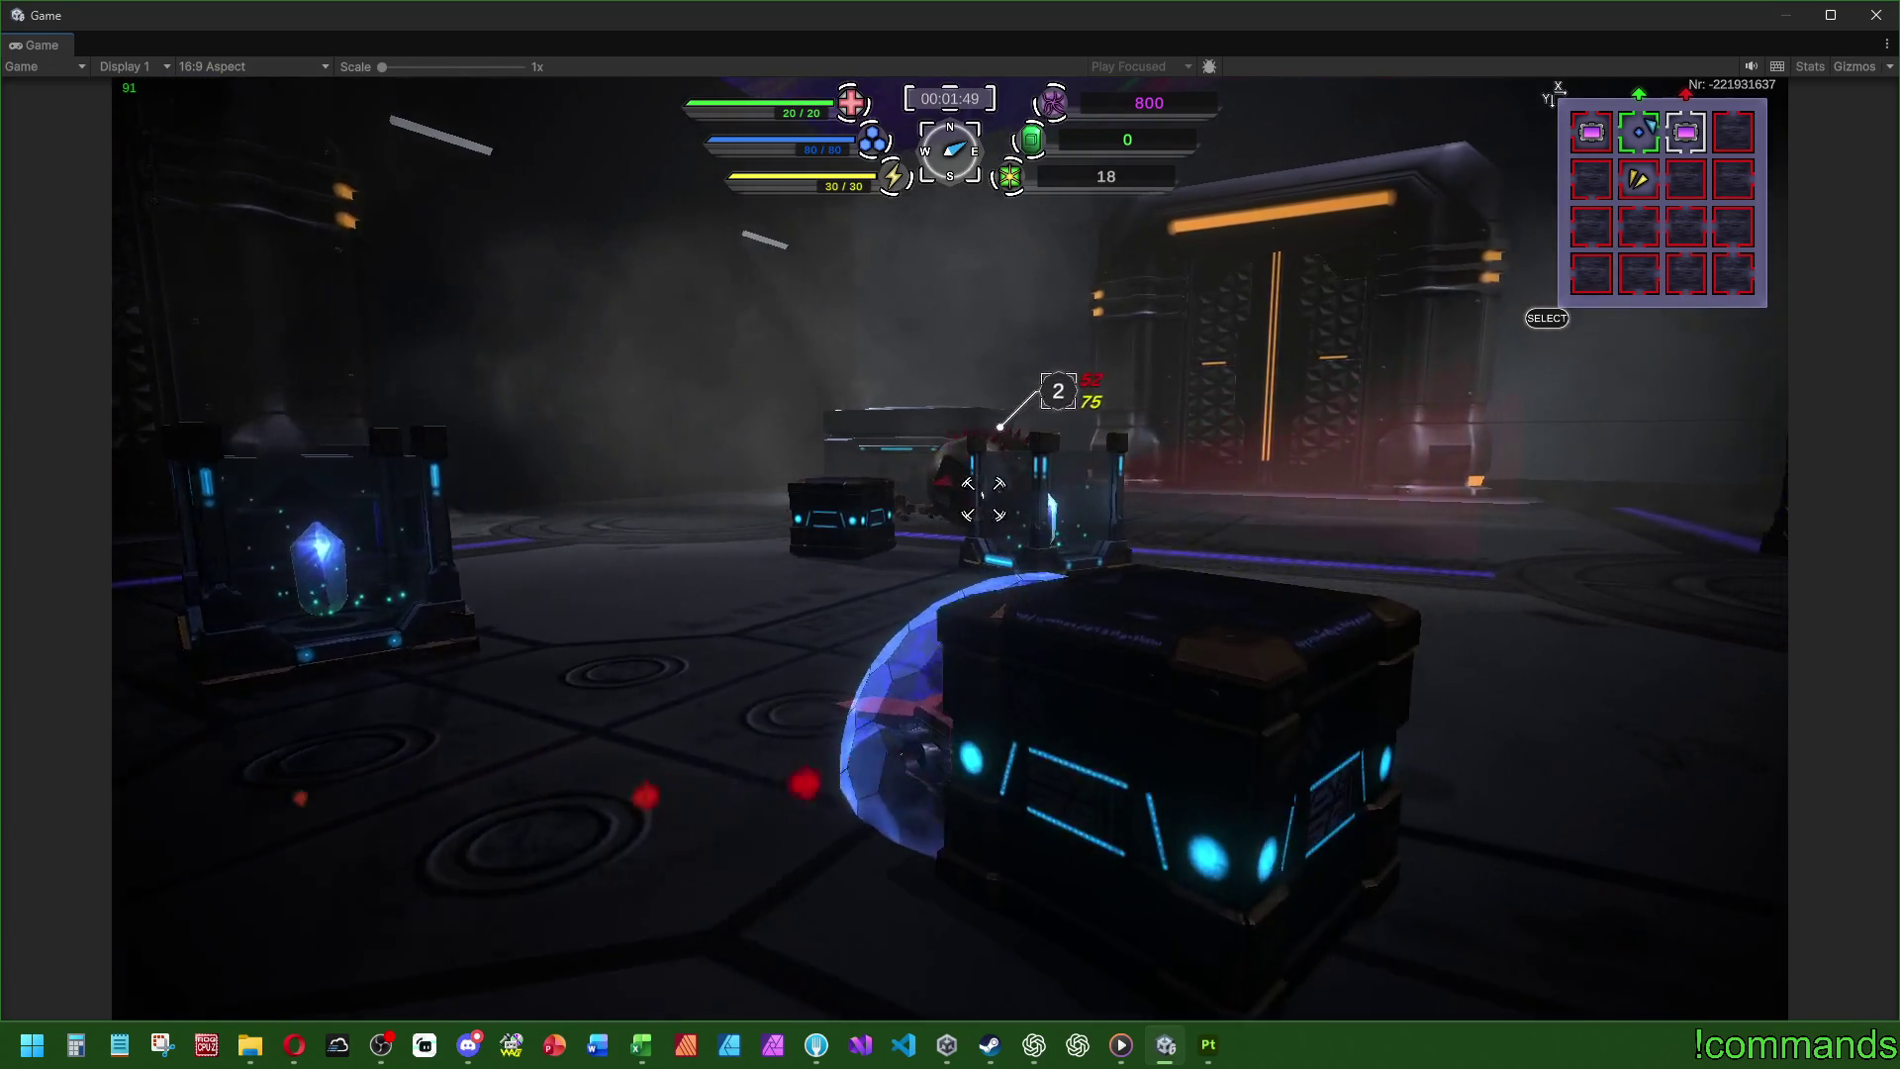
pyautogui.press('w')
pyautogui.click(969, 484)
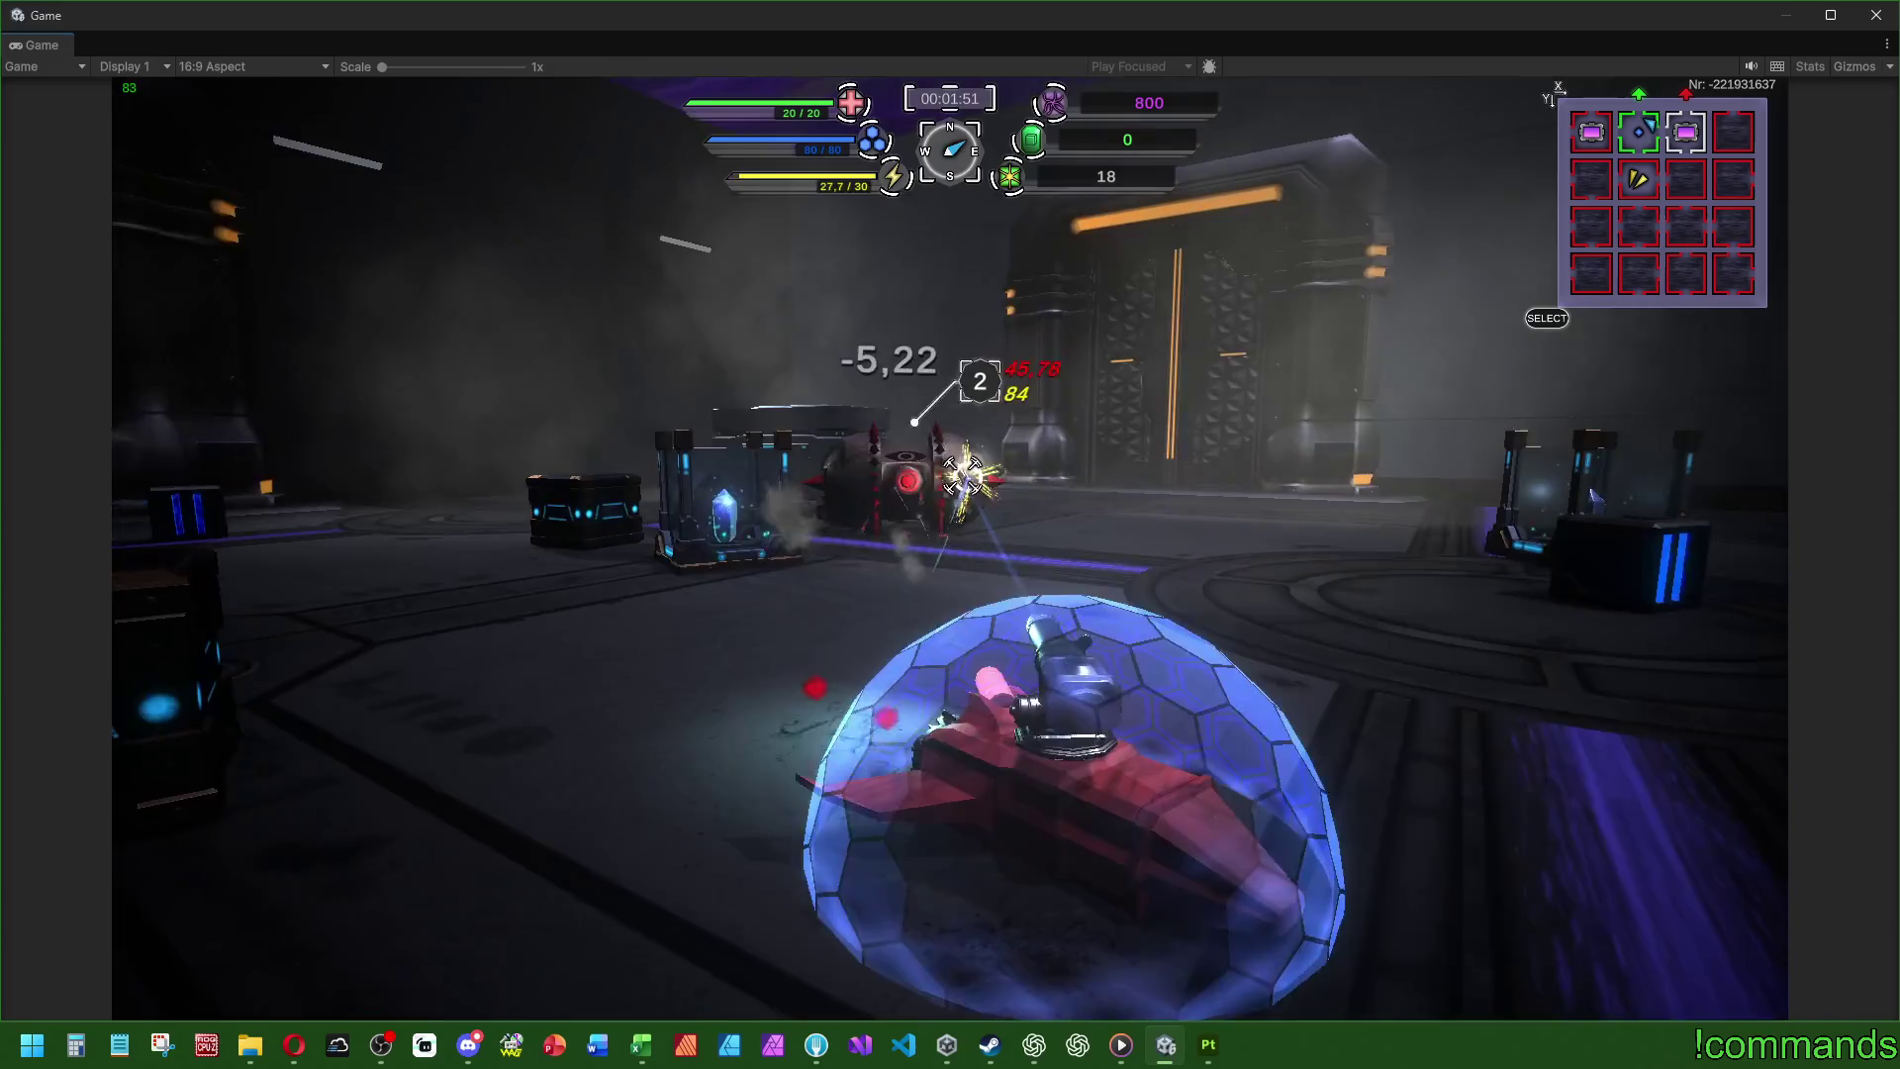
pyautogui.click(970, 475)
pyautogui.press('a')
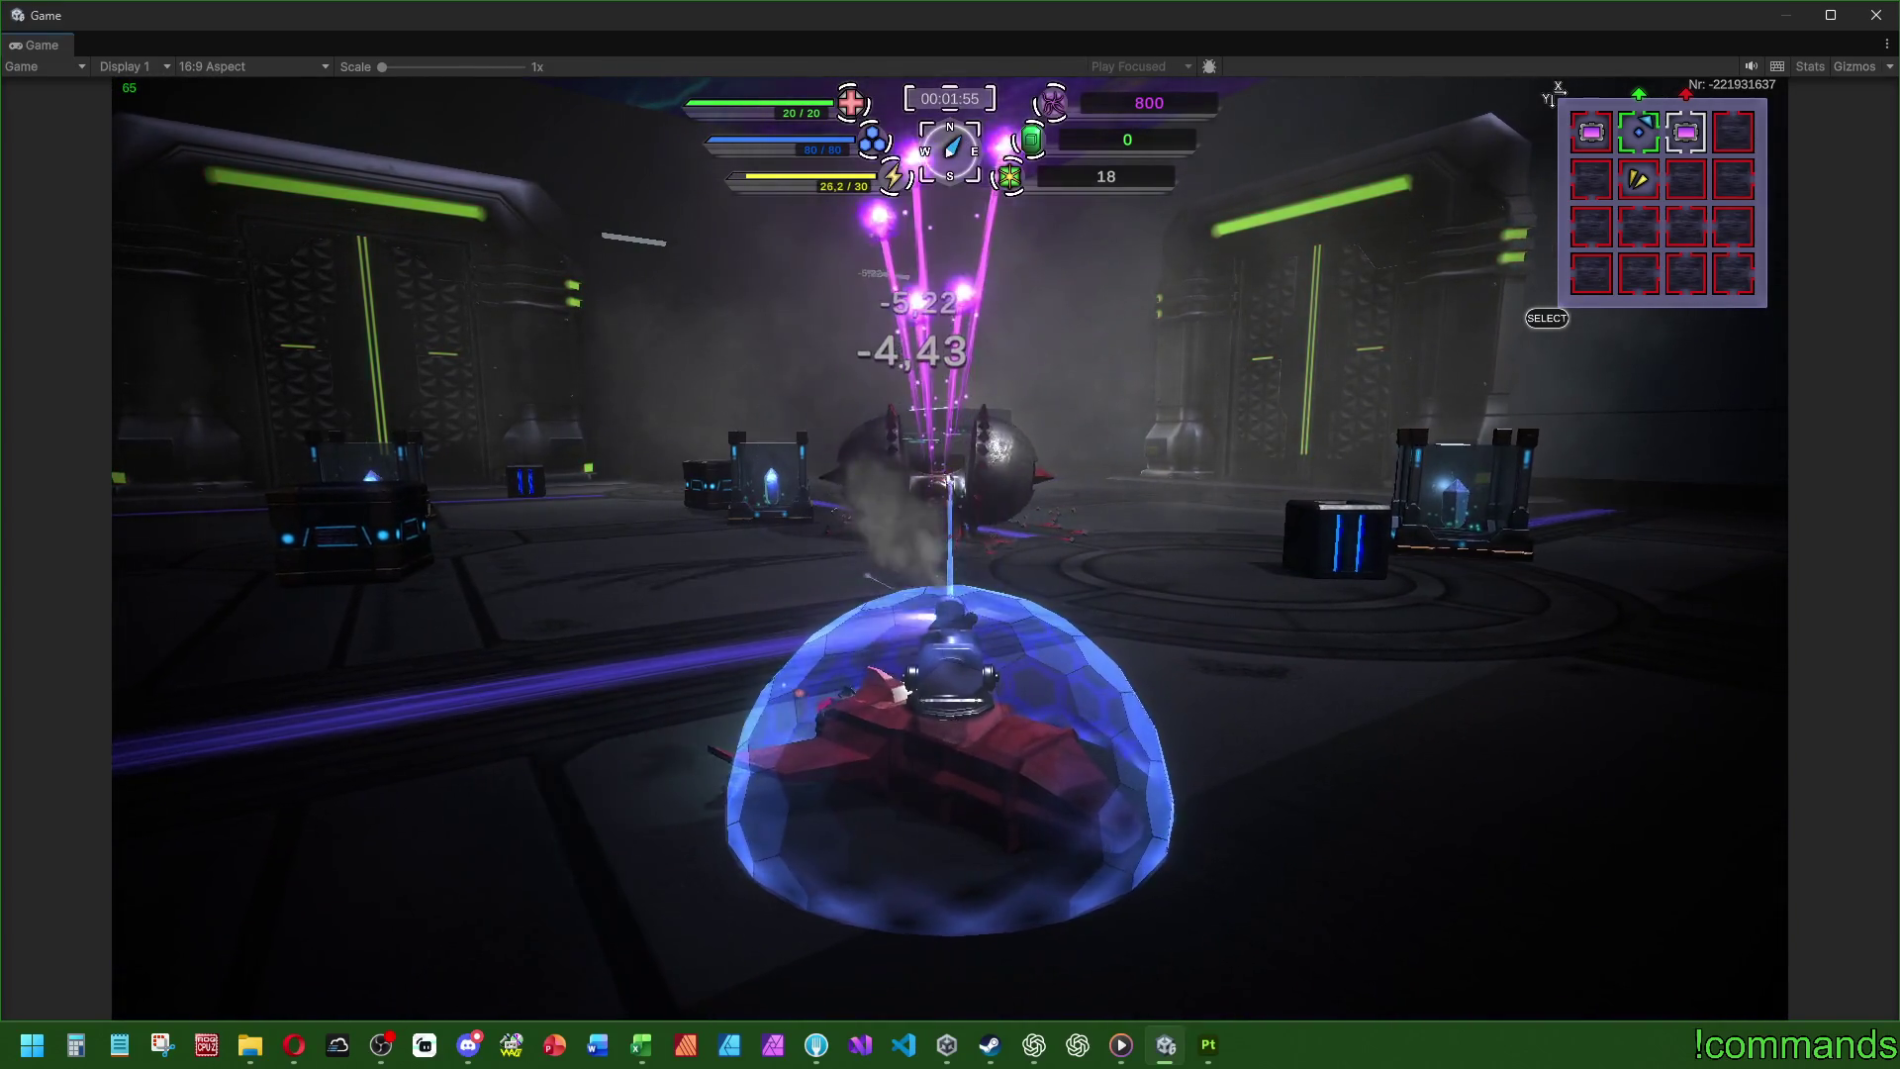
# - Drive past the eye turret and turn toward the crystal pedestal and blue box
pyautogui.press('d')
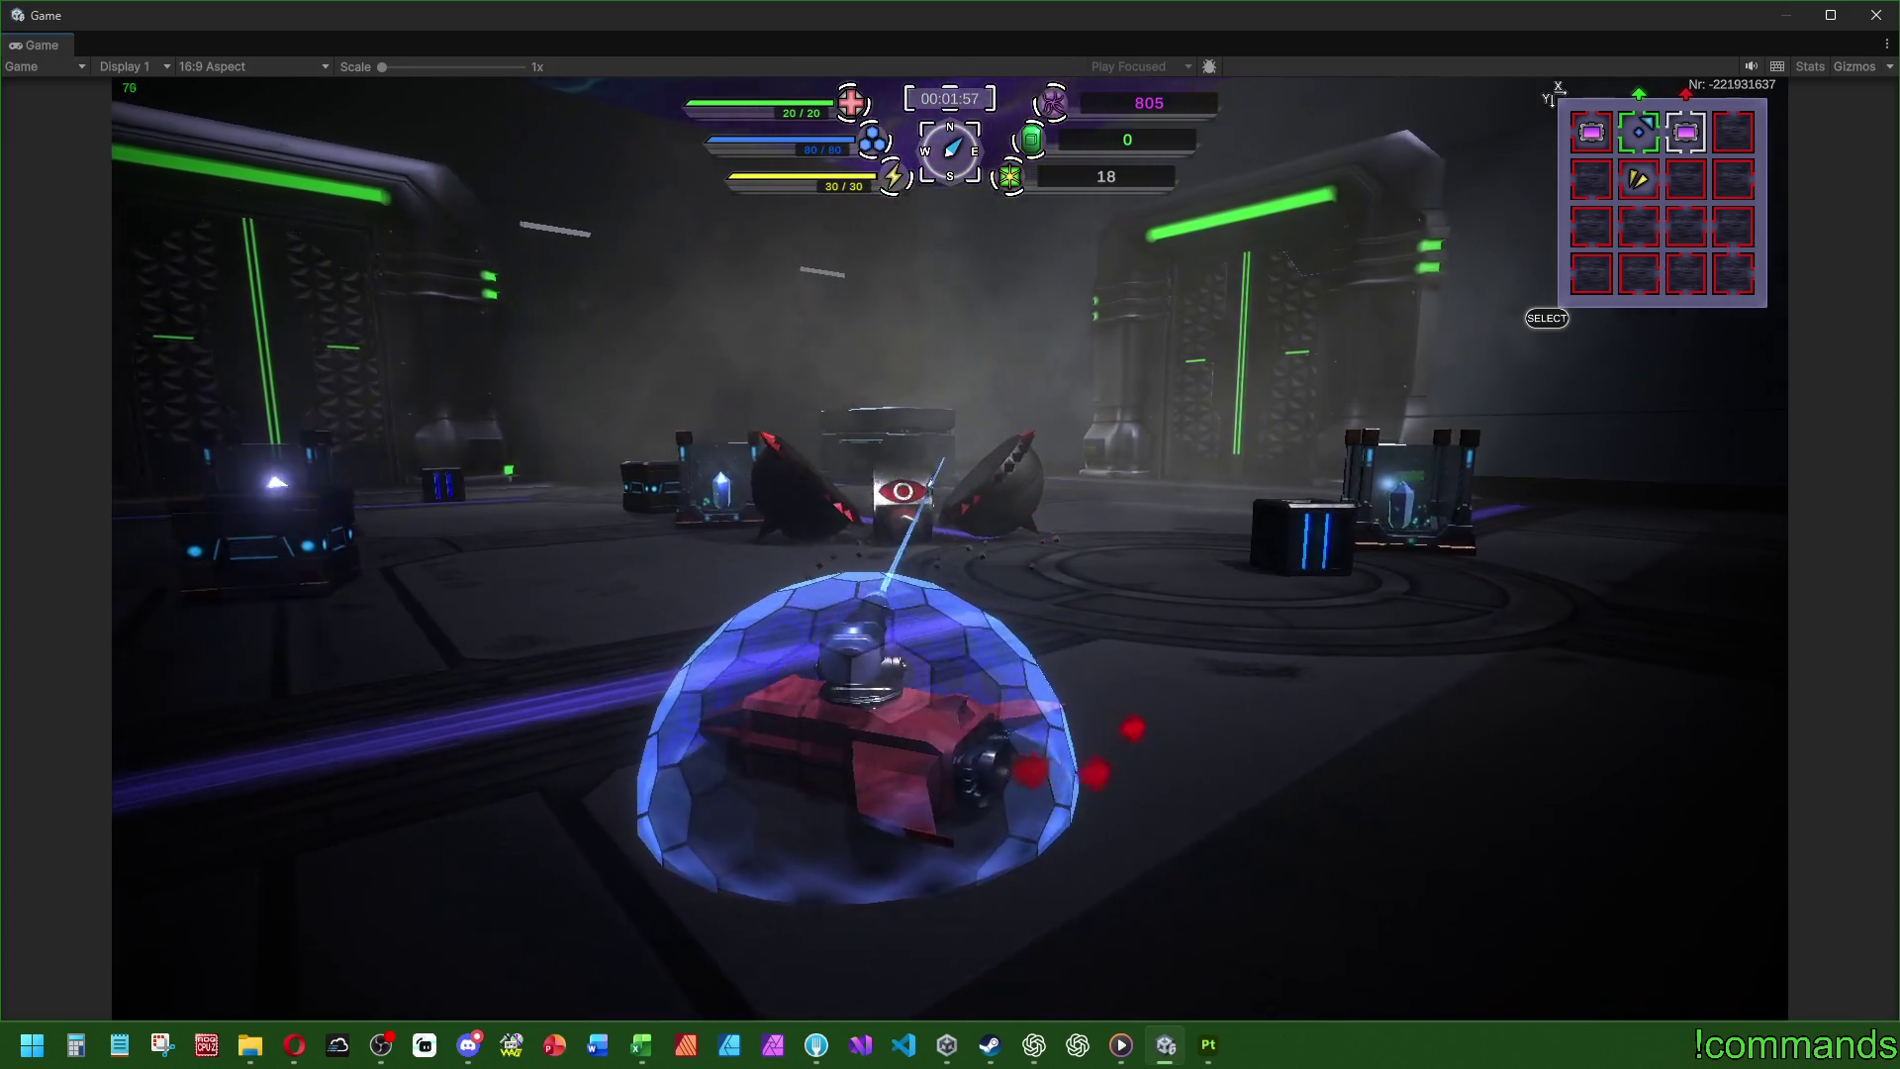
pyautogui.press('w')
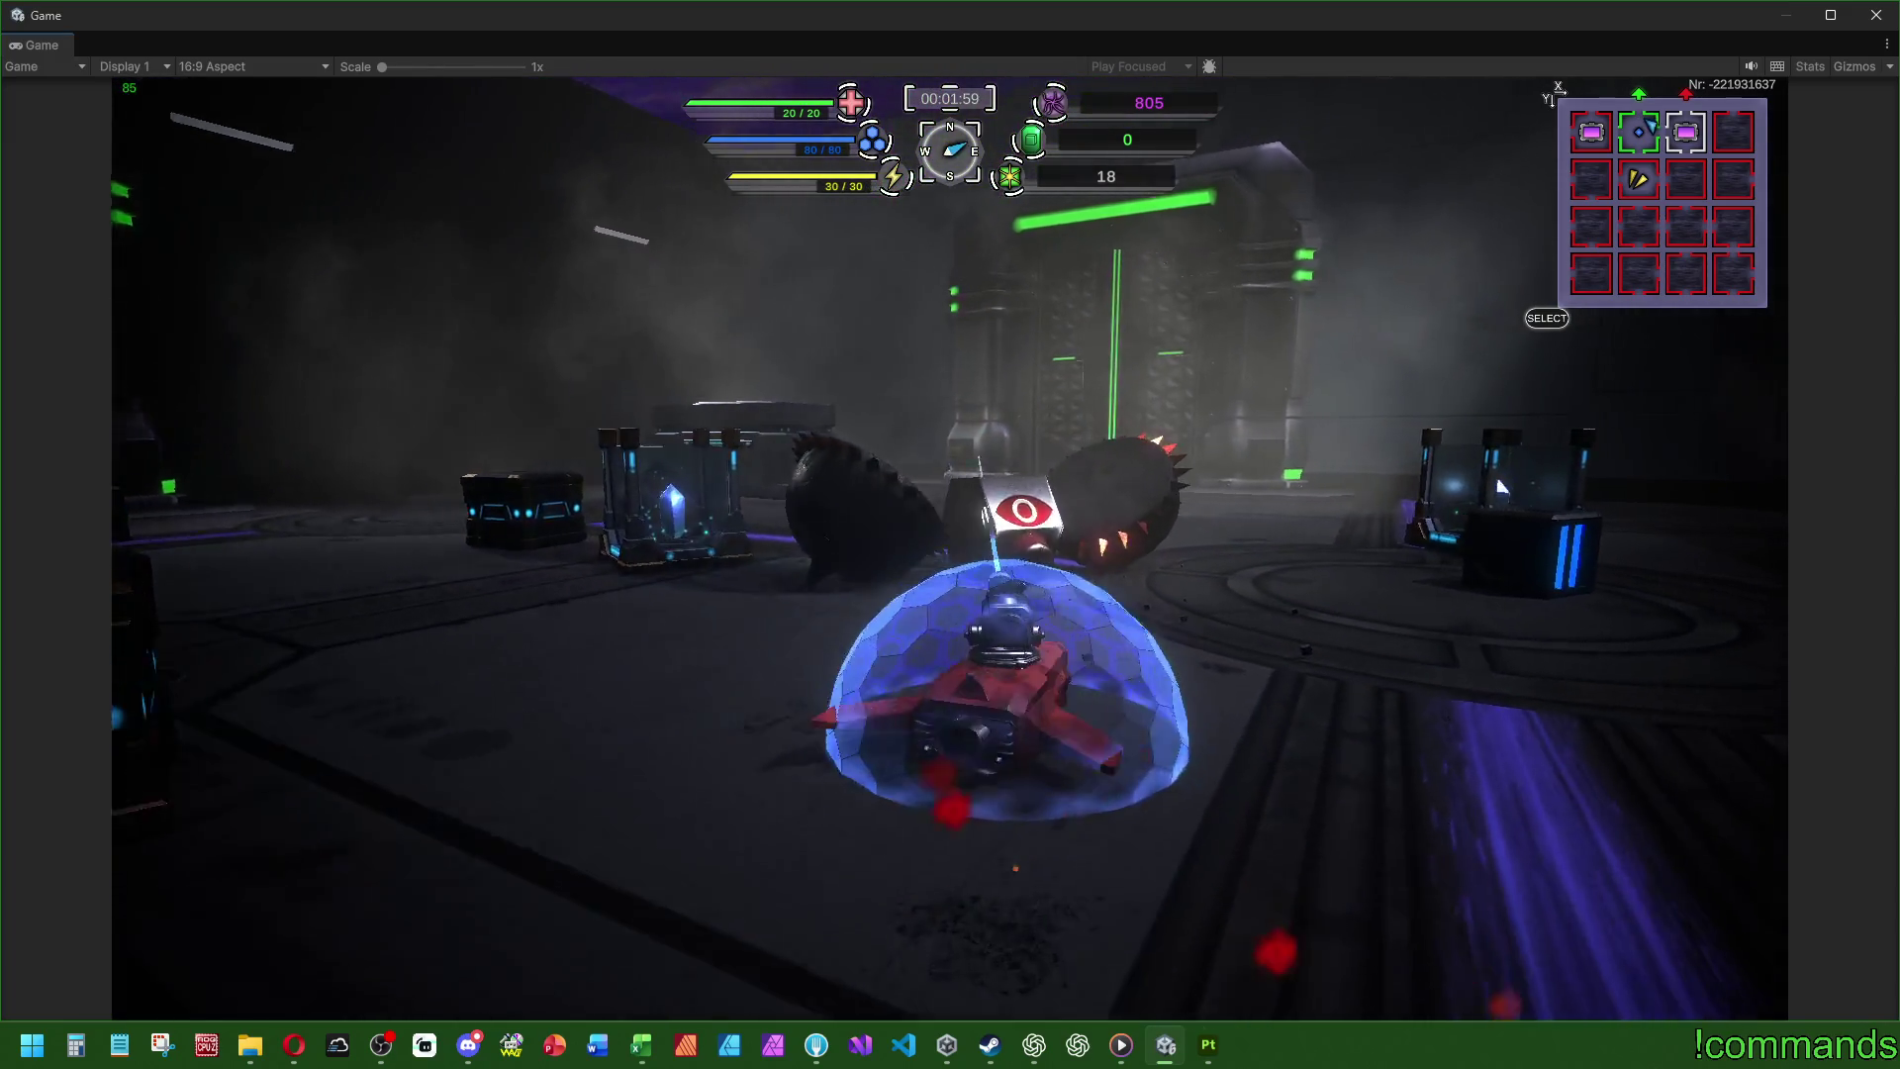
pyautogui.press('d')
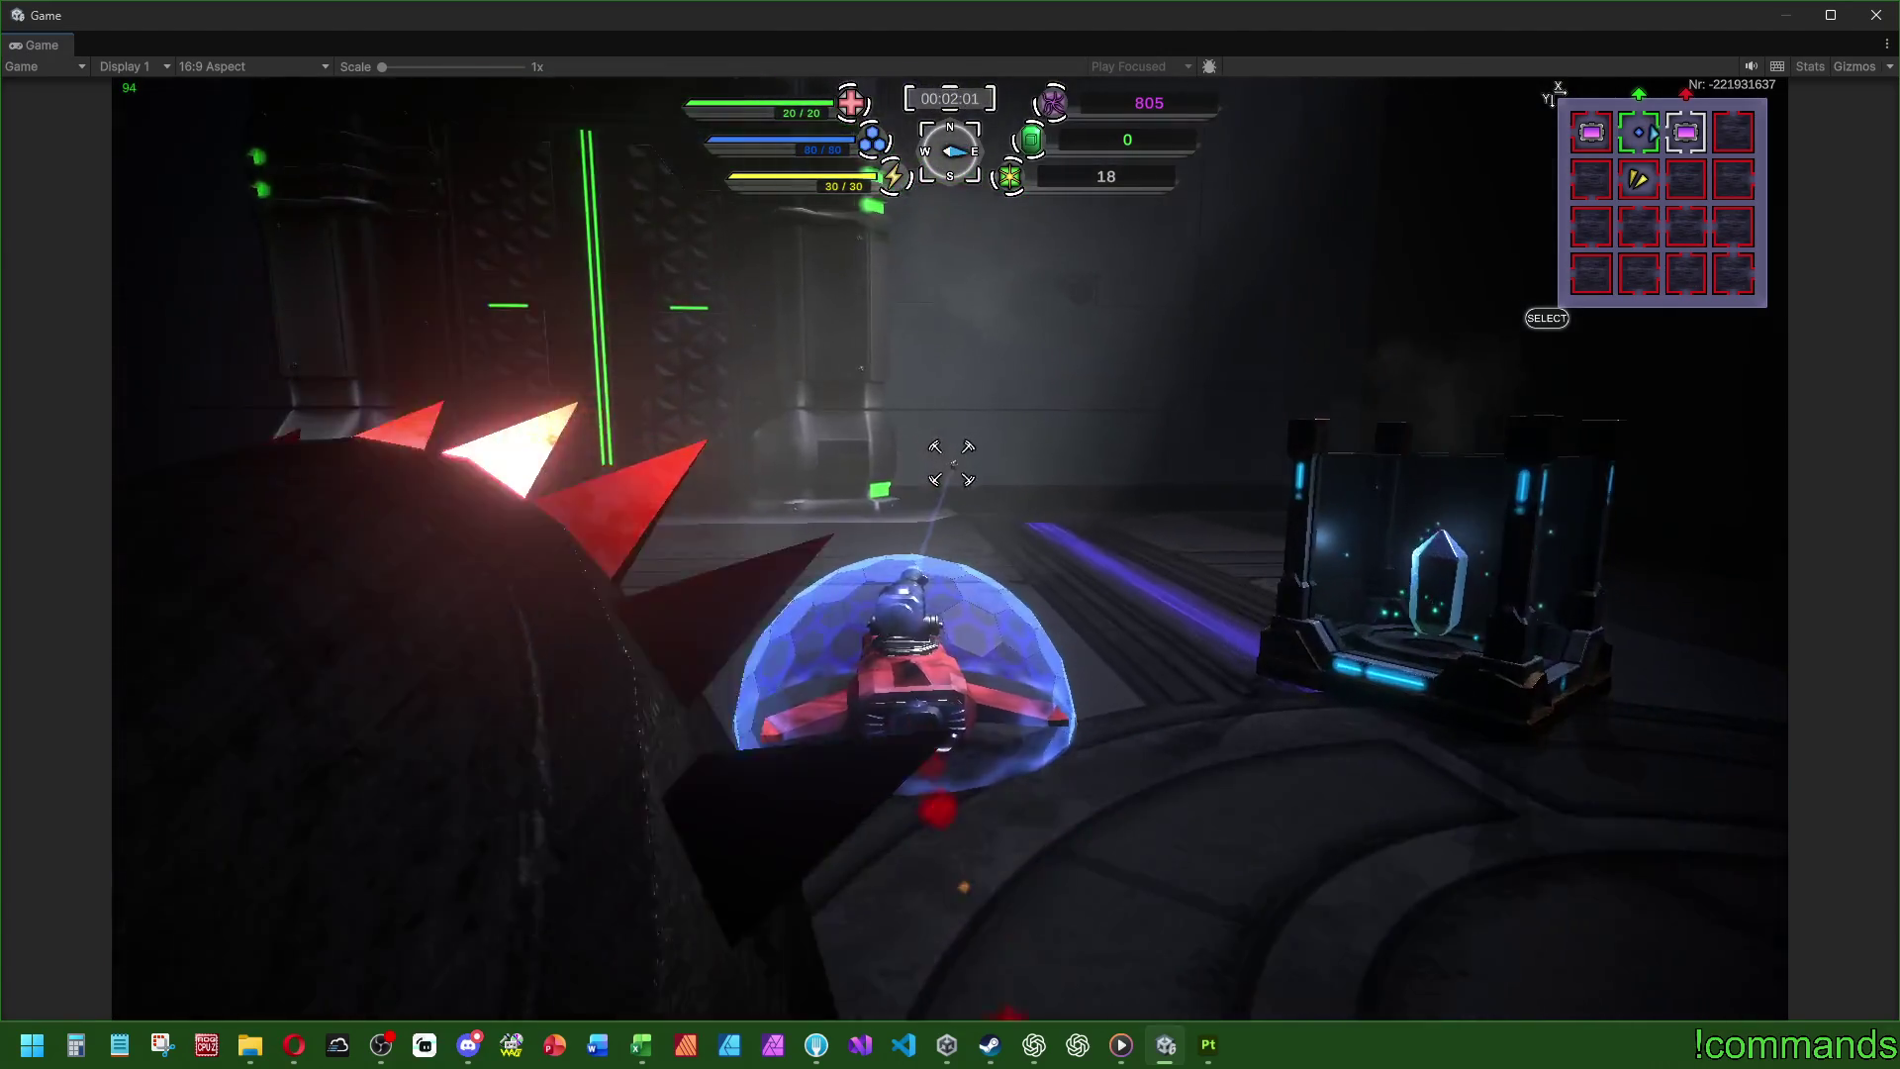
pyautogui.press('d')
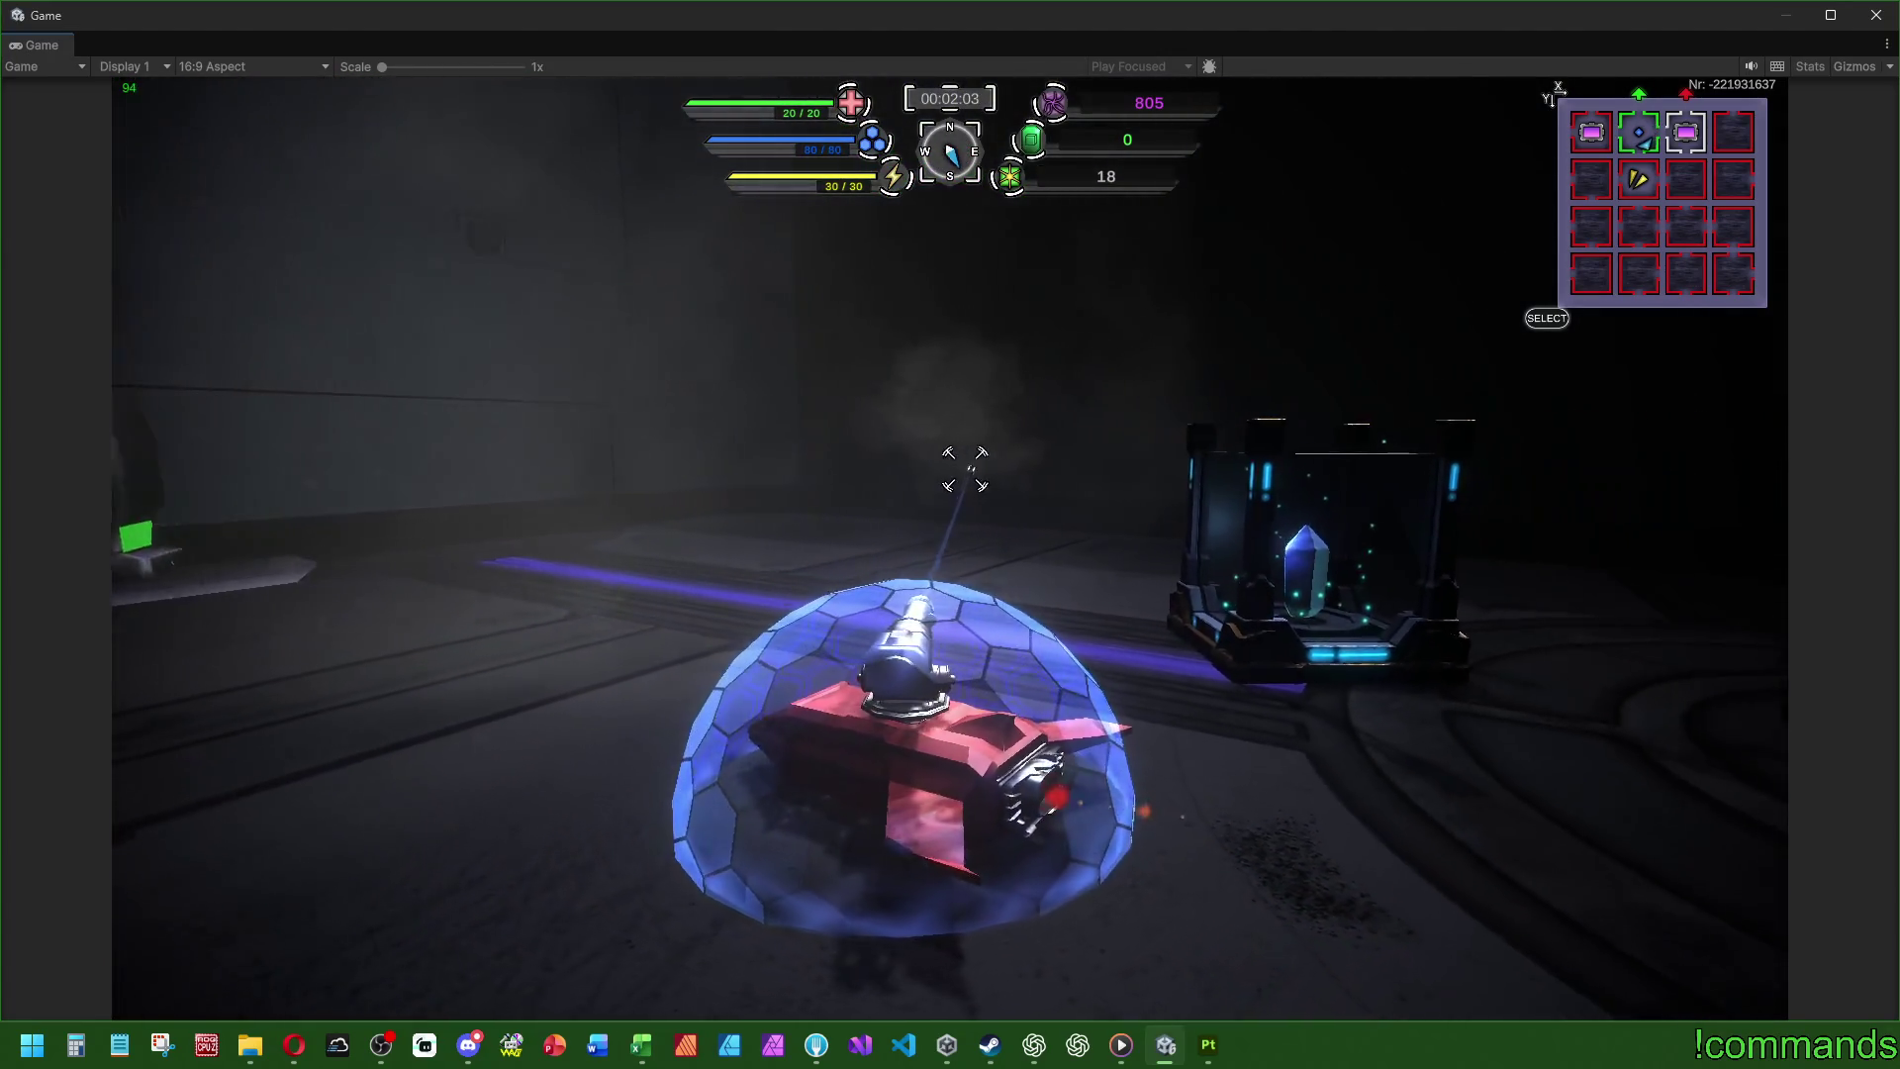
pyautogui.press('d')
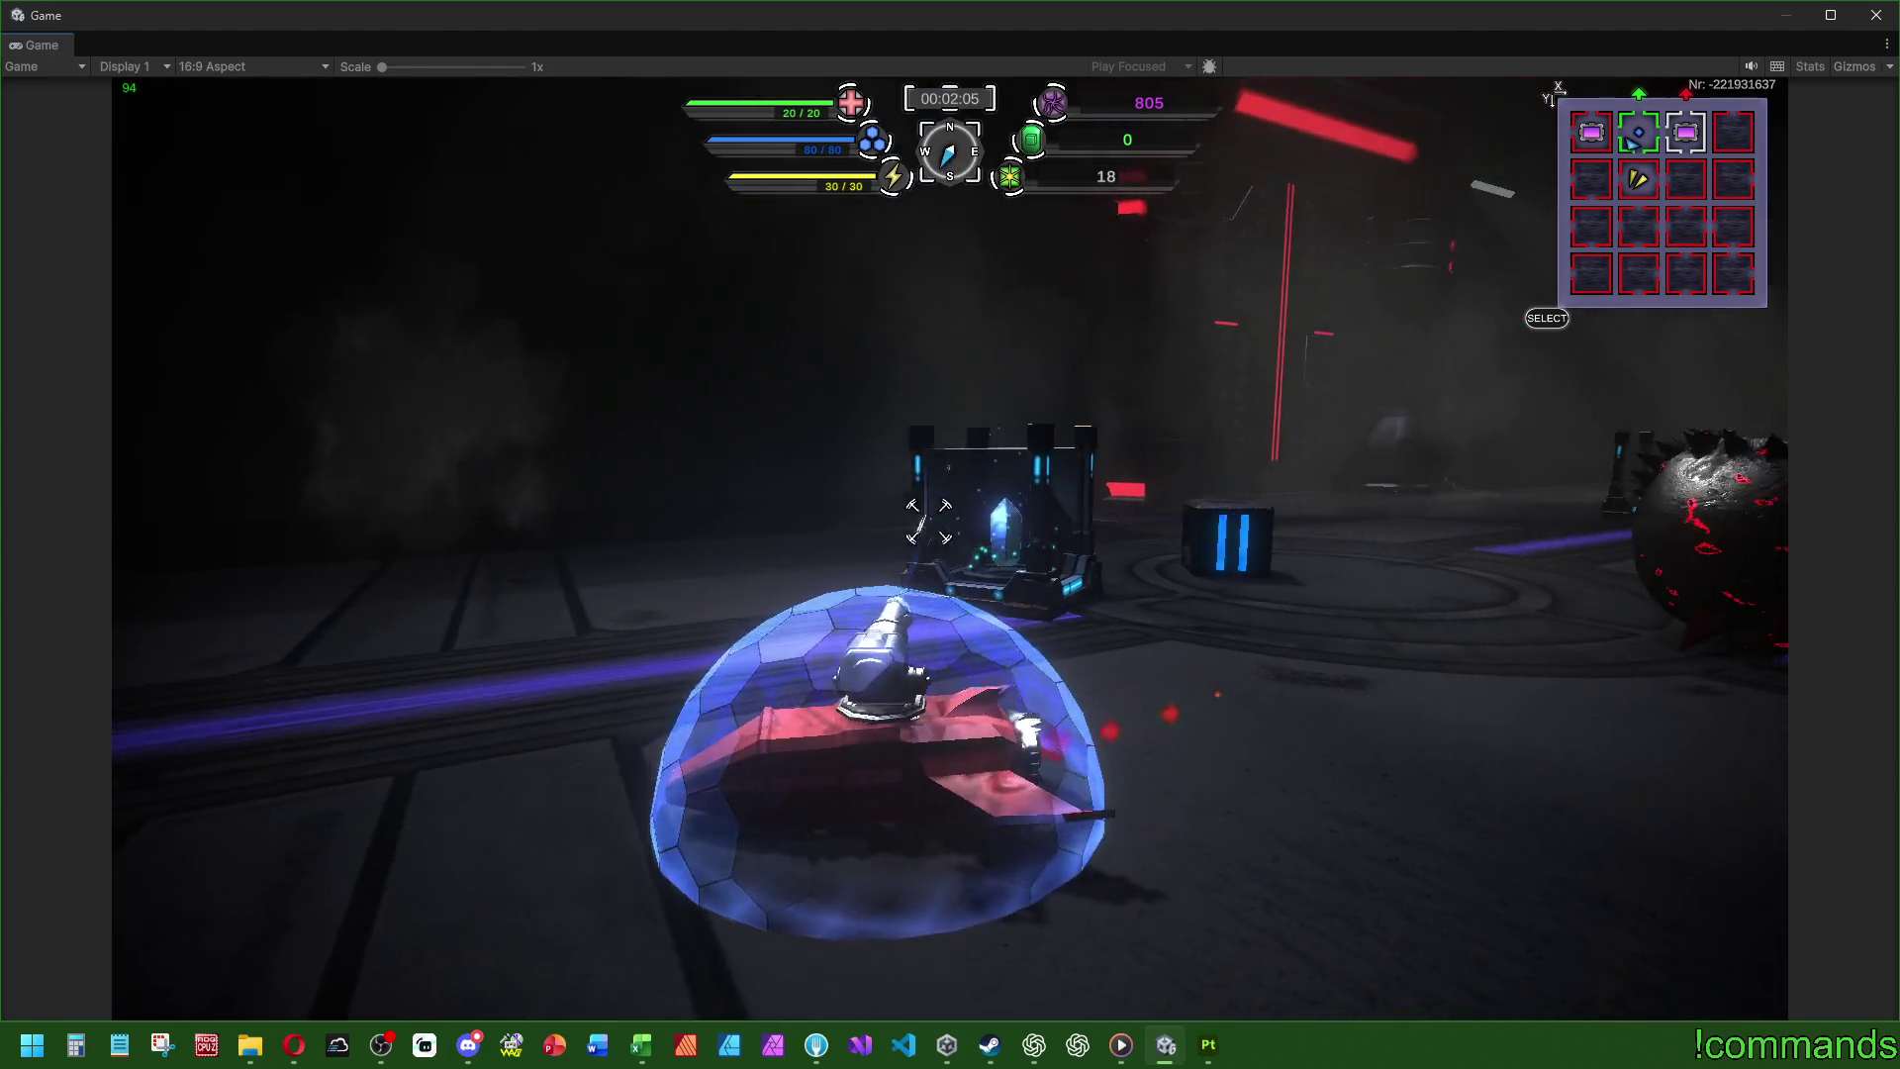
pyautogui.press('d')
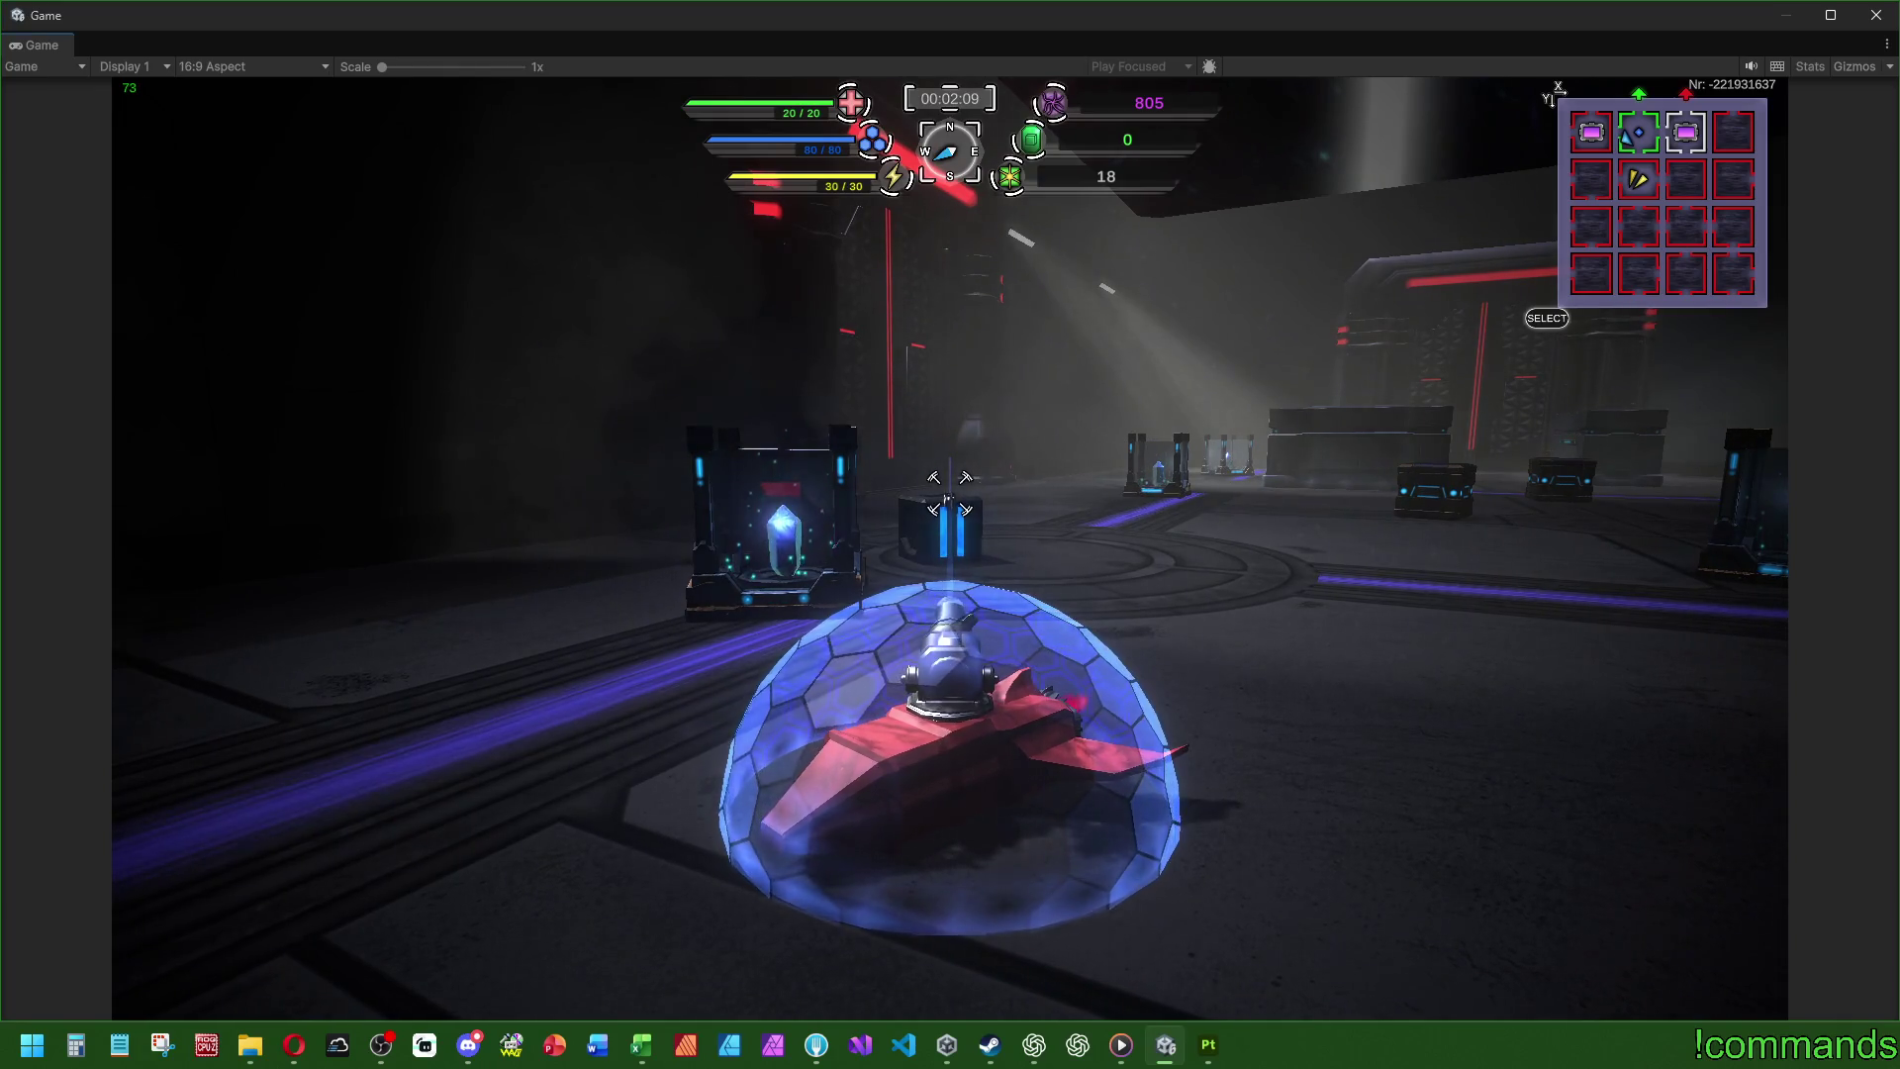
pyautogui.press('w')
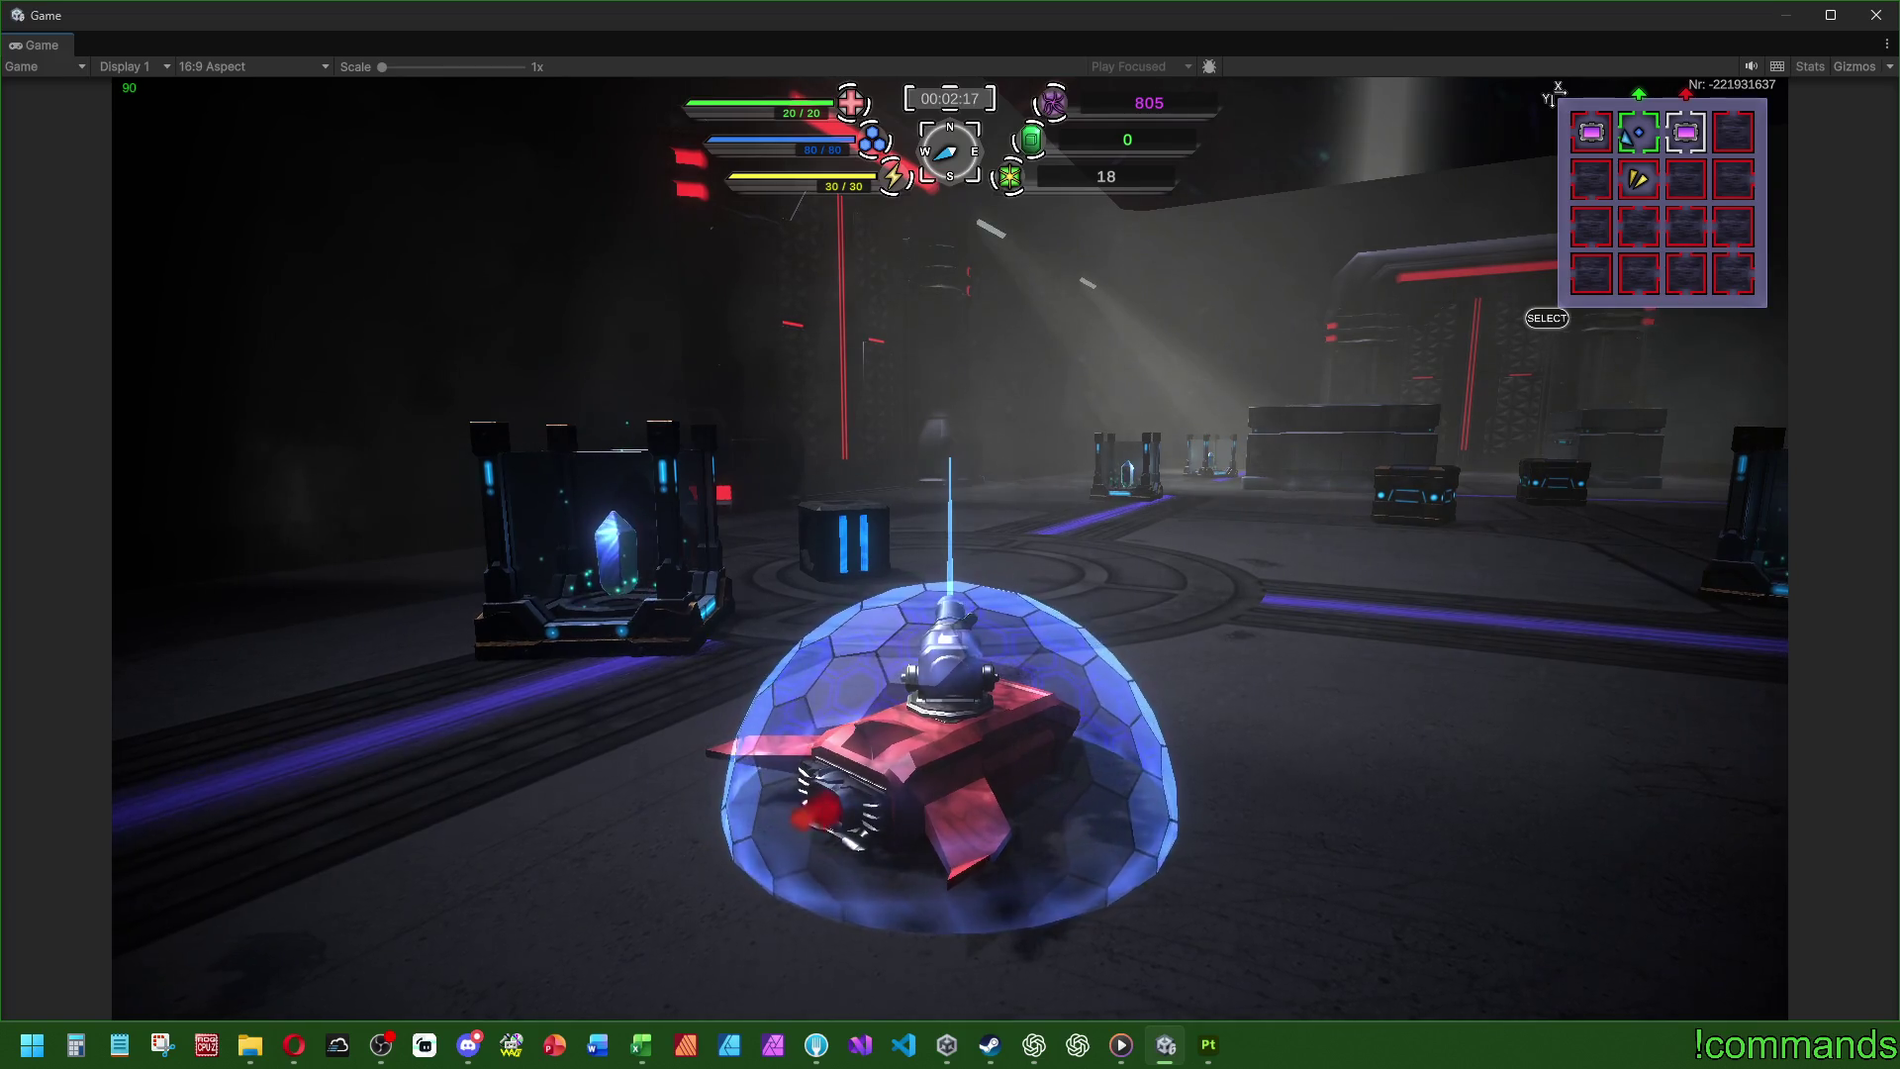
# - Drive forward toward the crystal pedestal
pyautogui.press('w')
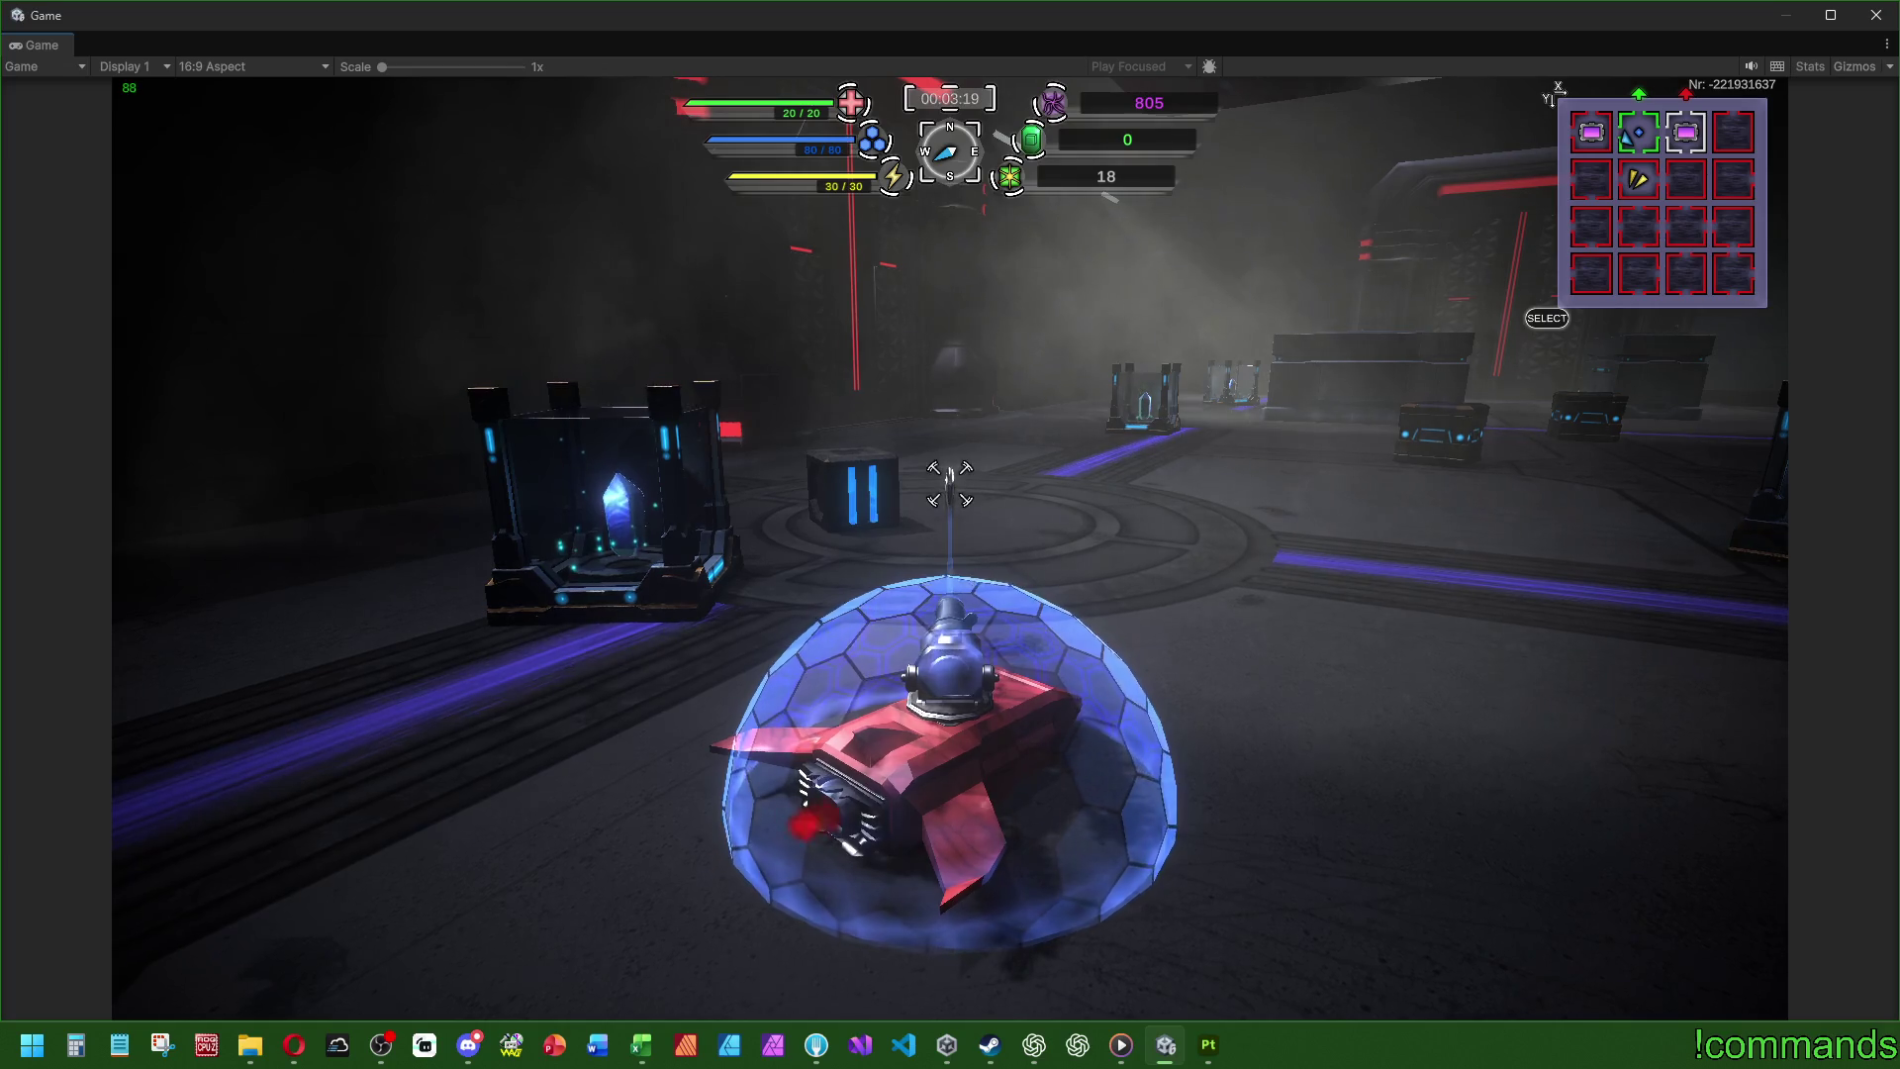
# - Swing the tank around the arena toward the red gate and crates
pyautogui.press('a')
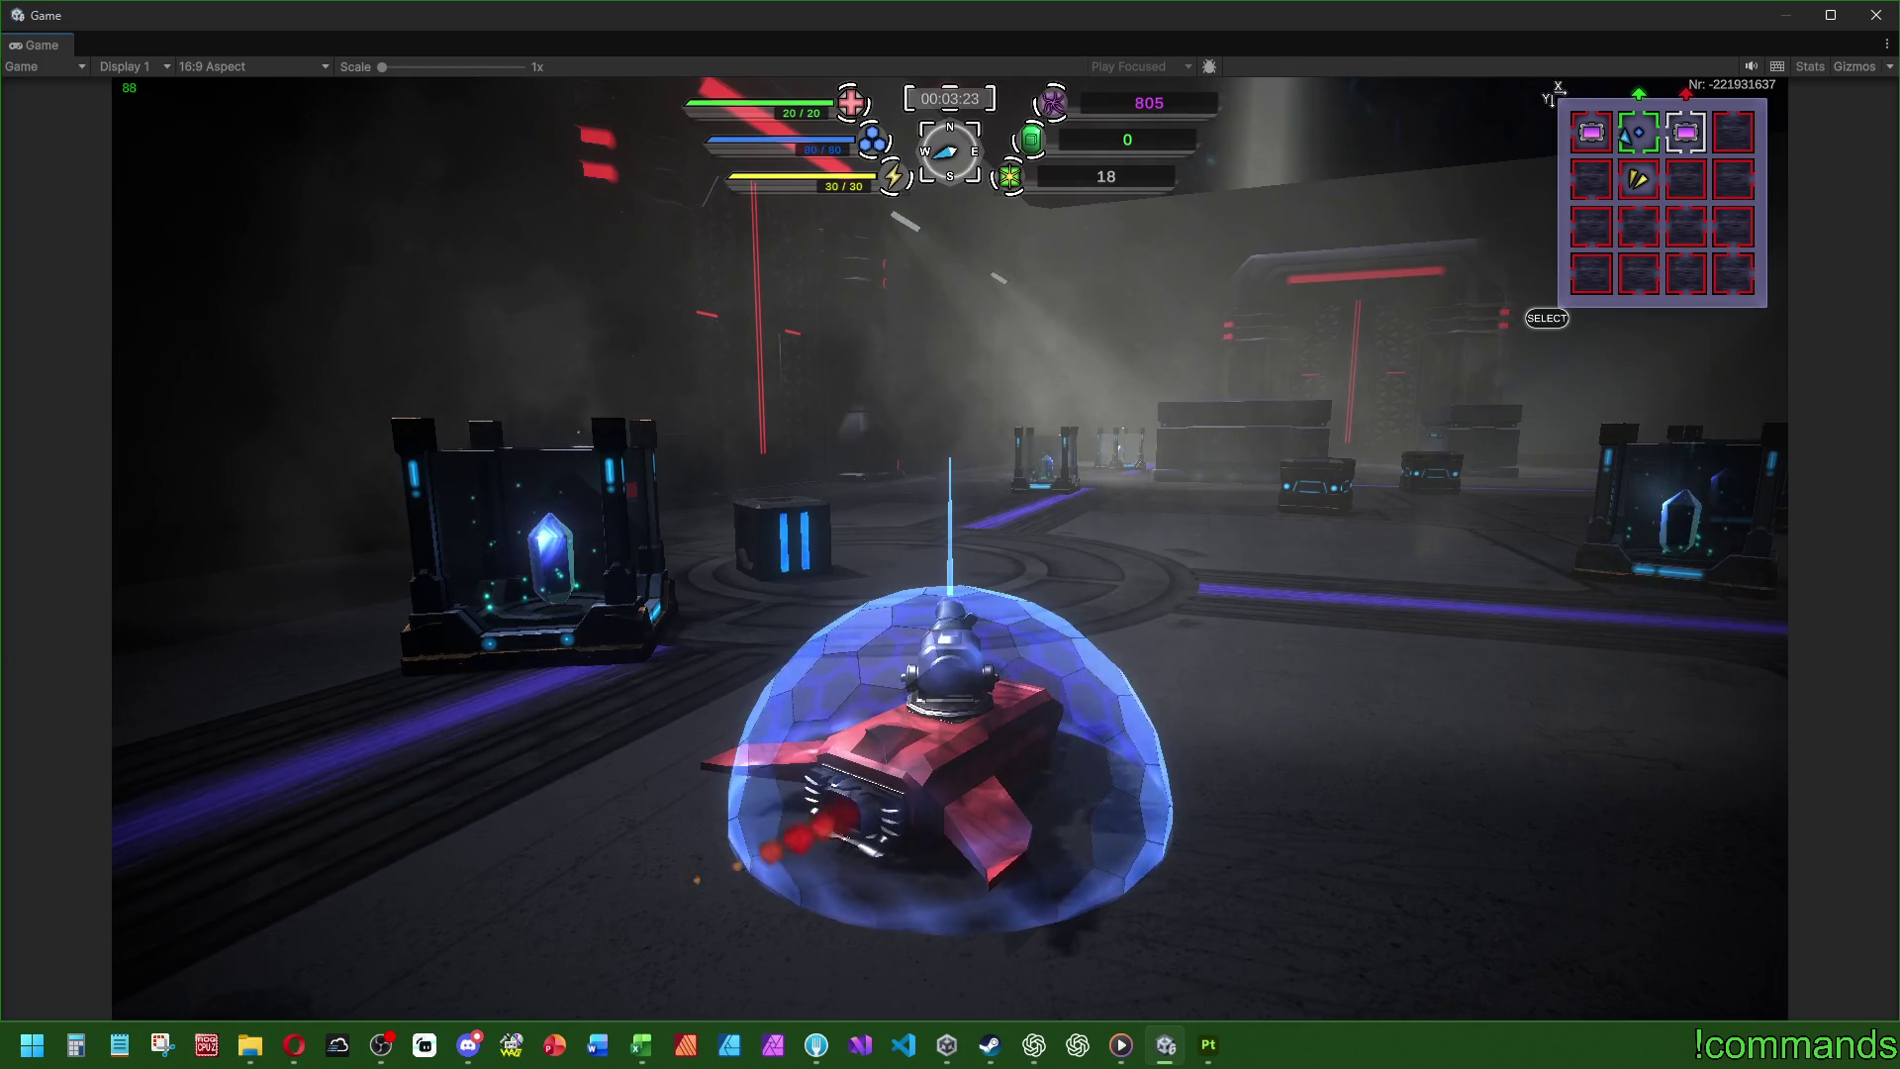
pyautogui.press('d')
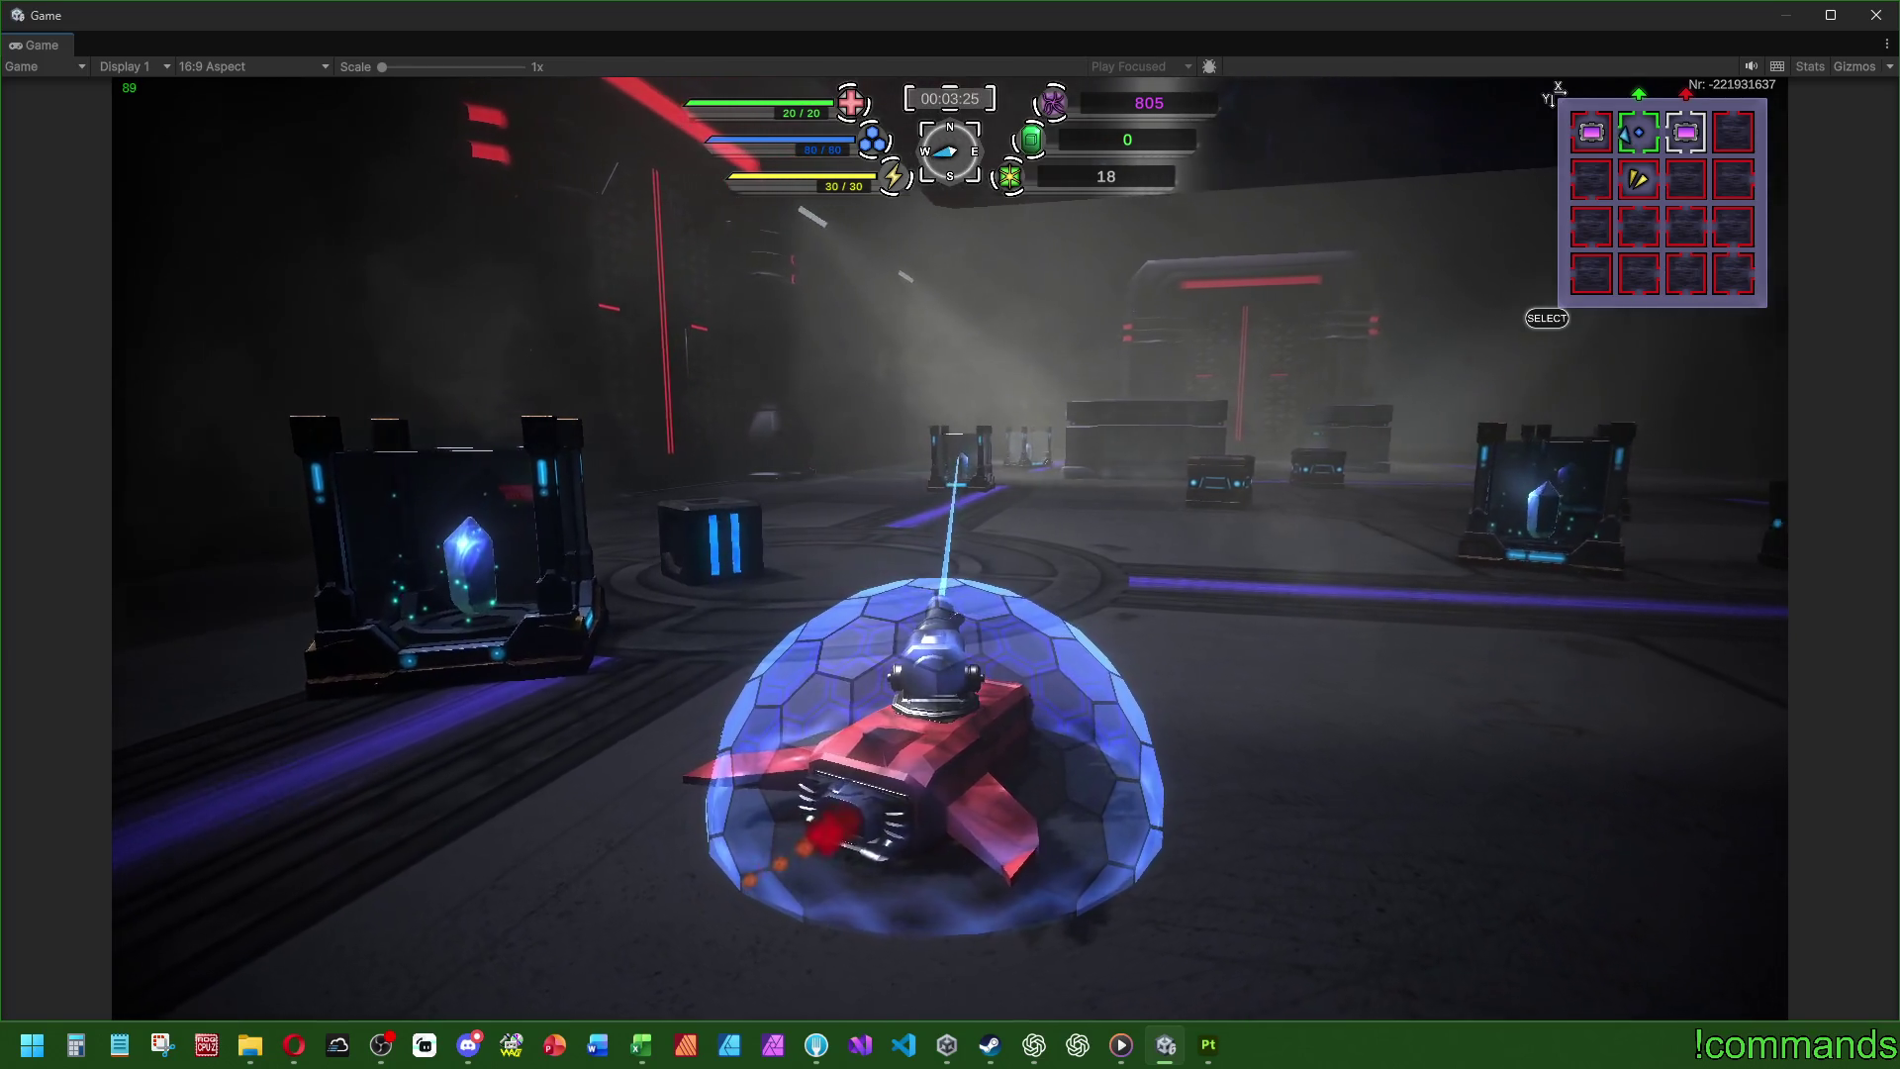
pyautogui.press('d')
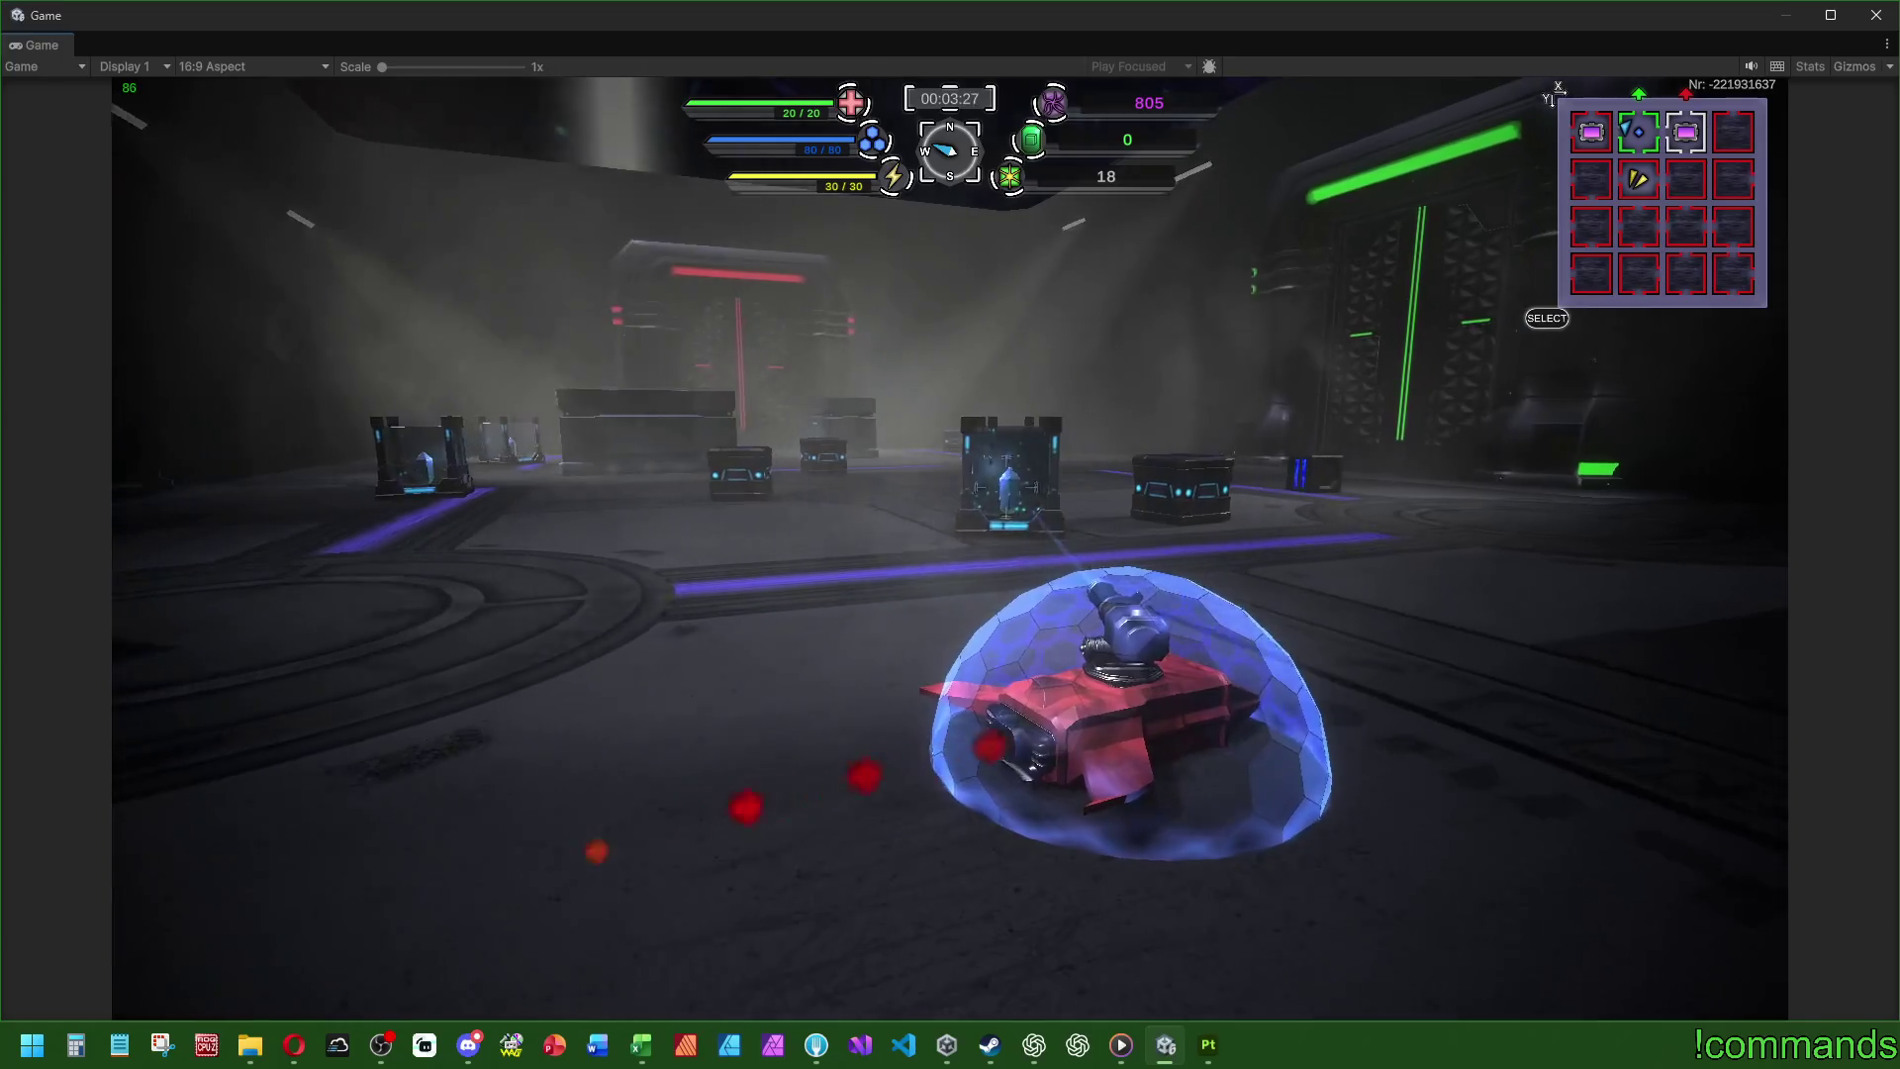
pyautogui.press('a')
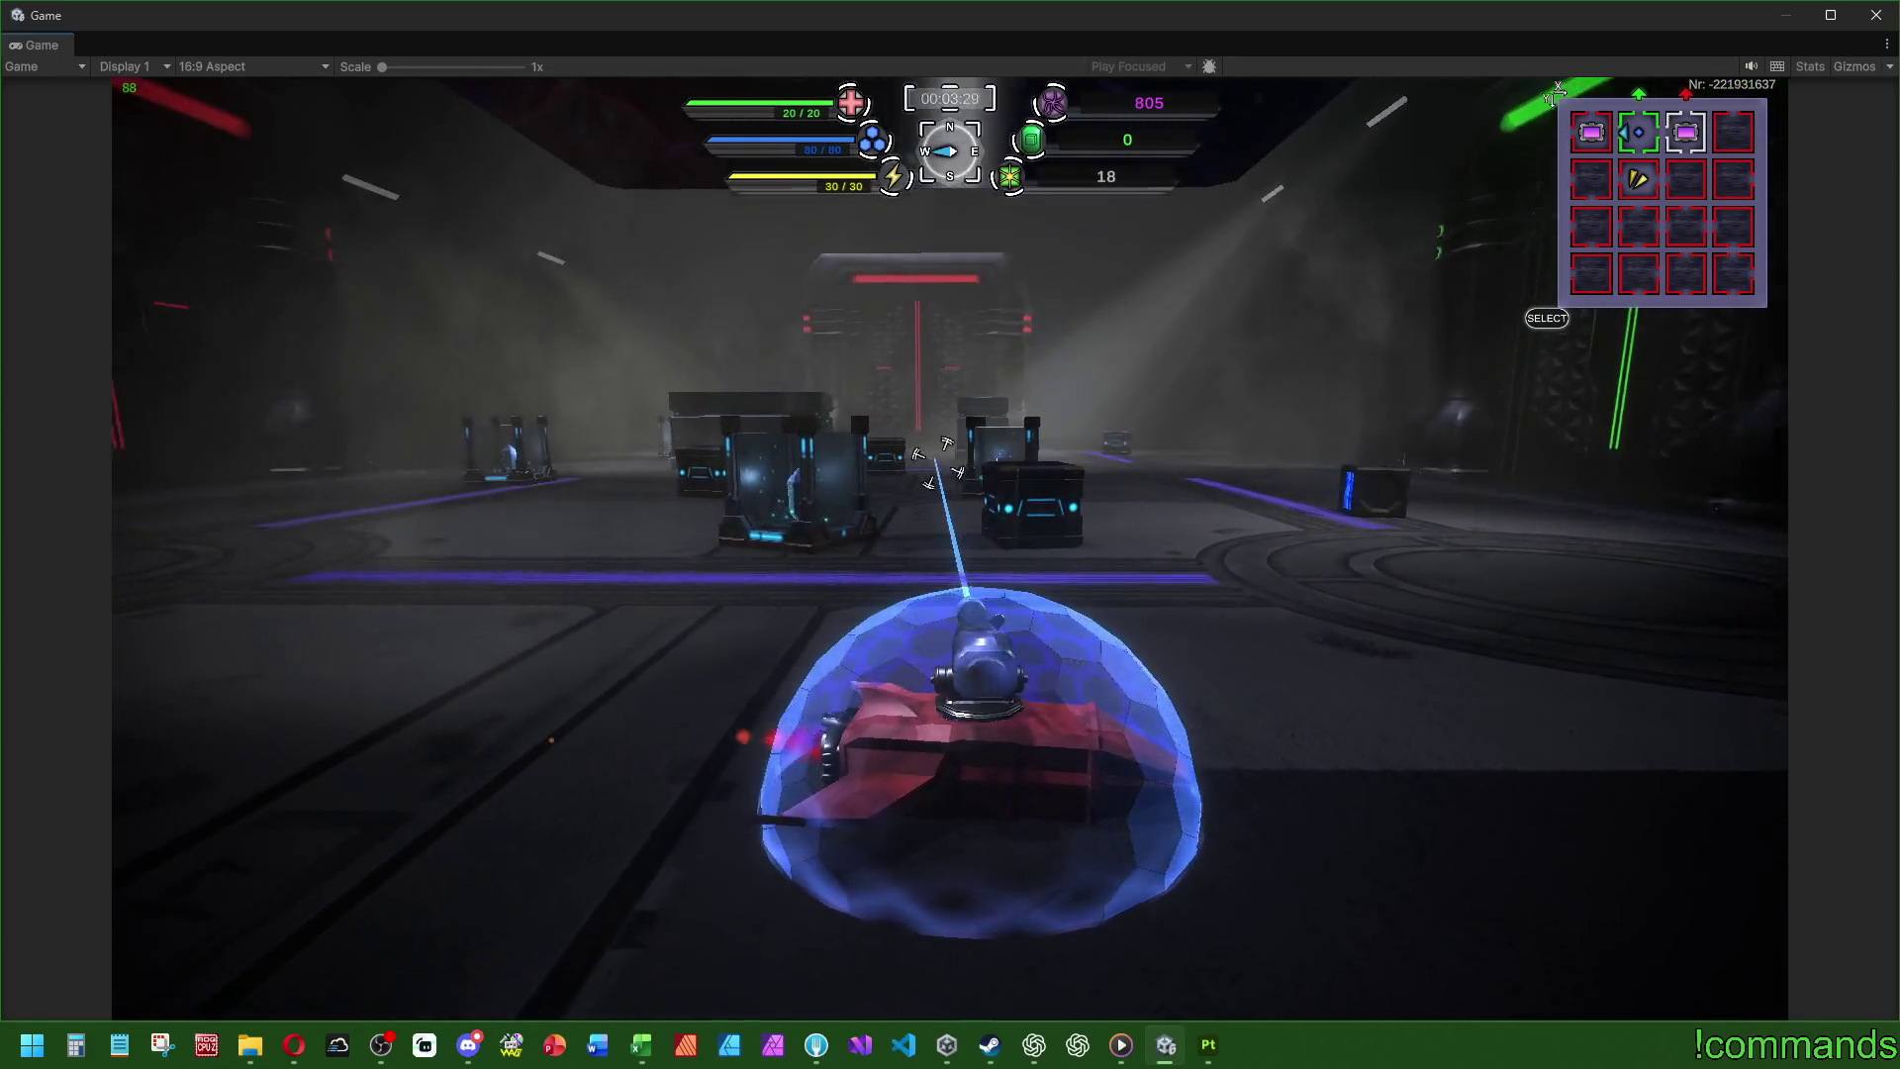
pyautogui.press('a')
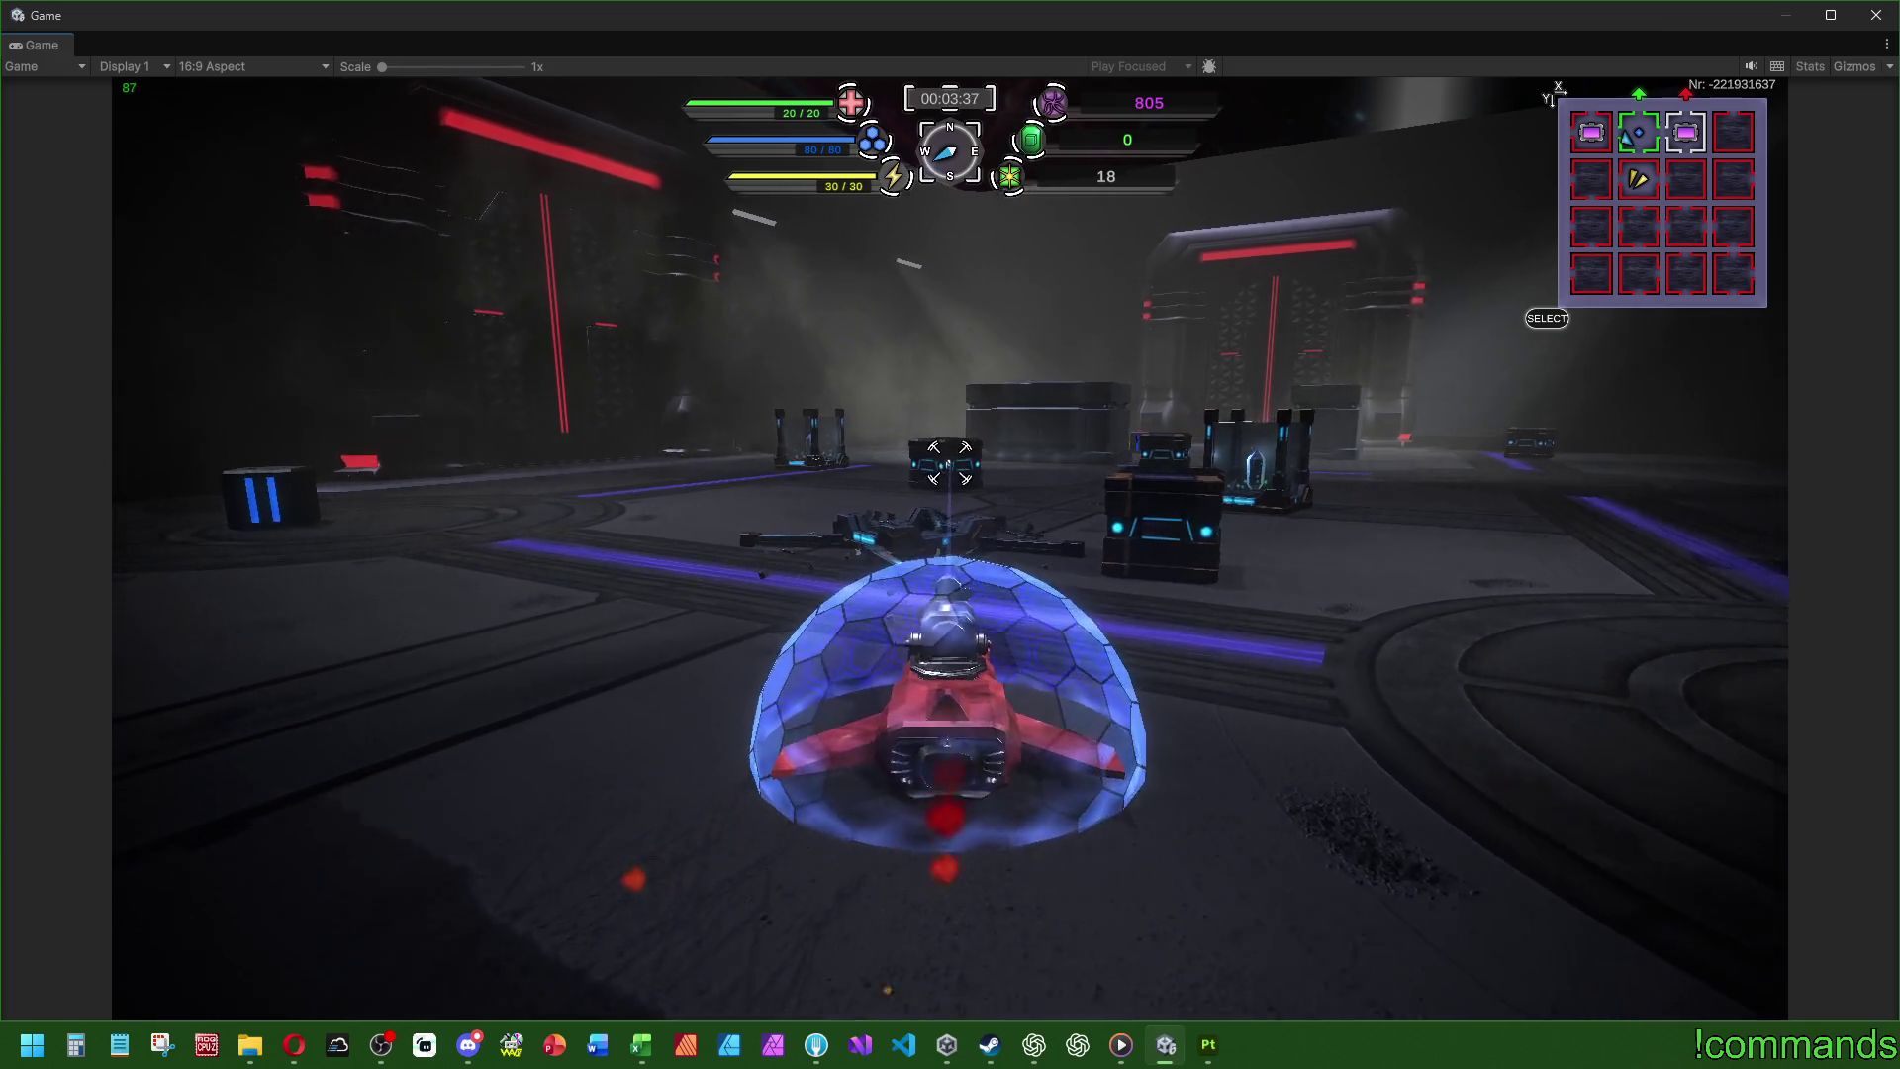
pyautogui.press('d')
pyautogui.press('d')
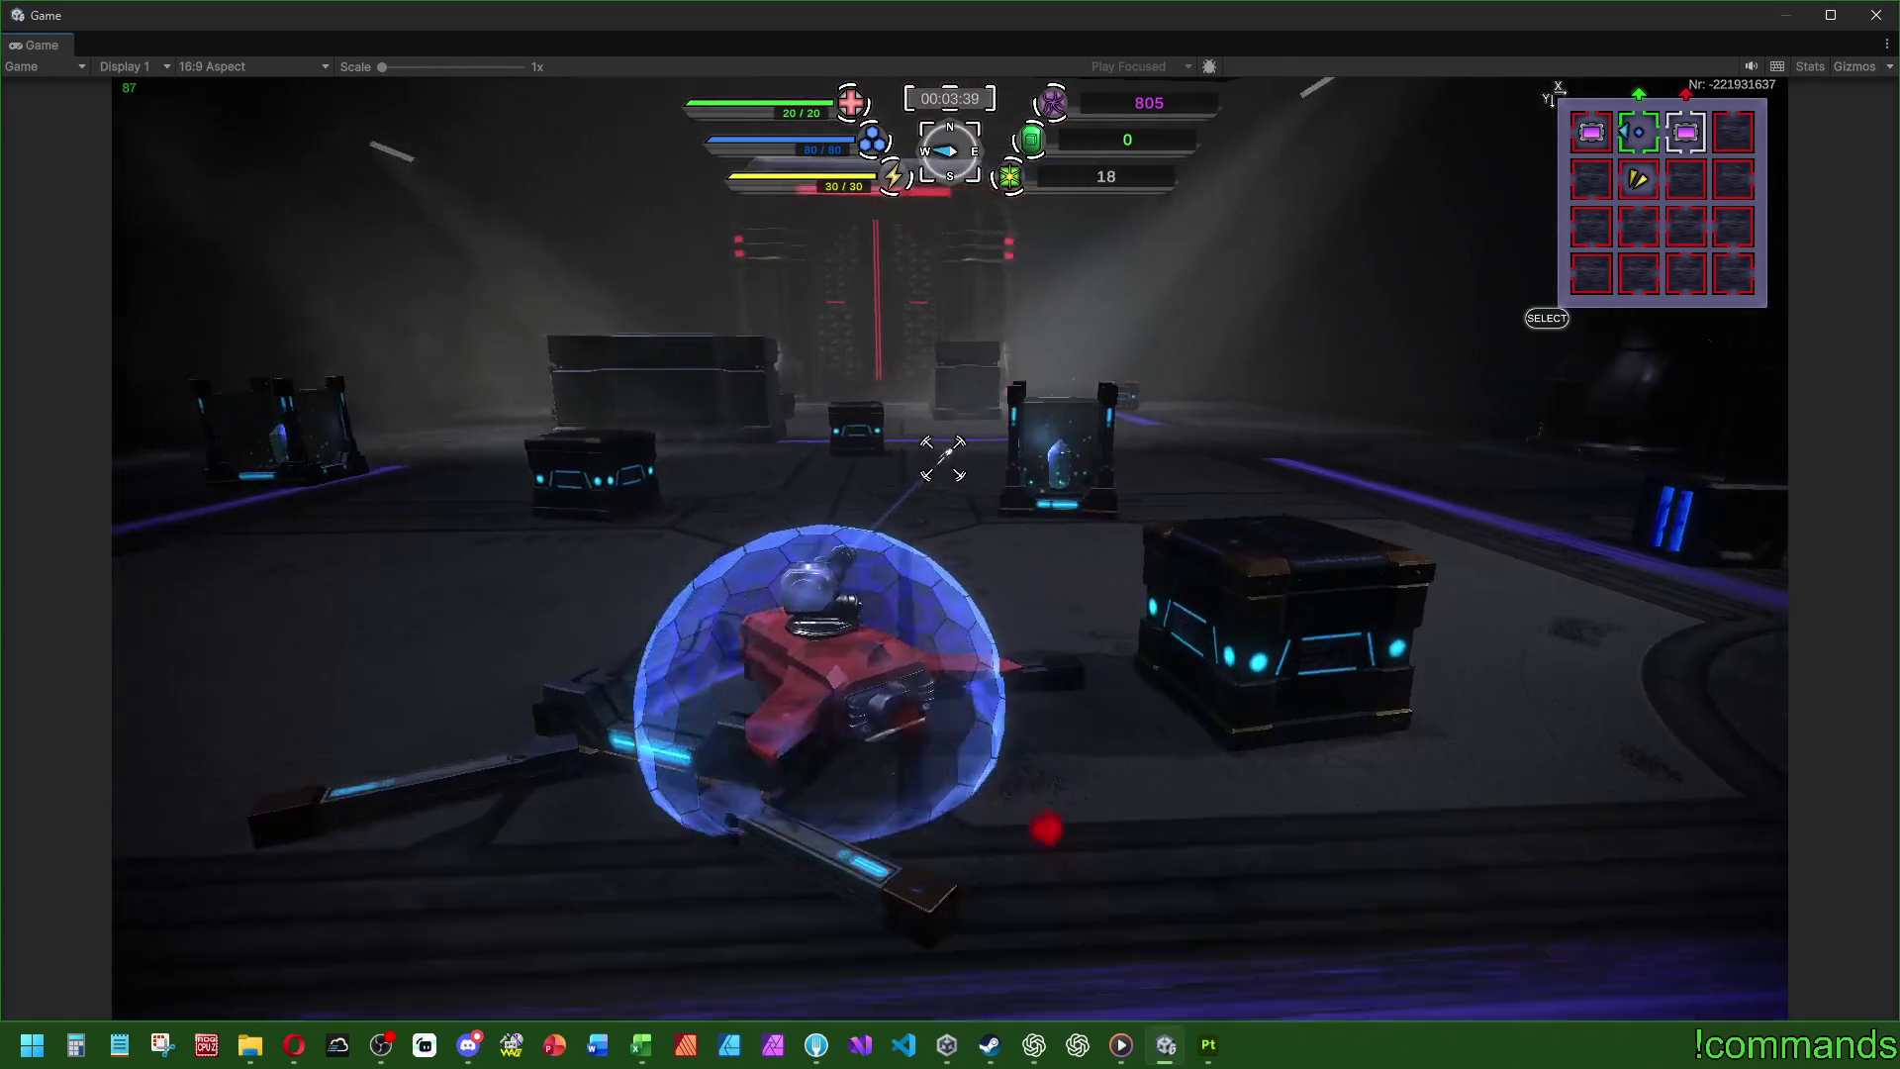
pyautogui.press('d')
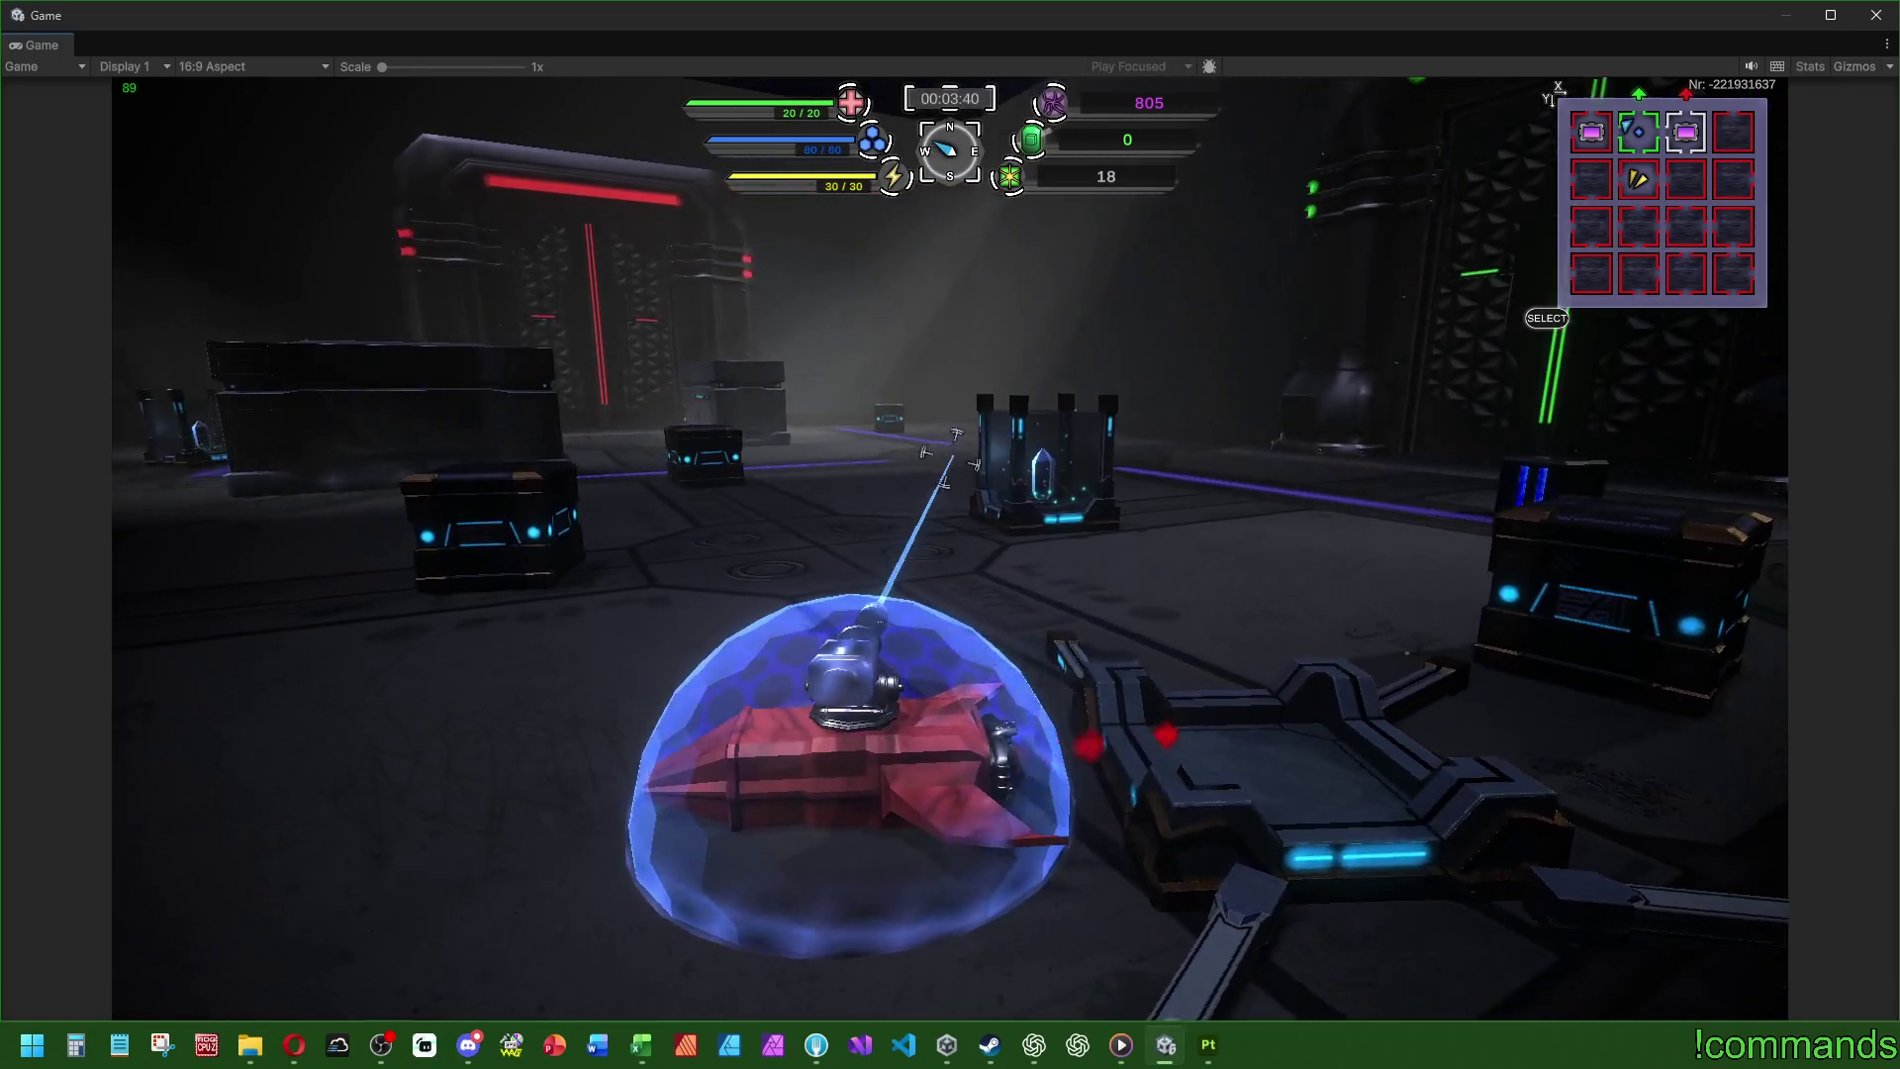
# - Drive to the crystal pedestal and destroy it, then shatter the pylon cluster
pyautogui.press('a')
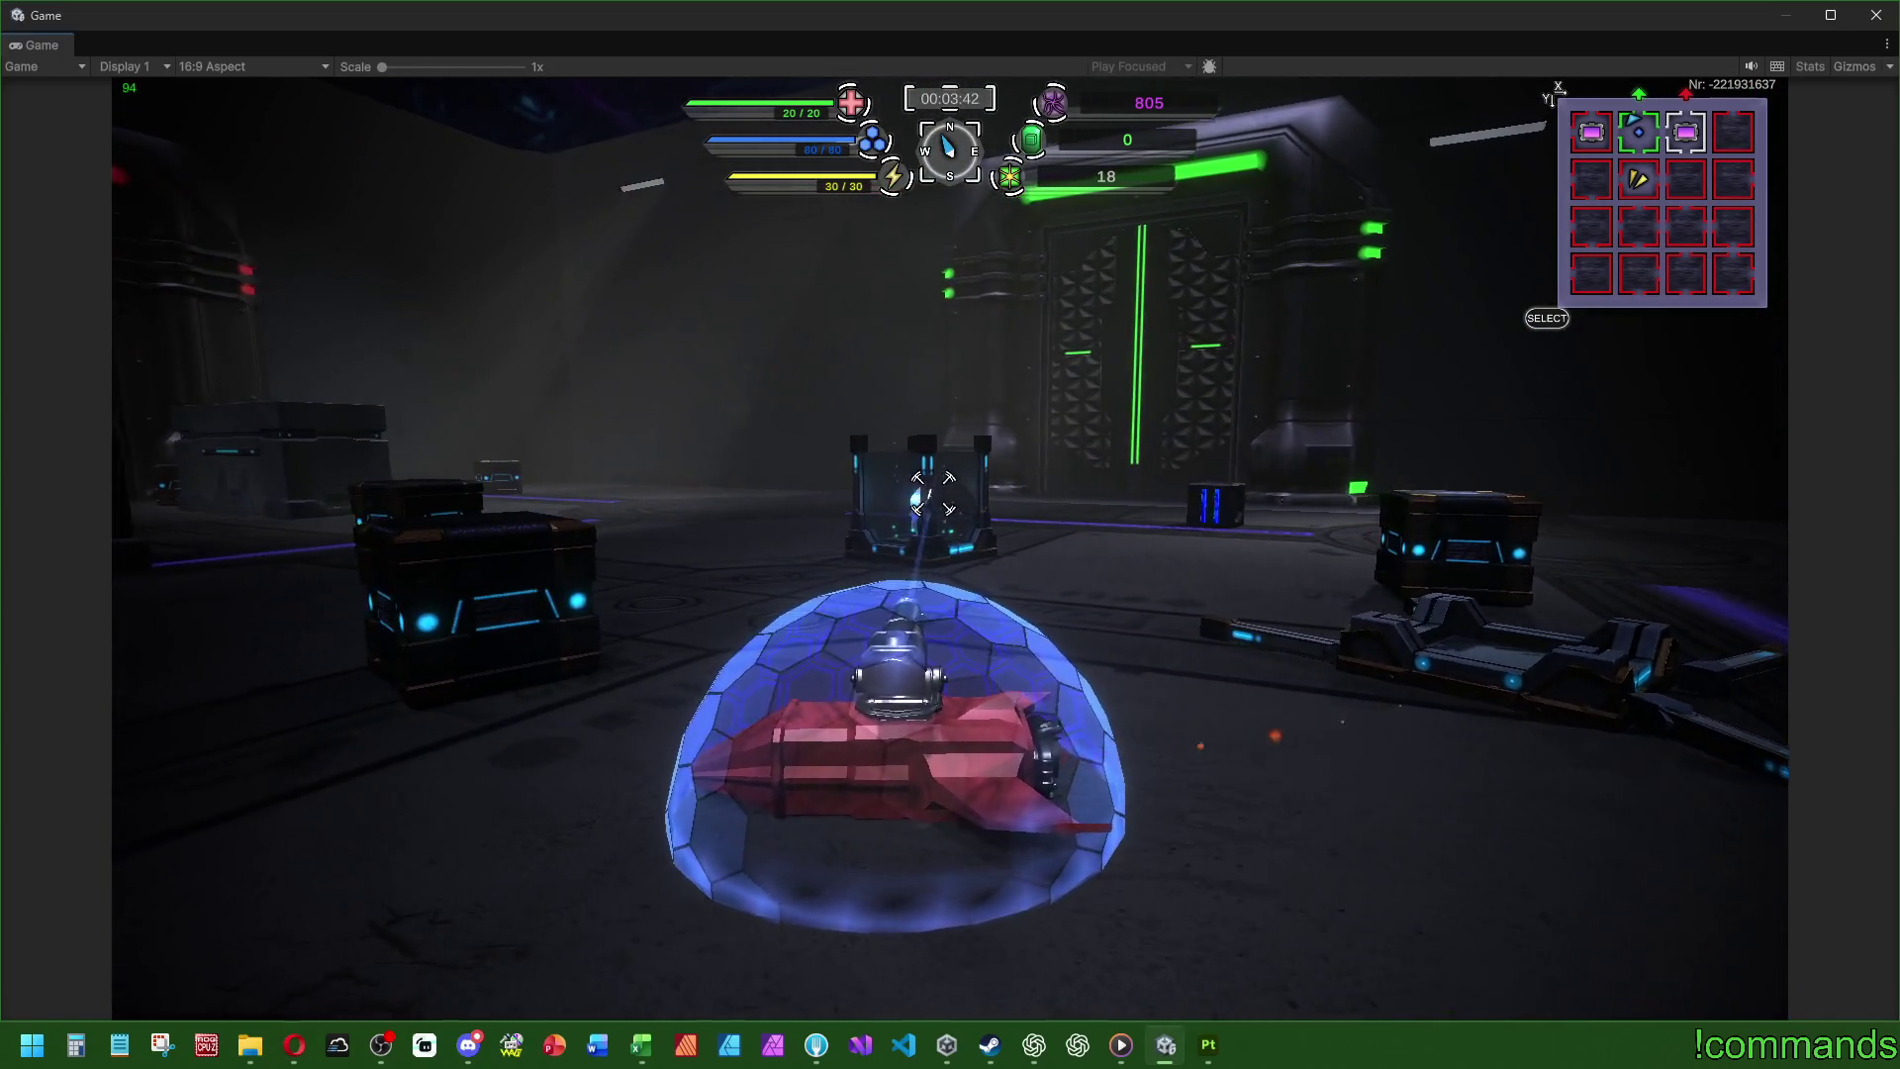
pyautogui.press('w')
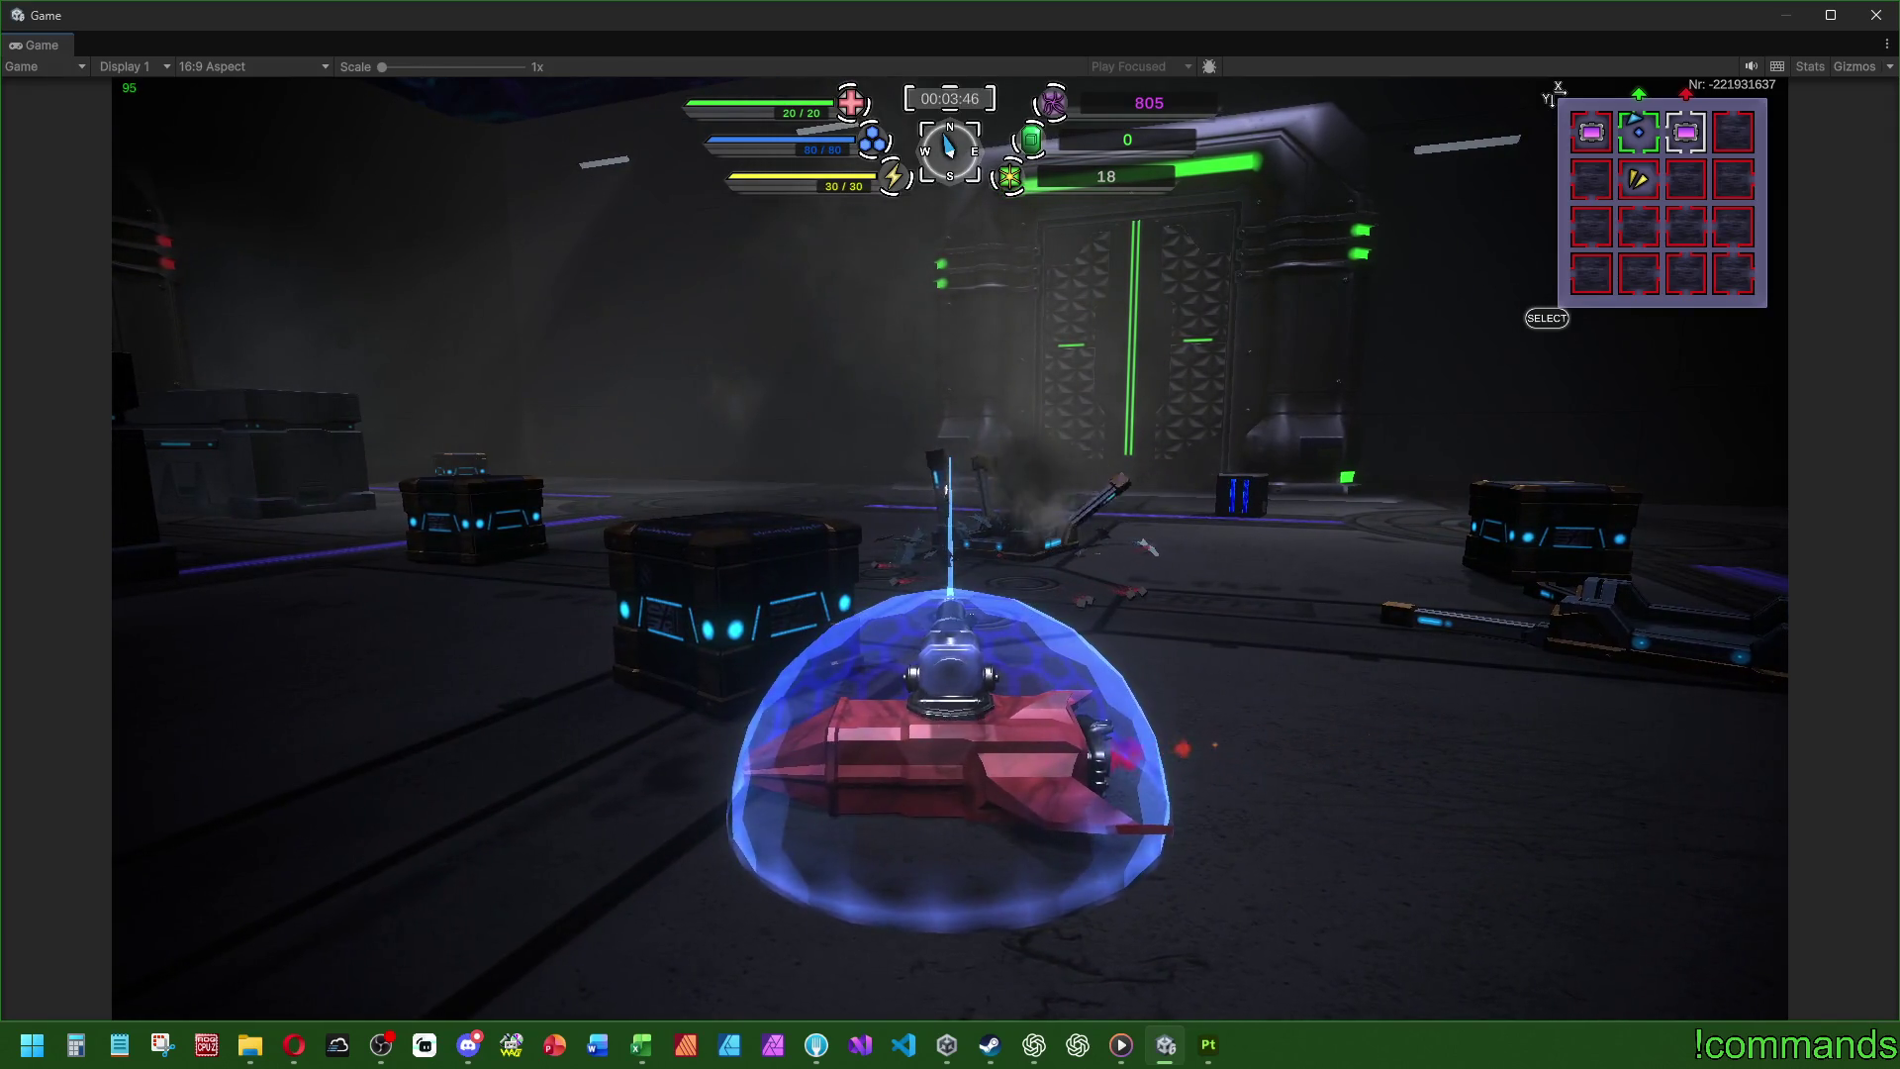
pyautogui.press('a')
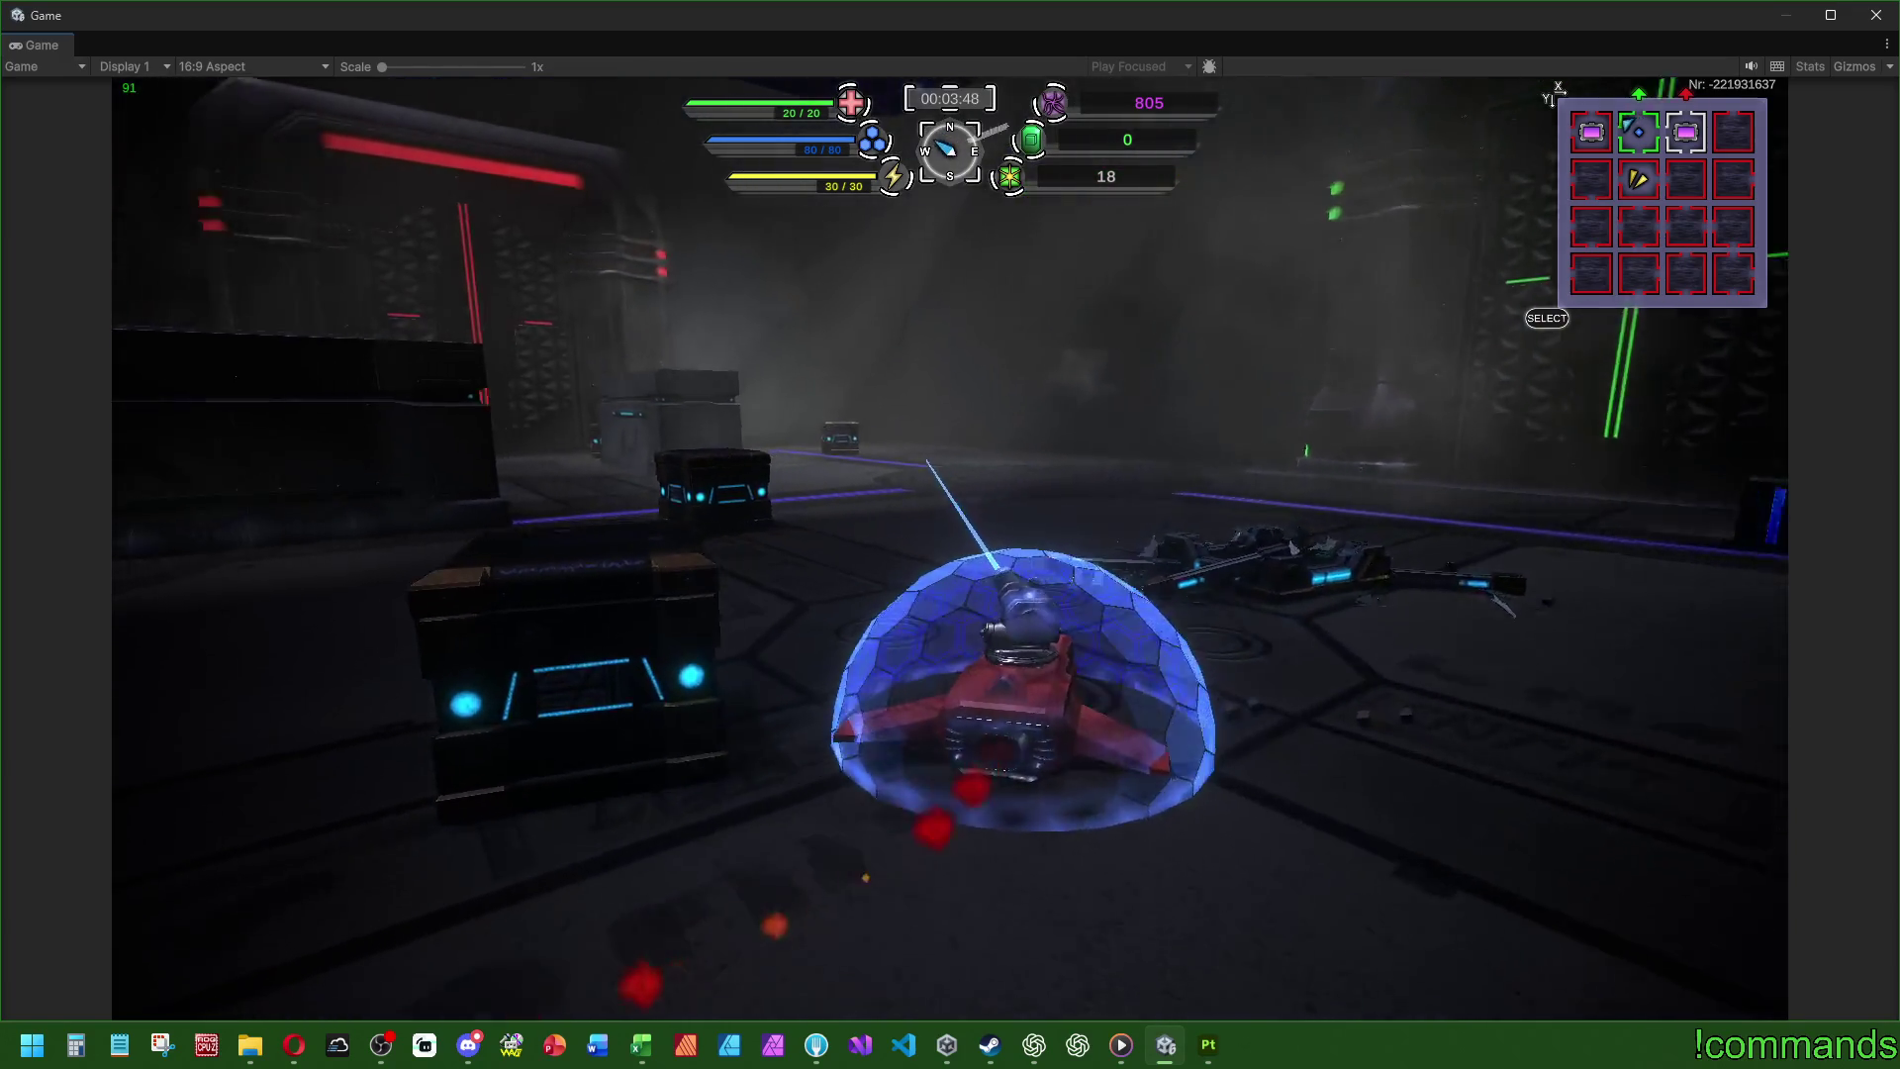
pyautogui.press('a')
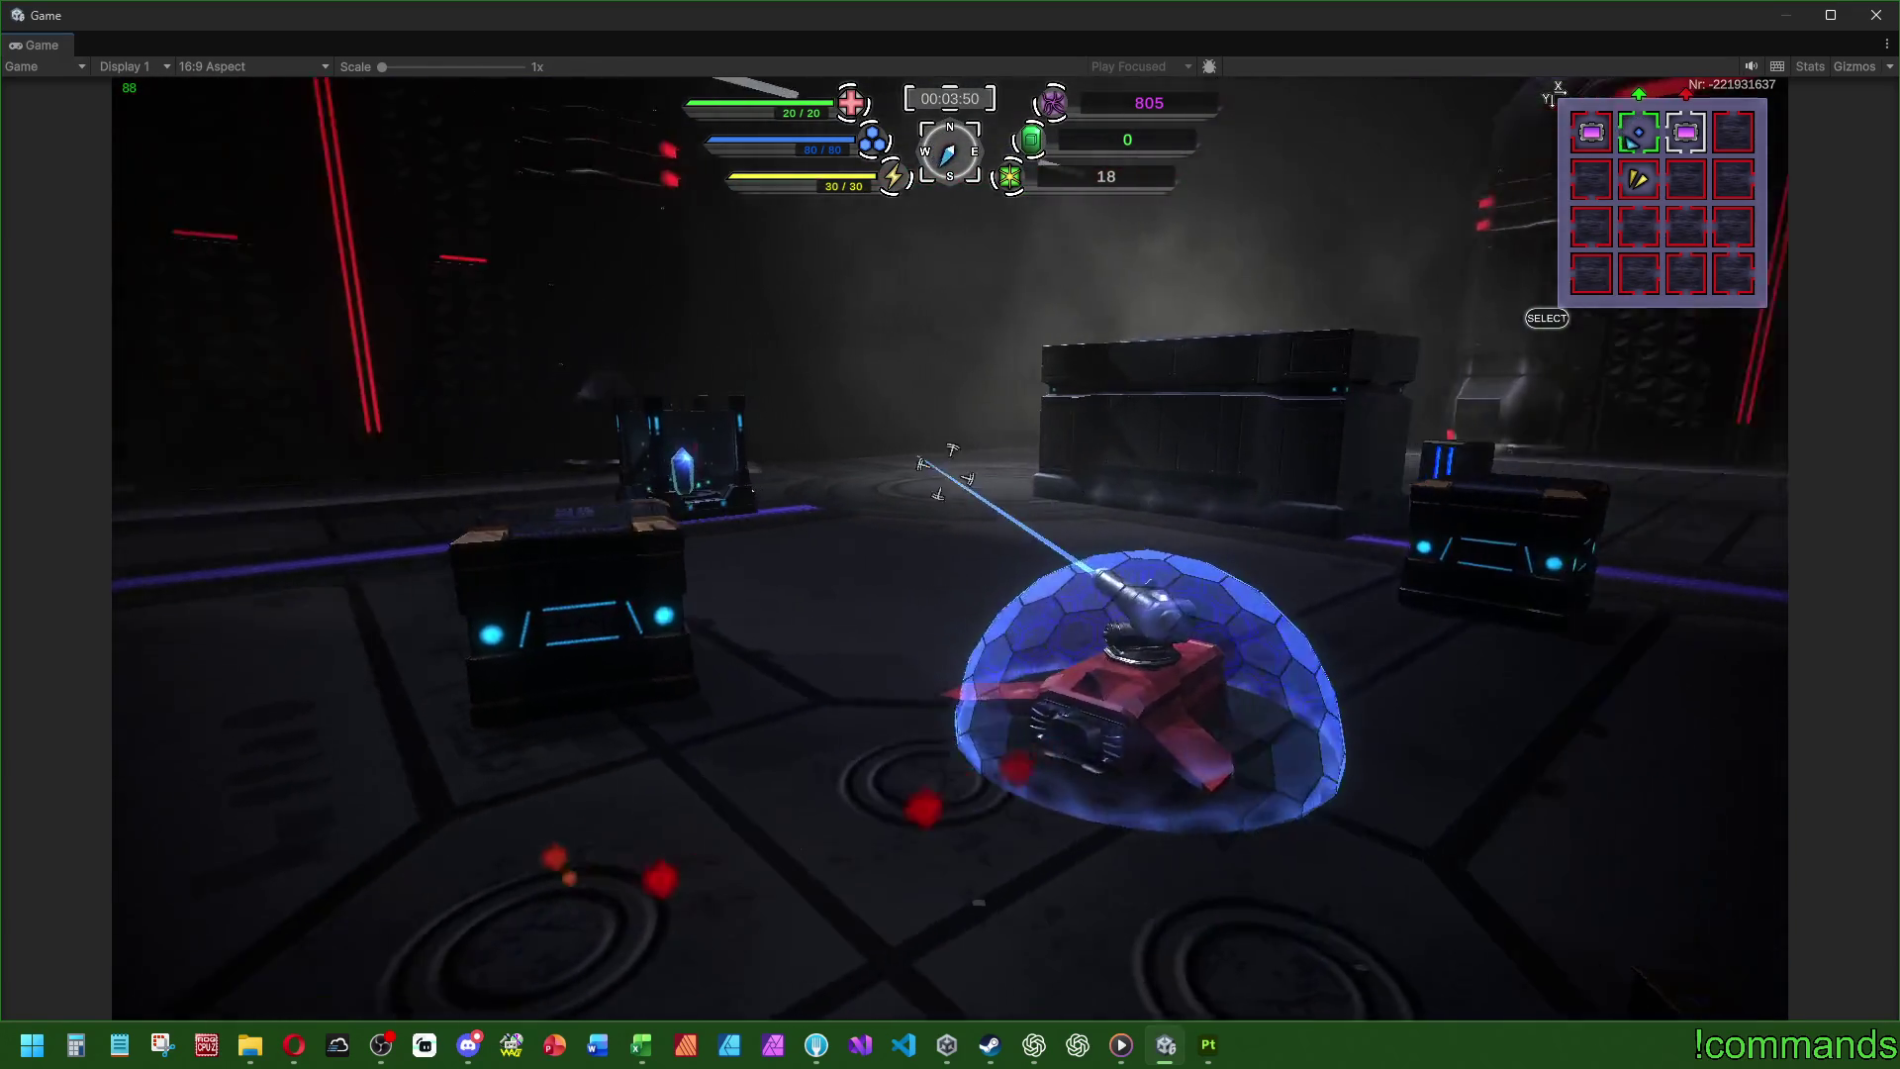
pyautogui.press('d')
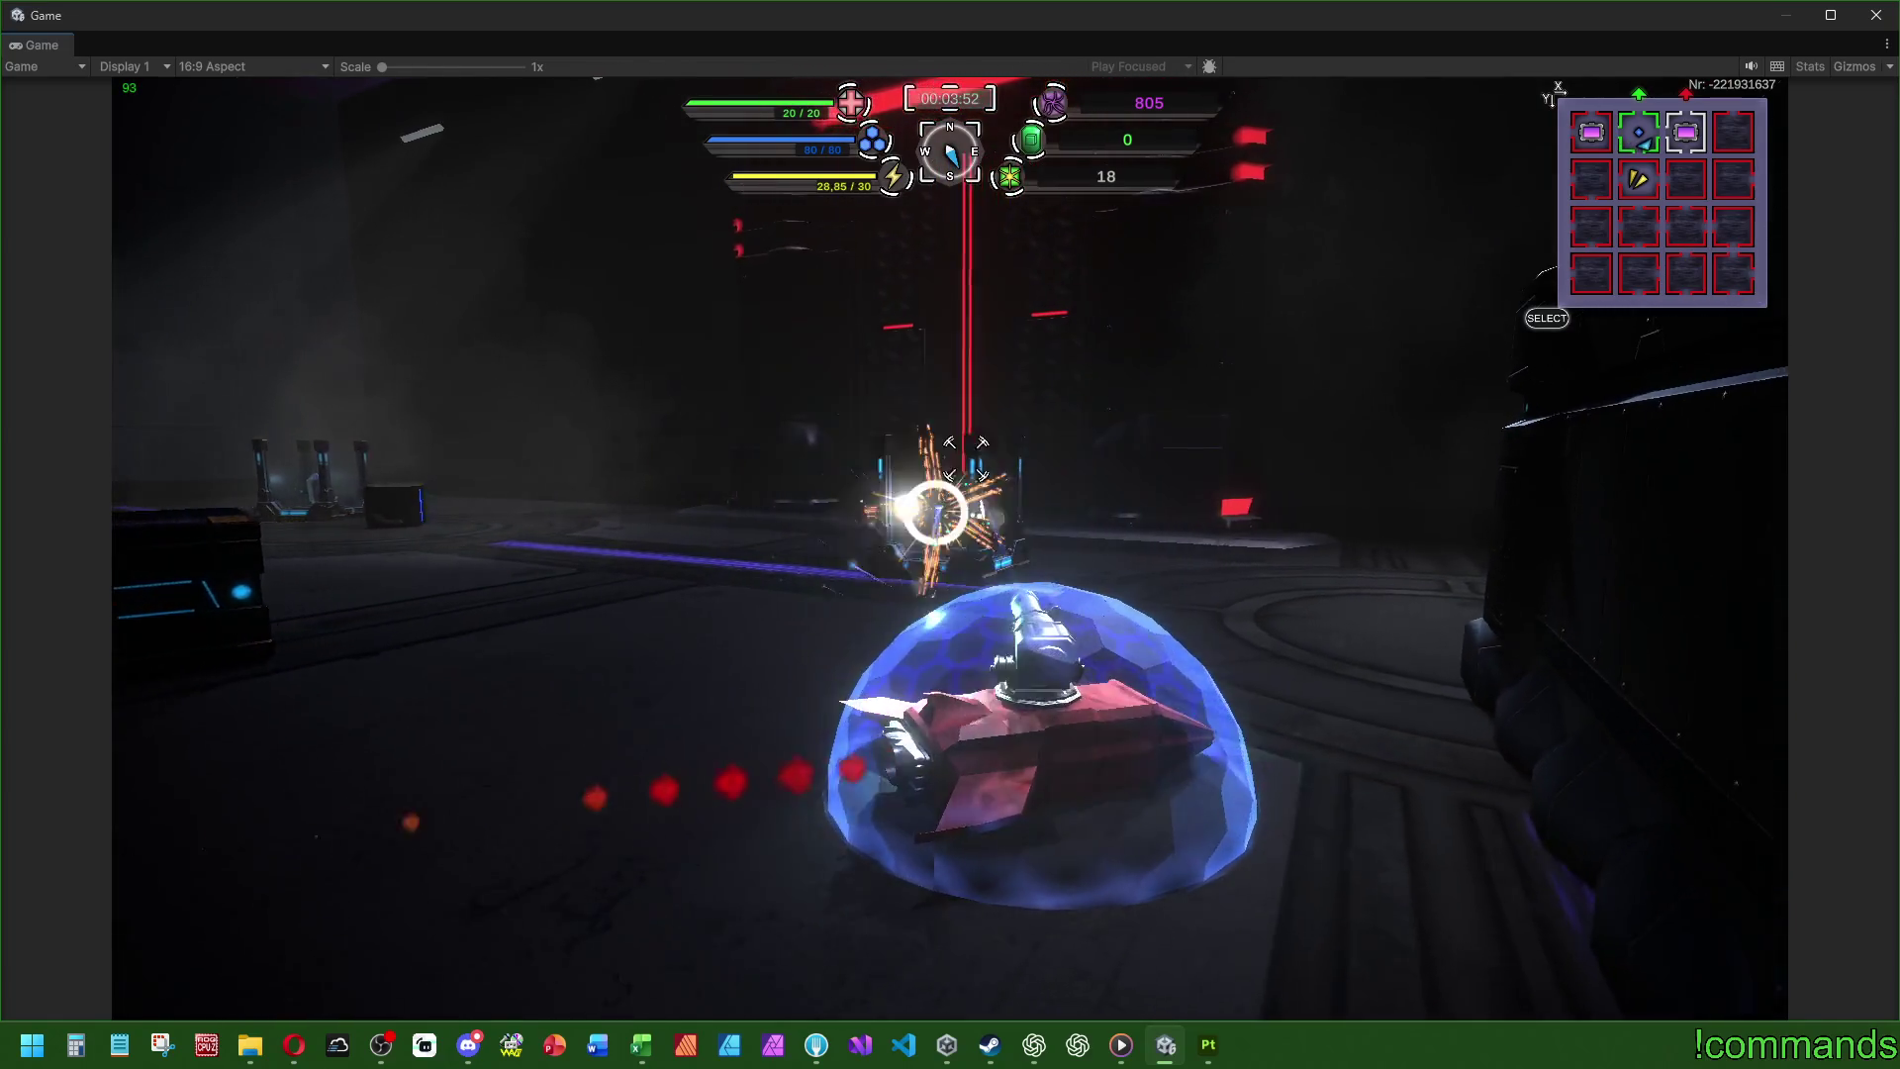
pyautogui.press('a')
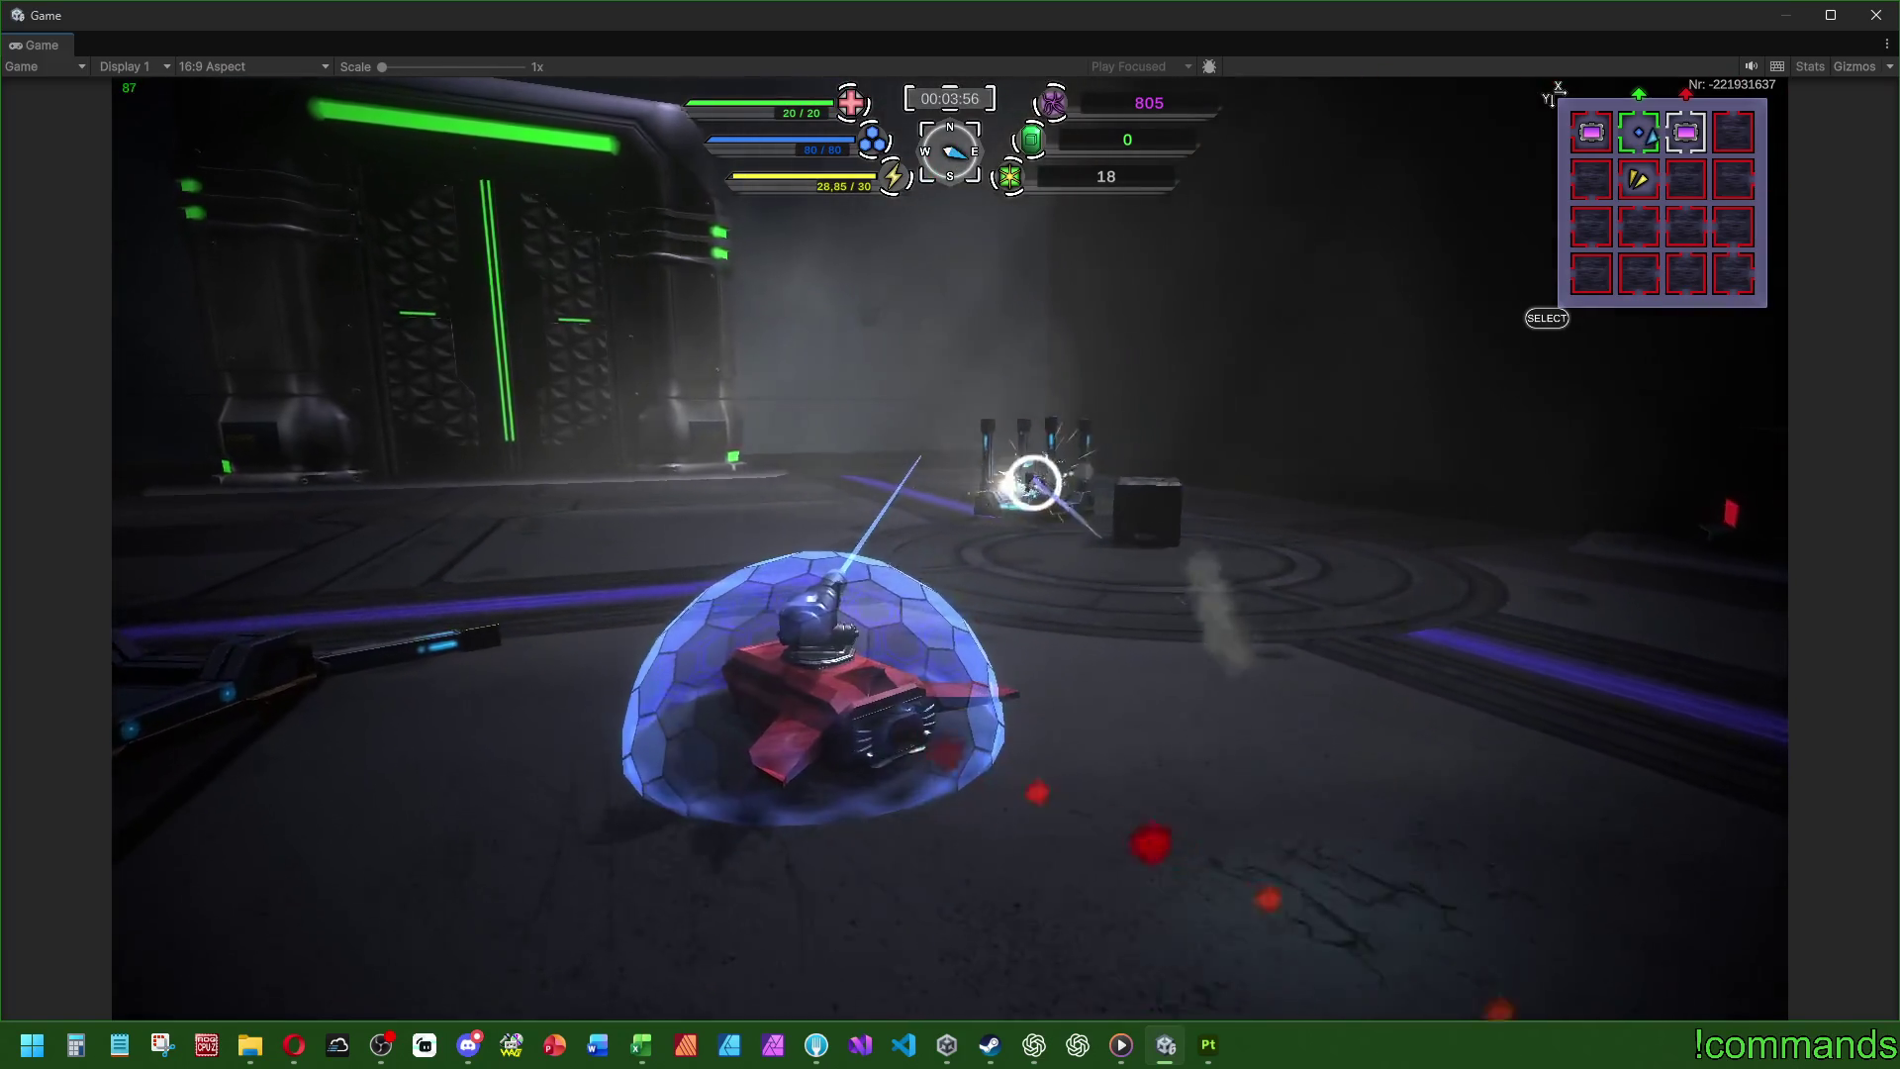
pyautogui.press('w')
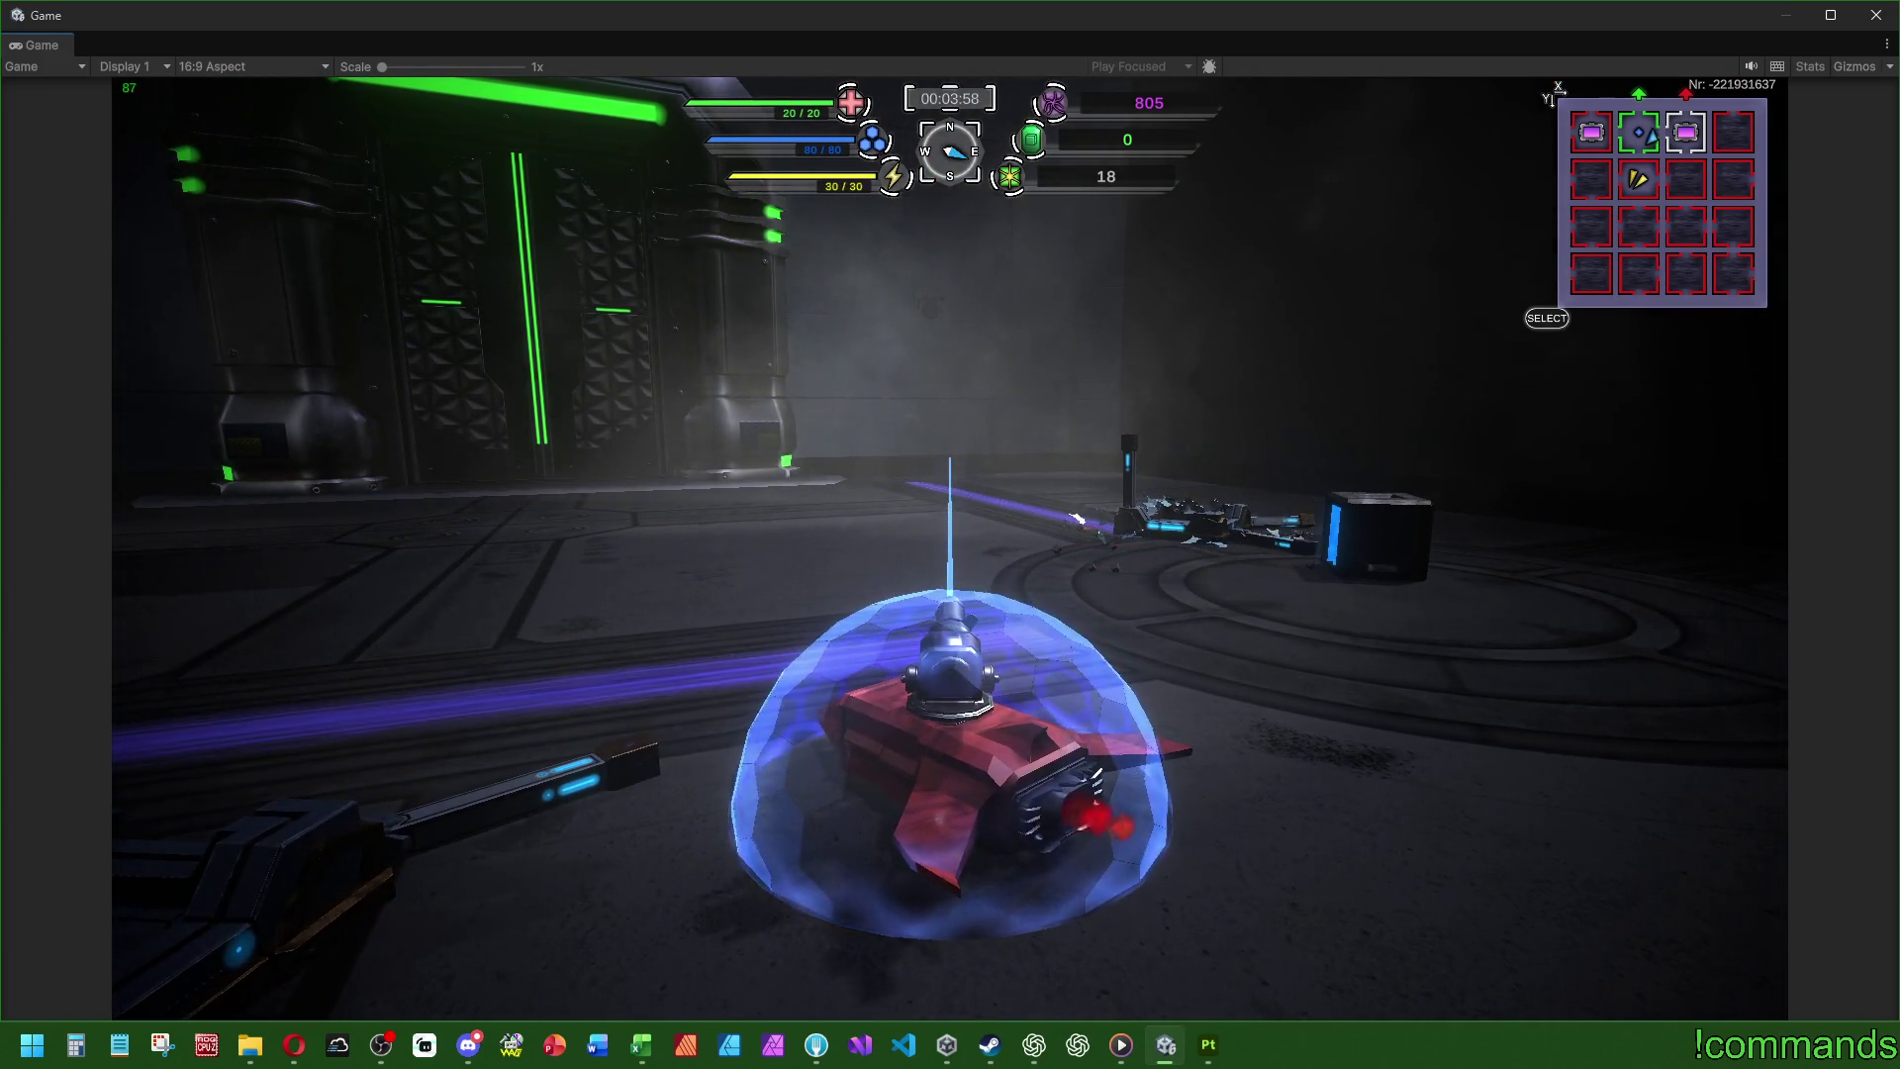
# - Cross the circular platform and drive through the green portal into the Entrance stage
pyautogui.press('a')
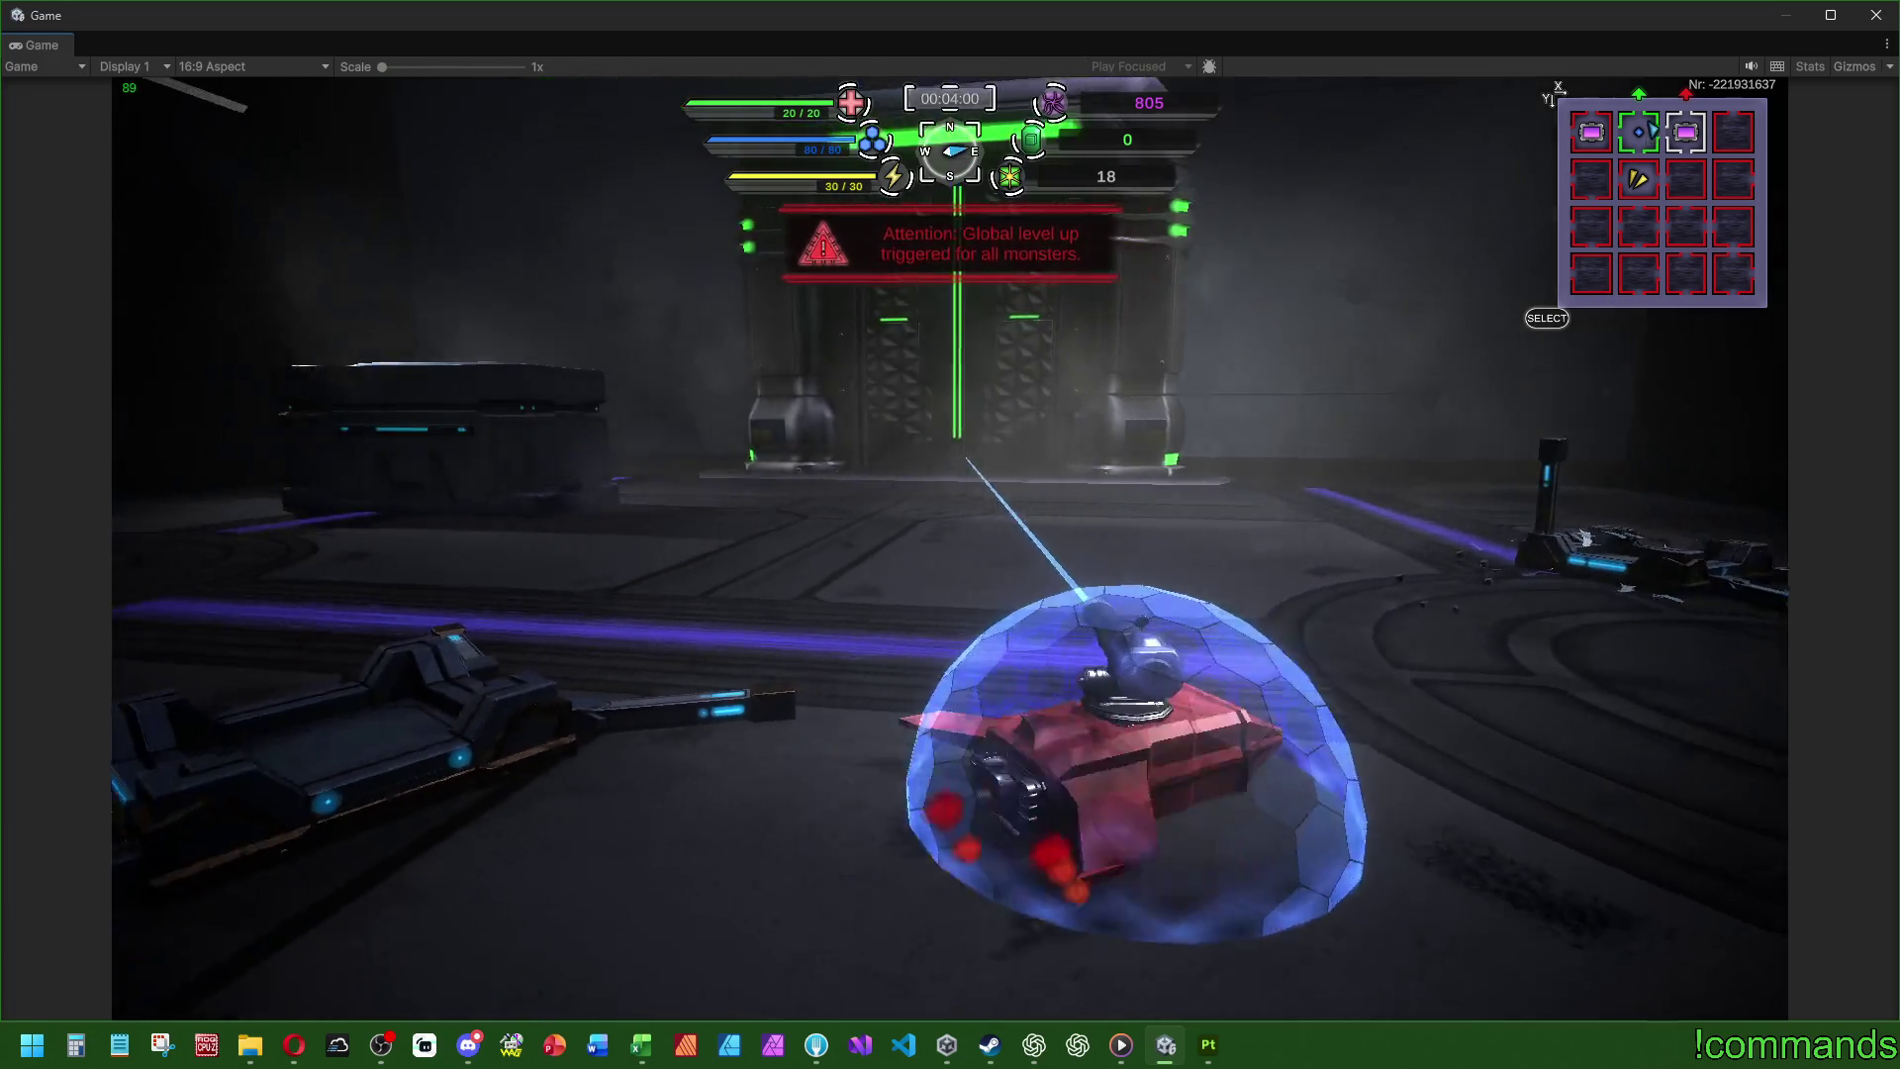
pyautogui.press('d')
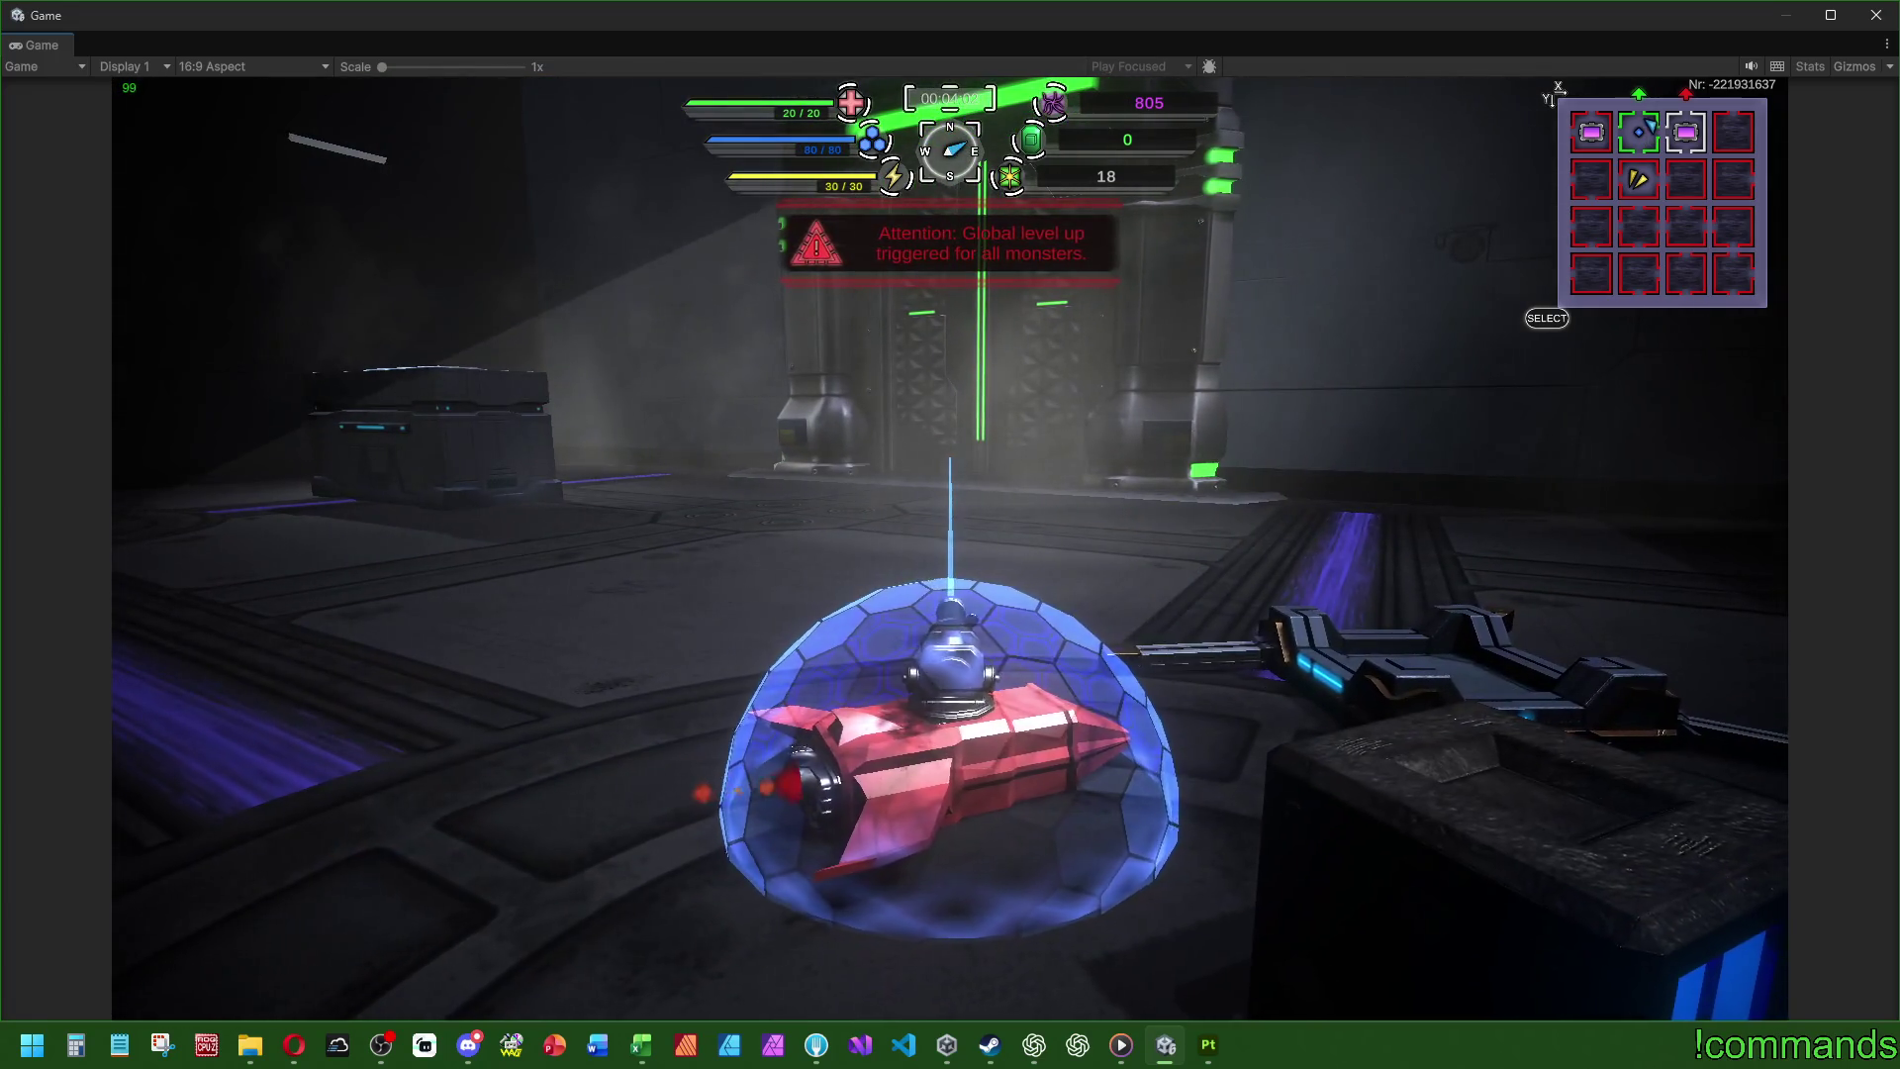
pyautogui.press('a')
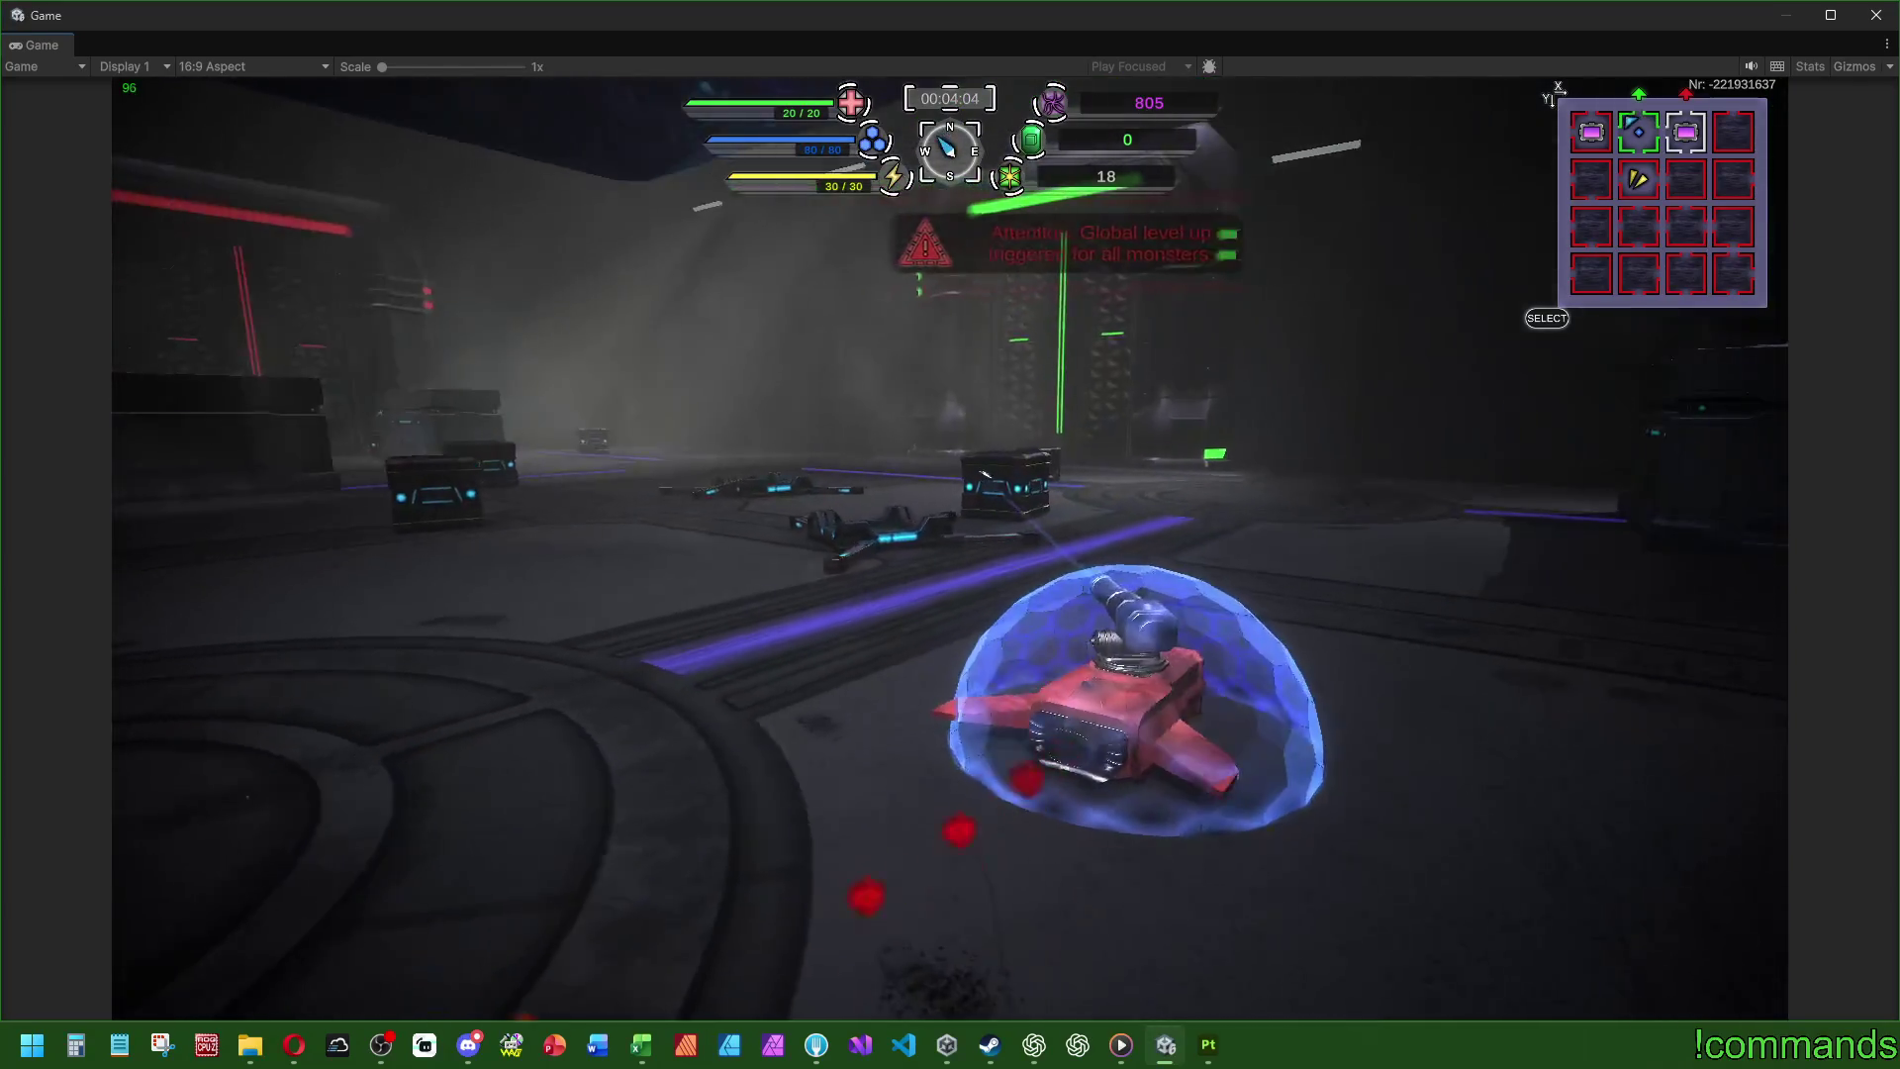
pyautogui.press('w')
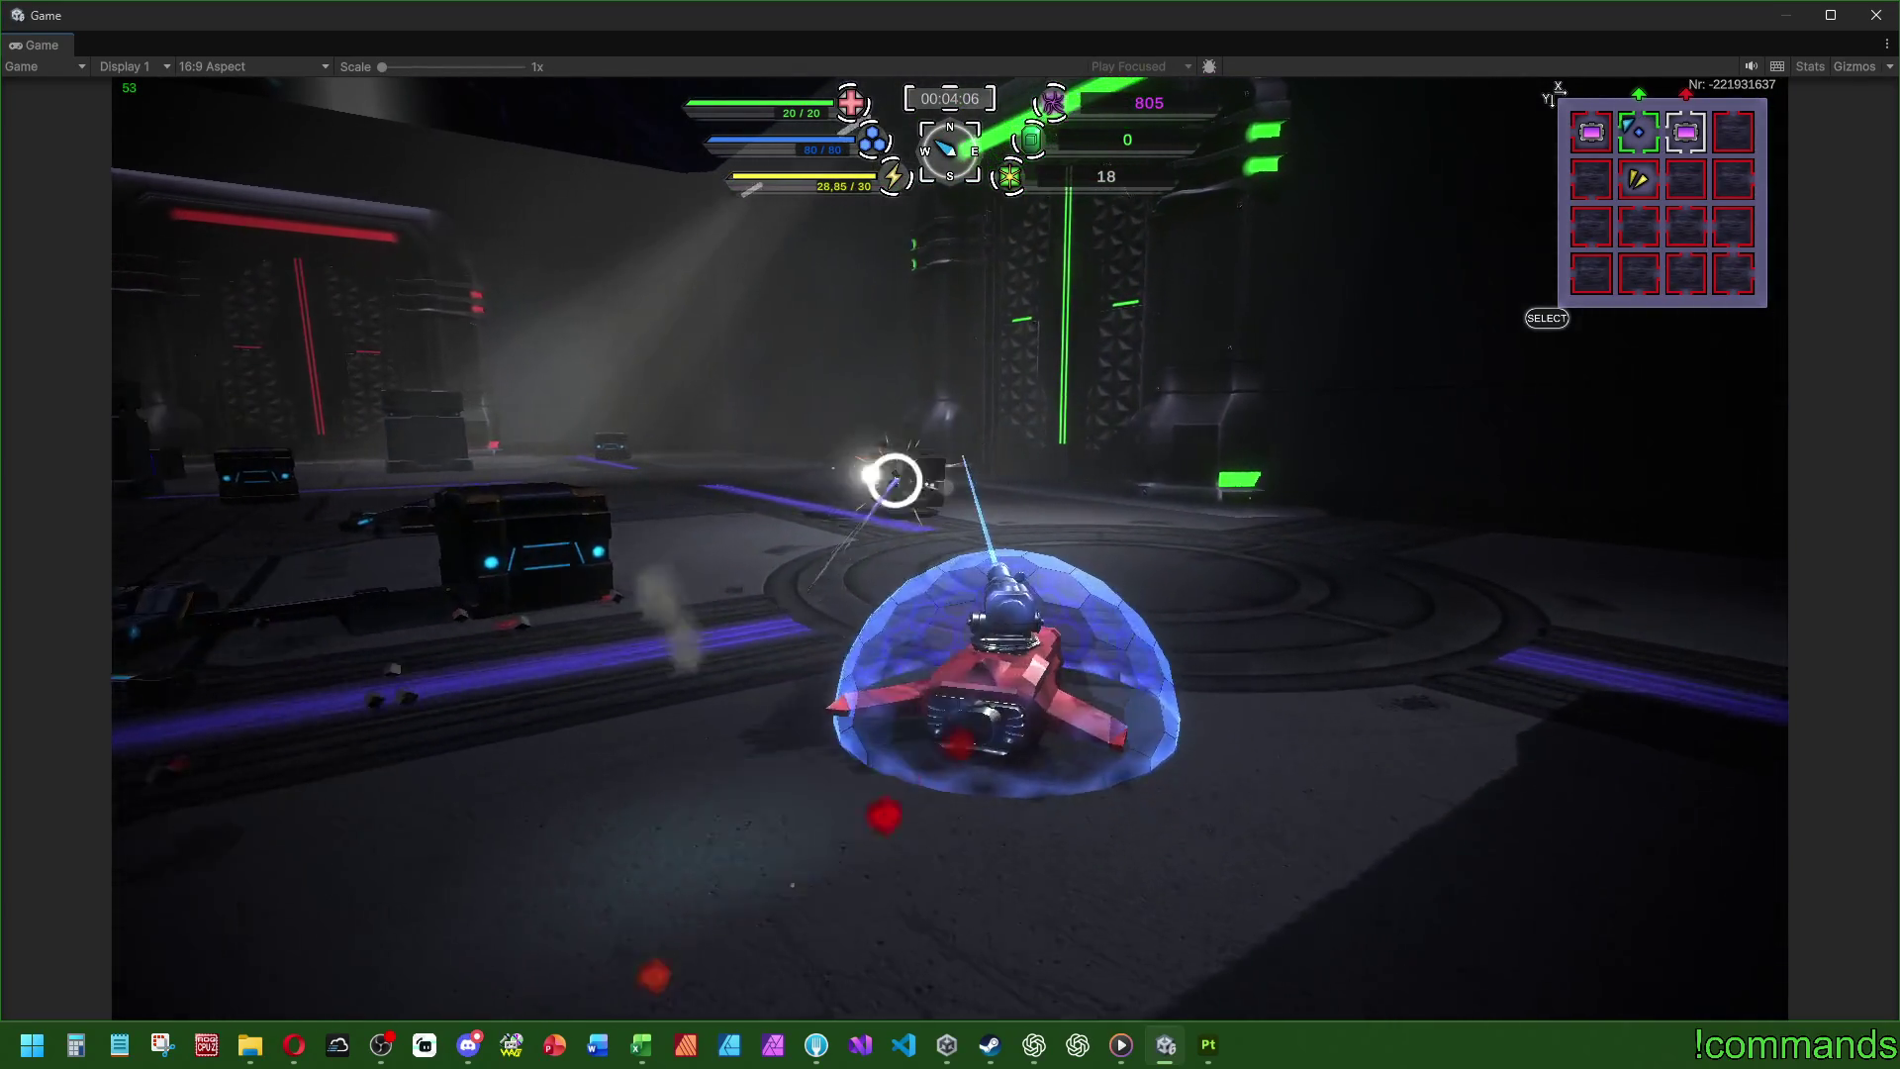
pyautogui.press('a')
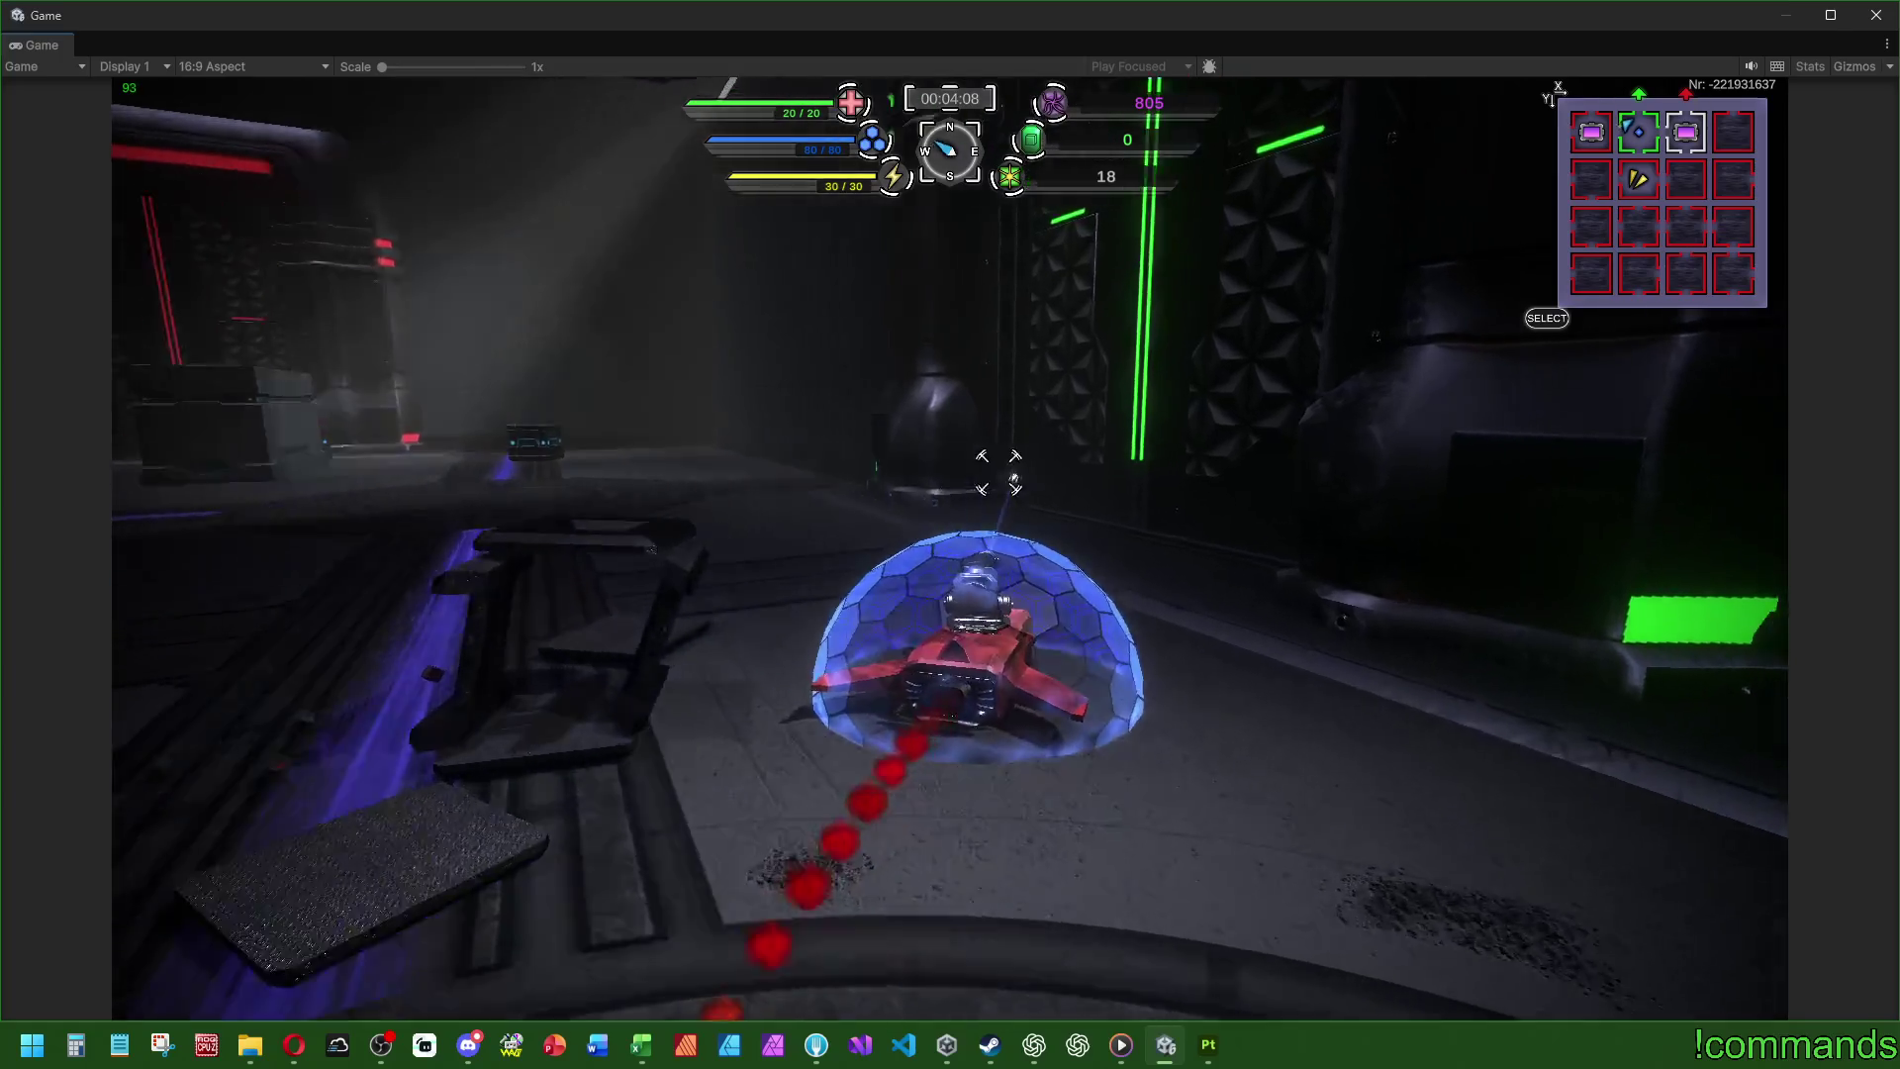
pyautogui.press('w')
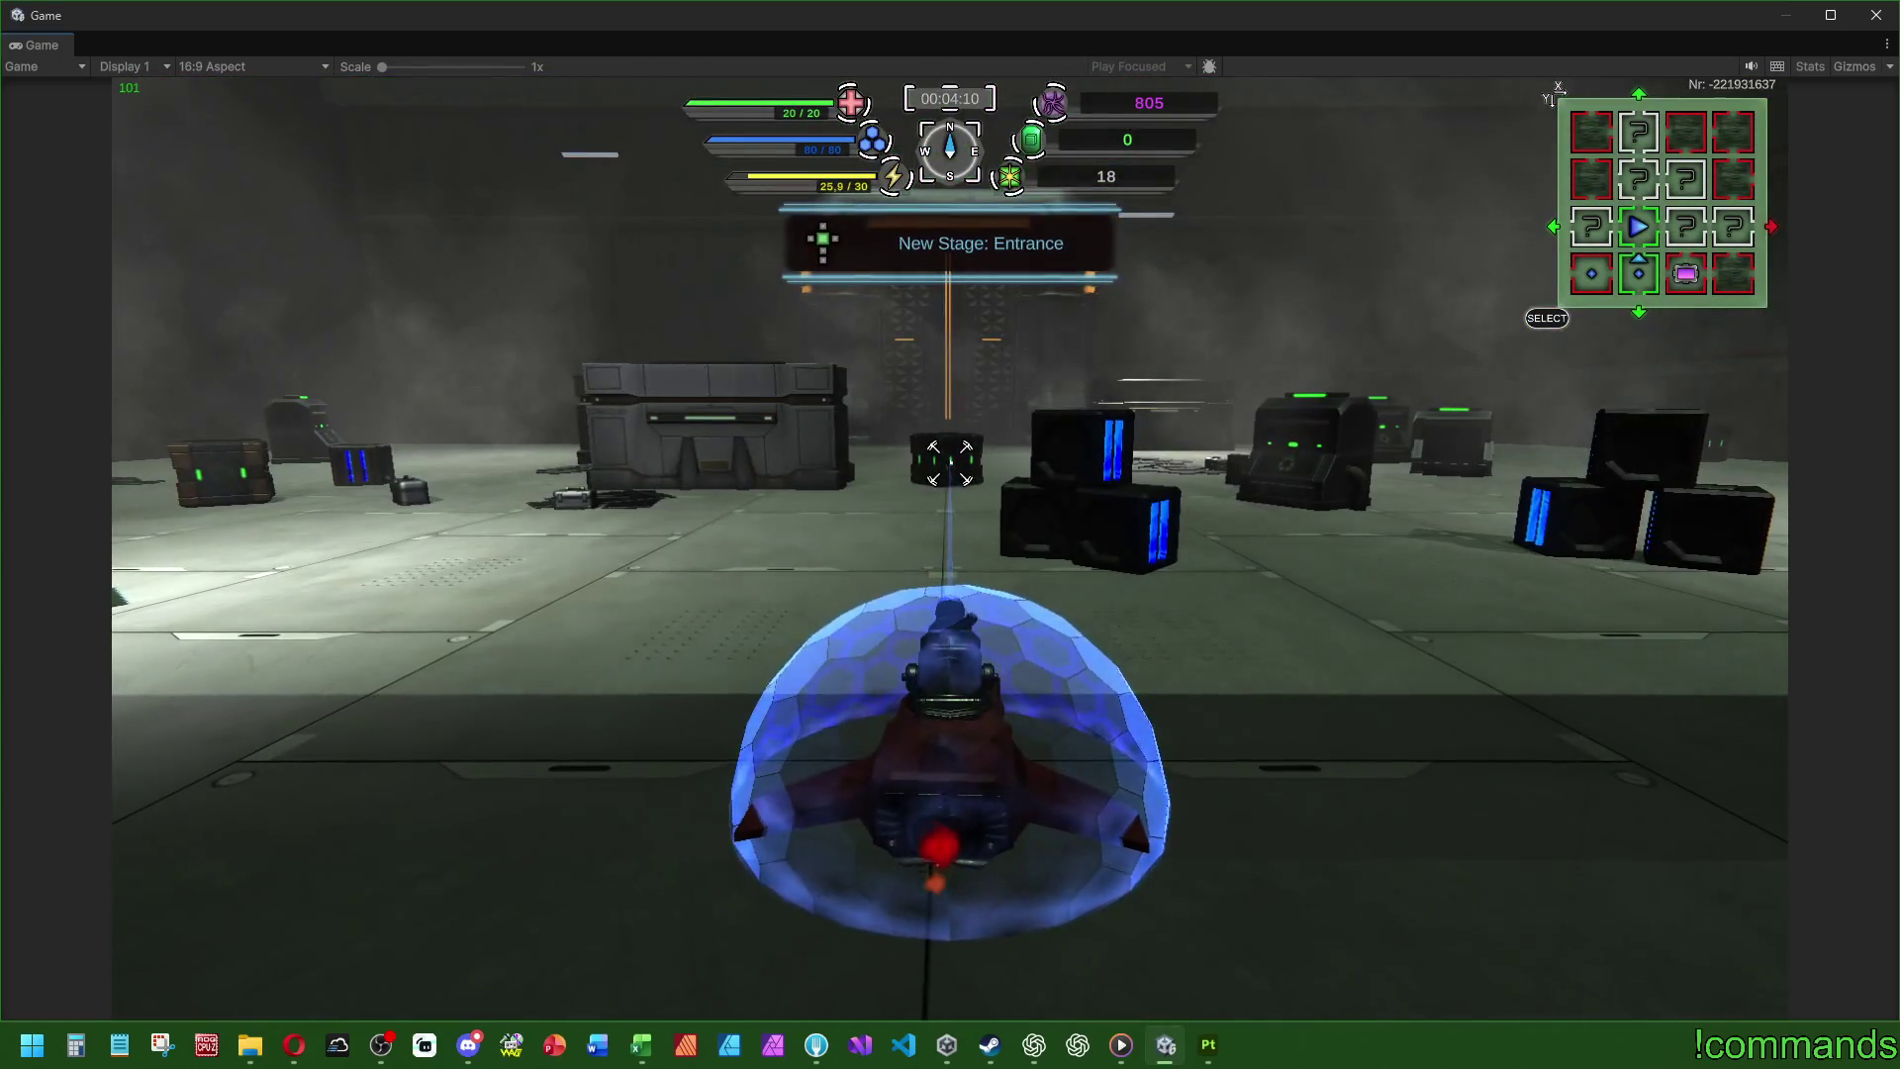
# - Fight the crates in Entrance, shooting and backing away from the red-lit crate
pyautogui.press('w')
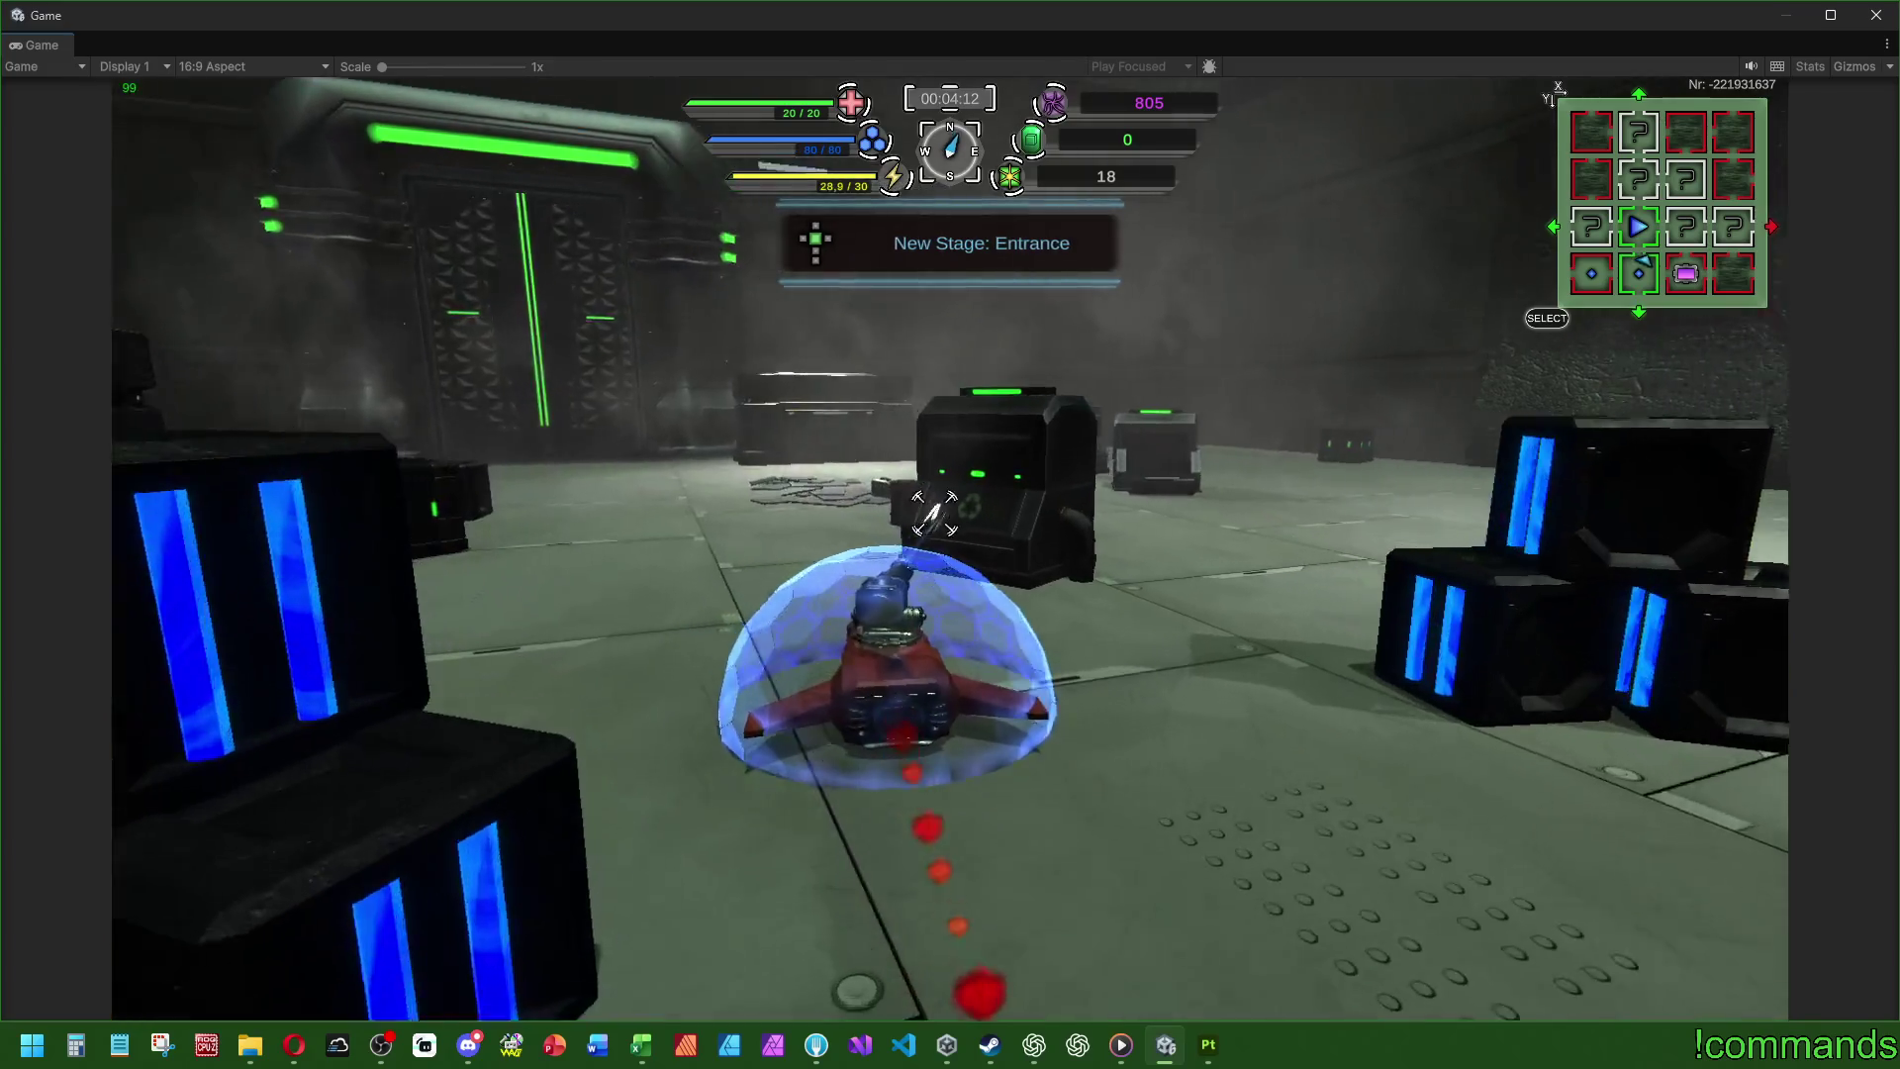
pyautogui.press('d')
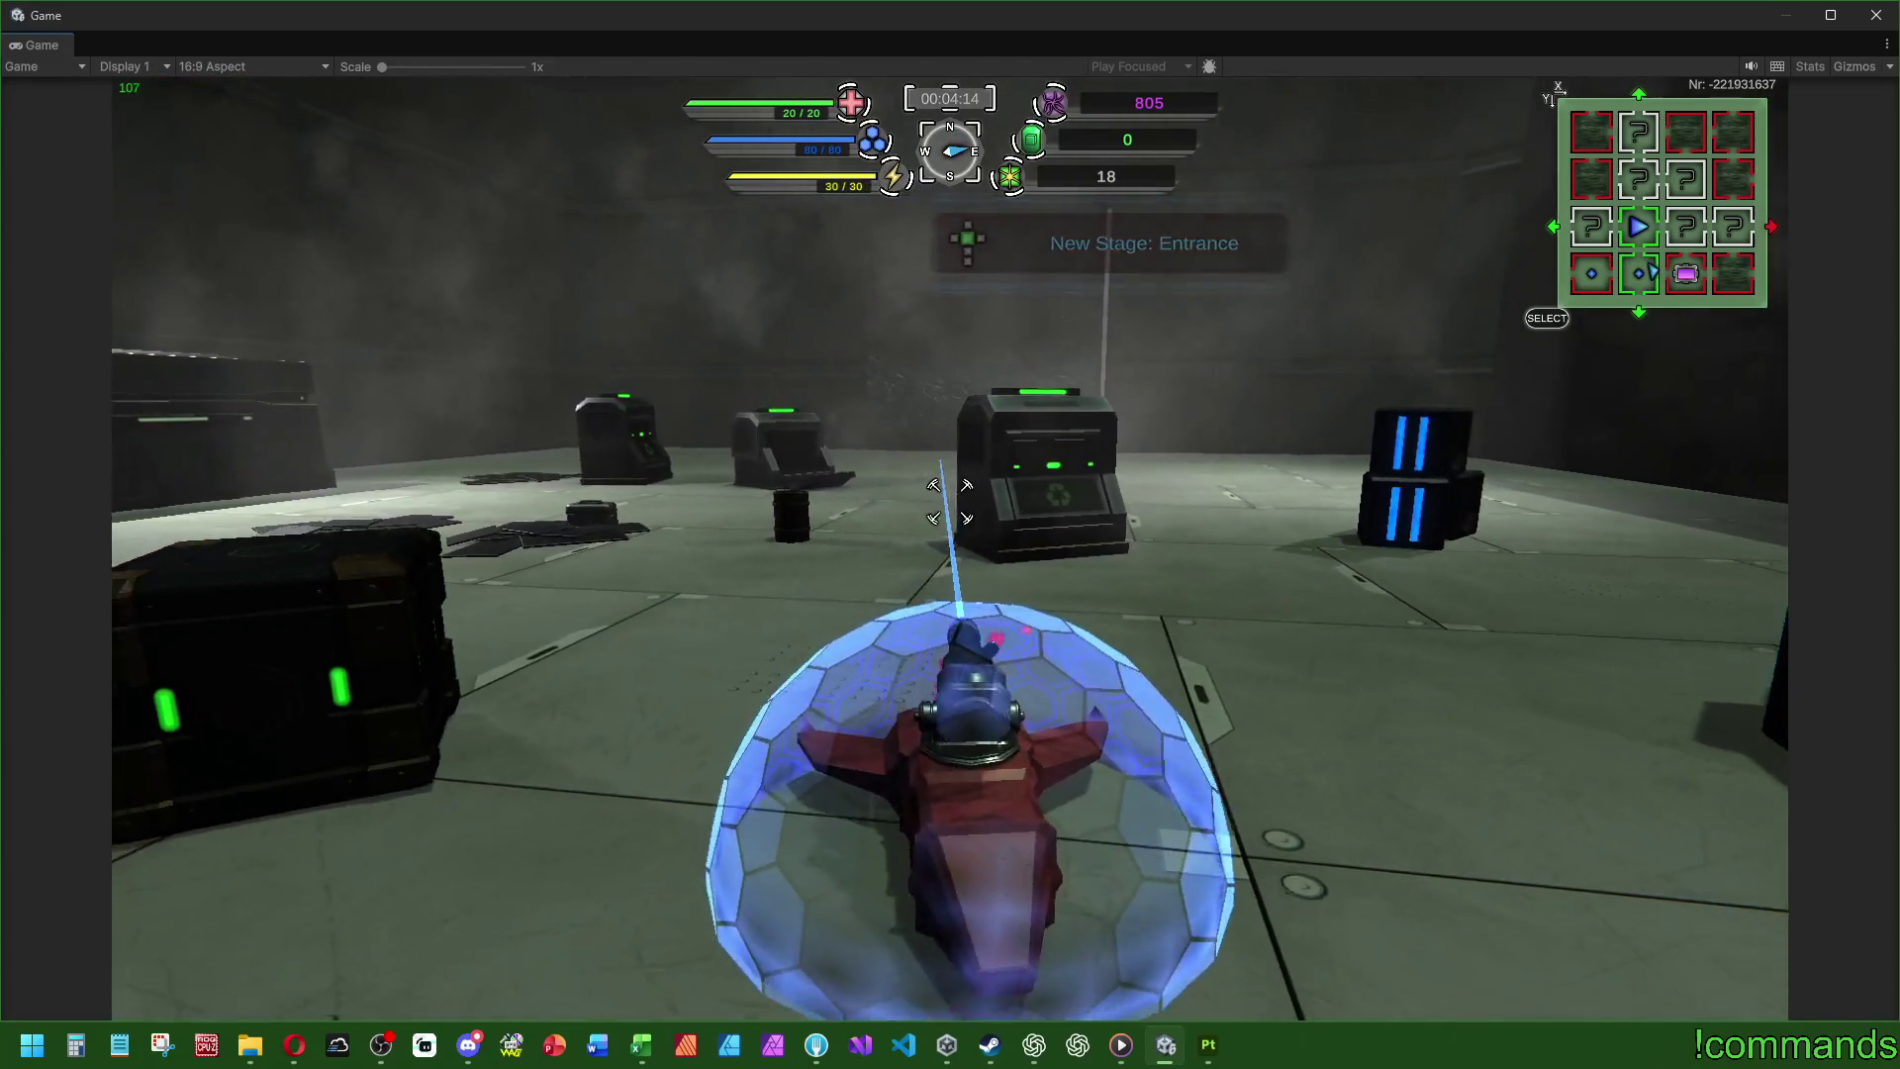
pyautogui.press('a')
pyautogui.click(950, 485)
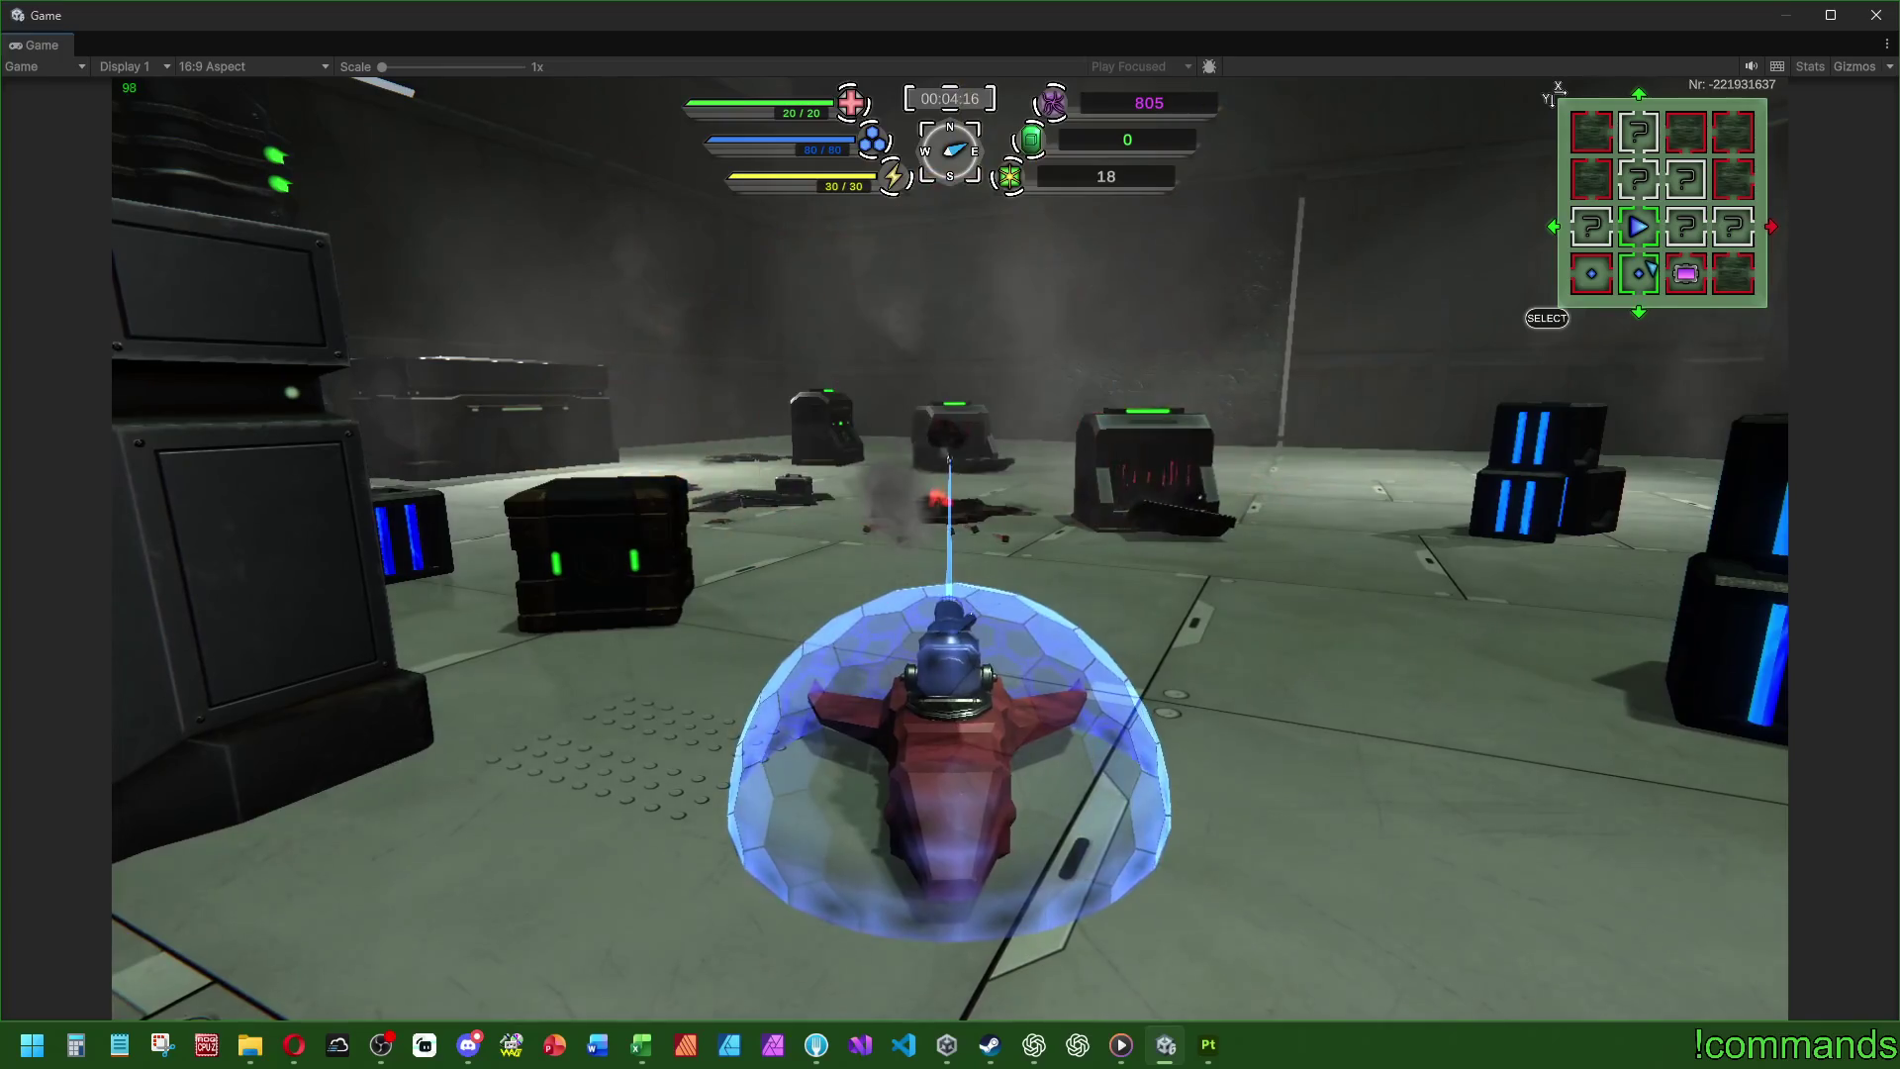
pyautogui.press('w')
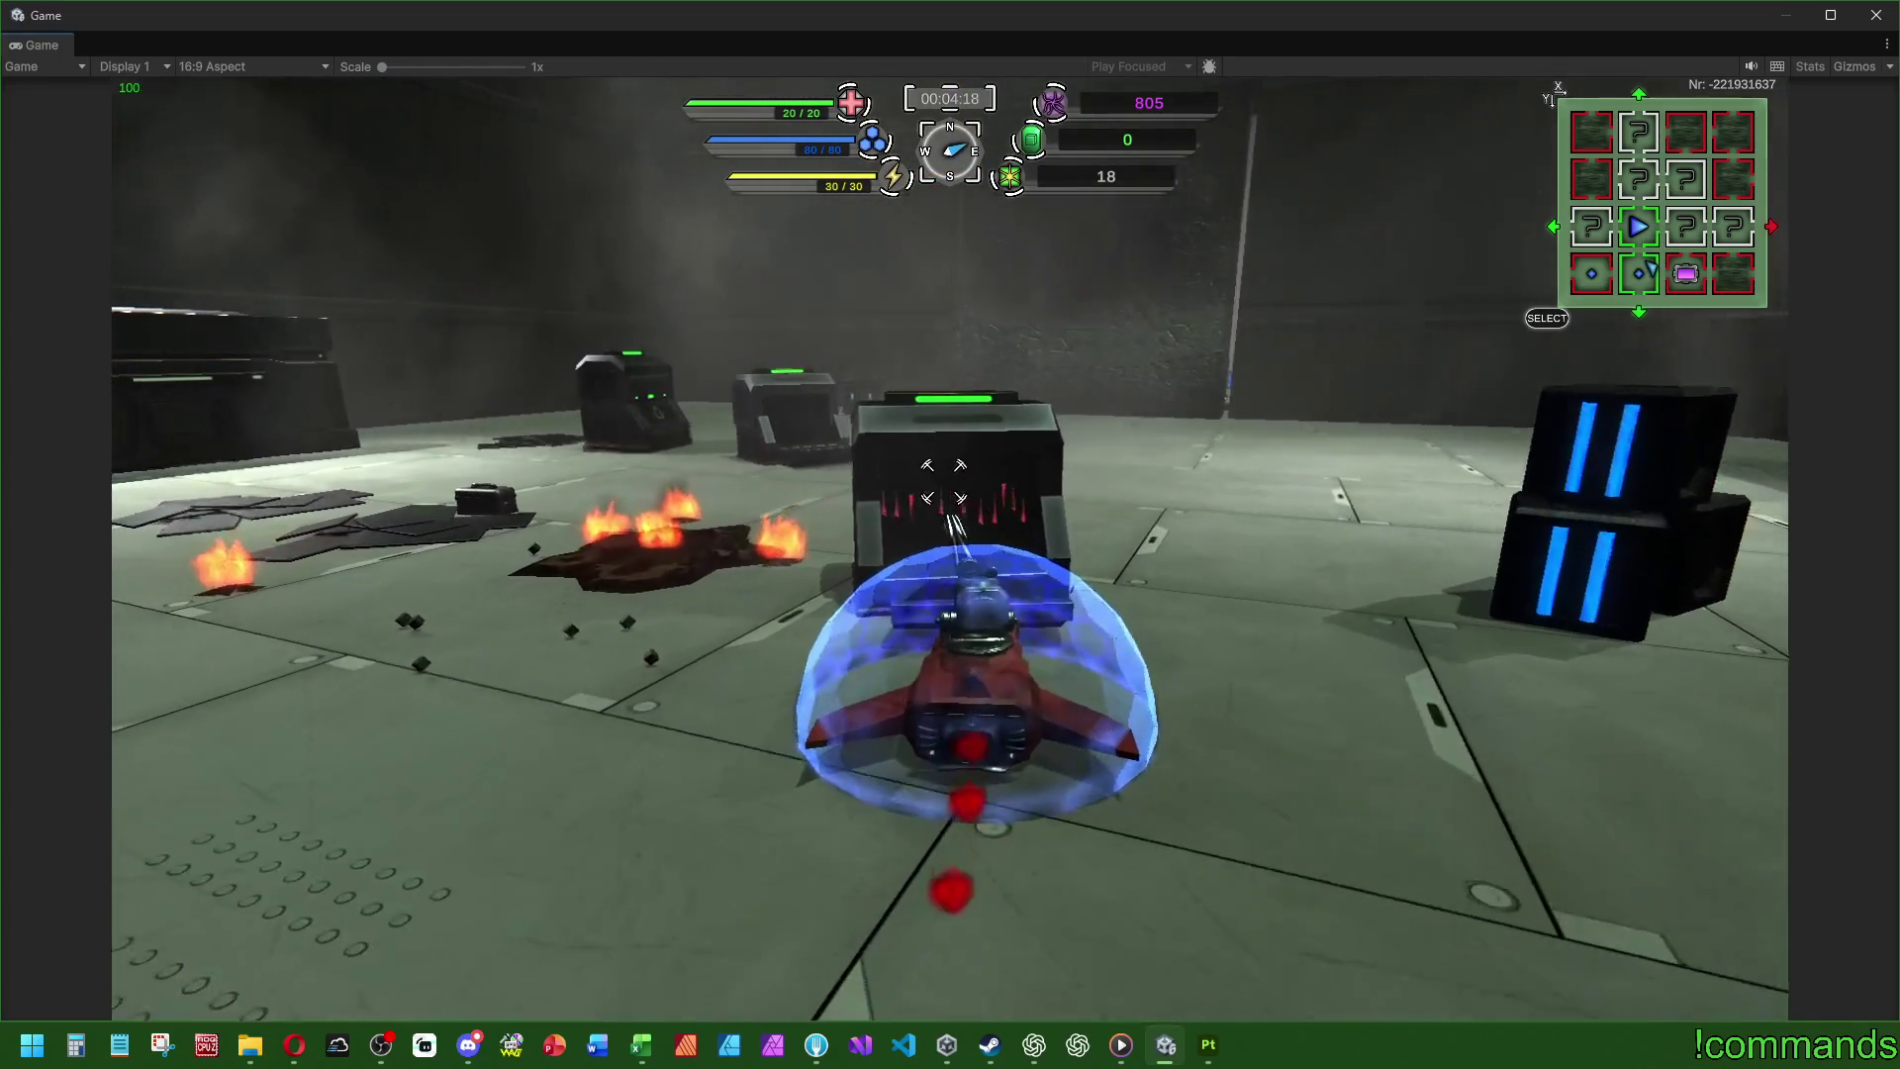
pyautogui.press('s')
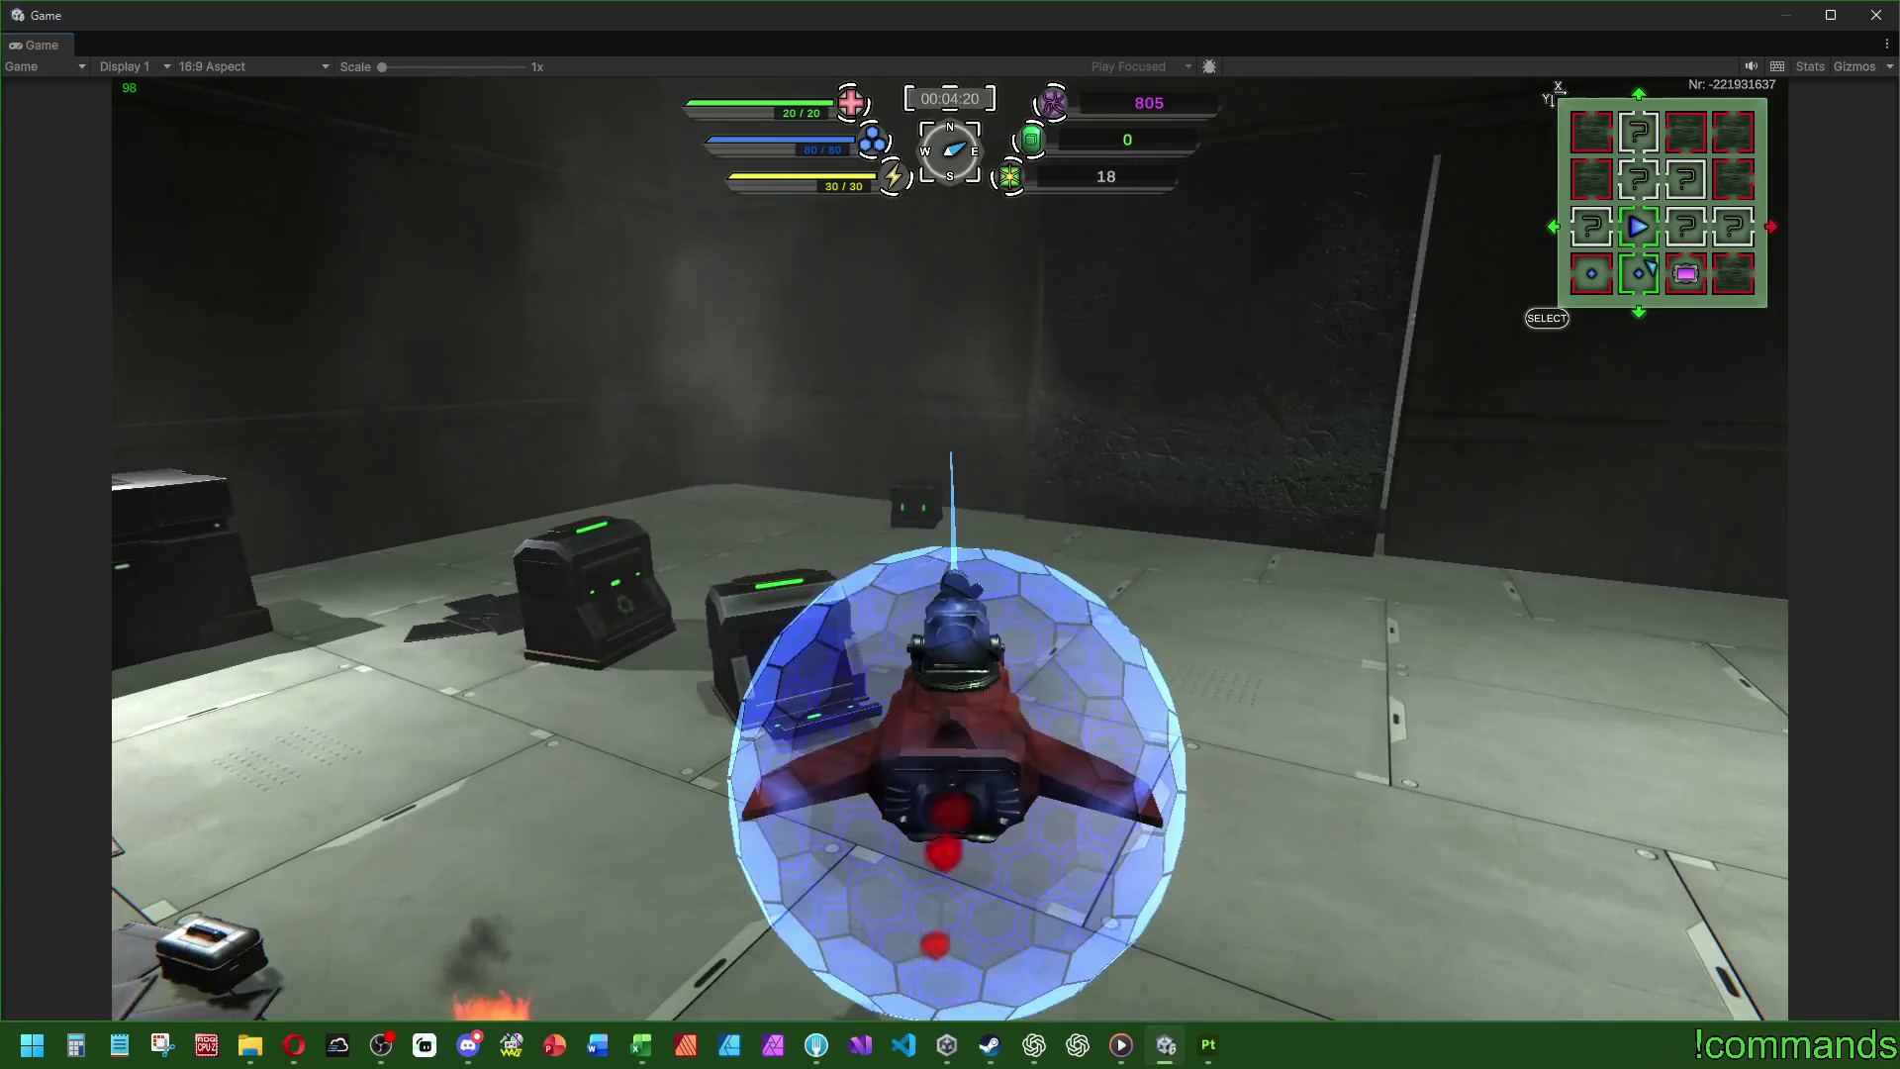
pyautogui.press('a')
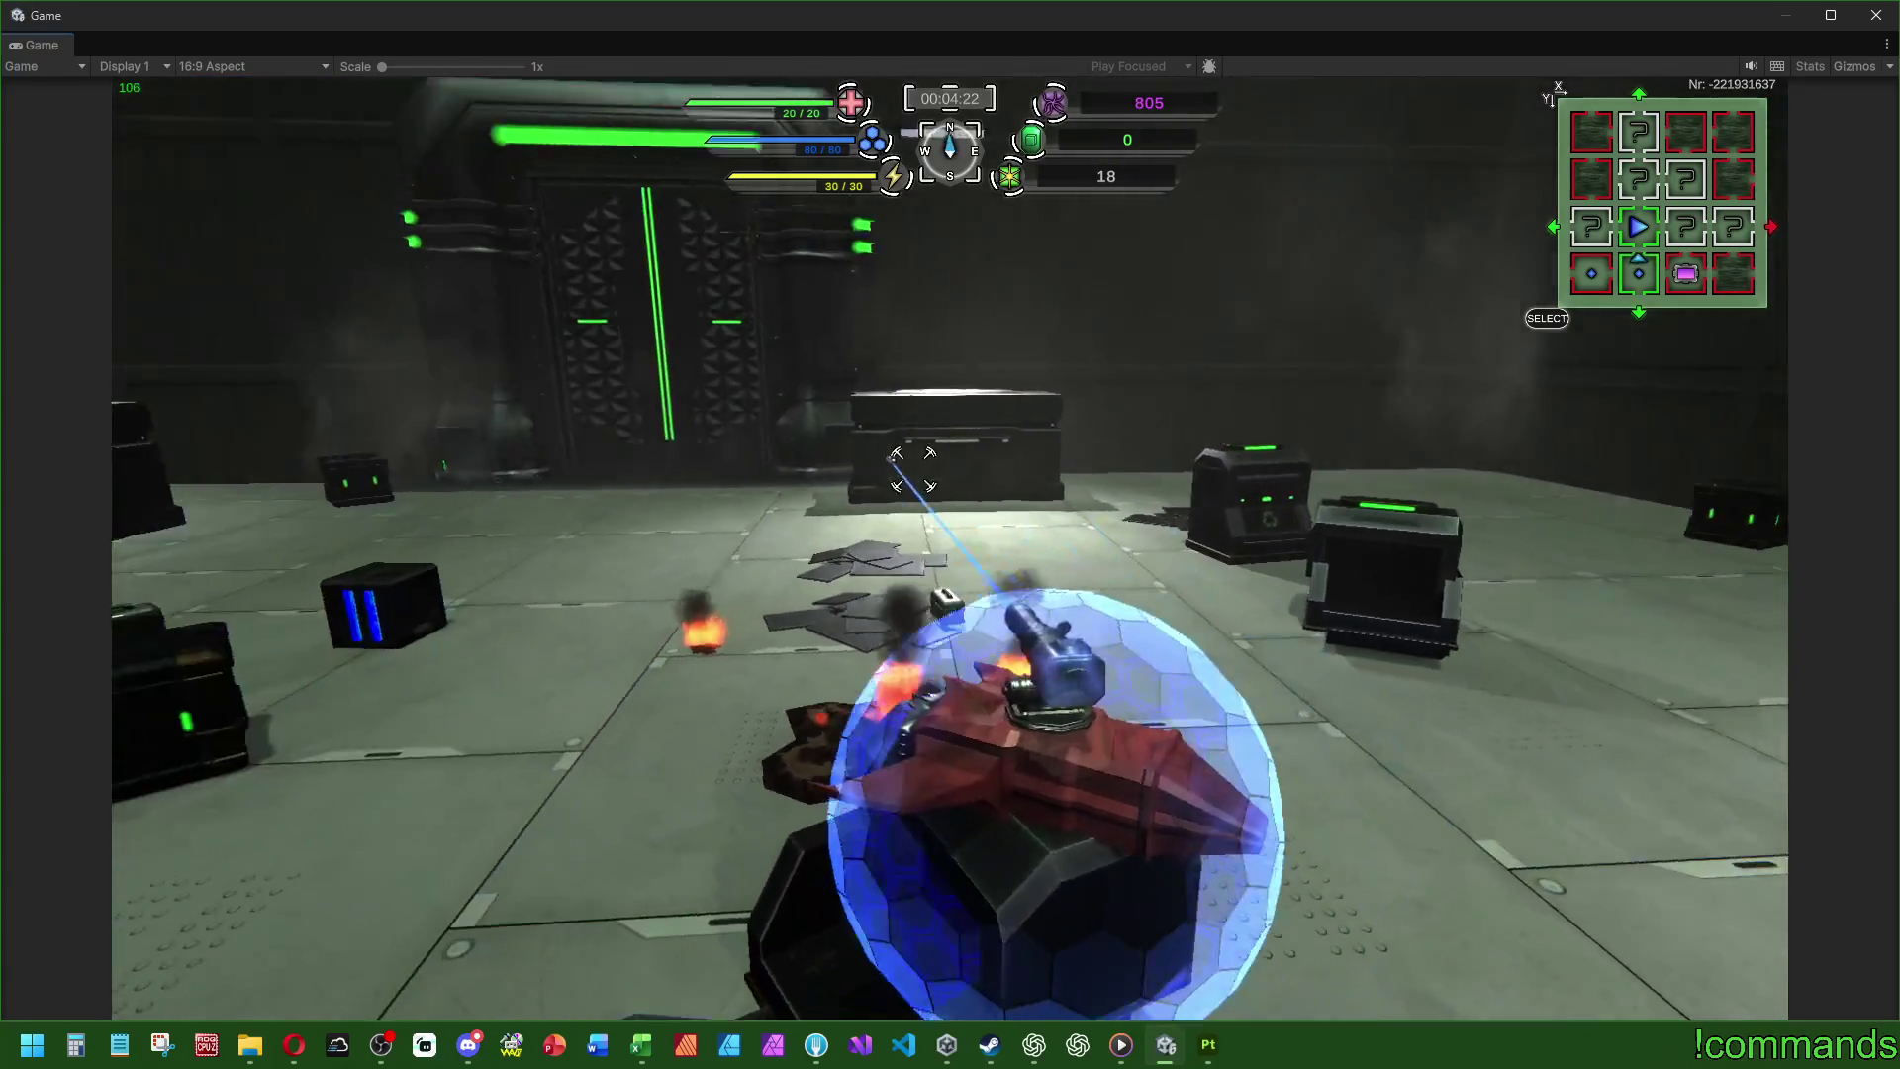
pyautogui.press('d')
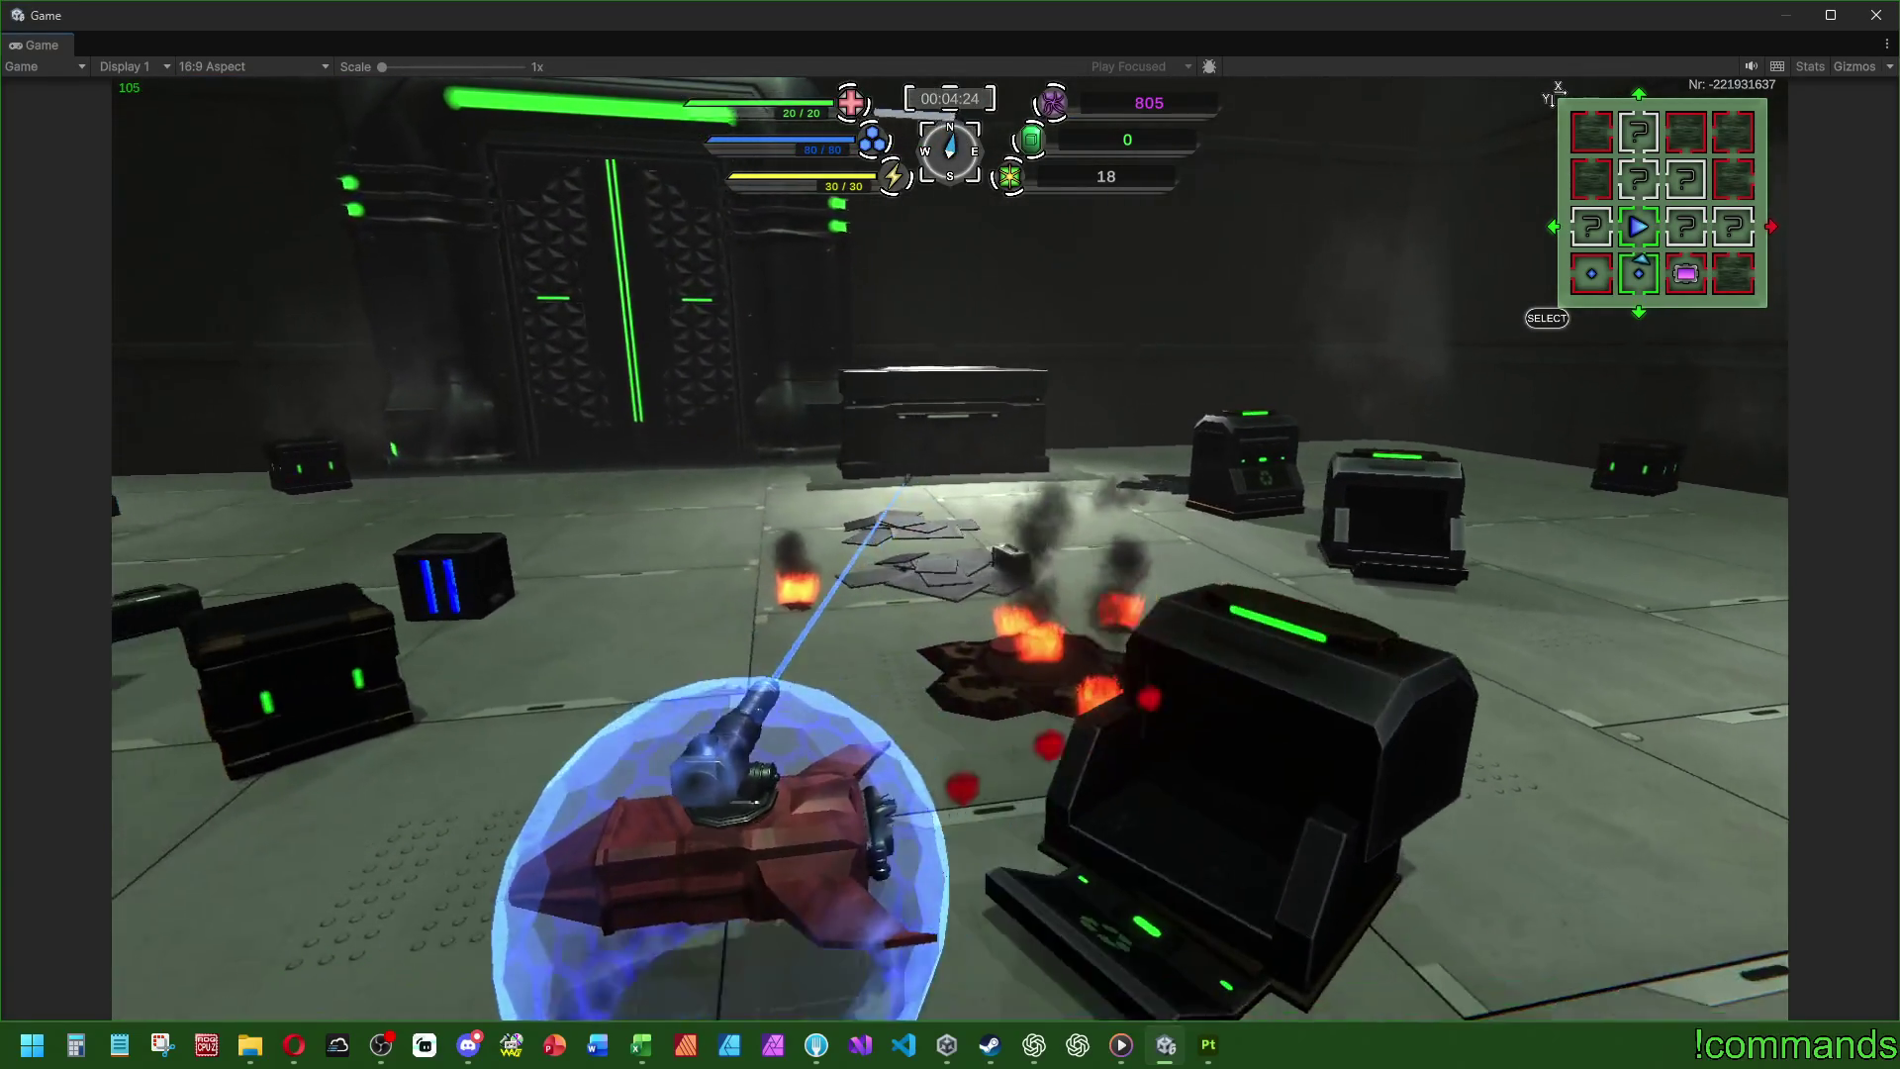
pyautogui.press('s')
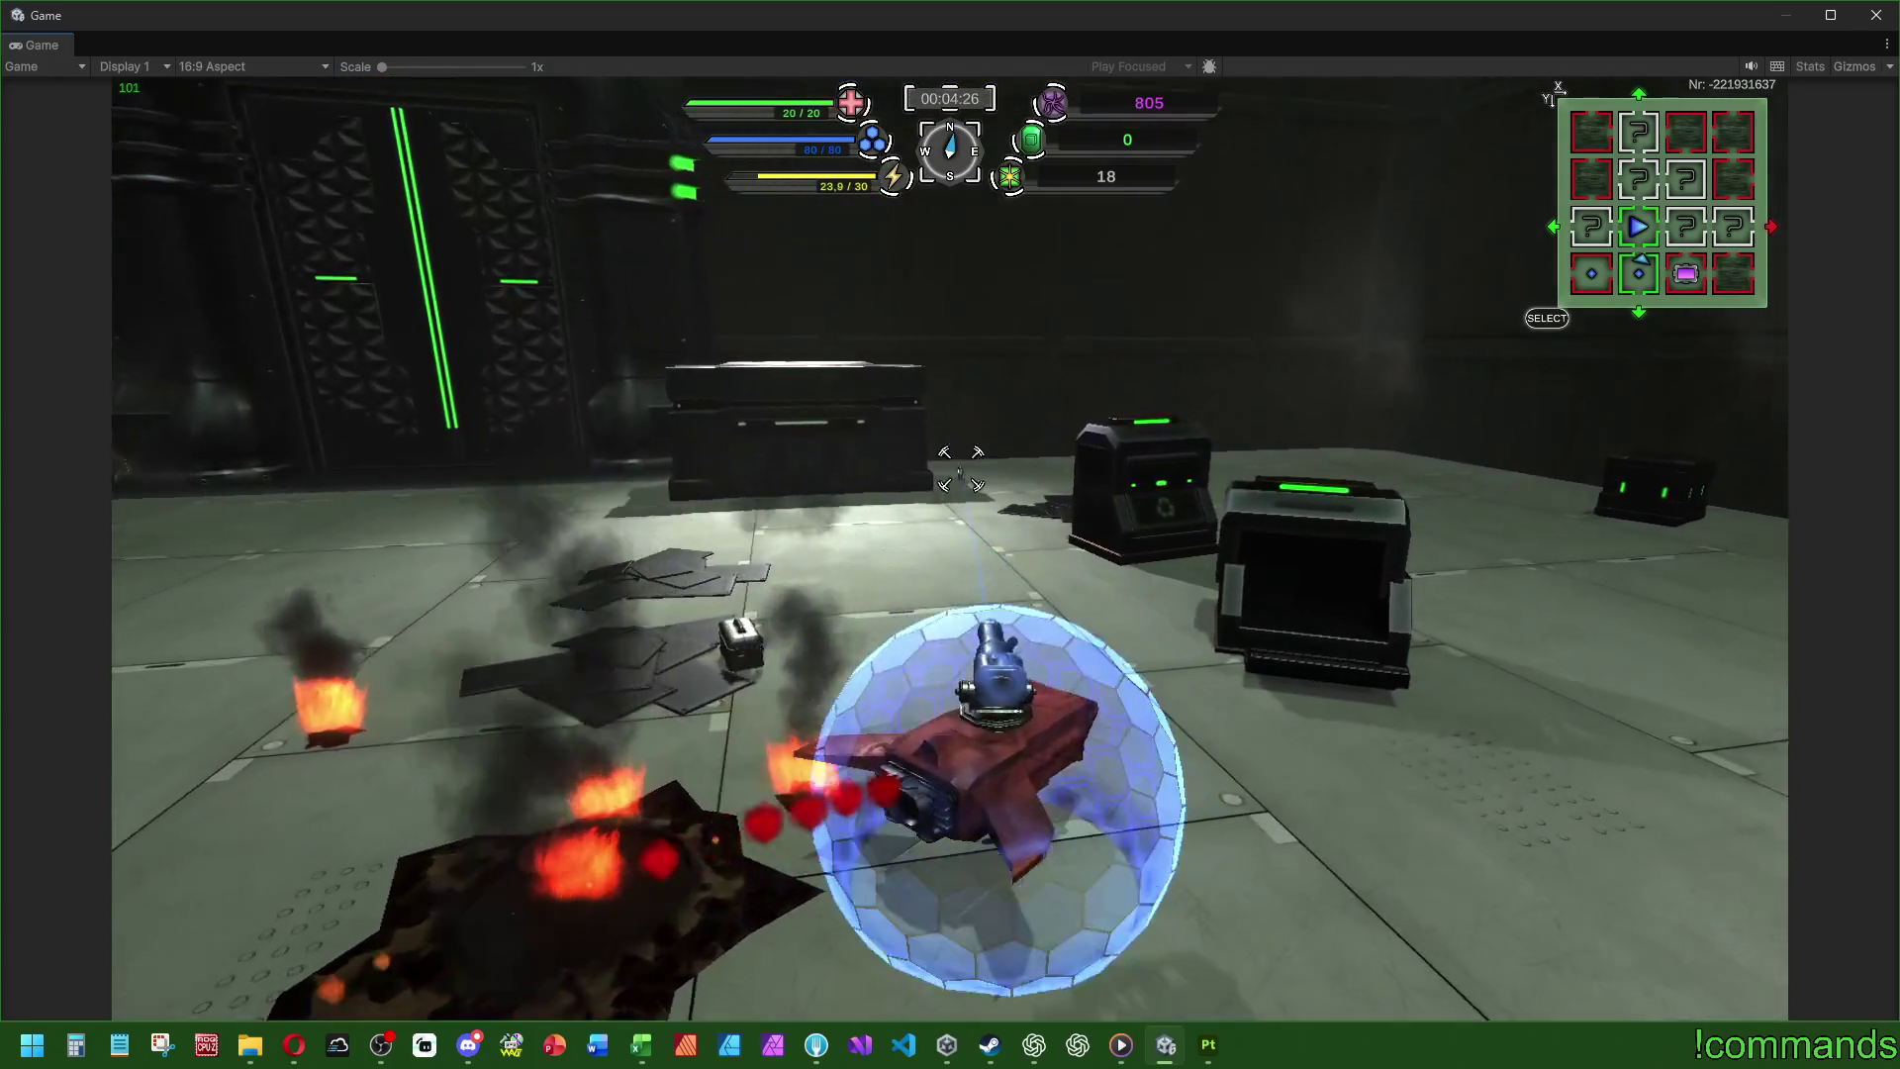
pyautogui.press('d')
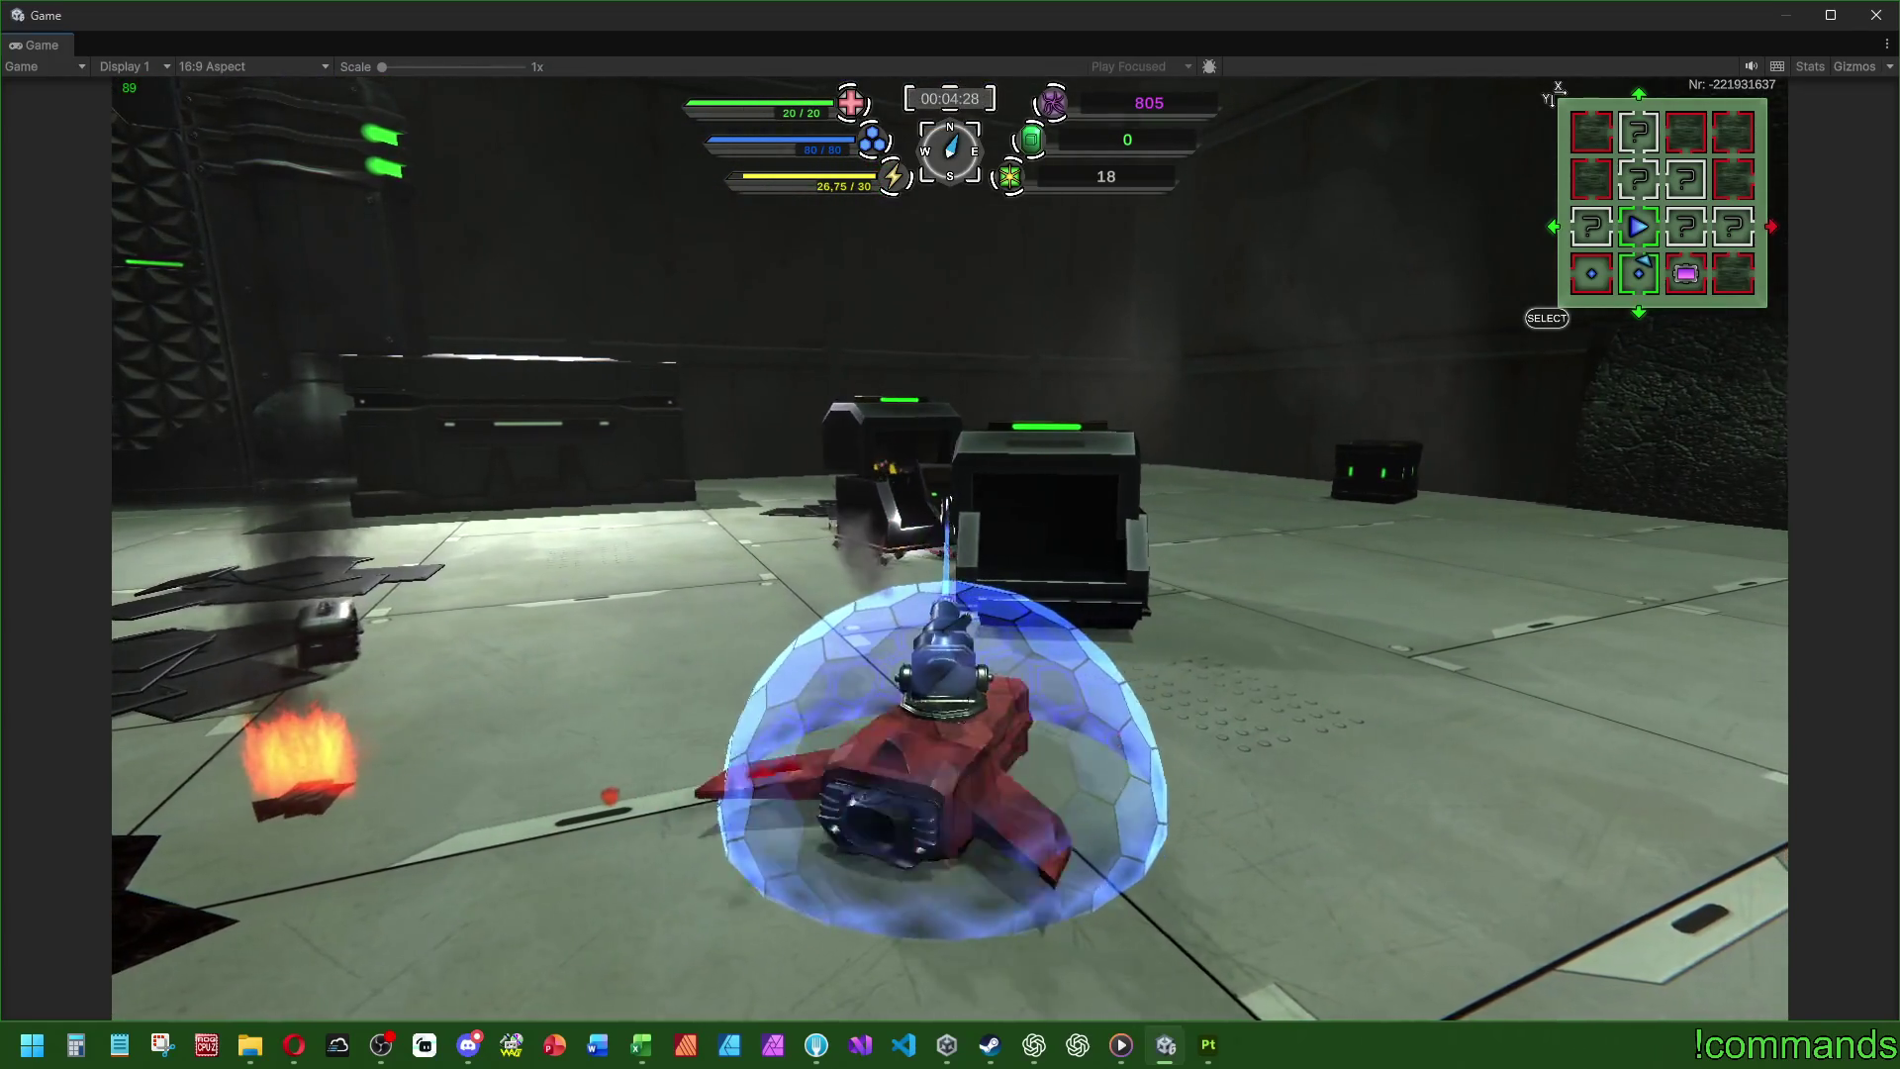
pyautogui.press('w')
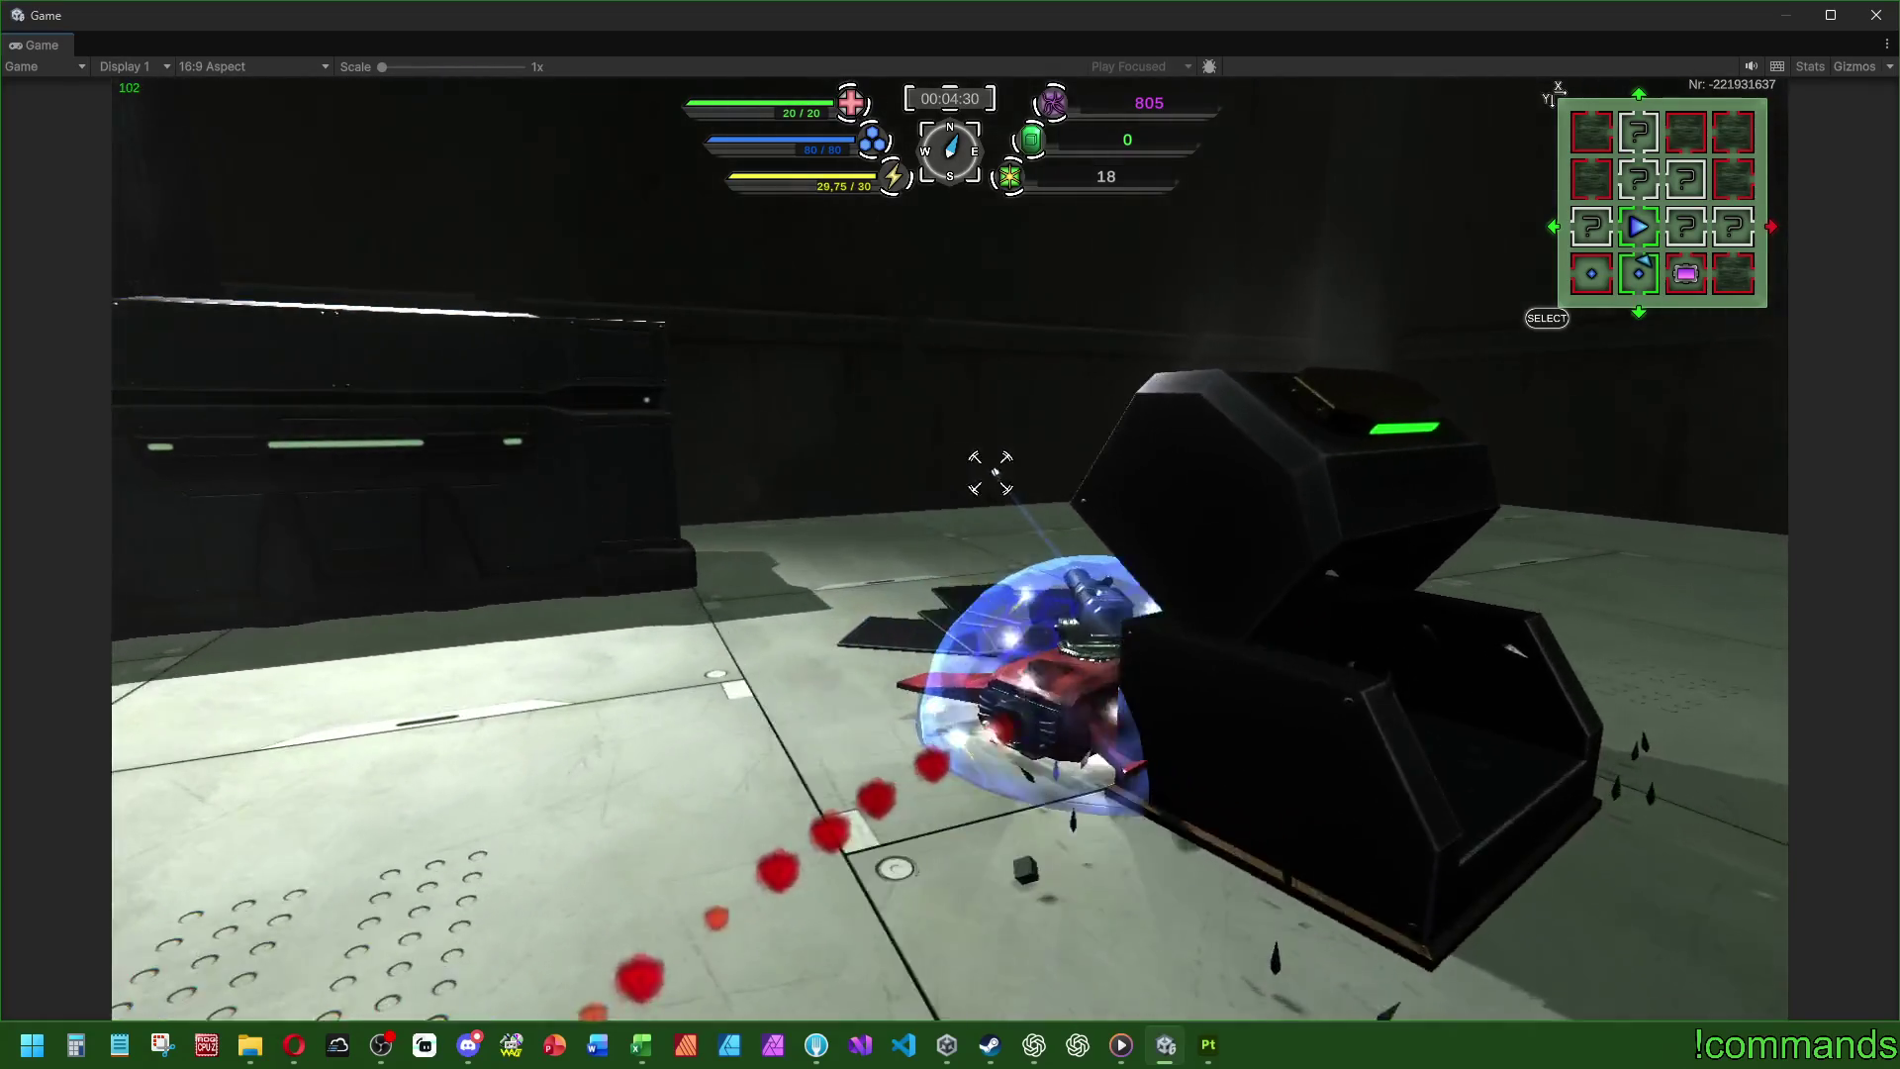
# - Drive into the green beam, then through the green-lit doorway into the next room
pyautogui.press('a')
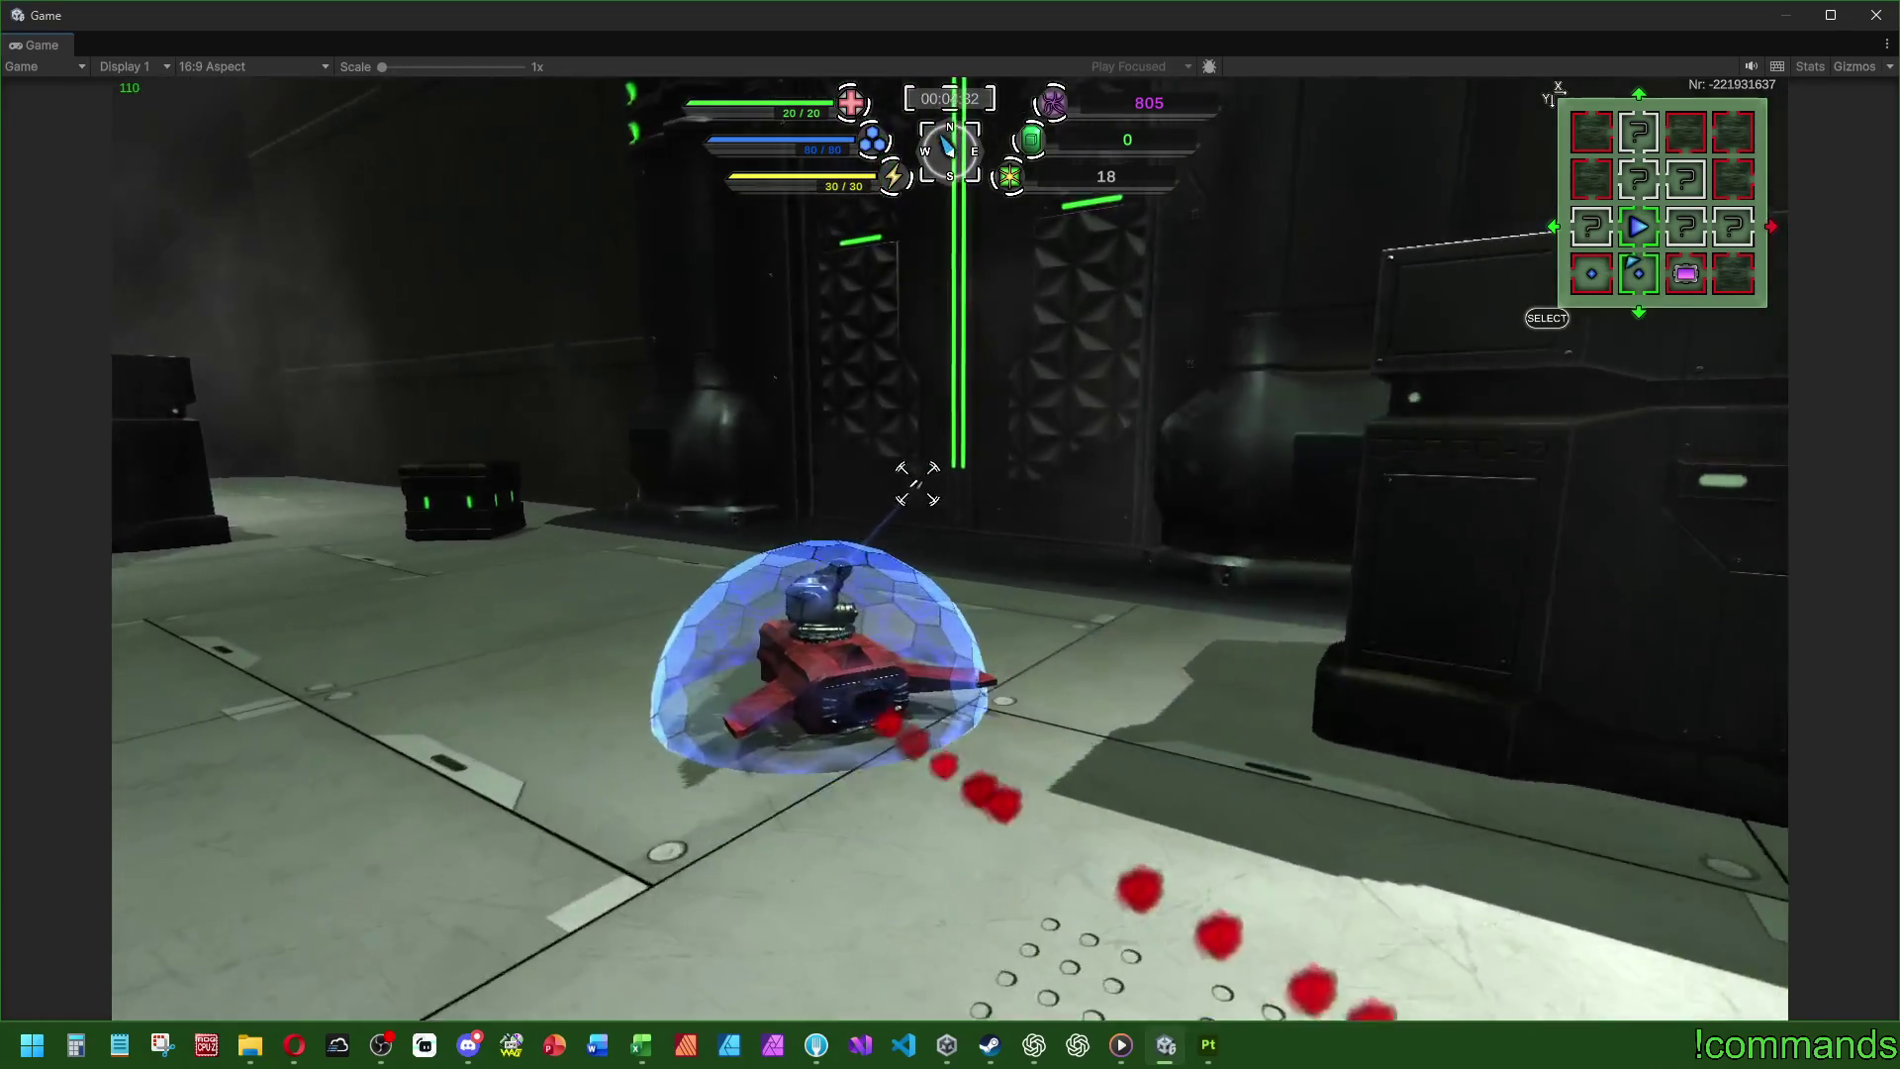
pyautogui.press('w')
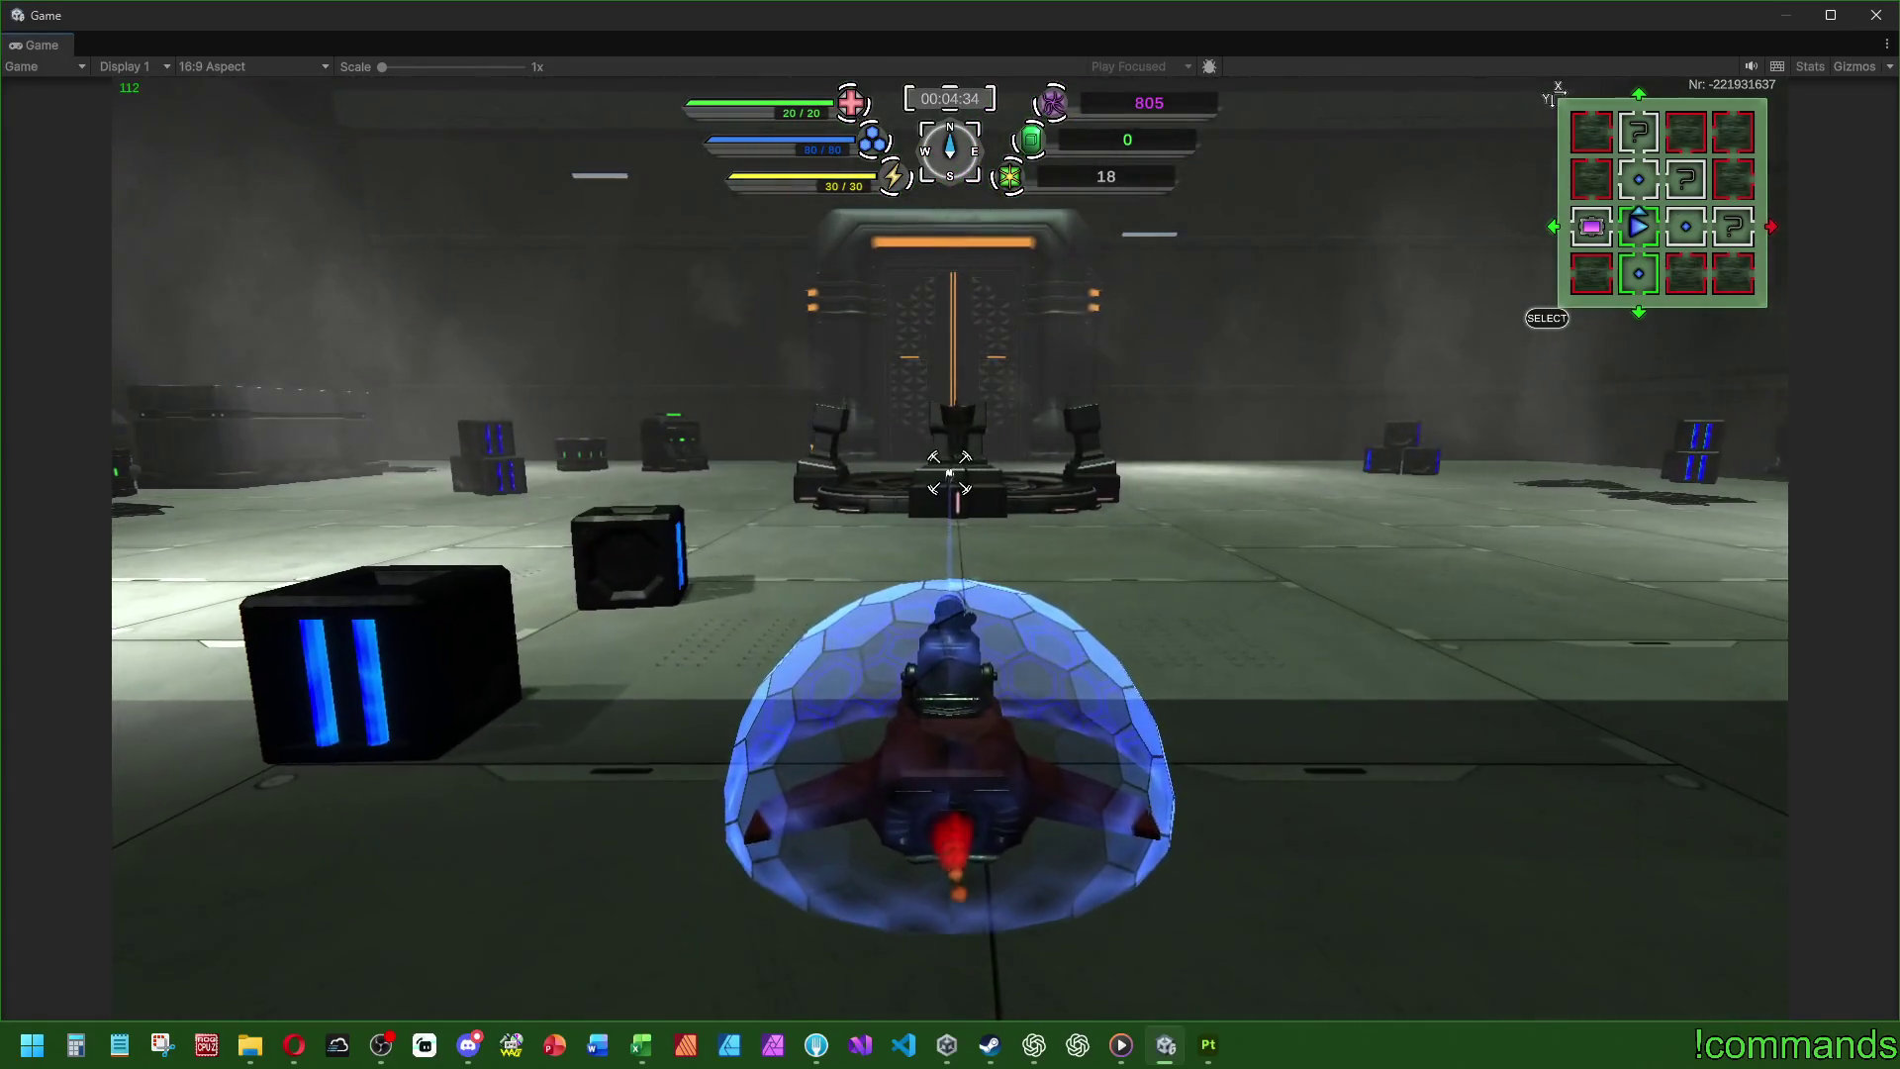
pyautogui.press('w')
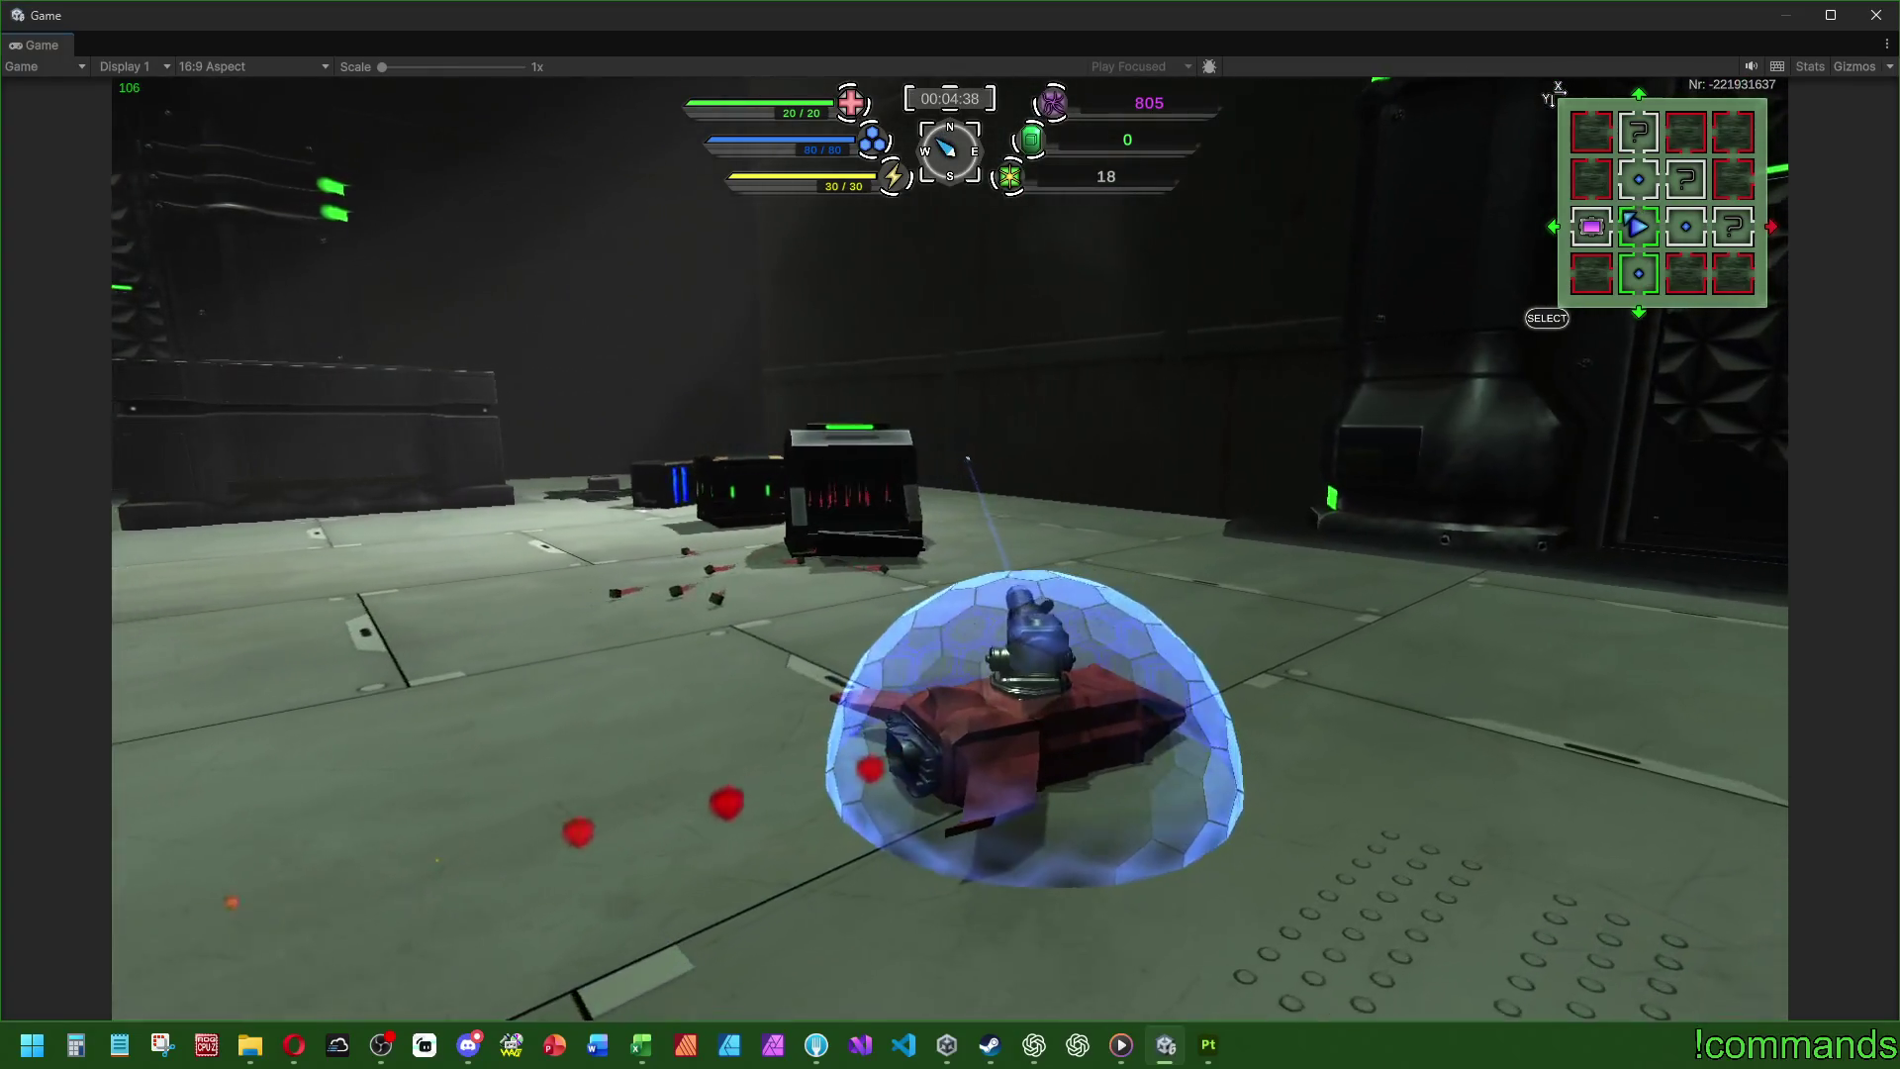
pyautogui.press('d')
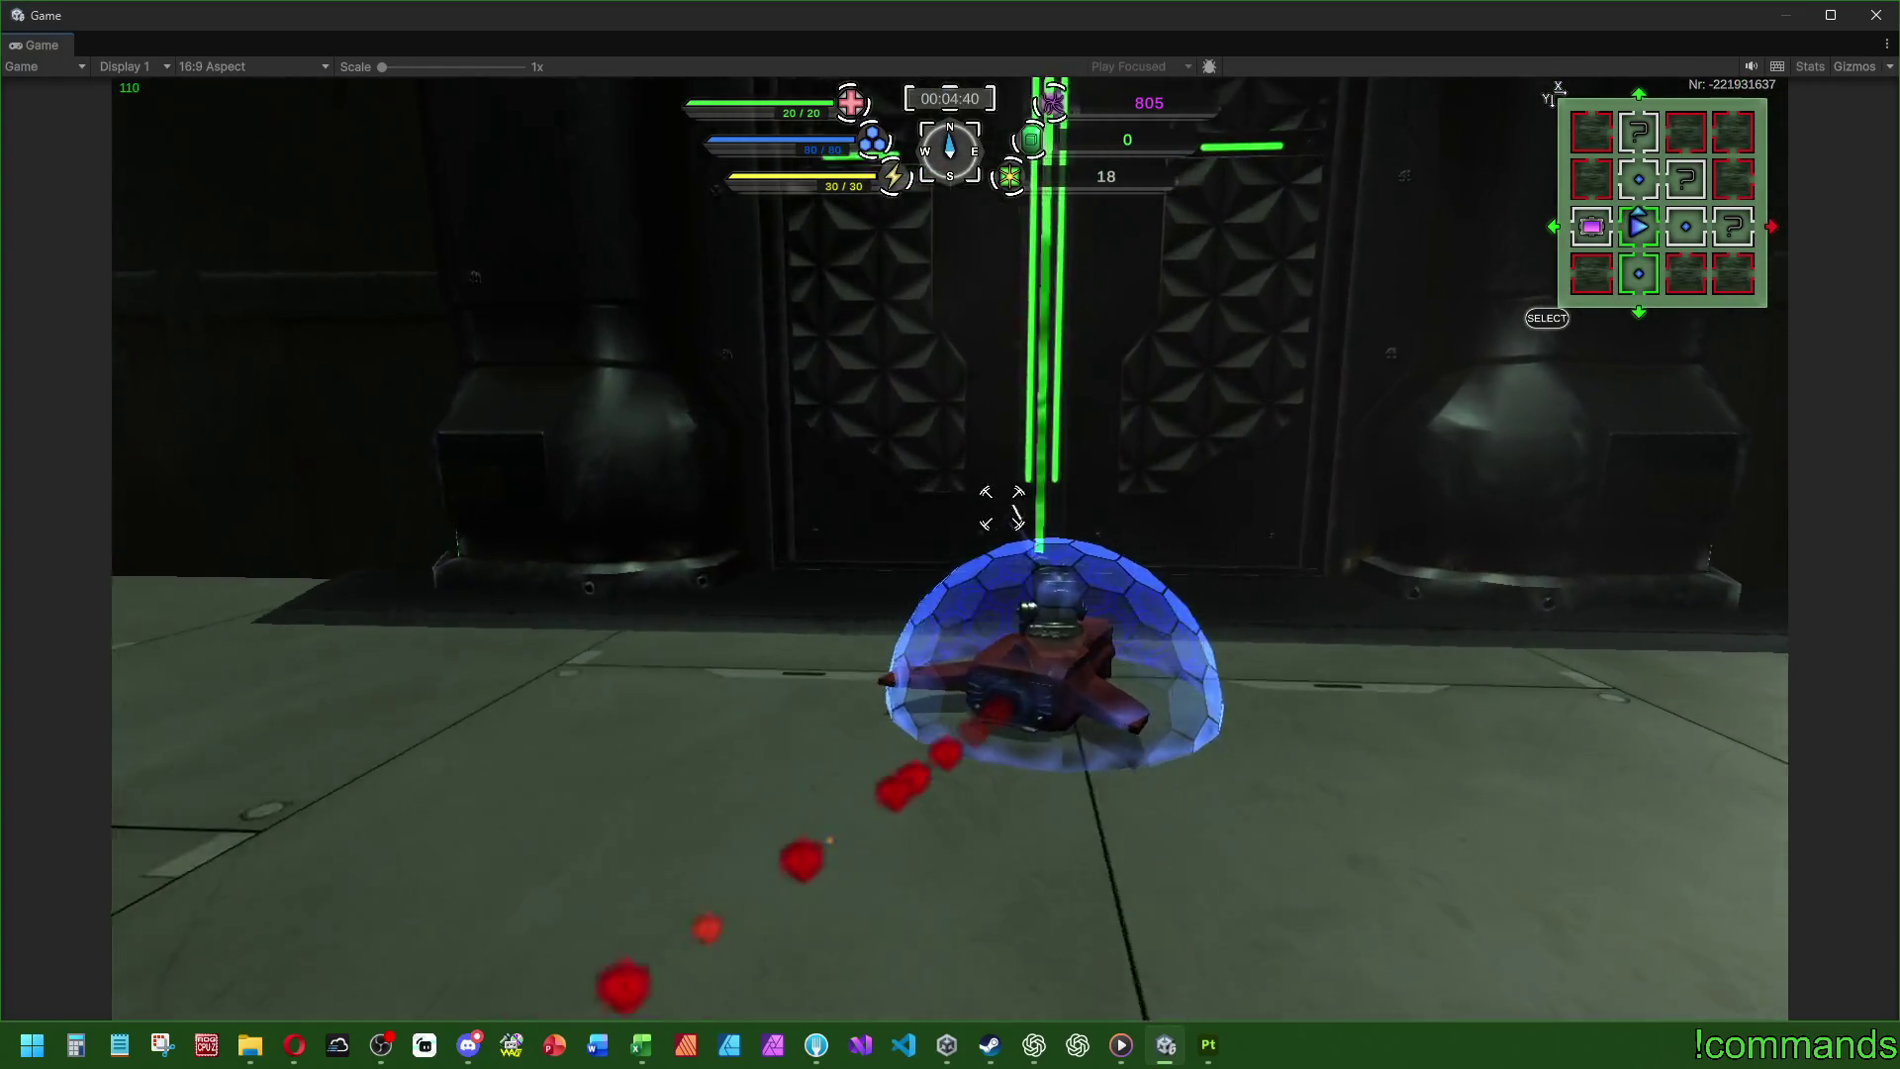
pyautogui.press('w')
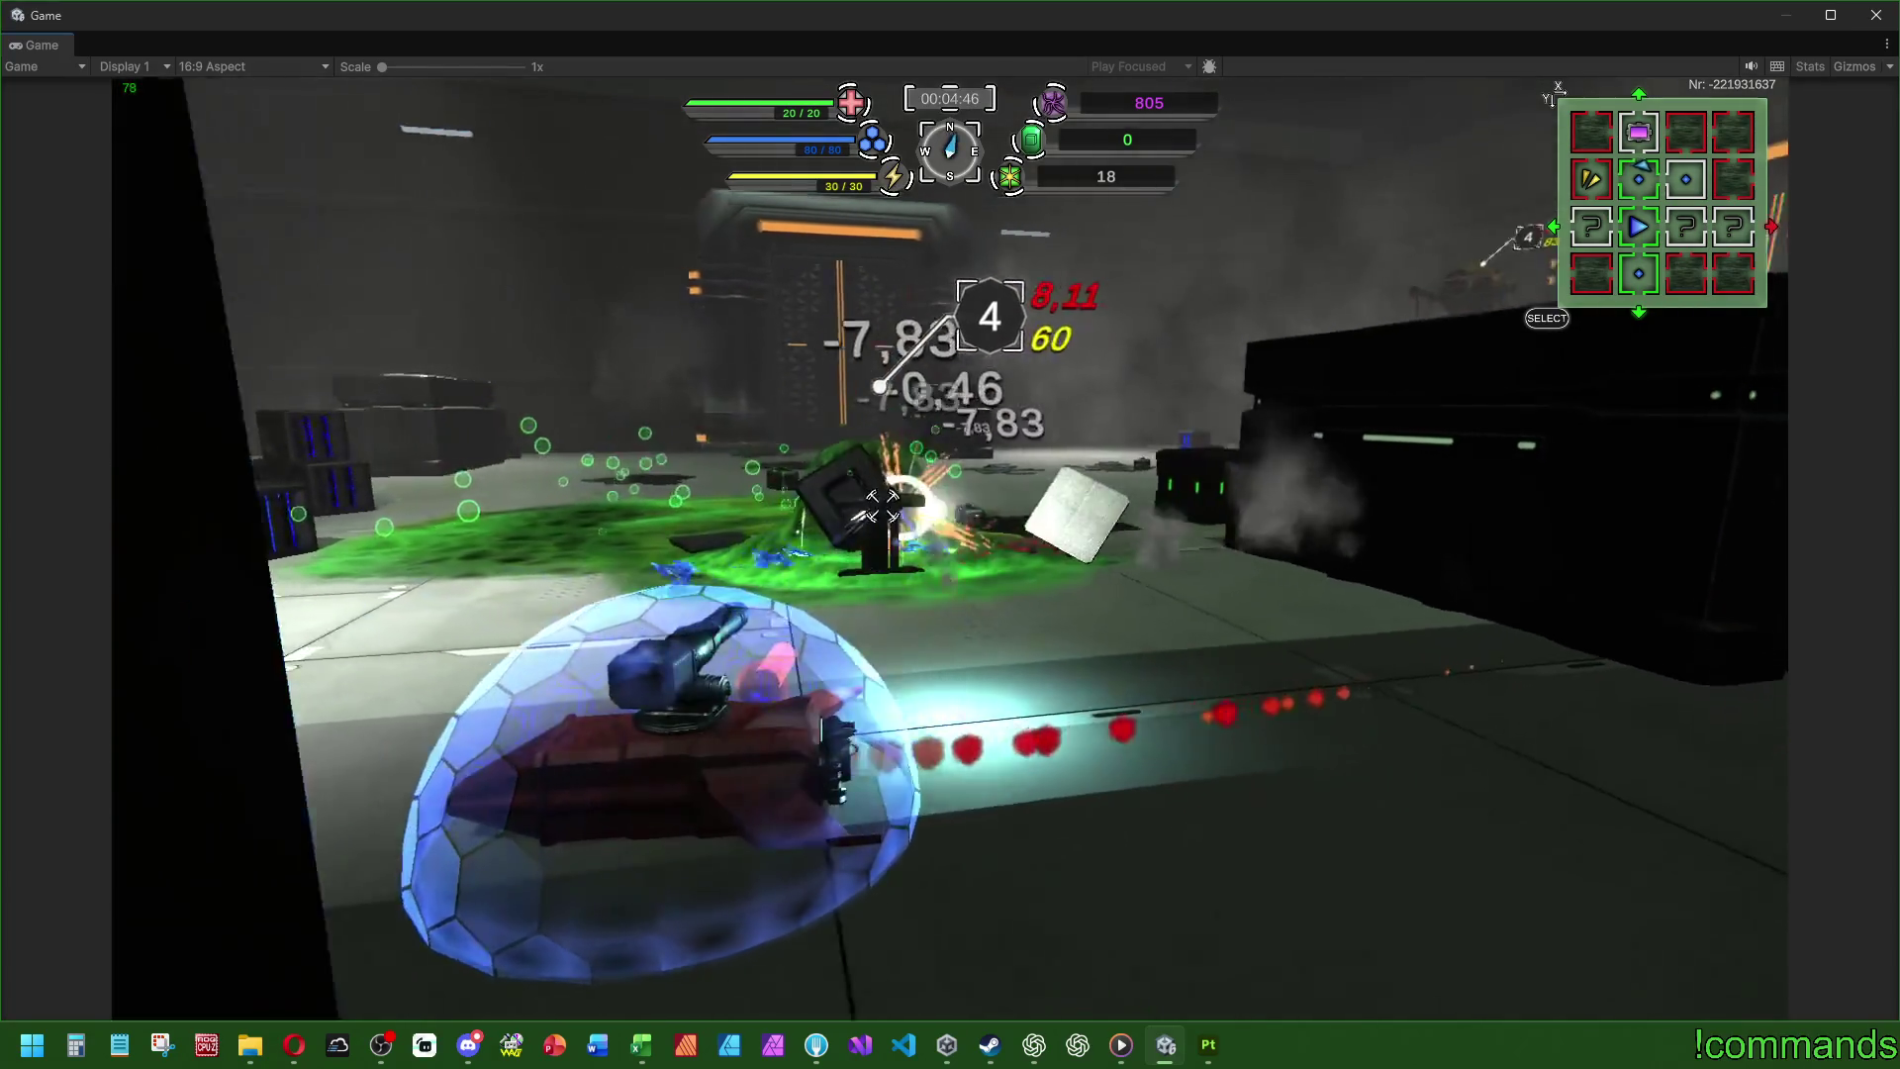
# - Maneuver around the crates and shoot the hovering enemy until it dies, reaching score 821
pyautogui.press('d')
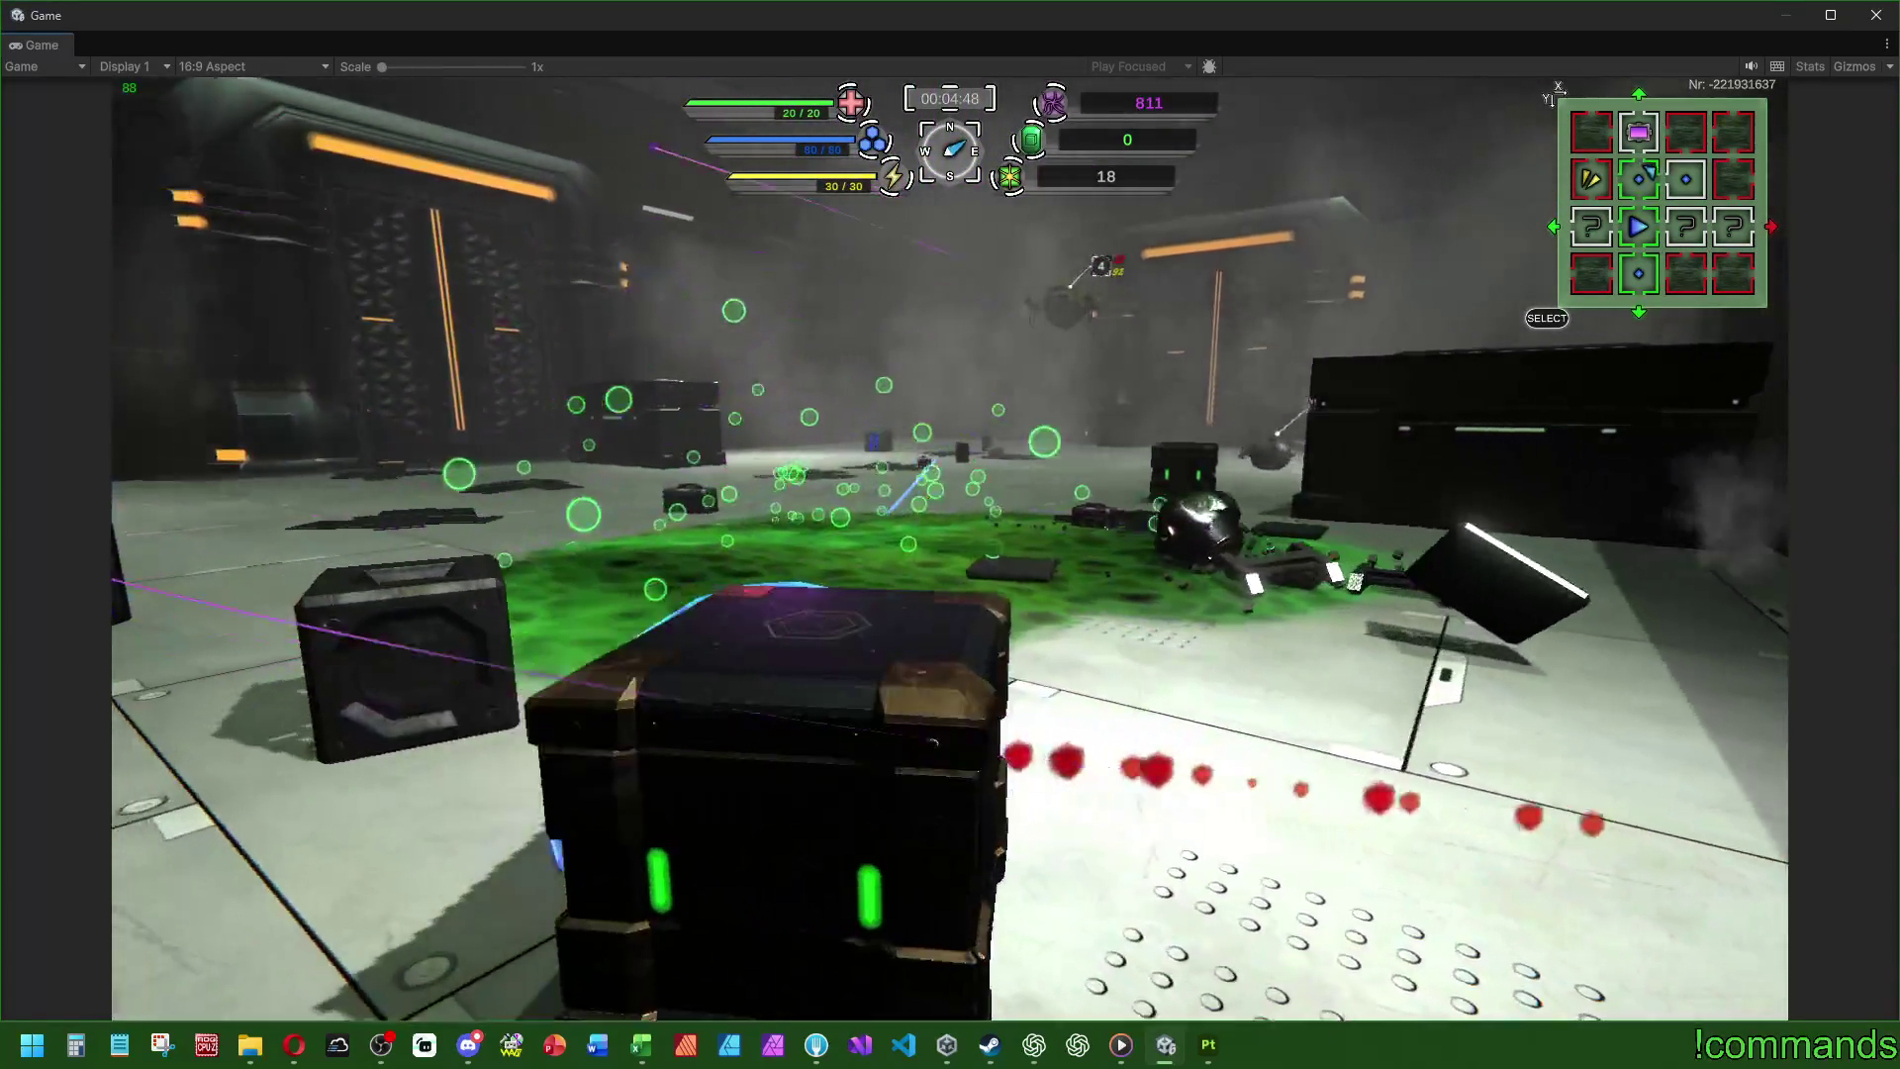
pyautogui.press('w')
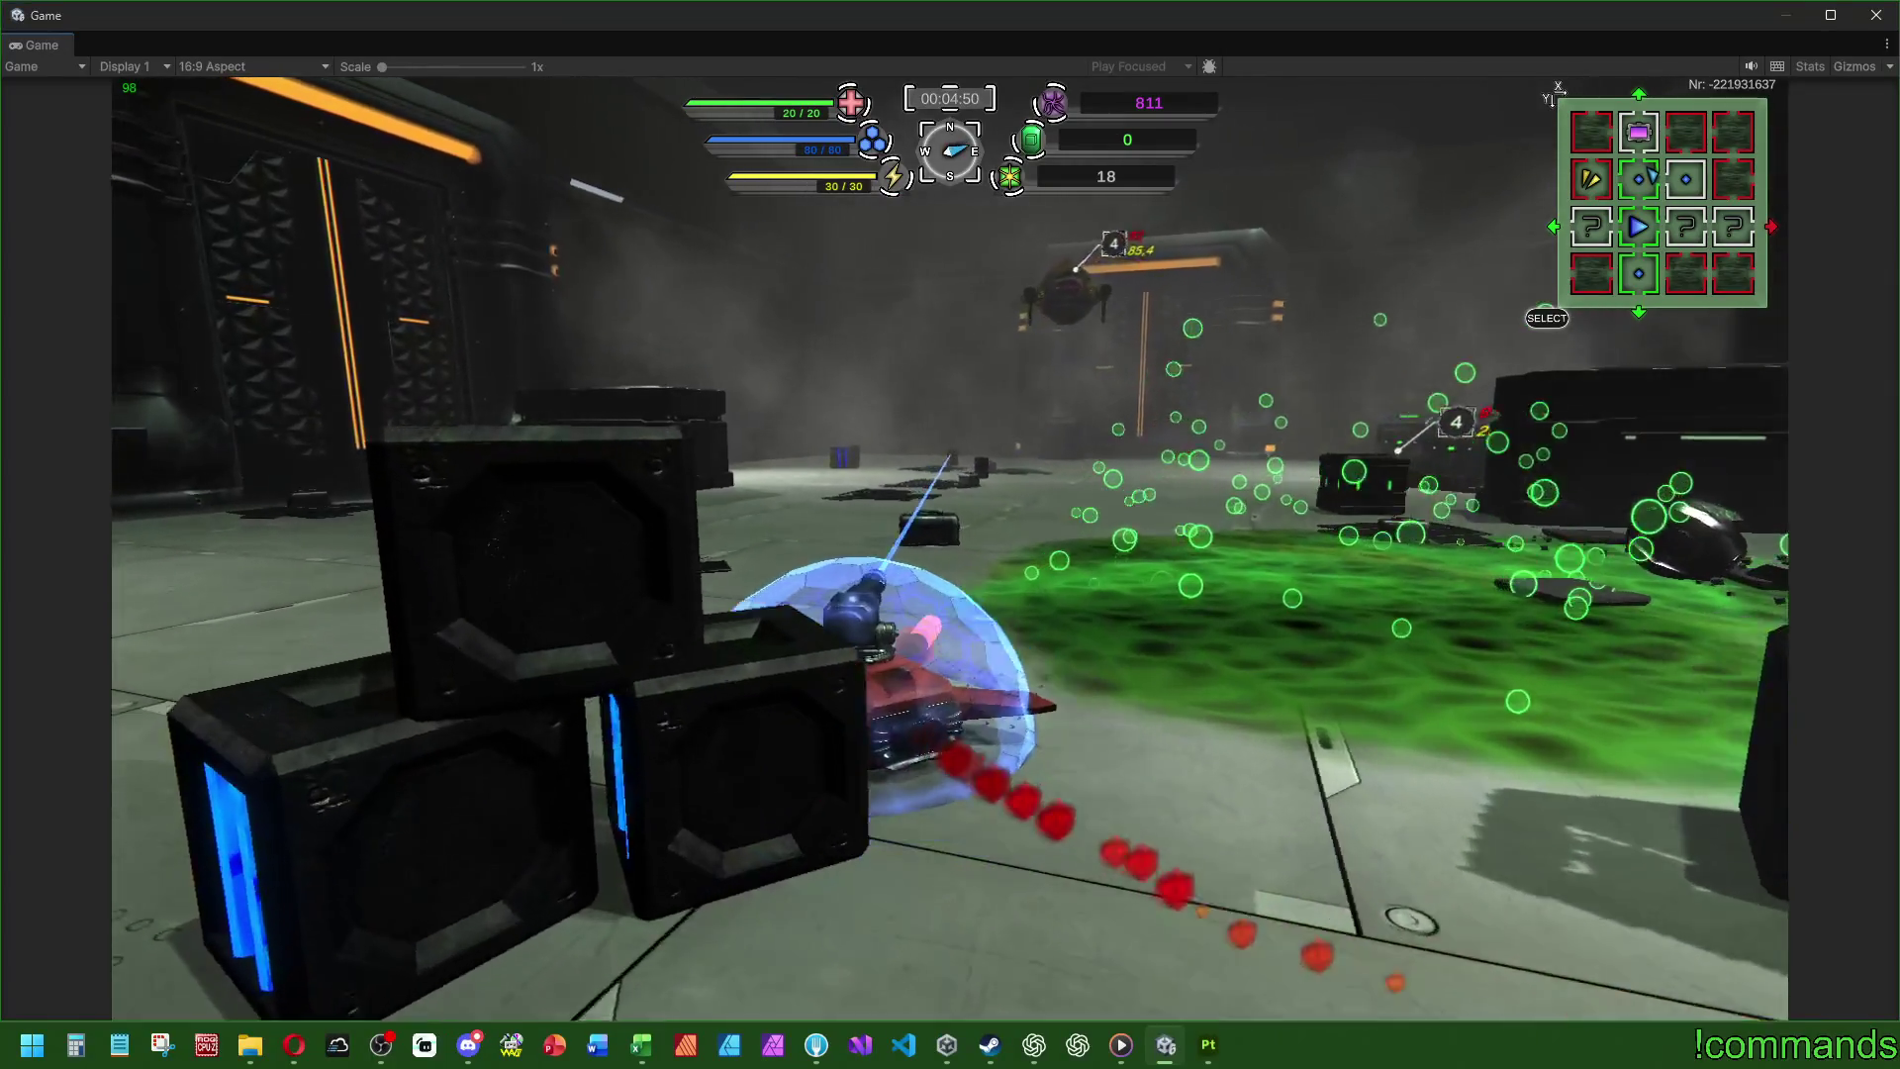
pyautogui.press('d')
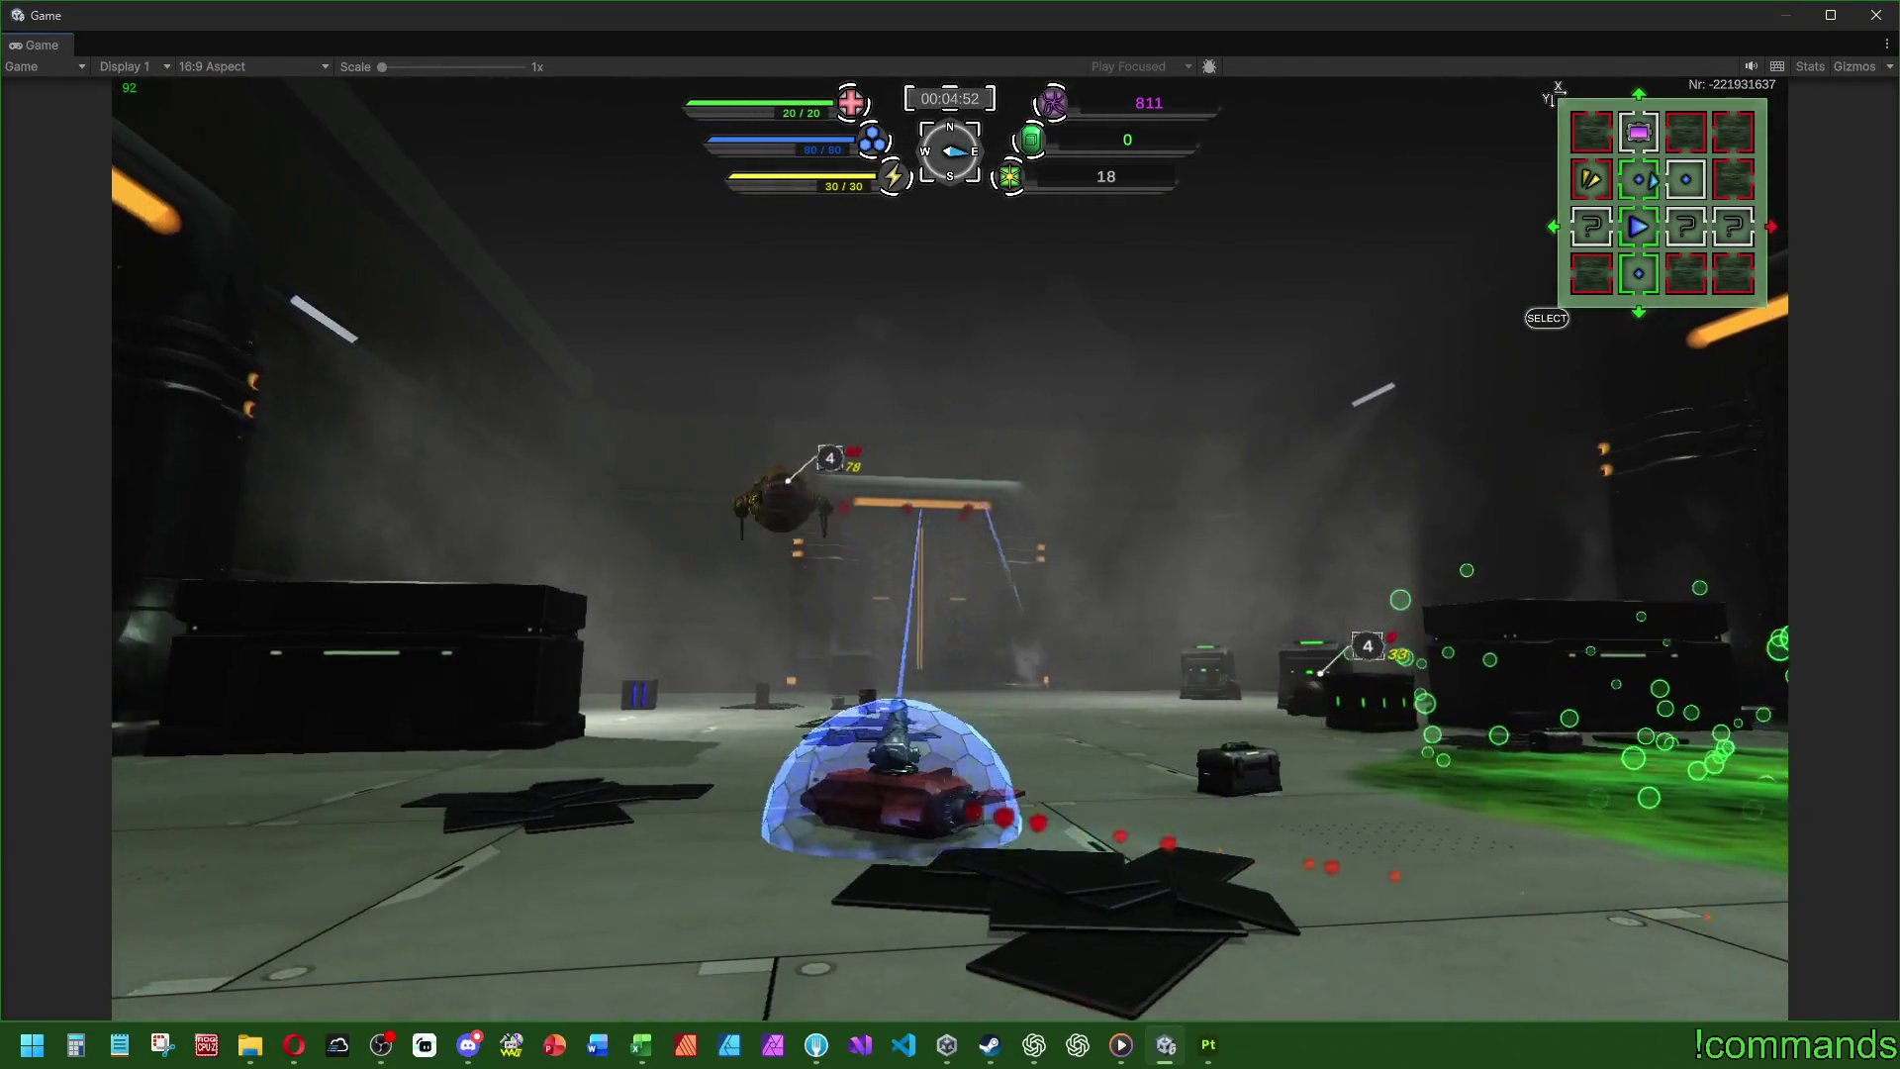
pyautogui.press('a')
pyautogui.press('a')
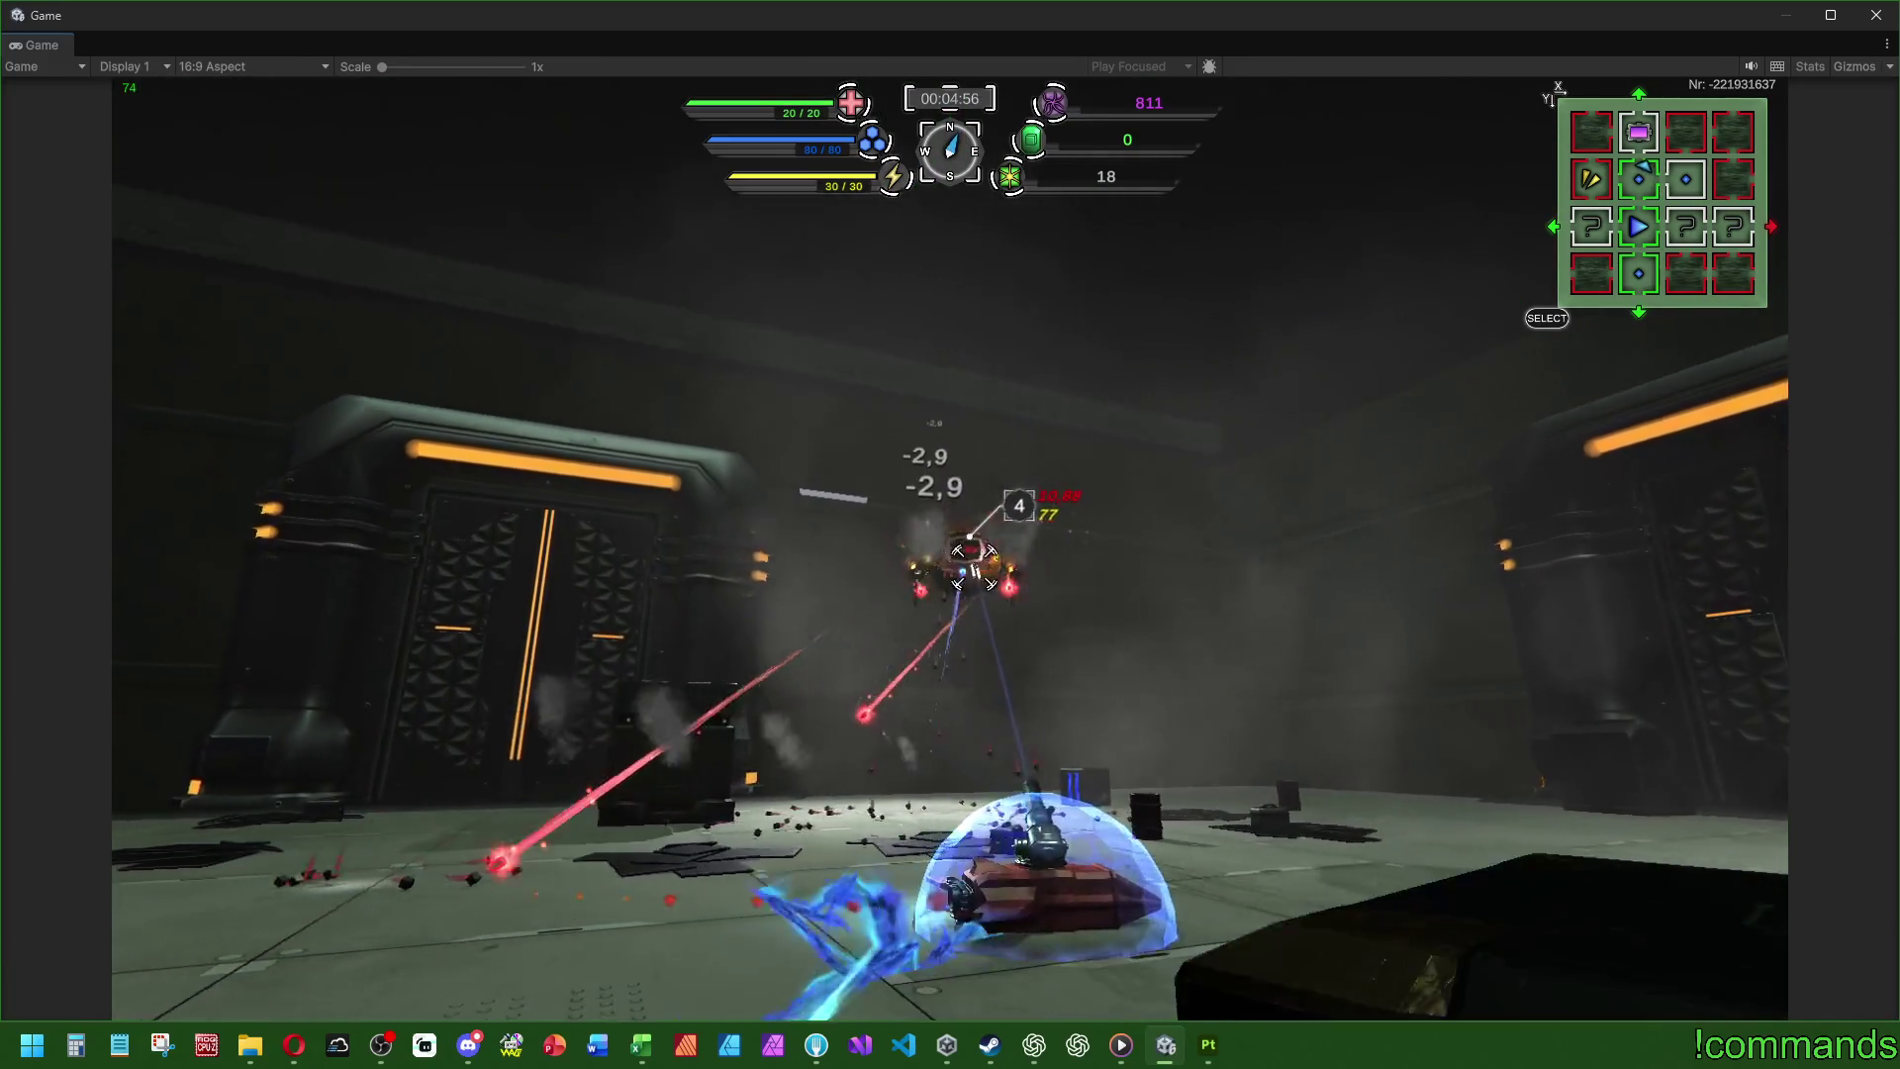
pyautogui.press('a')
pyautogui.press('a')
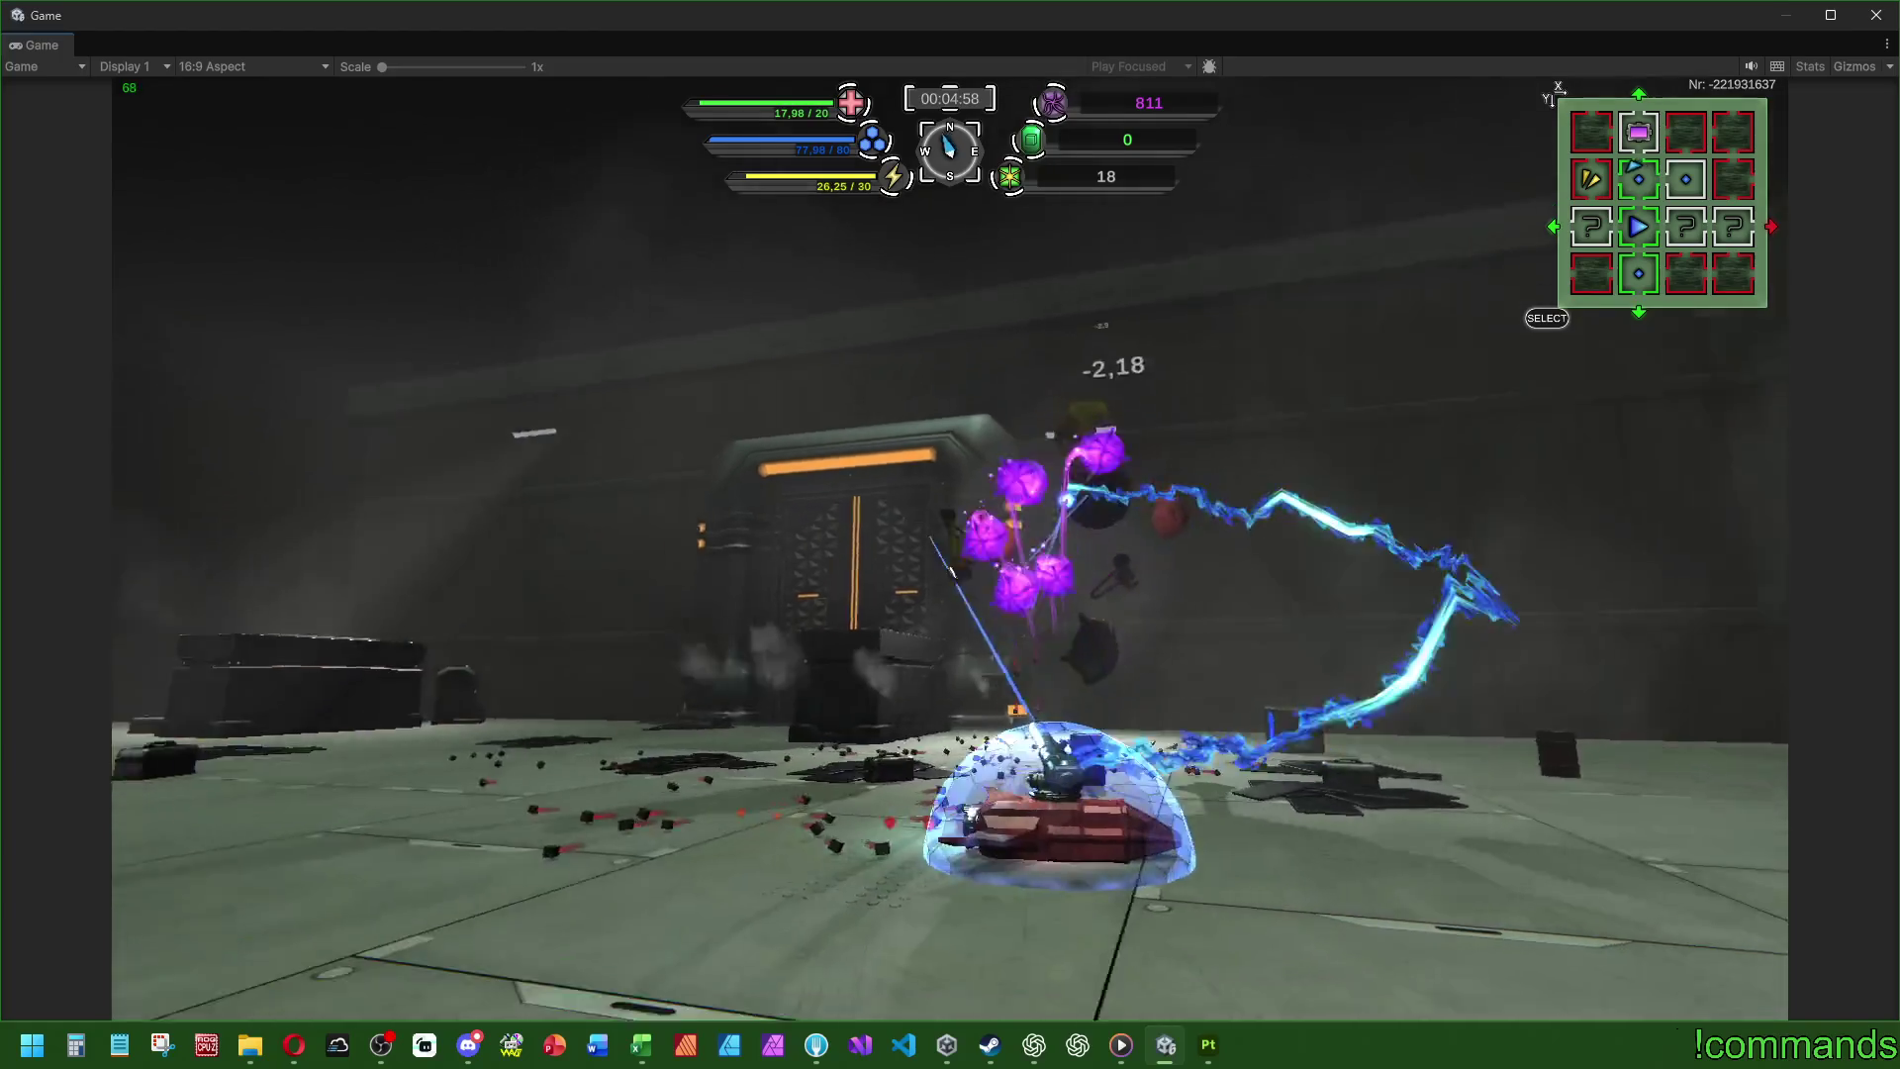
pyautogui.press('w')
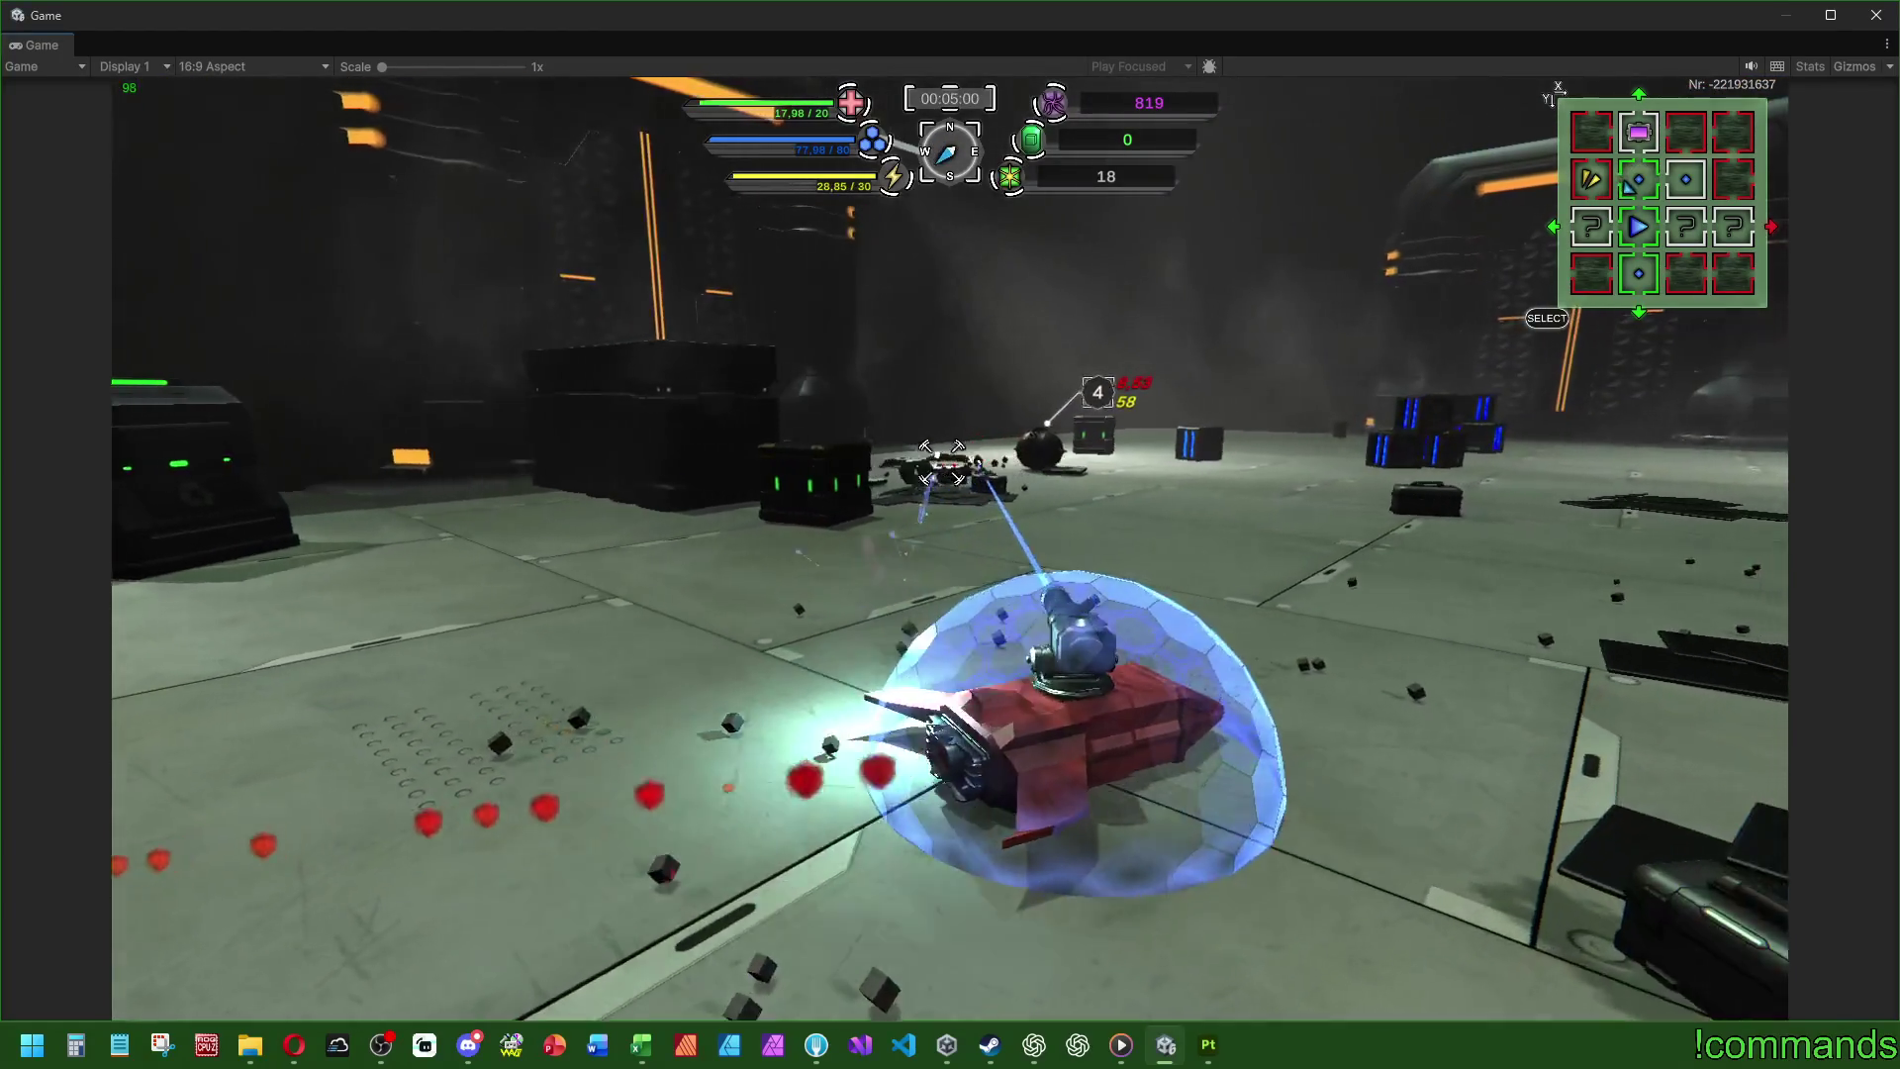
pyautogui.press('d')
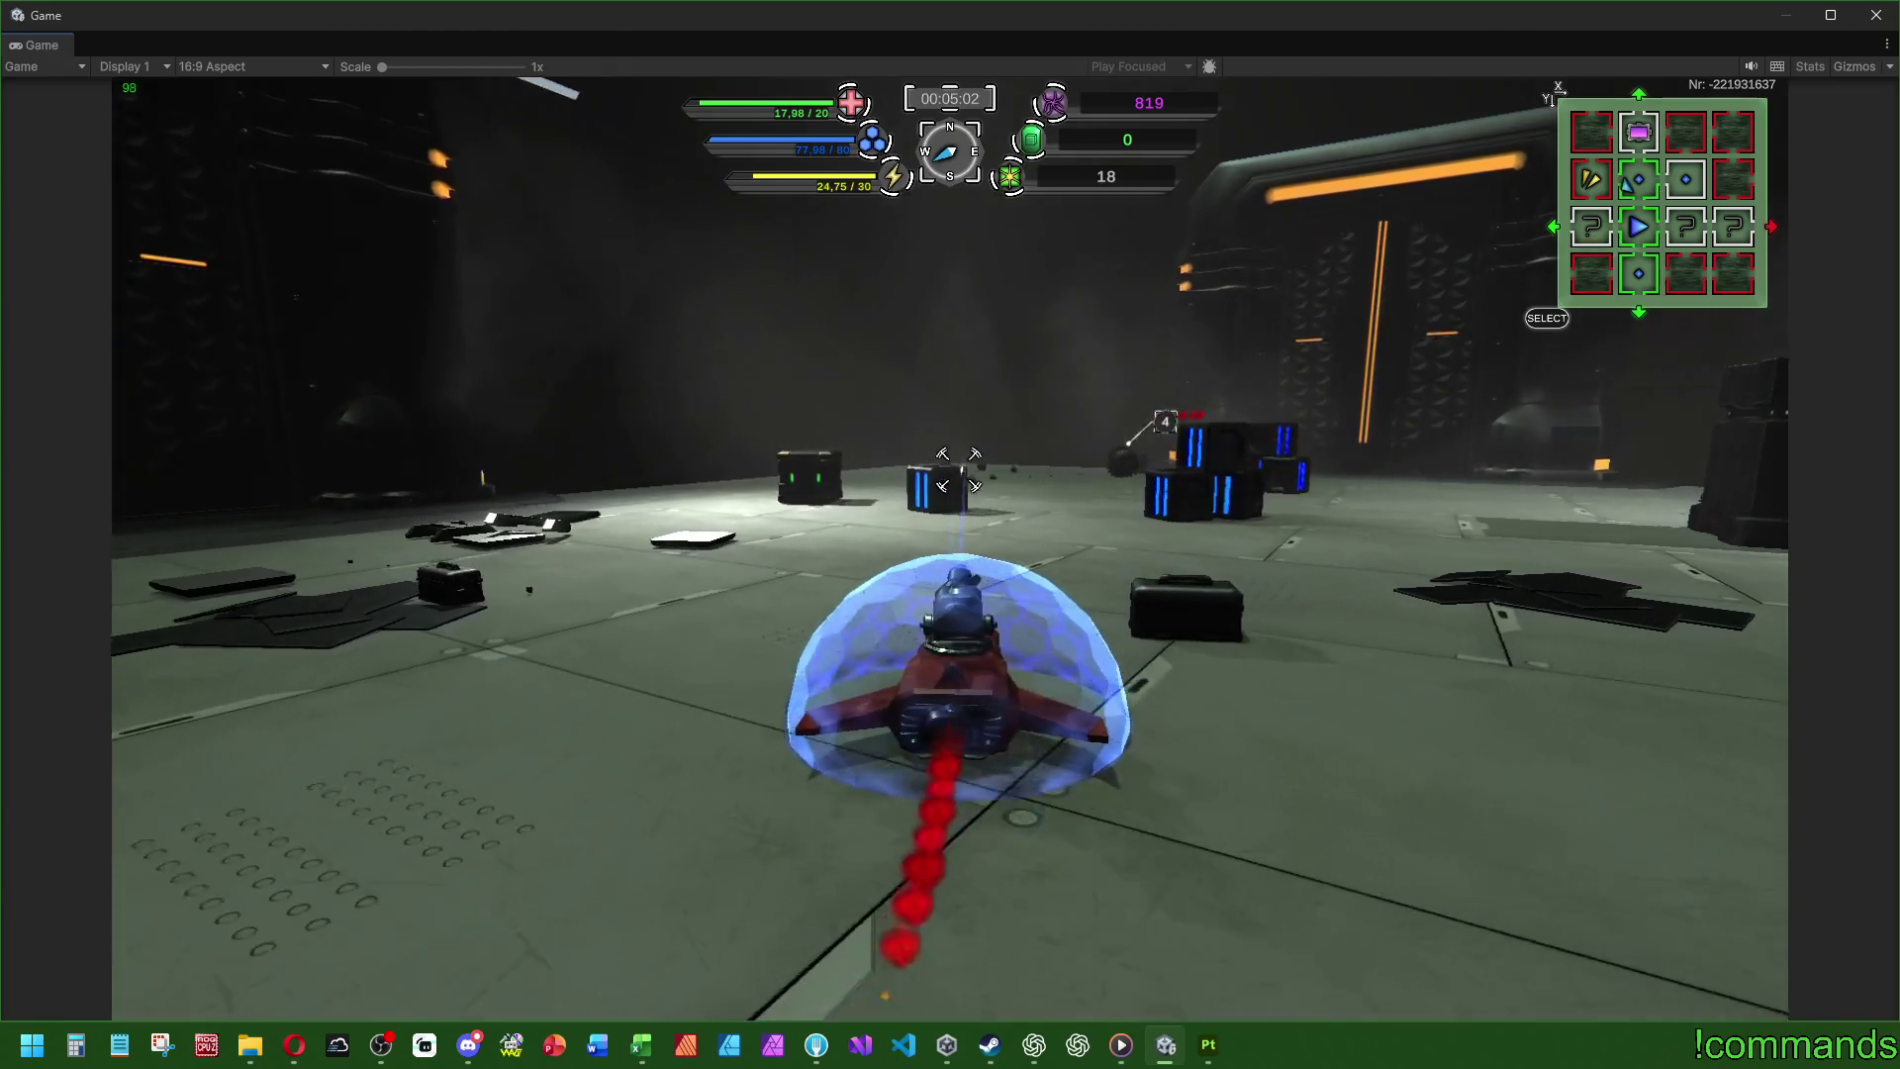
pyautogui.press('a')
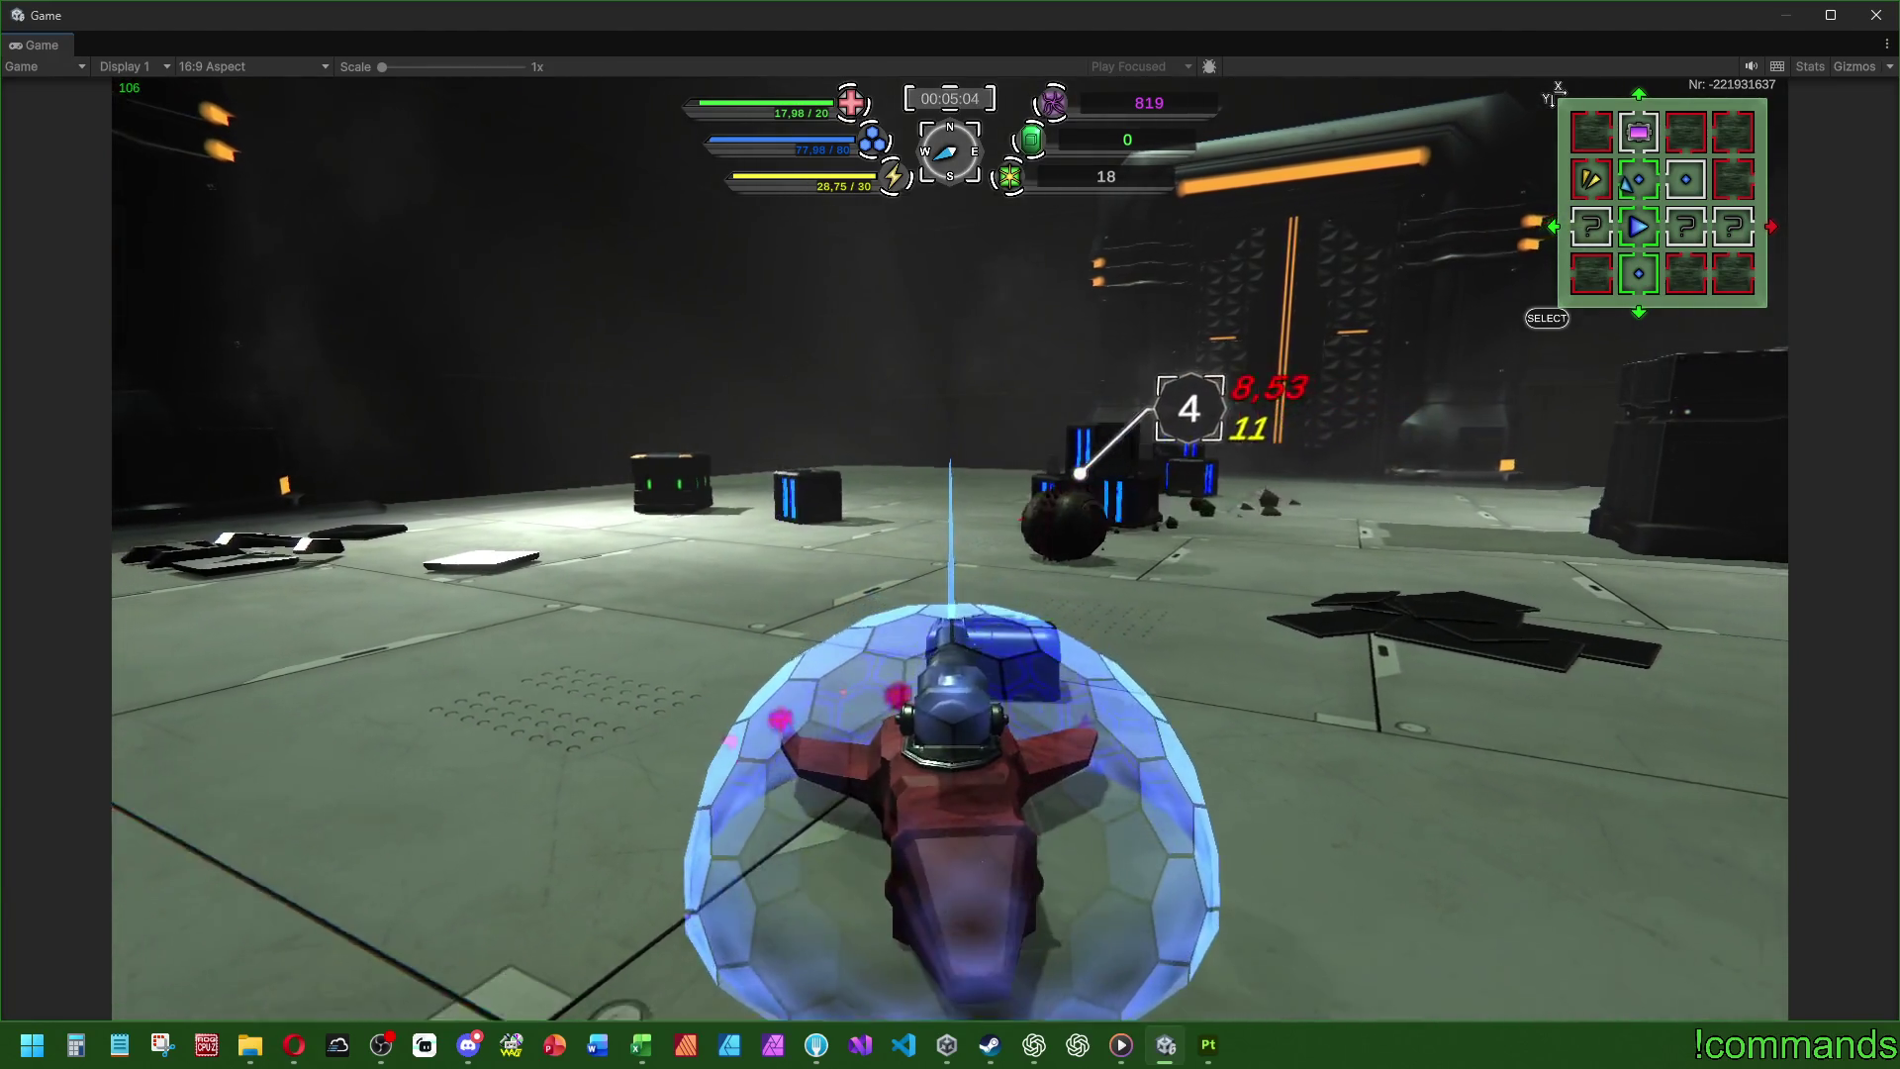
pyautogui.press('a')
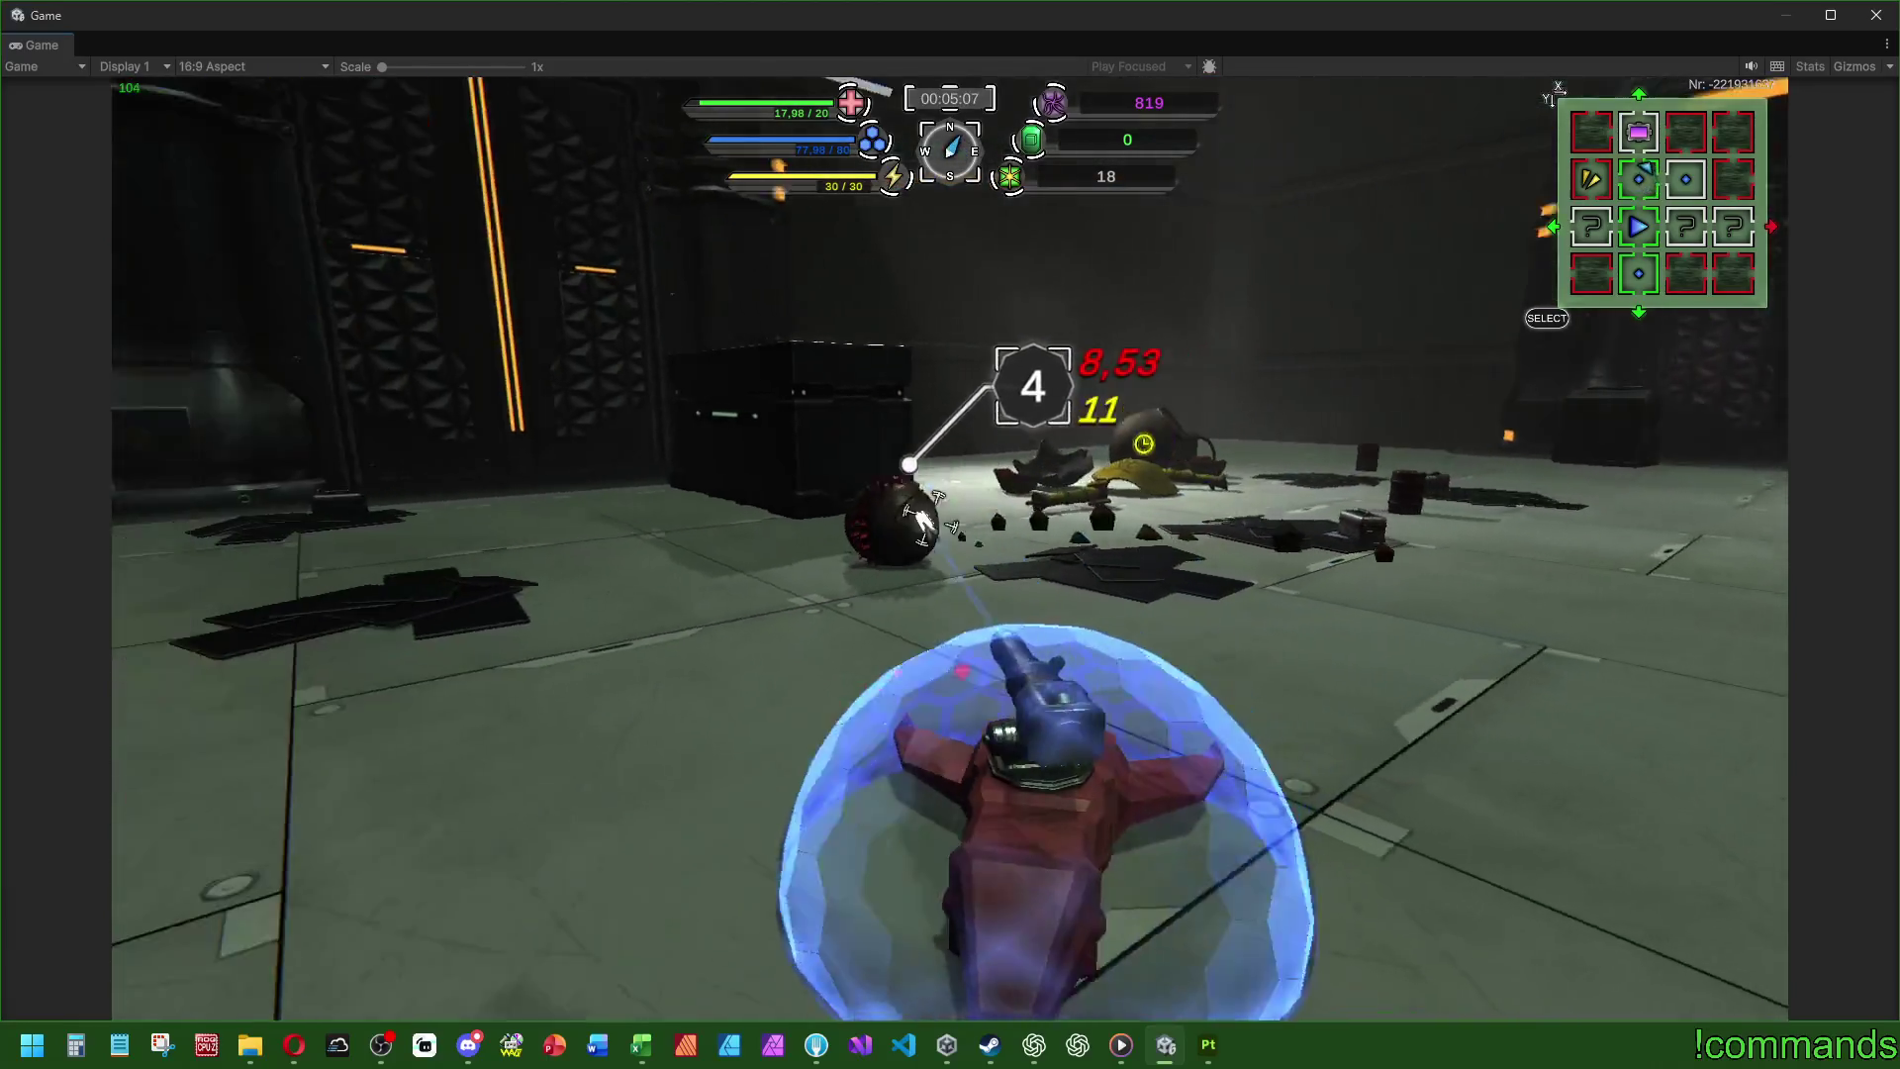
pyautogui.click(958, 511)
pyautogui.click(958, 510)
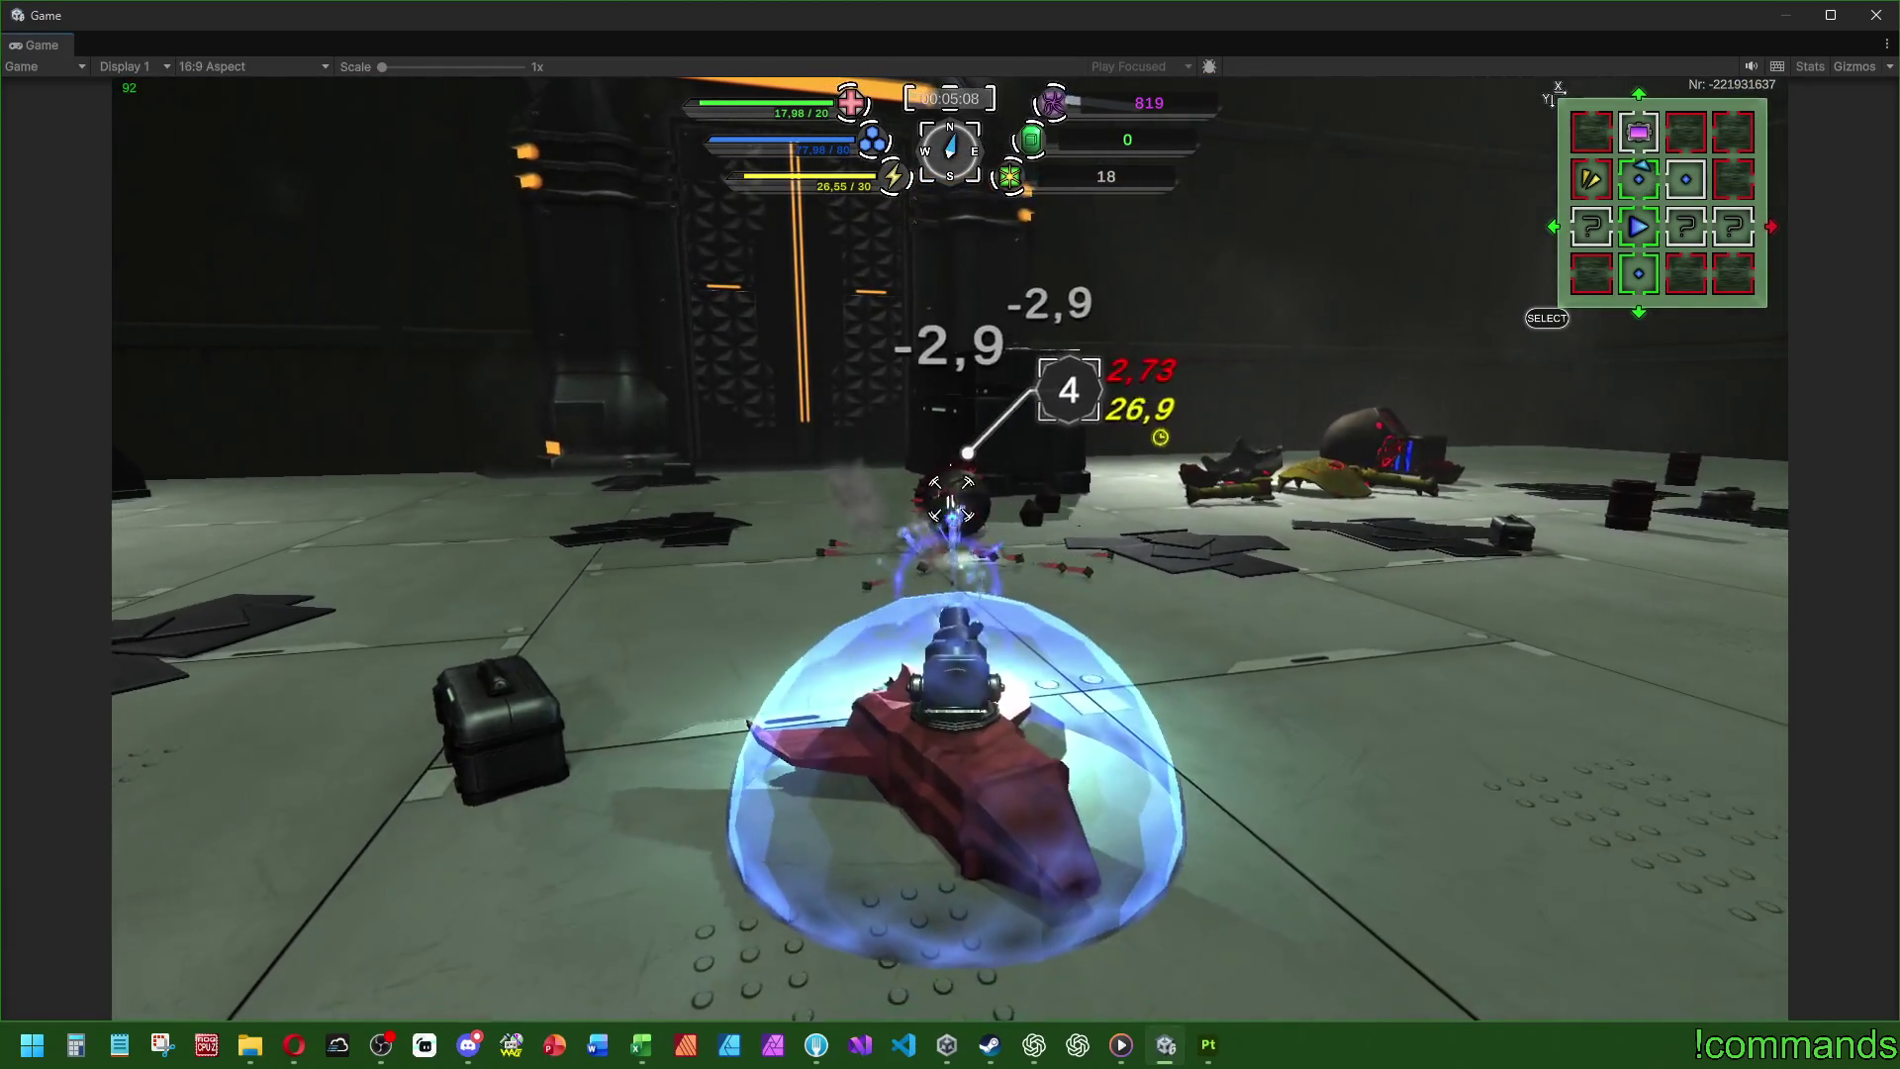
# - Drive through the portal into the new room and steer around the dark crate, collecting gems
pyautogui.press('d')
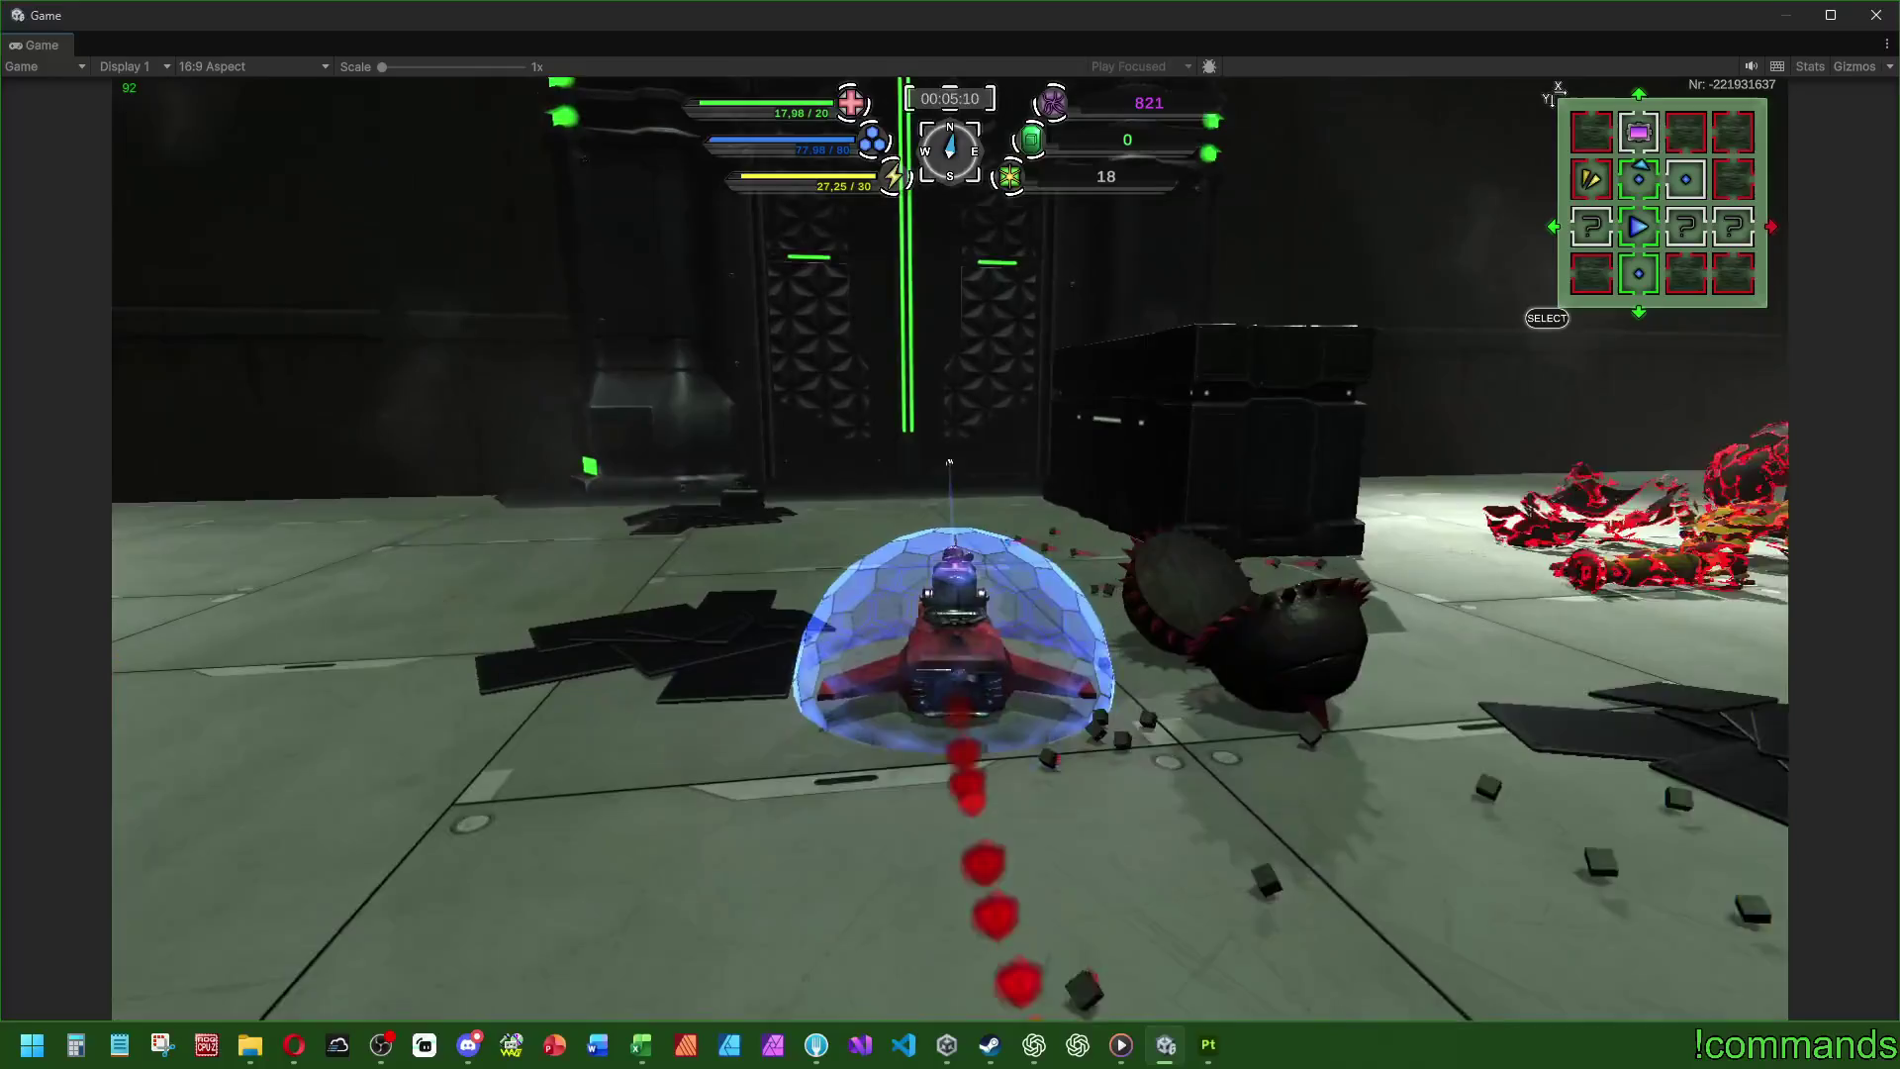
pyautogui.press('w')
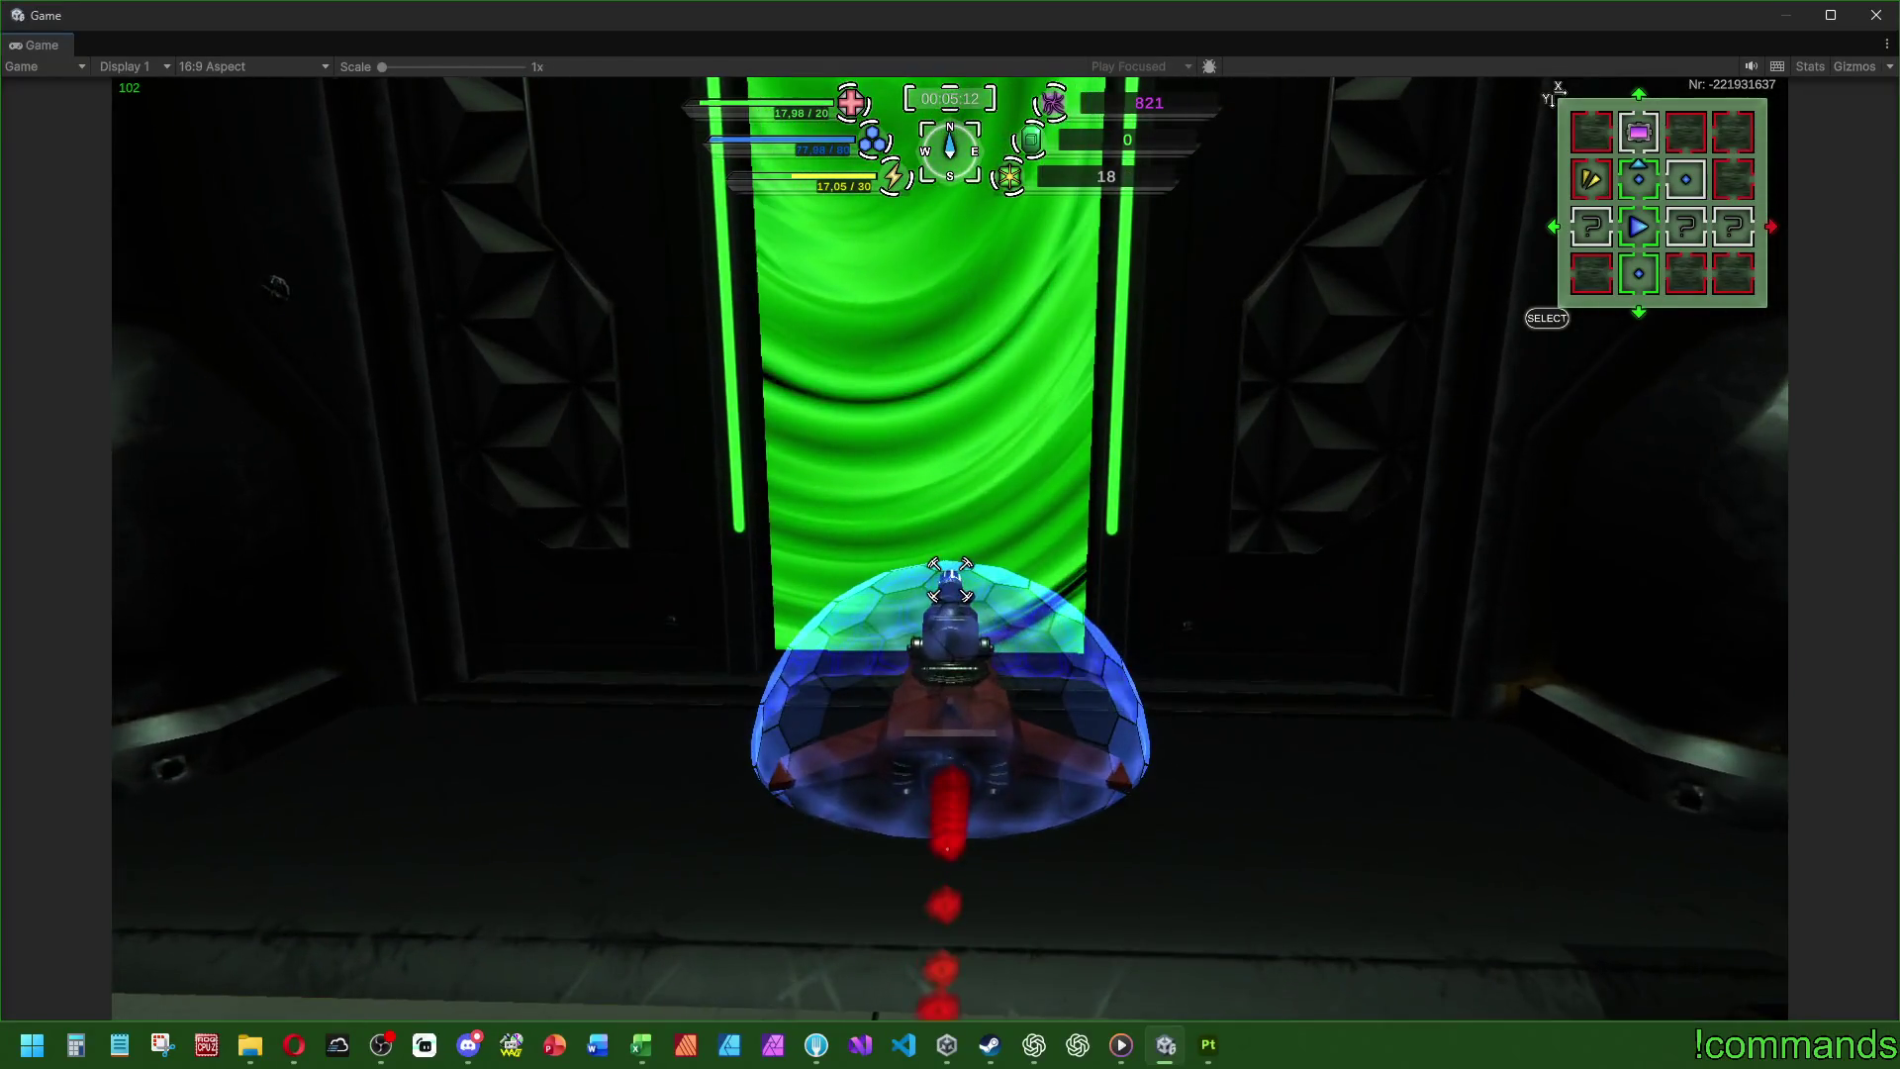
pyautogui.press('a')
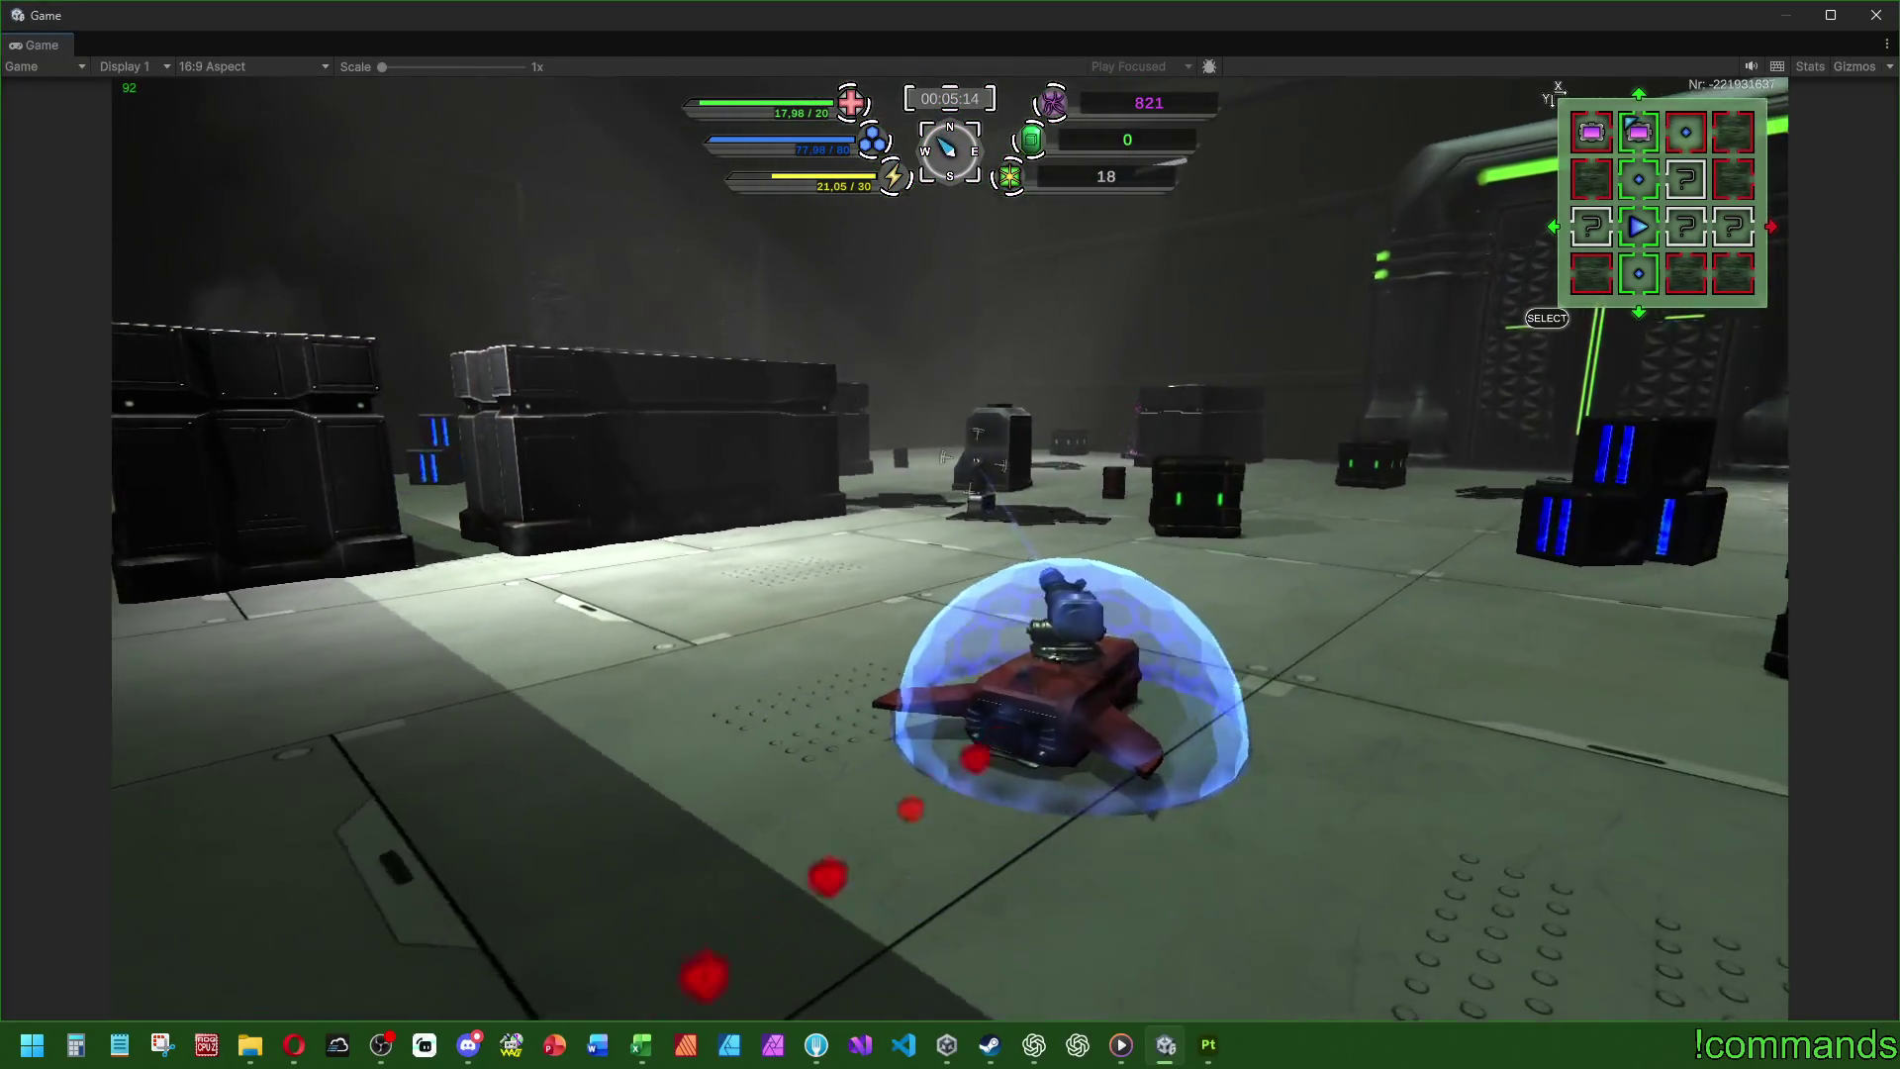
pyautogui.press('a')
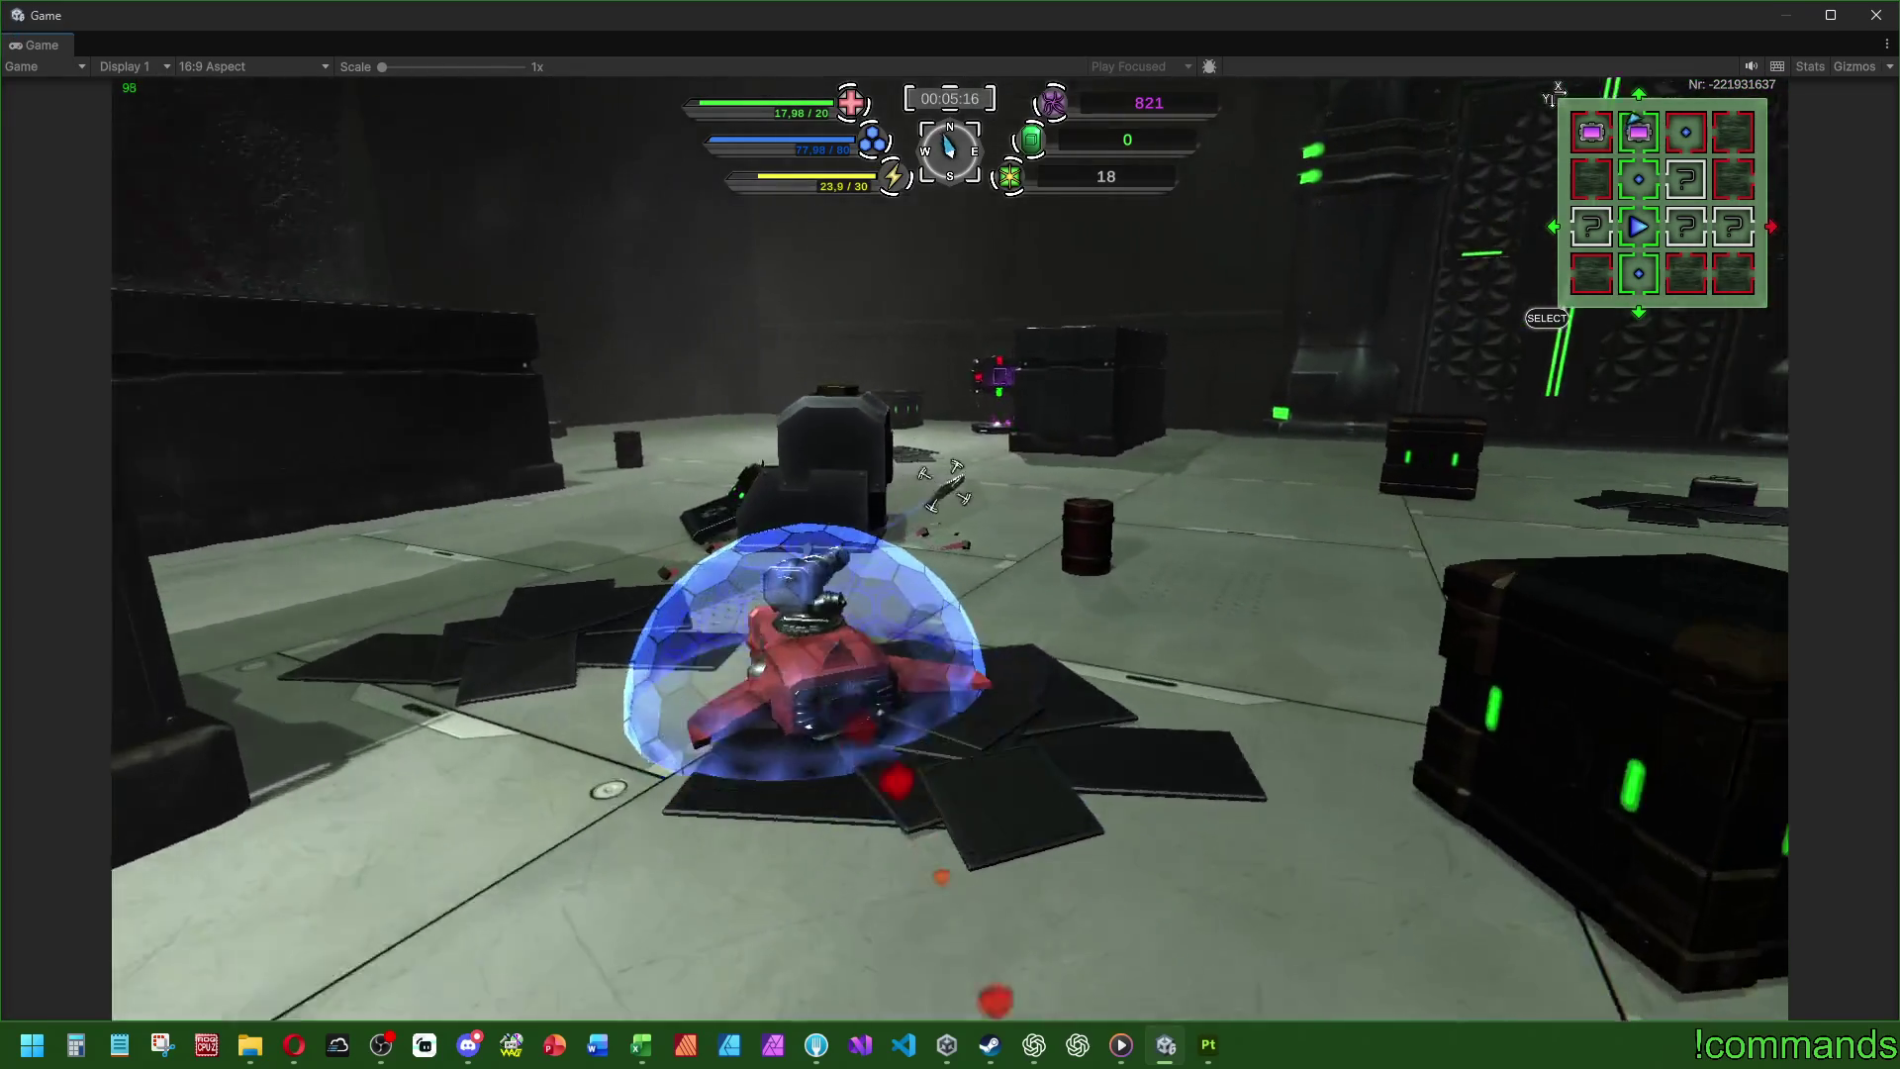
pyautogui.press('d')
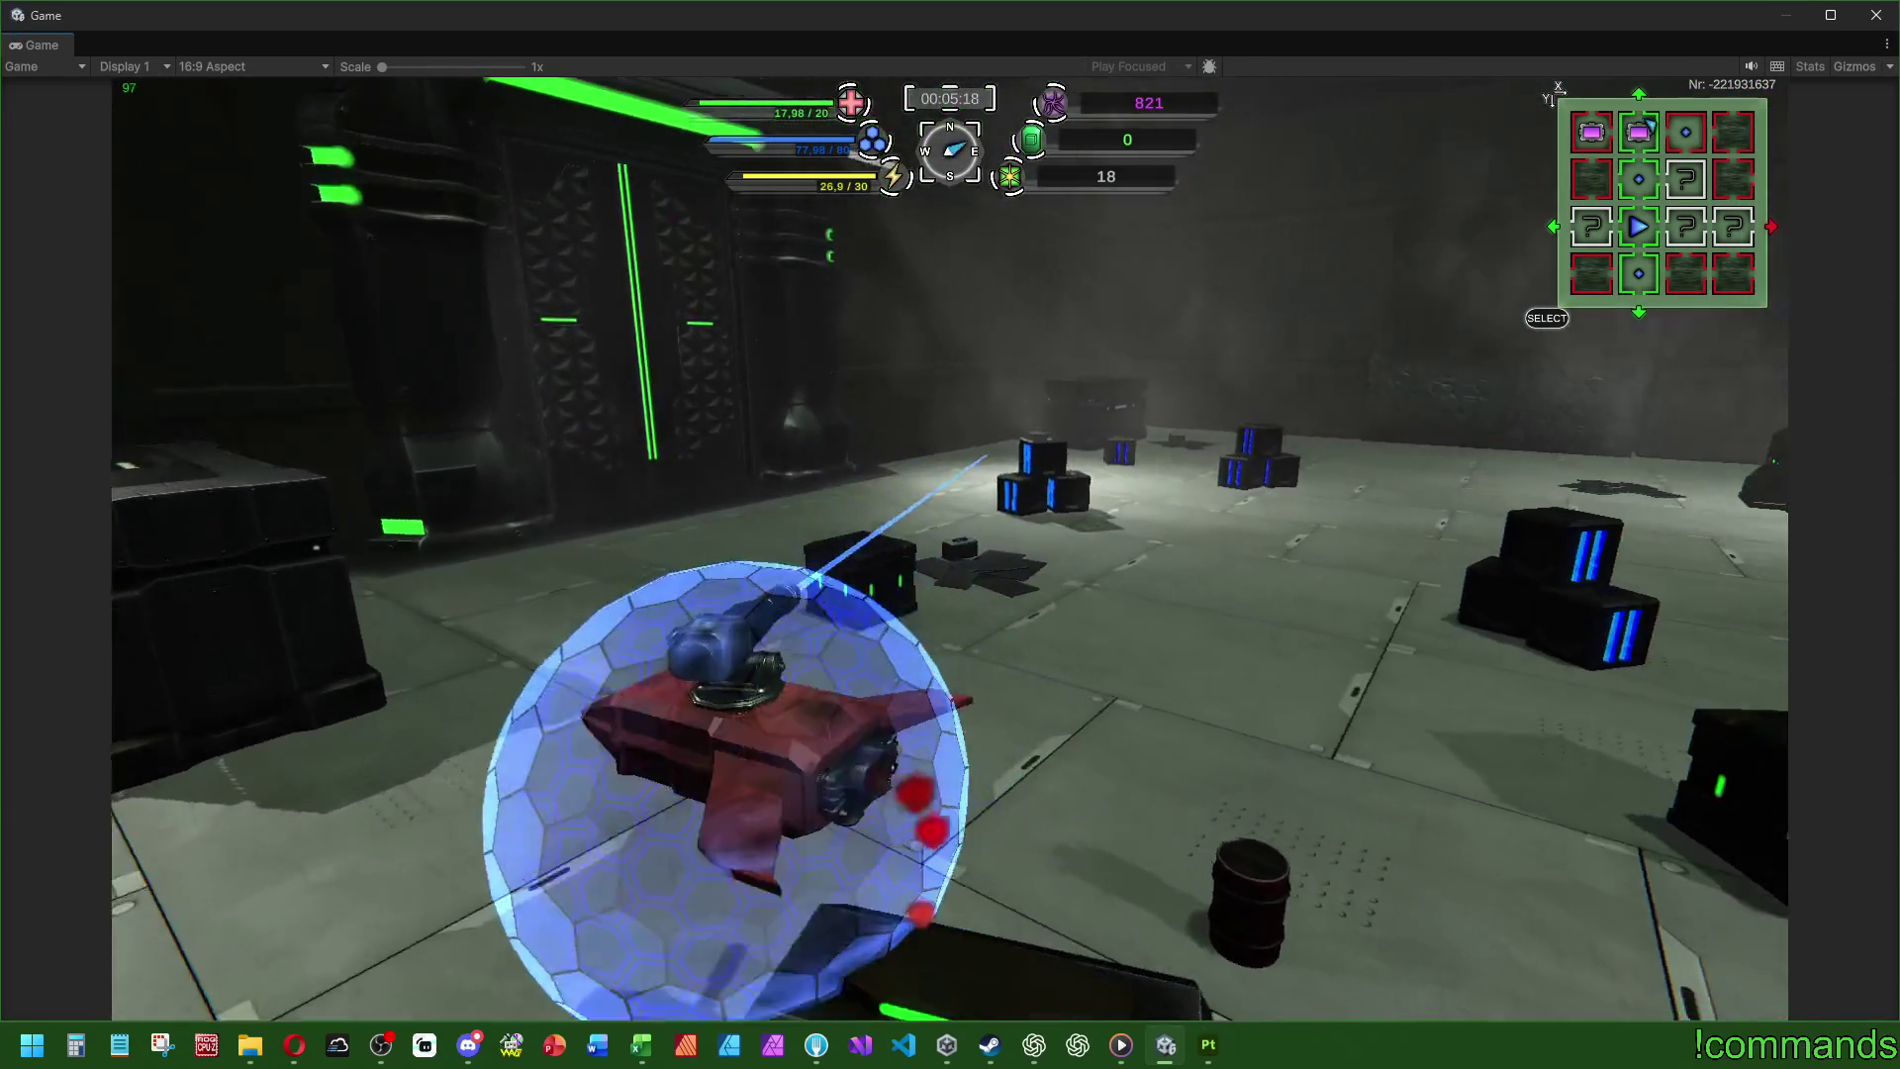
pyautogui.press('s')
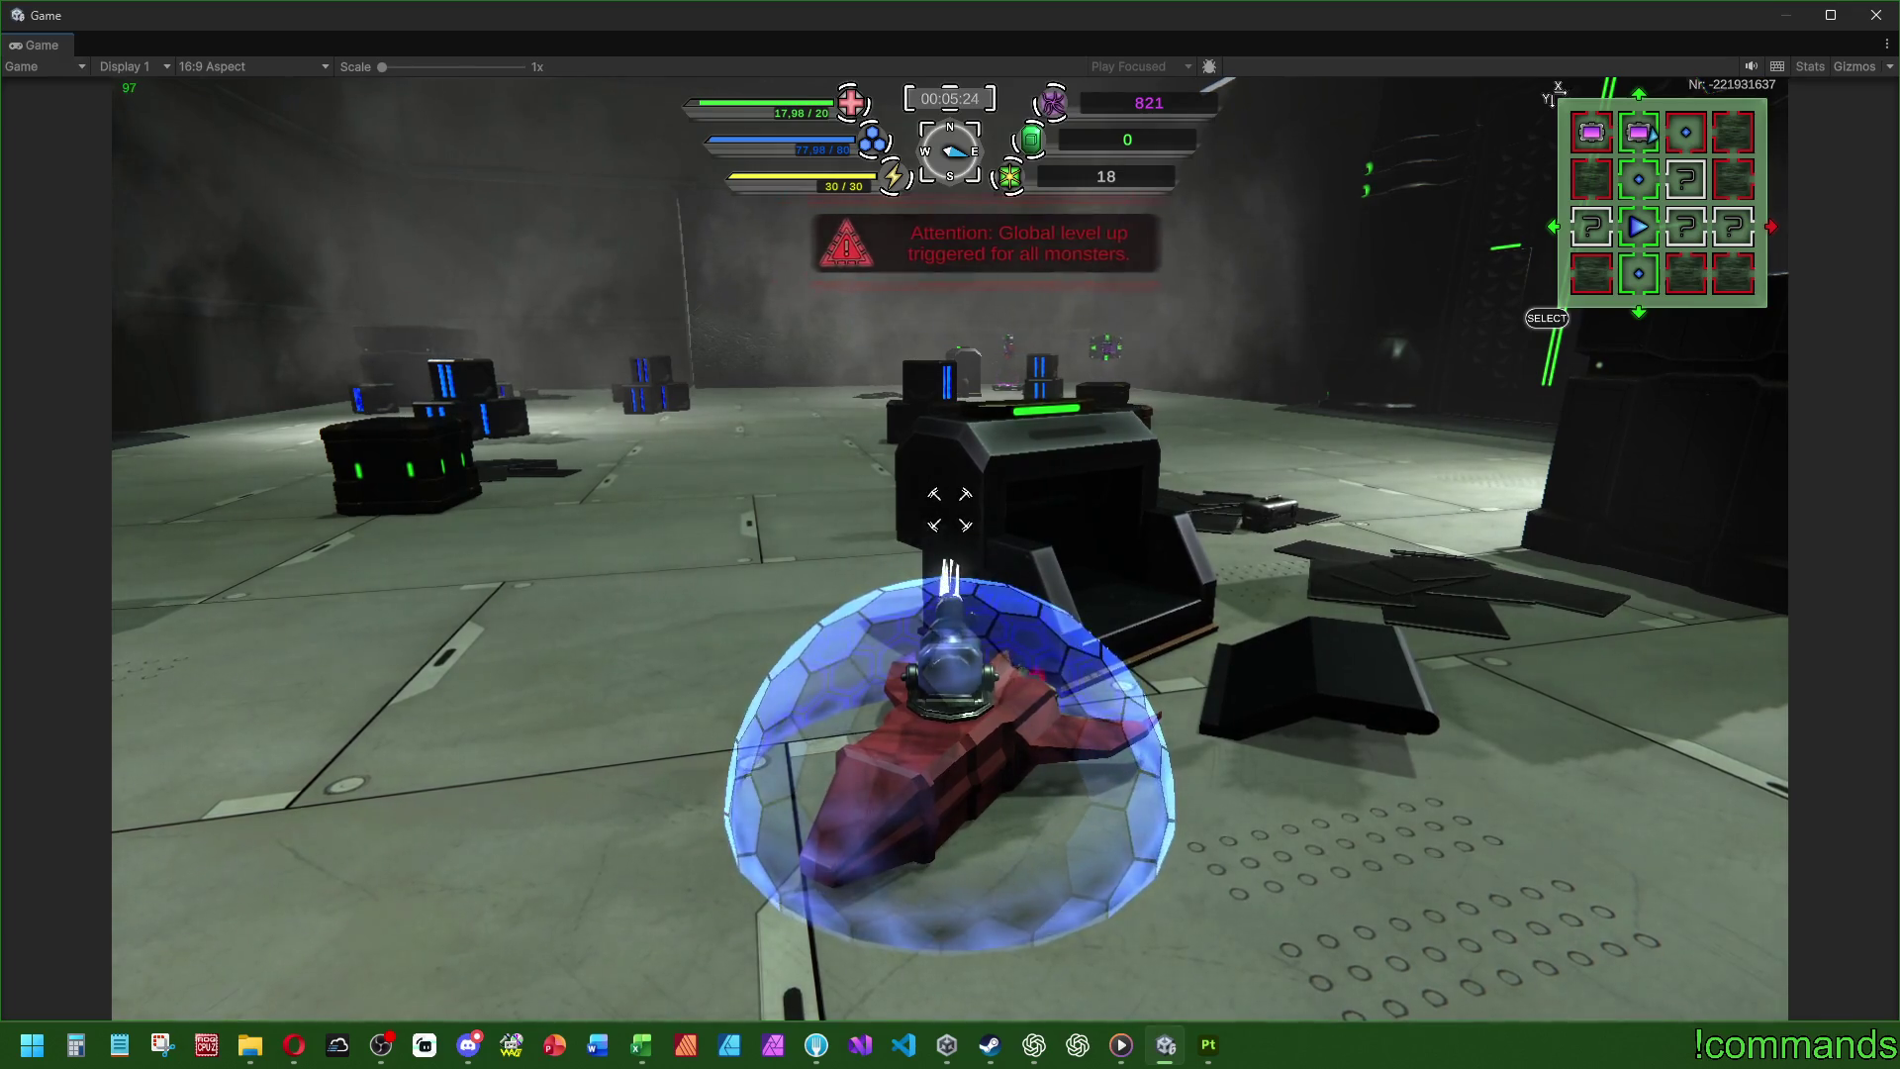
pyautogui.press('a')
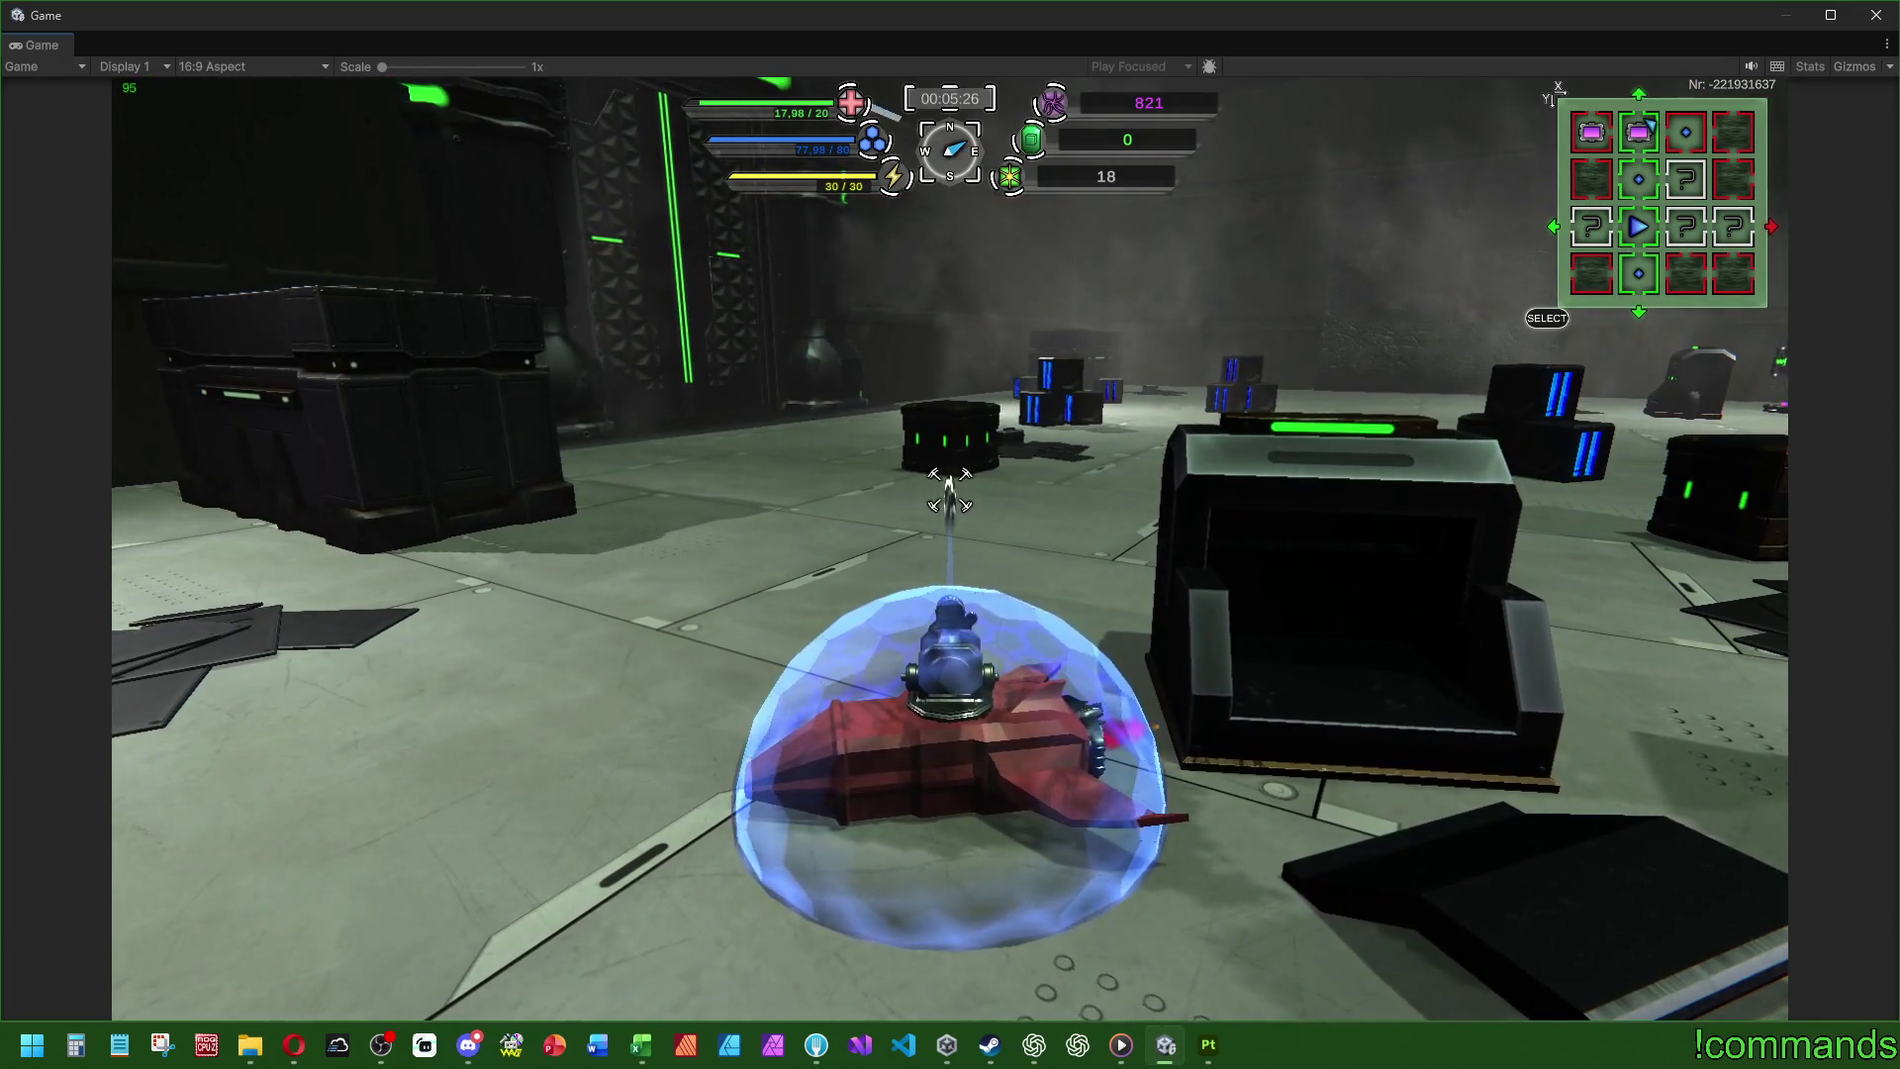
pyautogui.press('w')
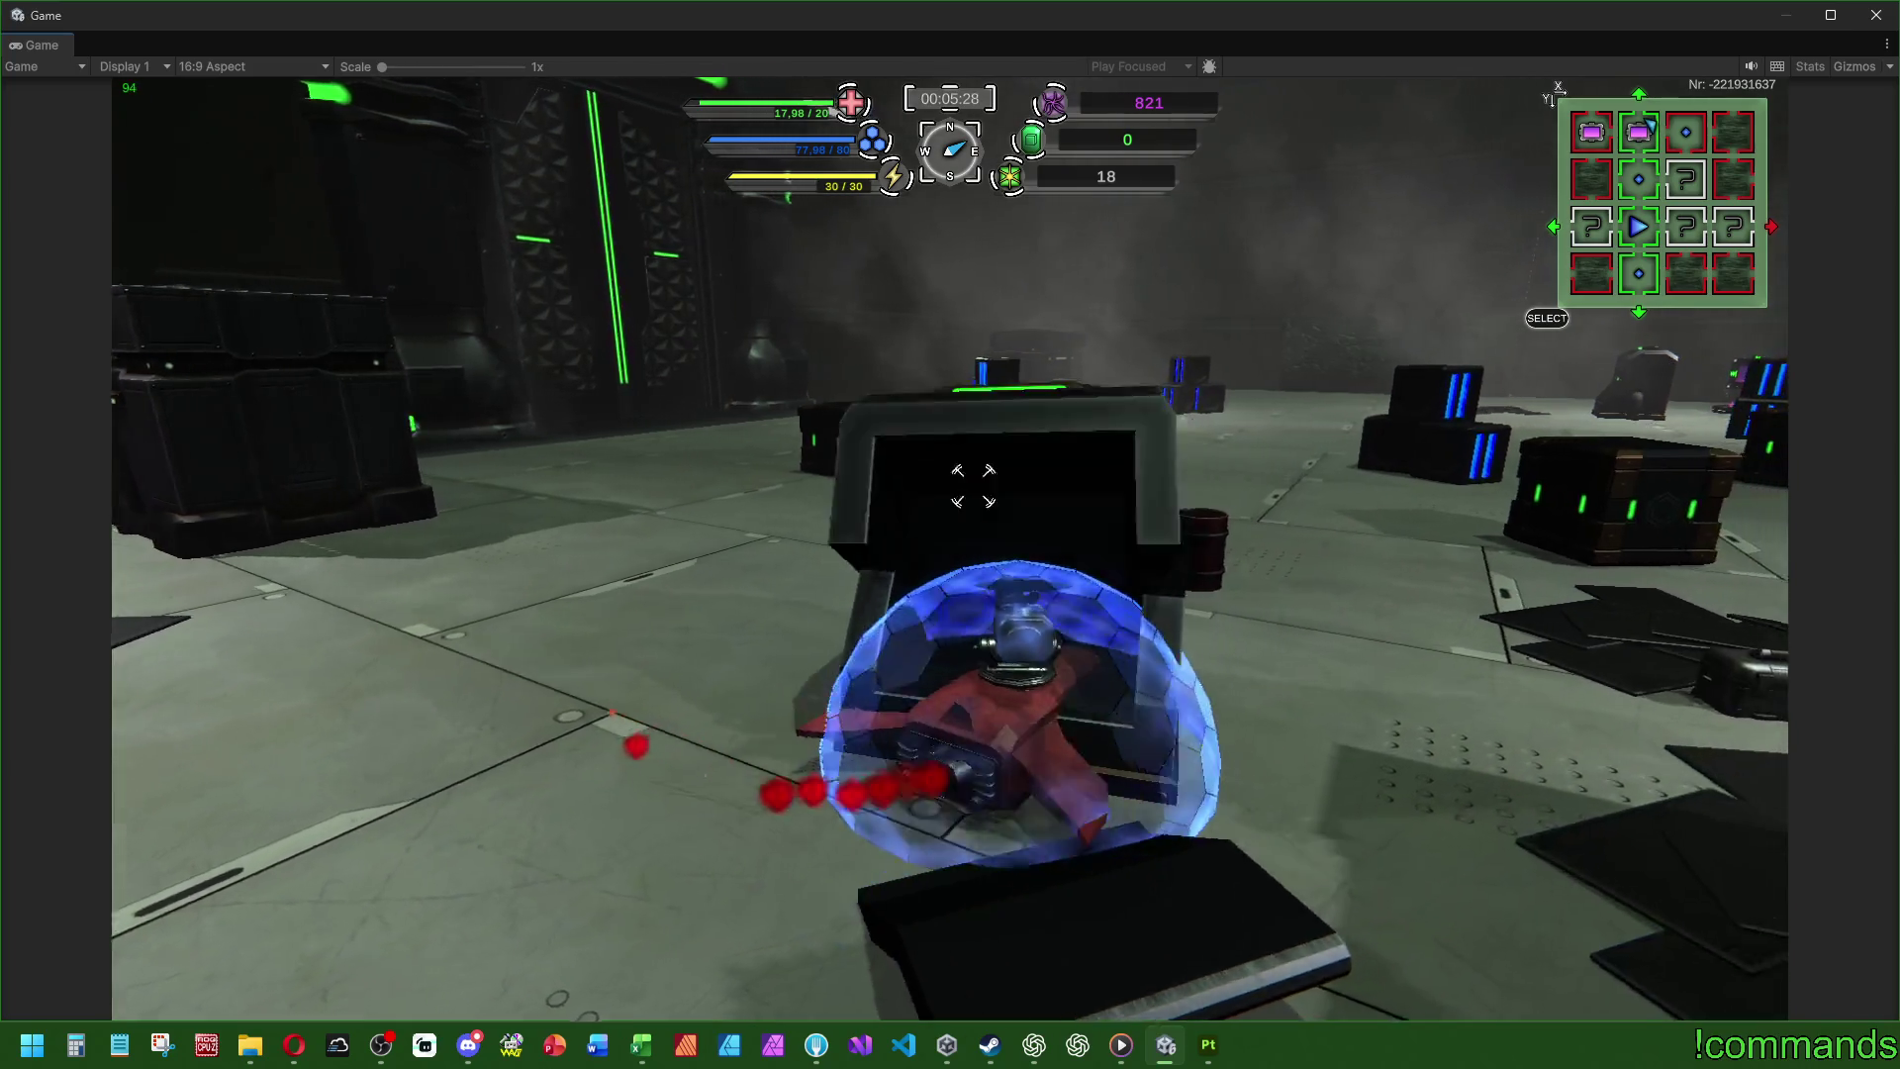
pyautogui.press('d')
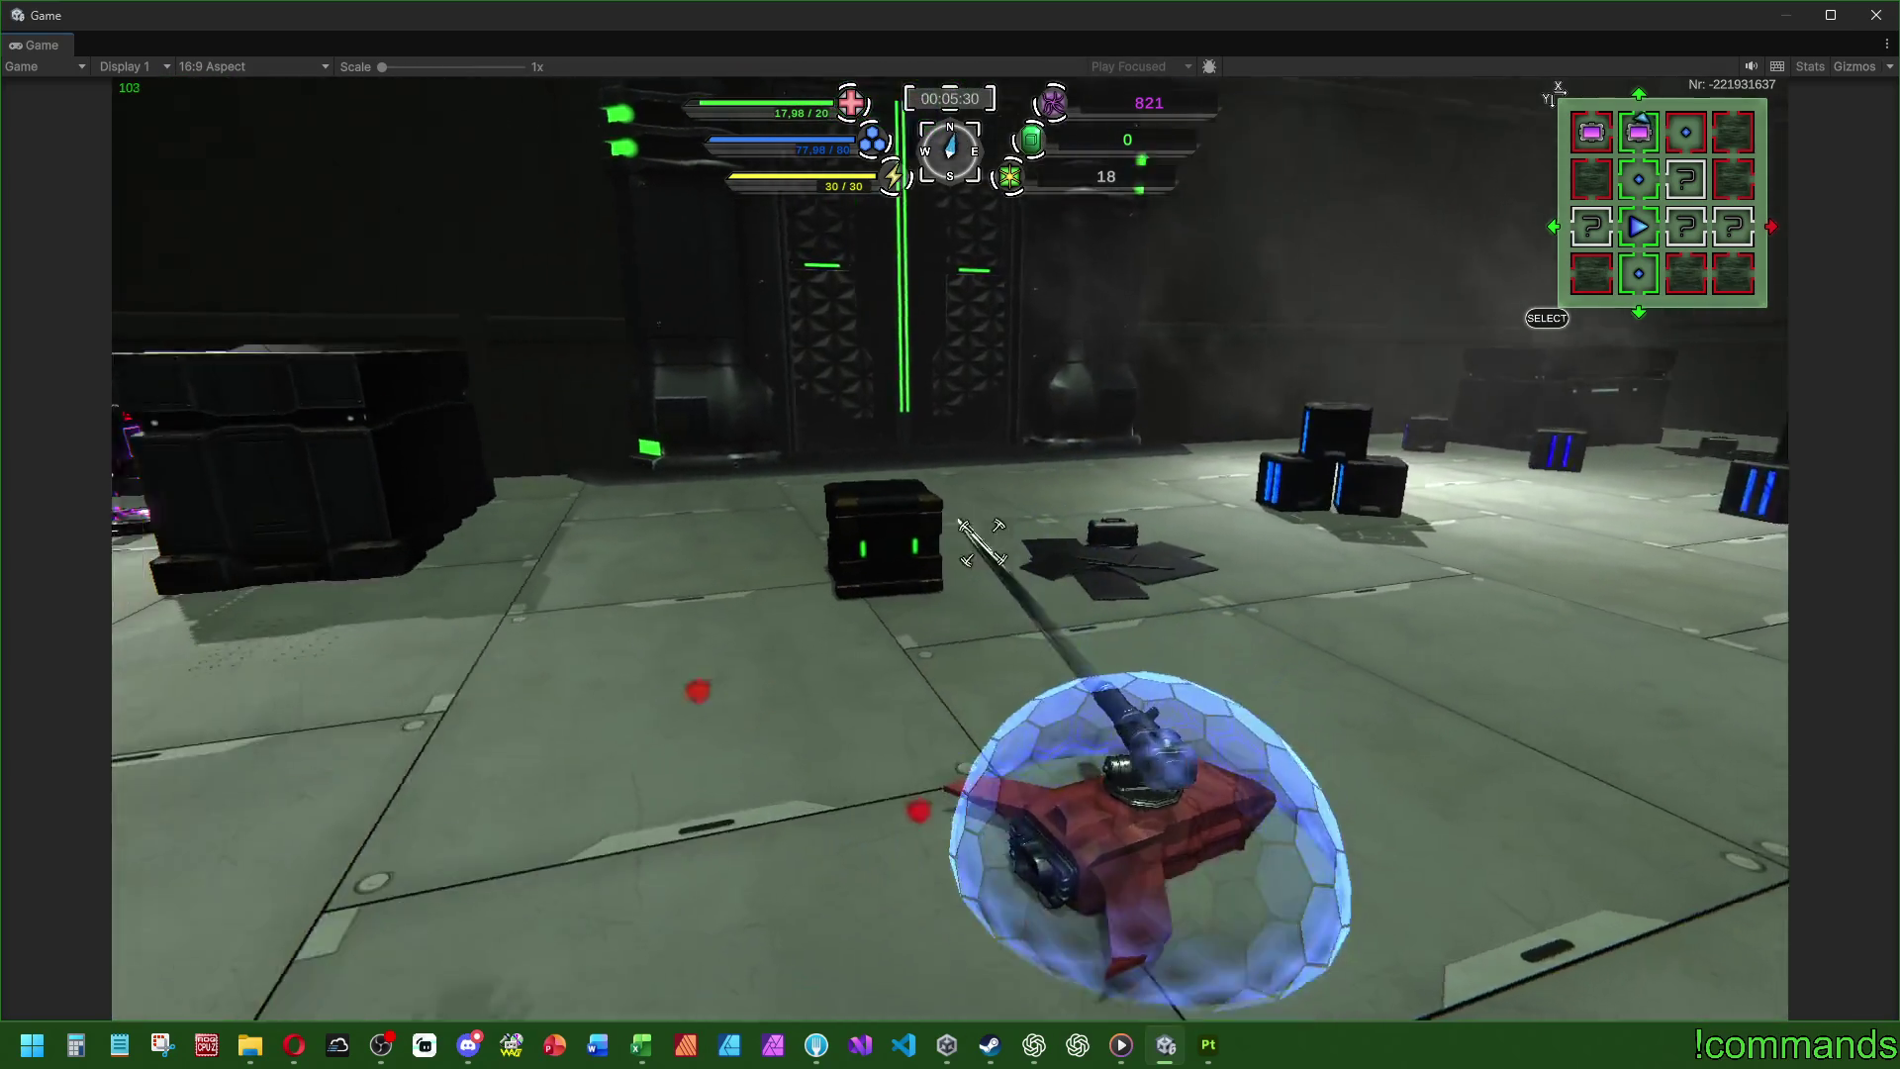
pyautogui.press('a')
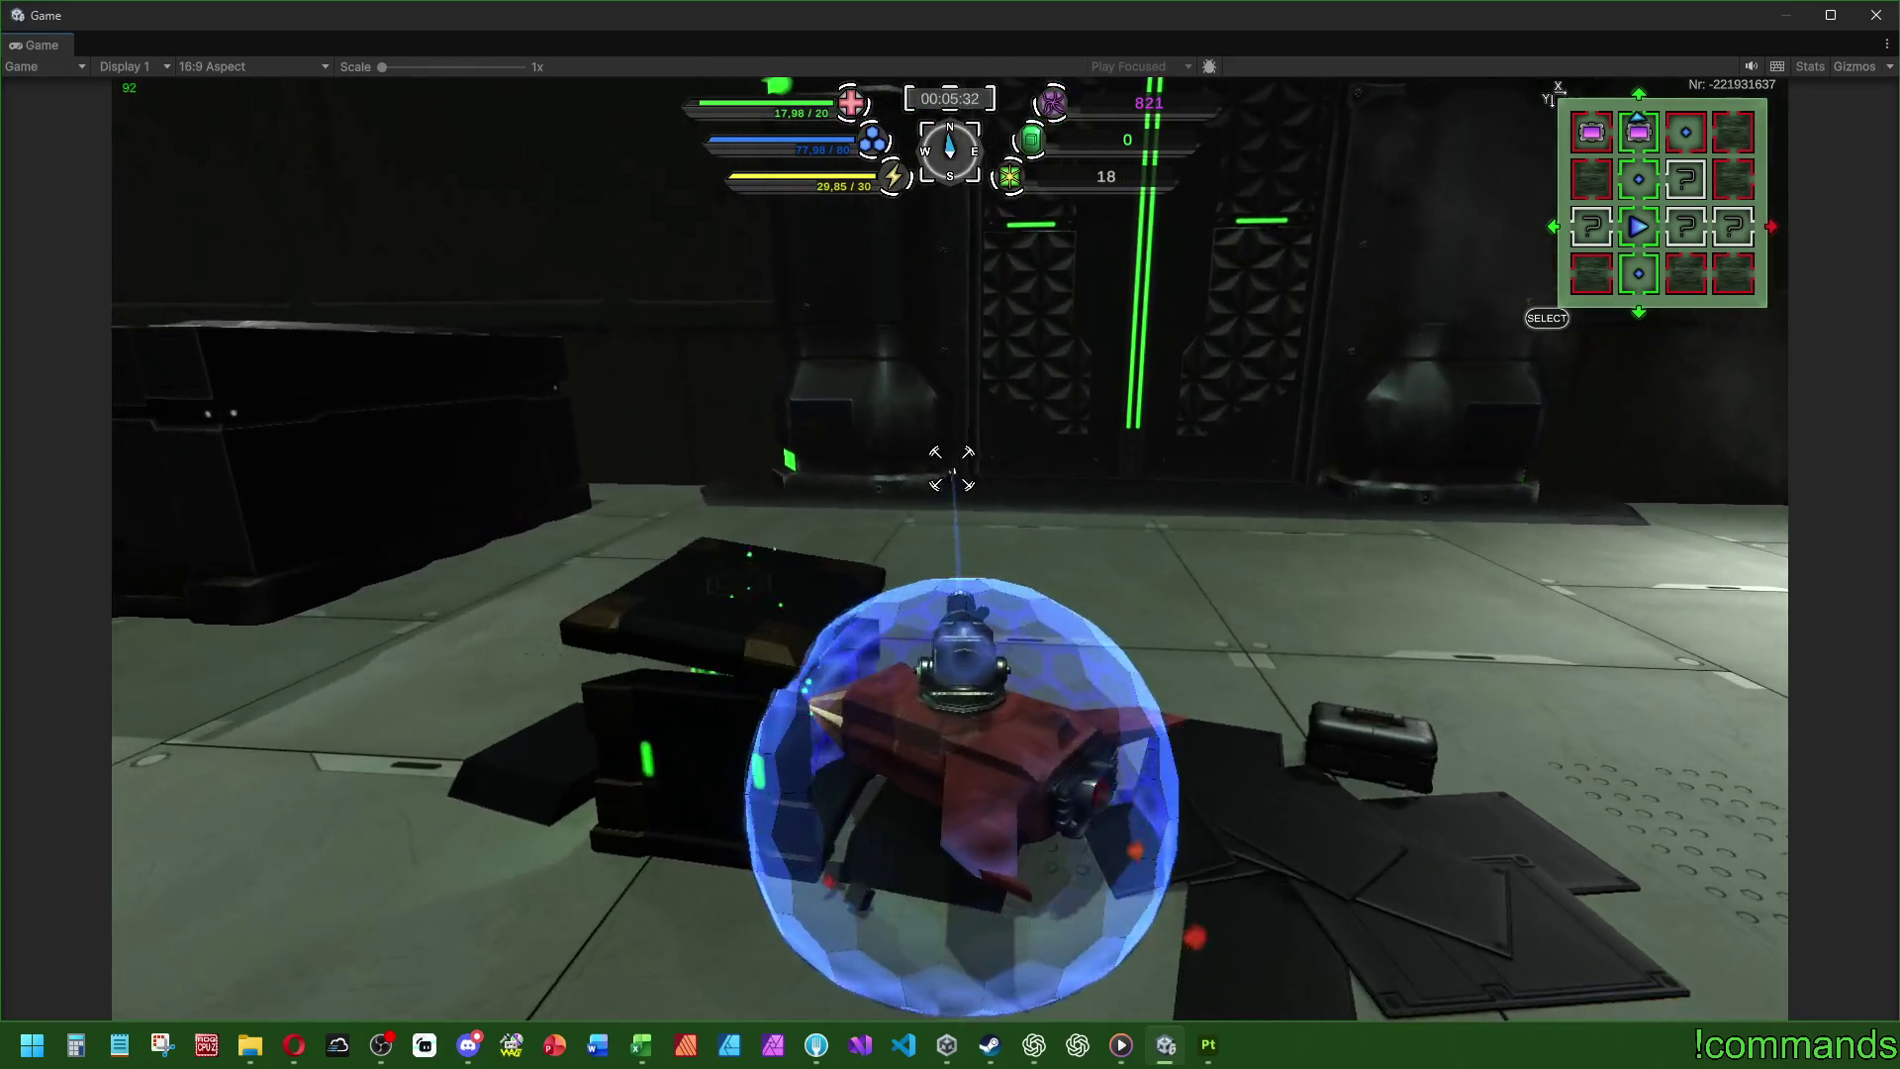
# - Drive past the compass device and stacked boxes into the green portal to HighArea
pyautogui.press('a')
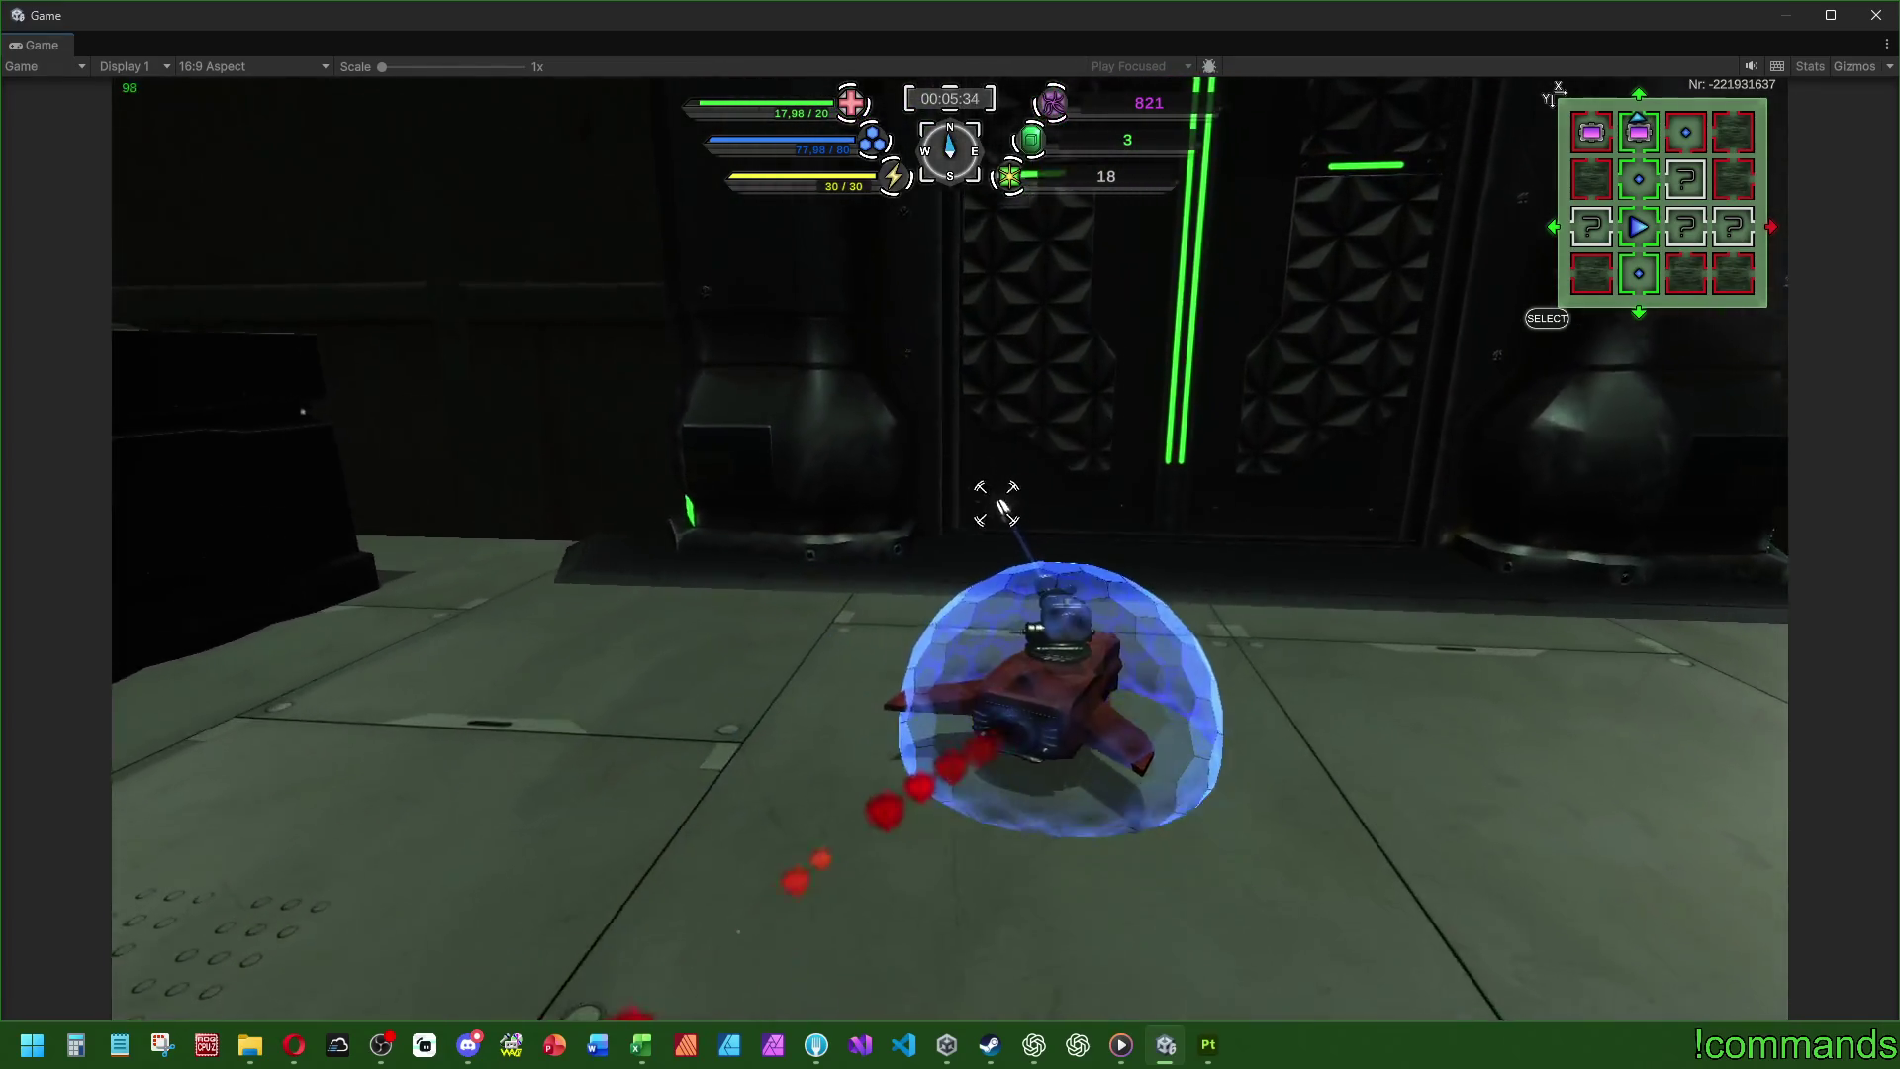
pyautogui.press('a')
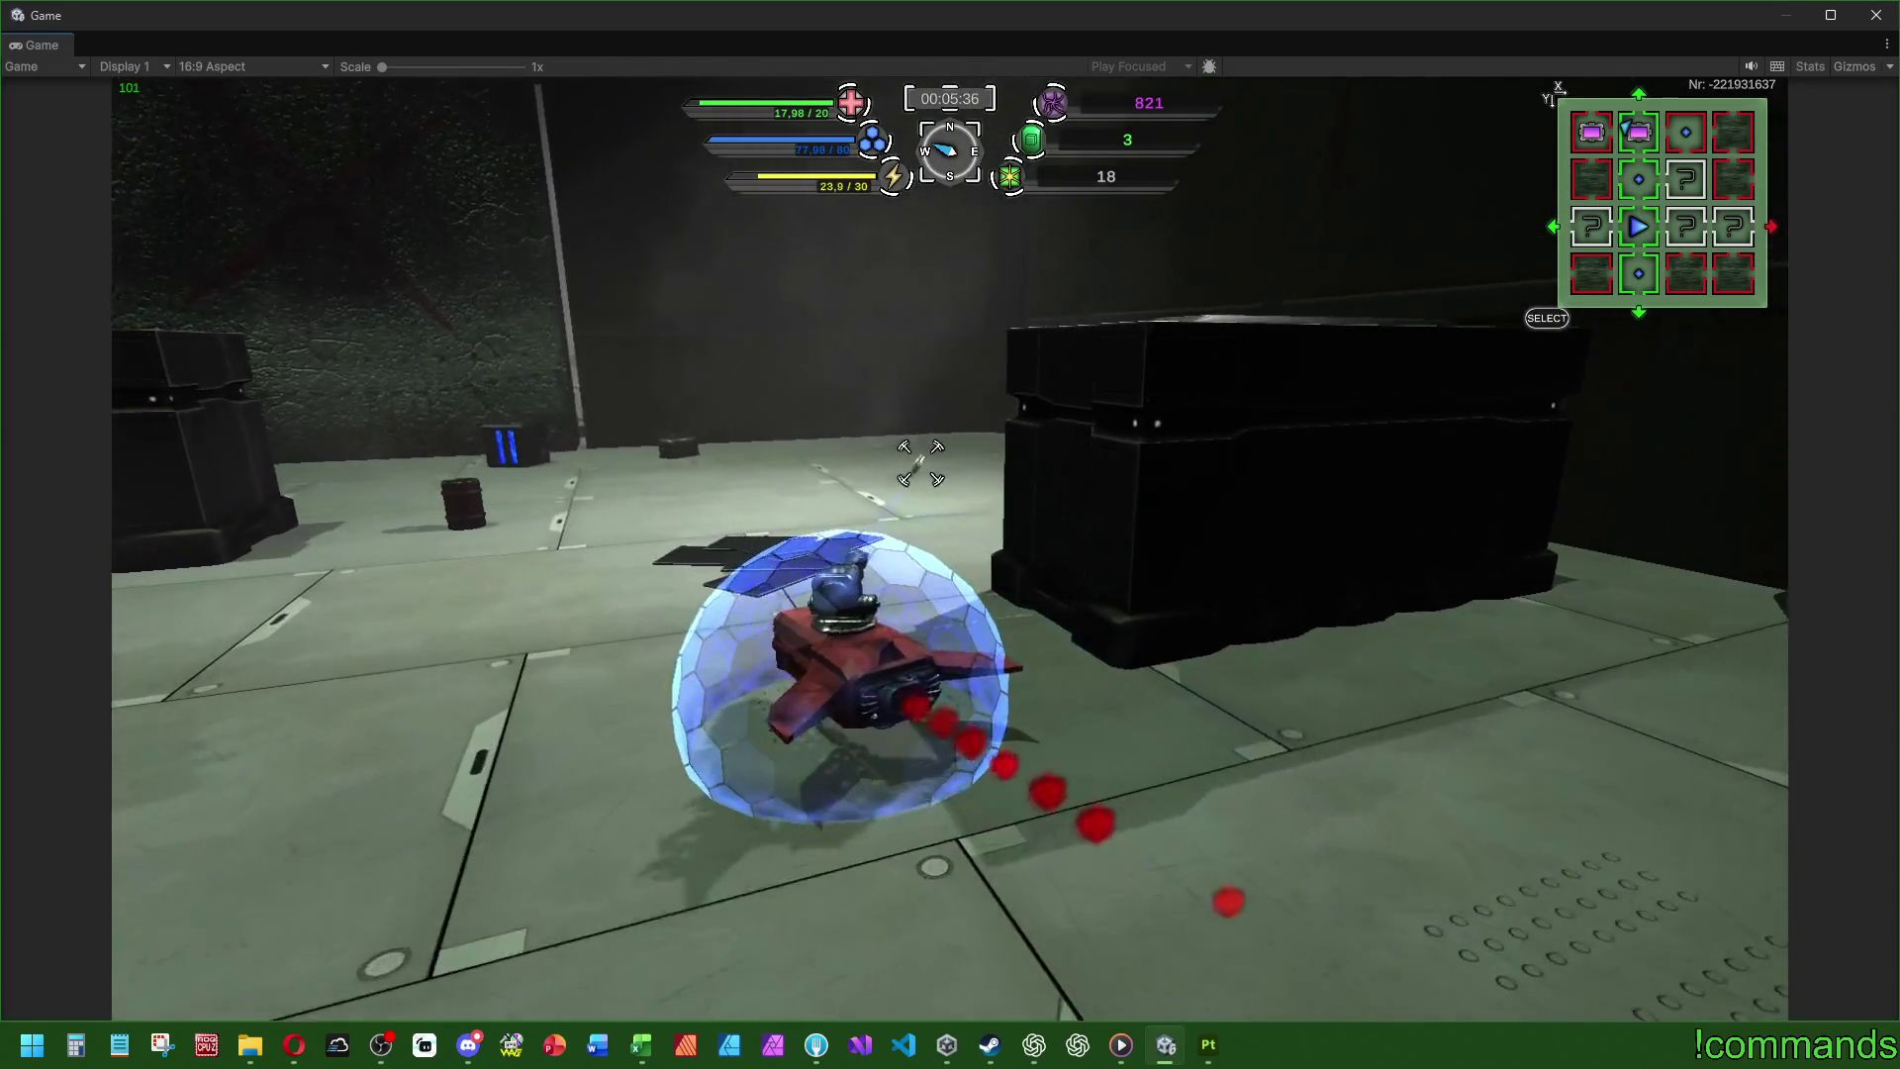
pyautogui.press('d')
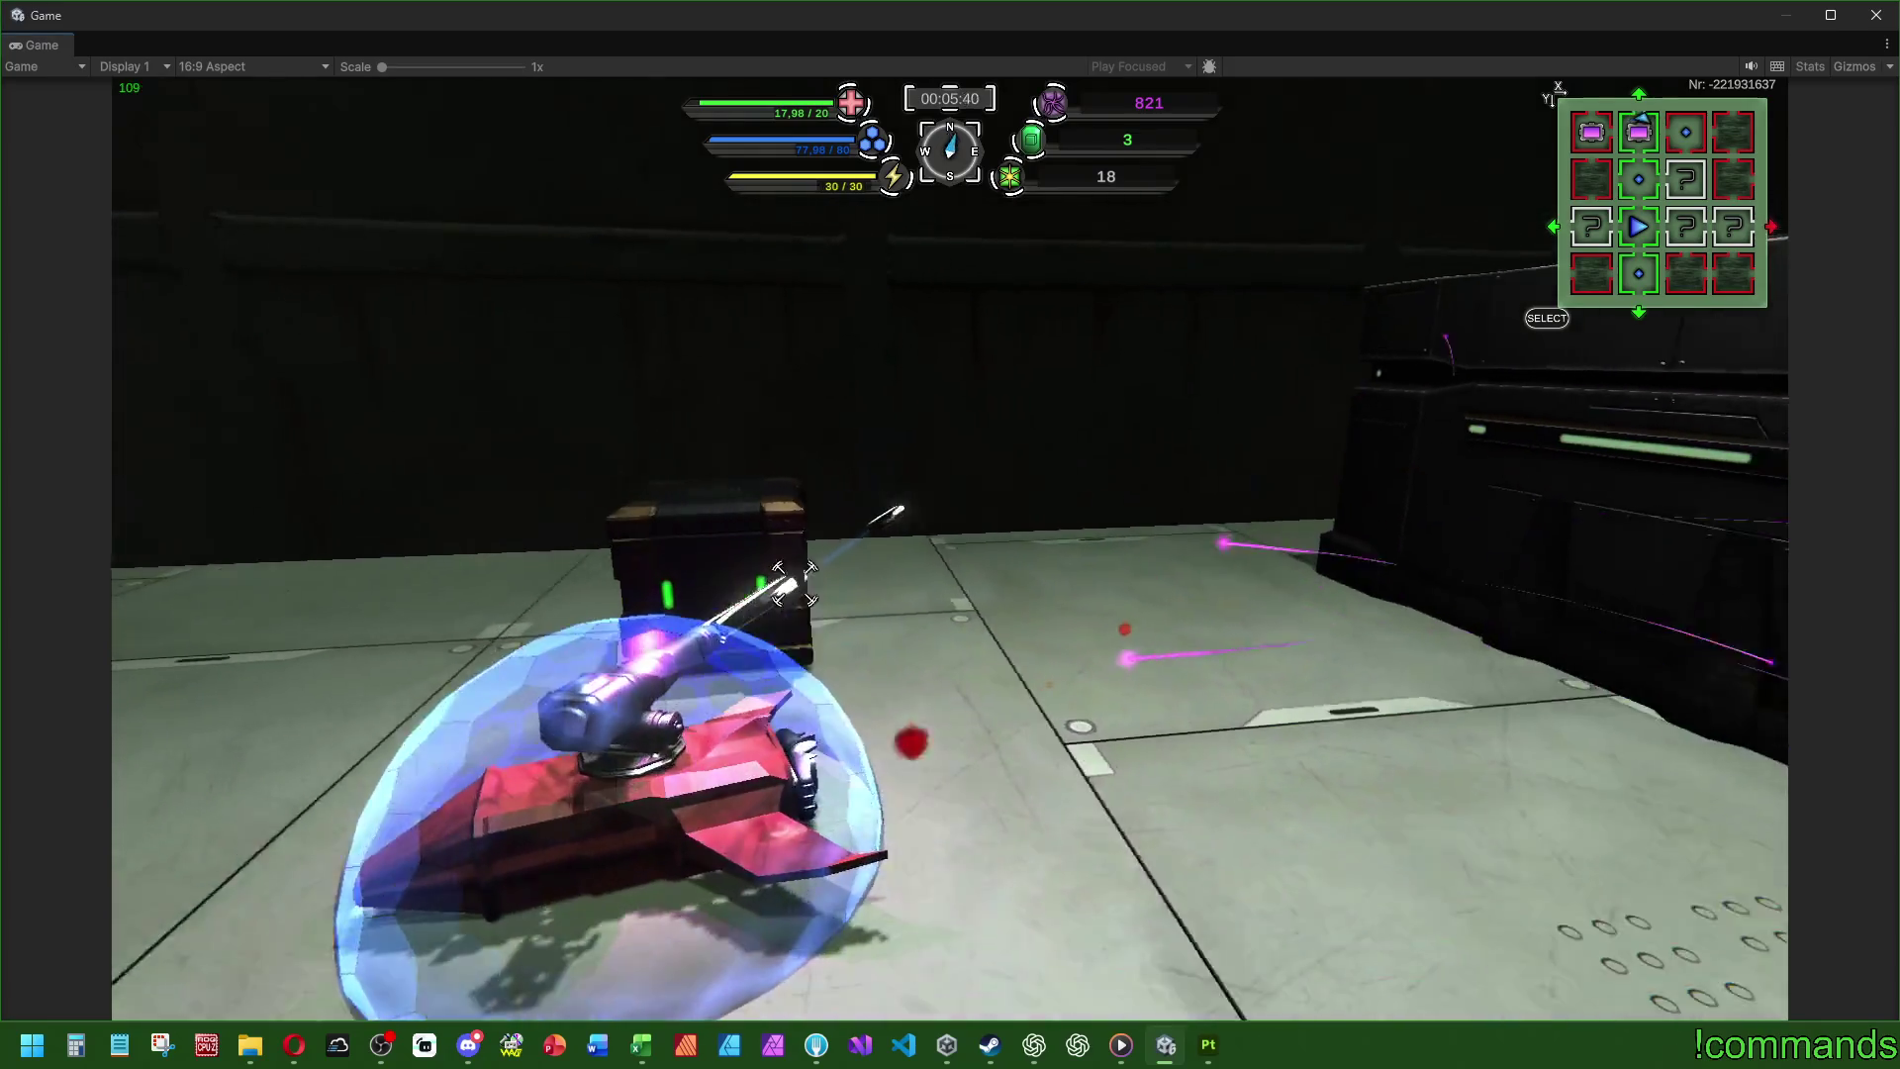
pyautogui.press('d')
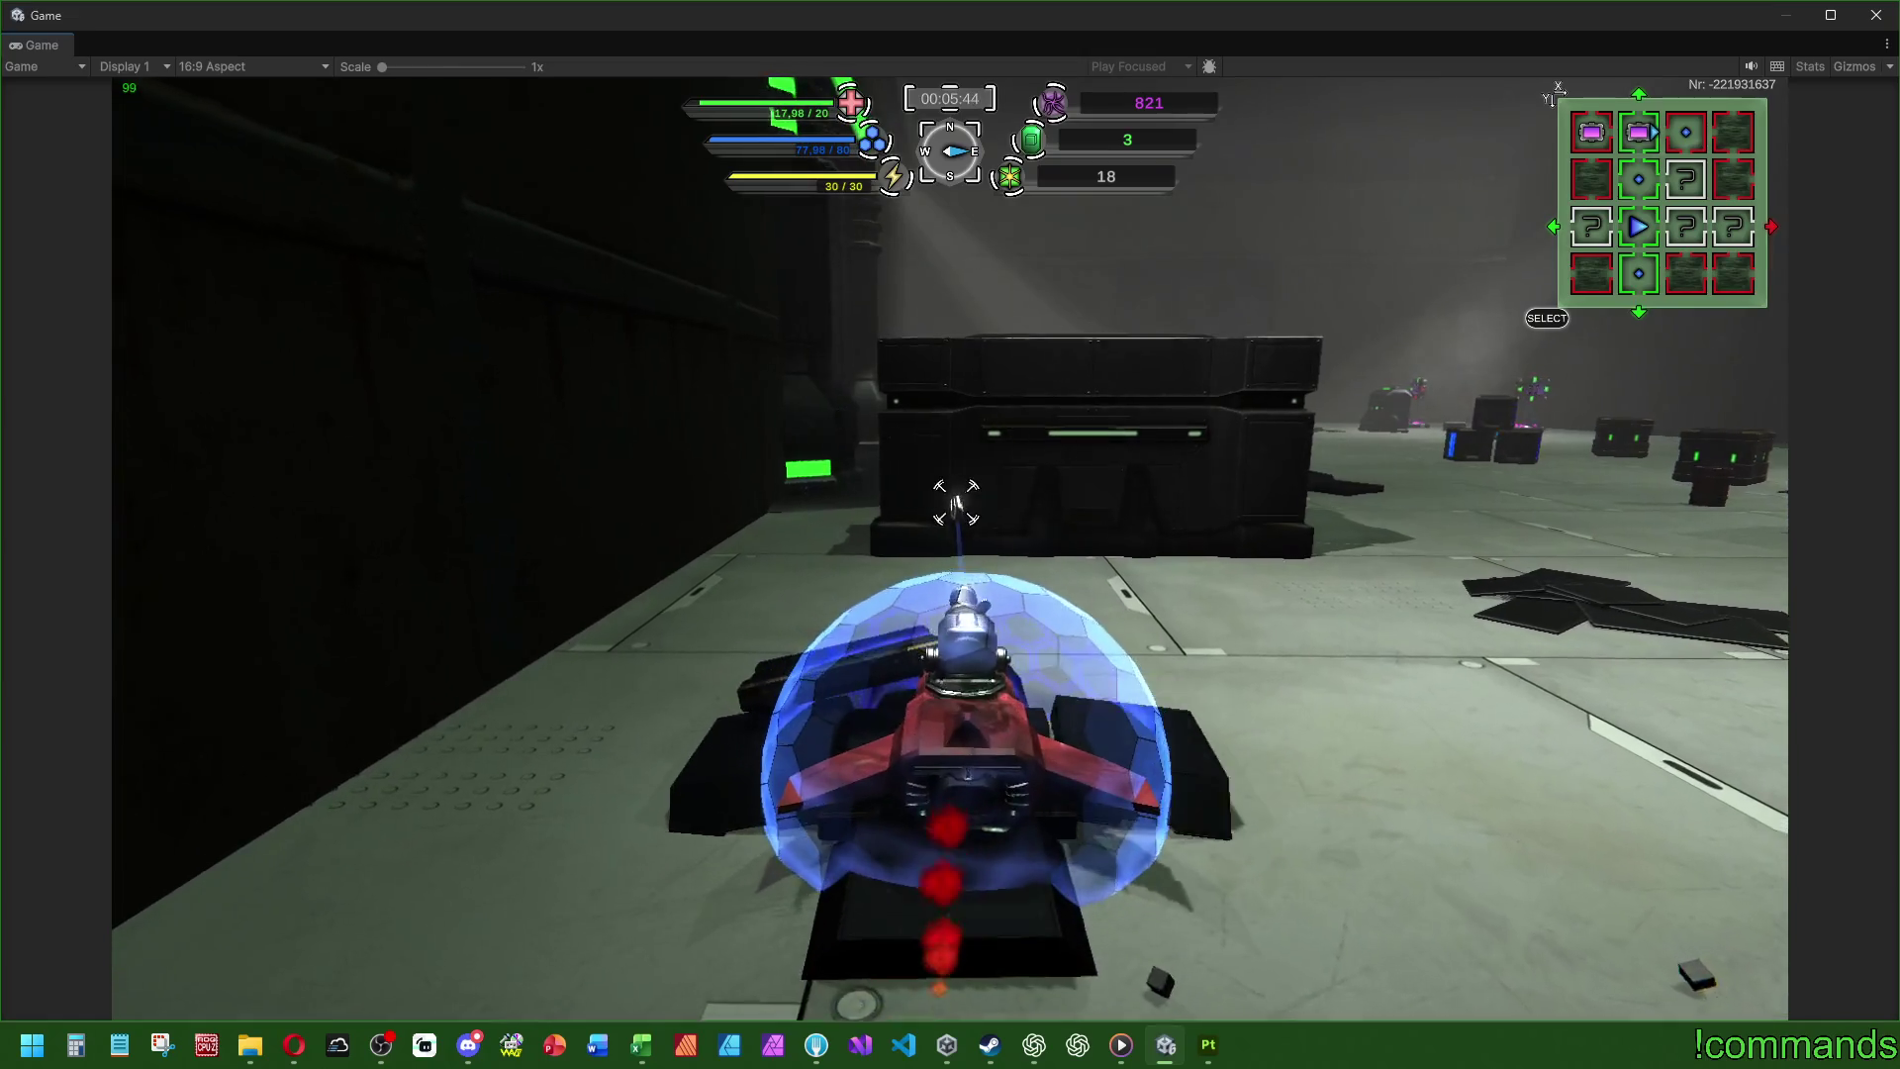
pyautogui.press('d')
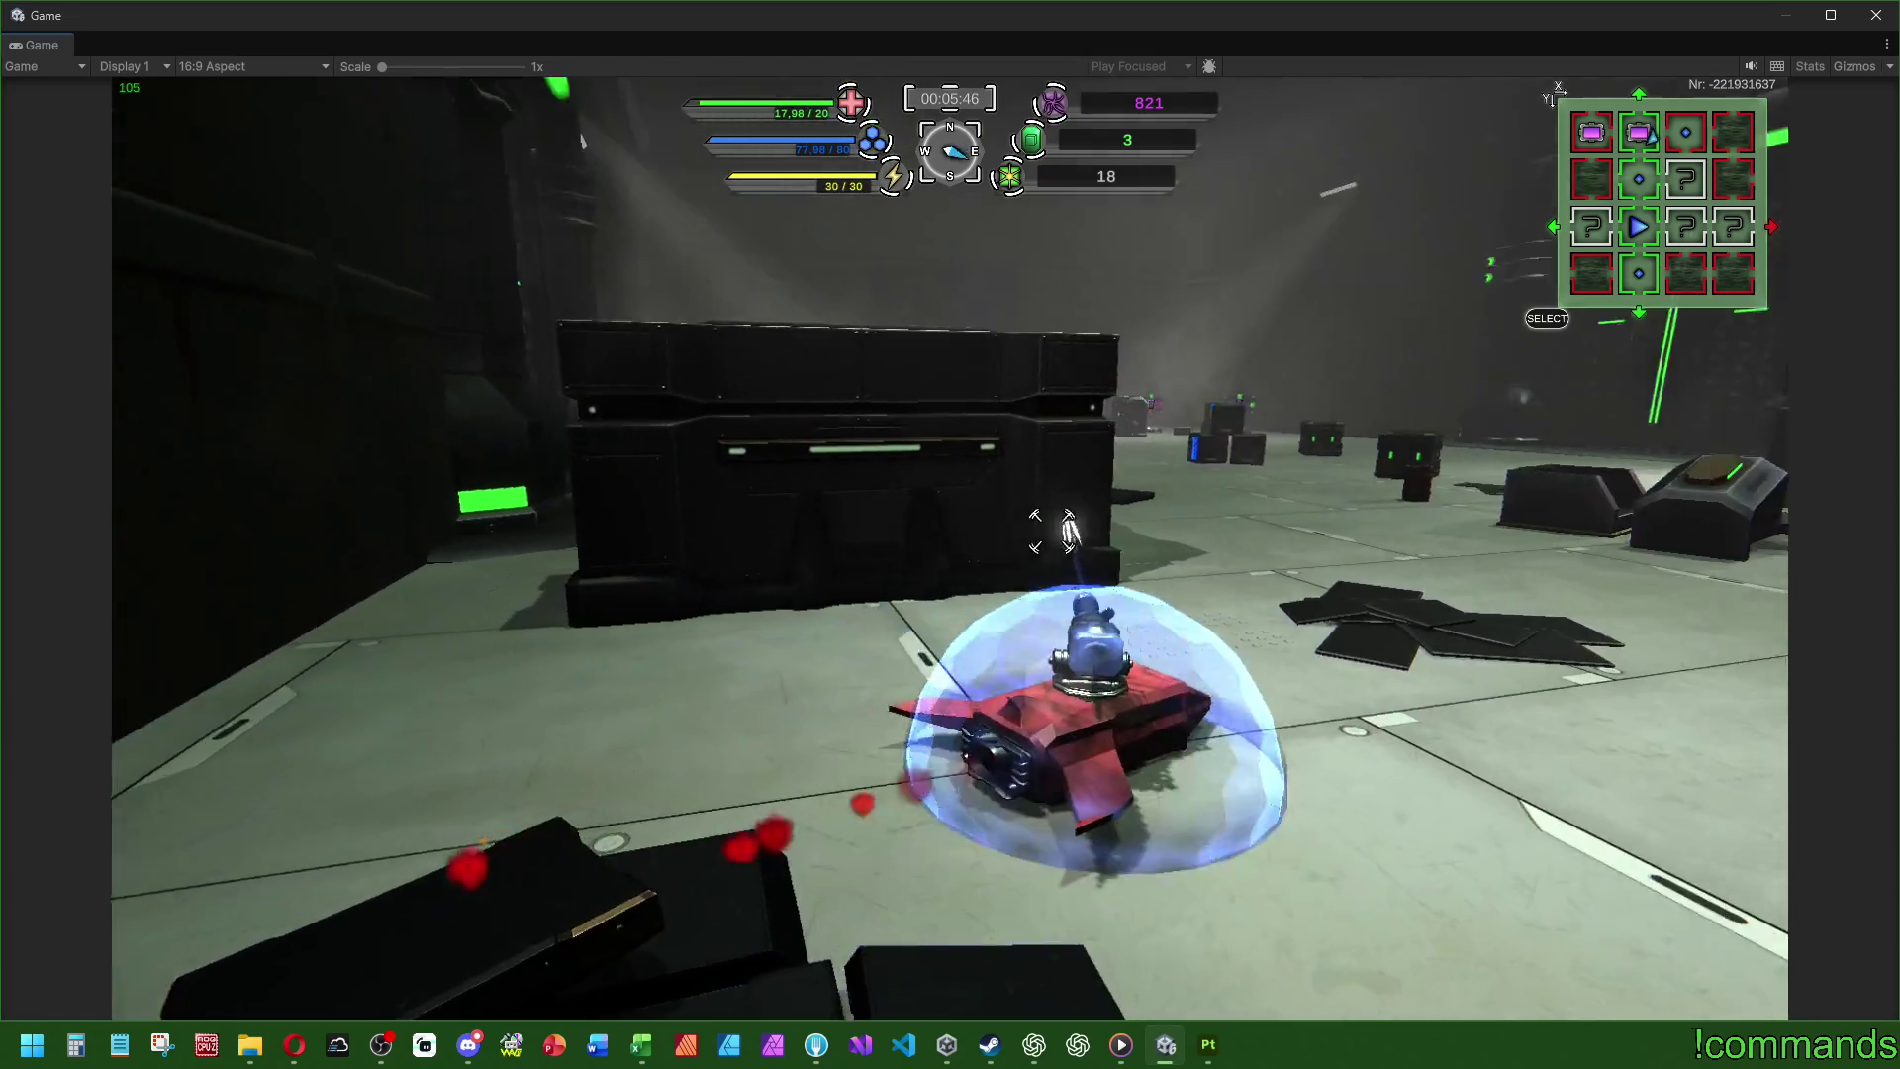
pyautogui.press('w')
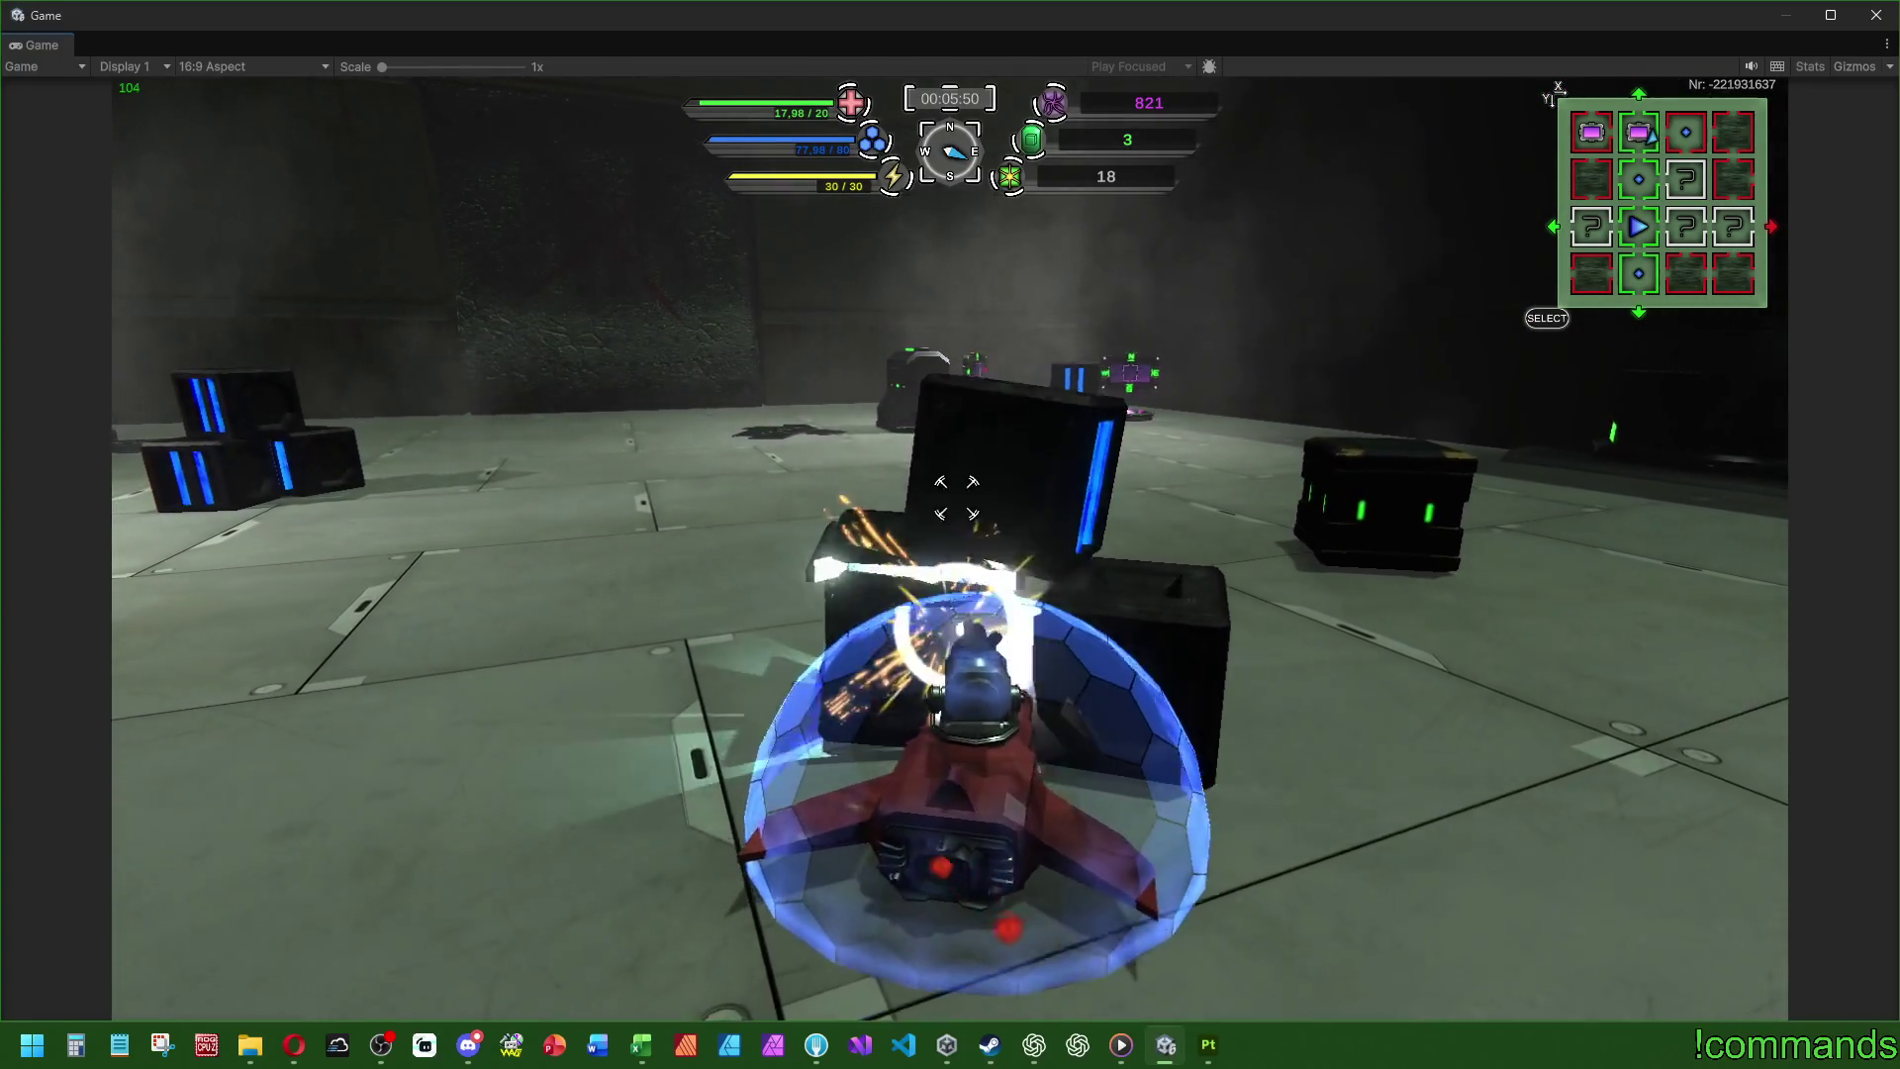
pyautogui.press('a')
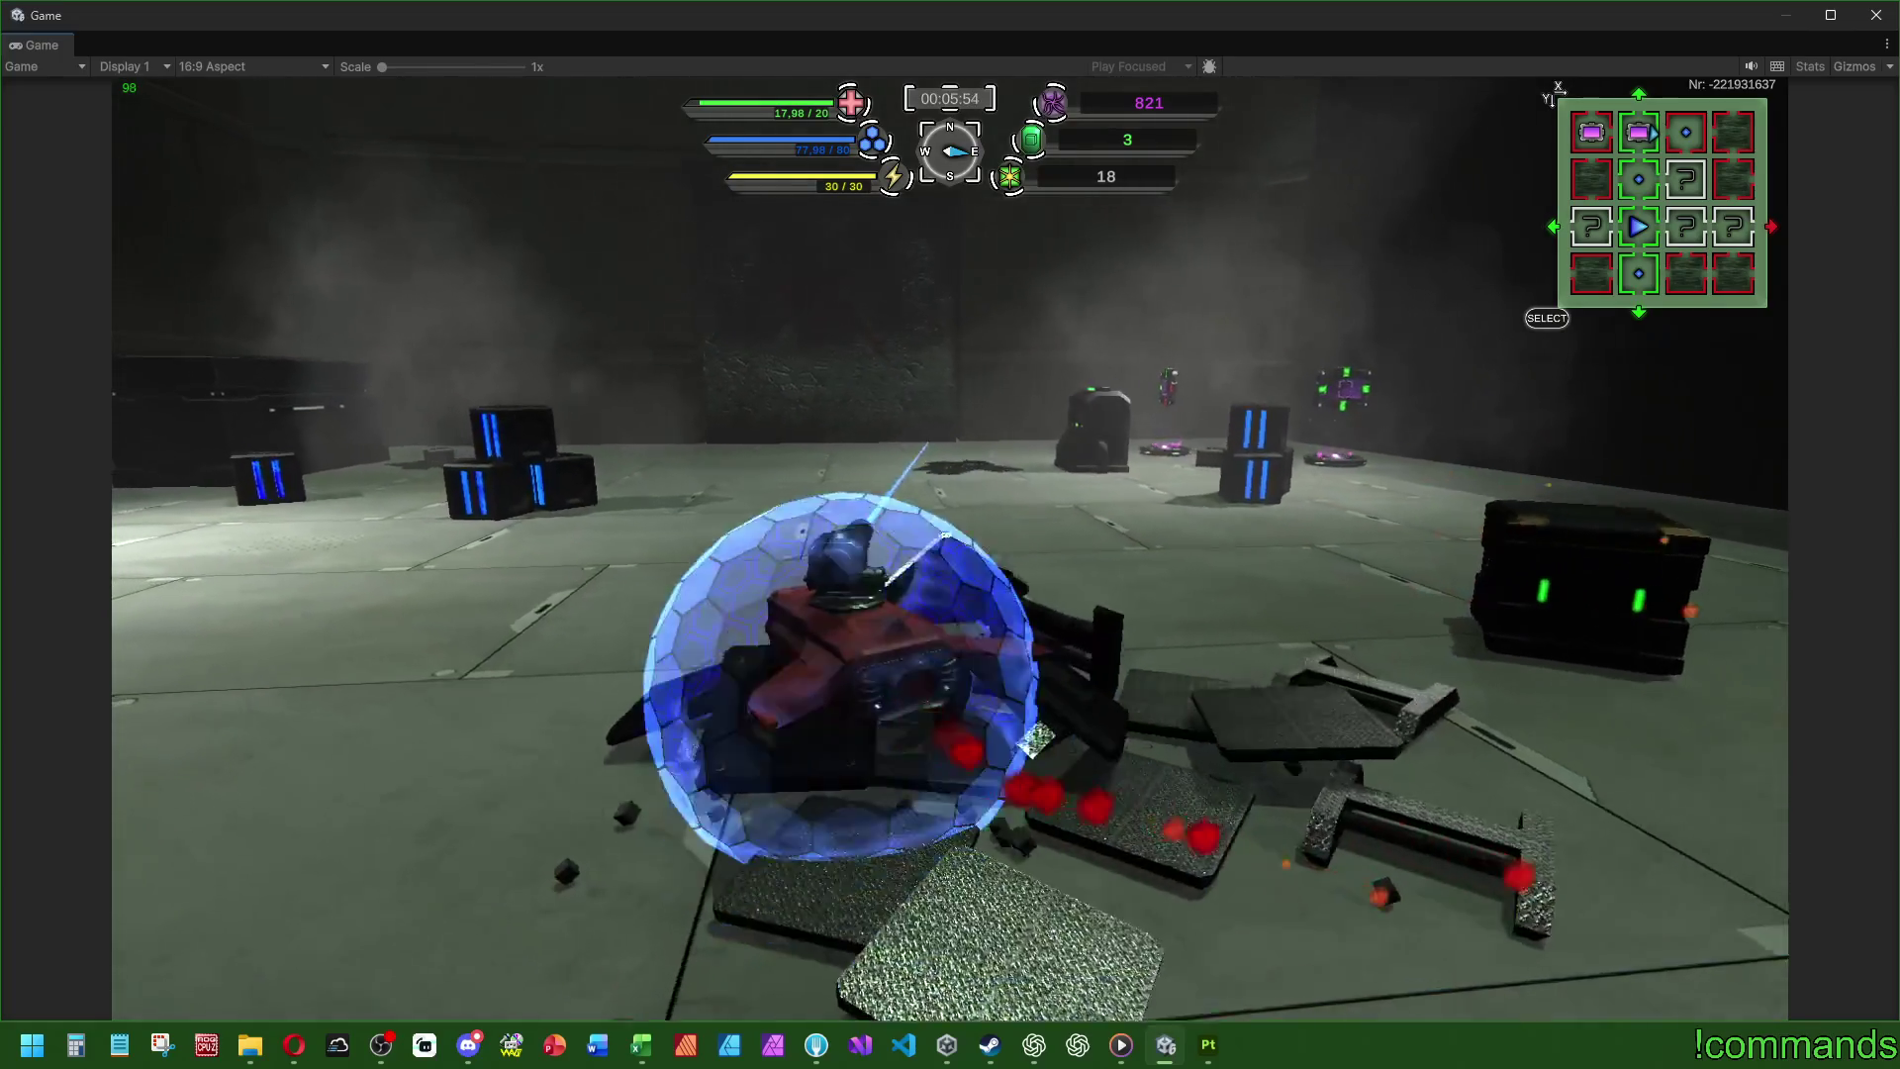
pyautogui.press('d')
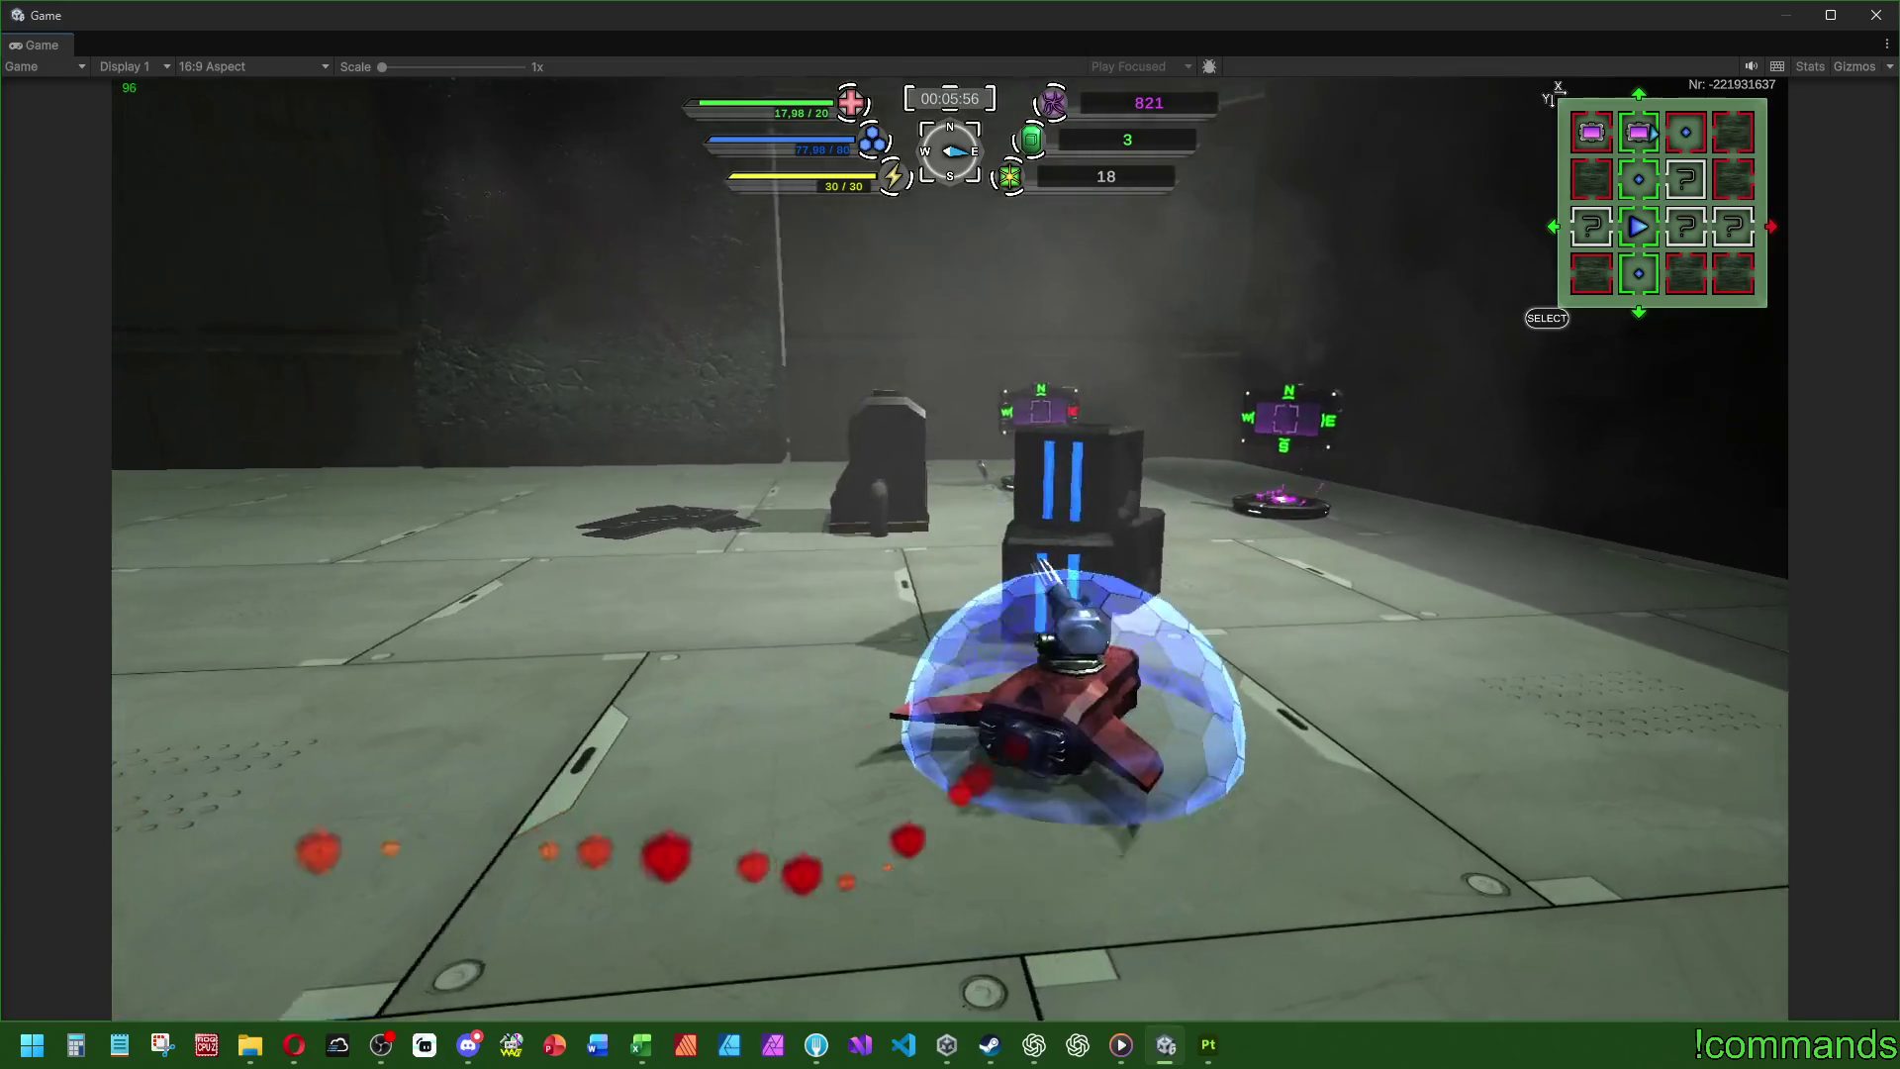
pyautogui.press('a')
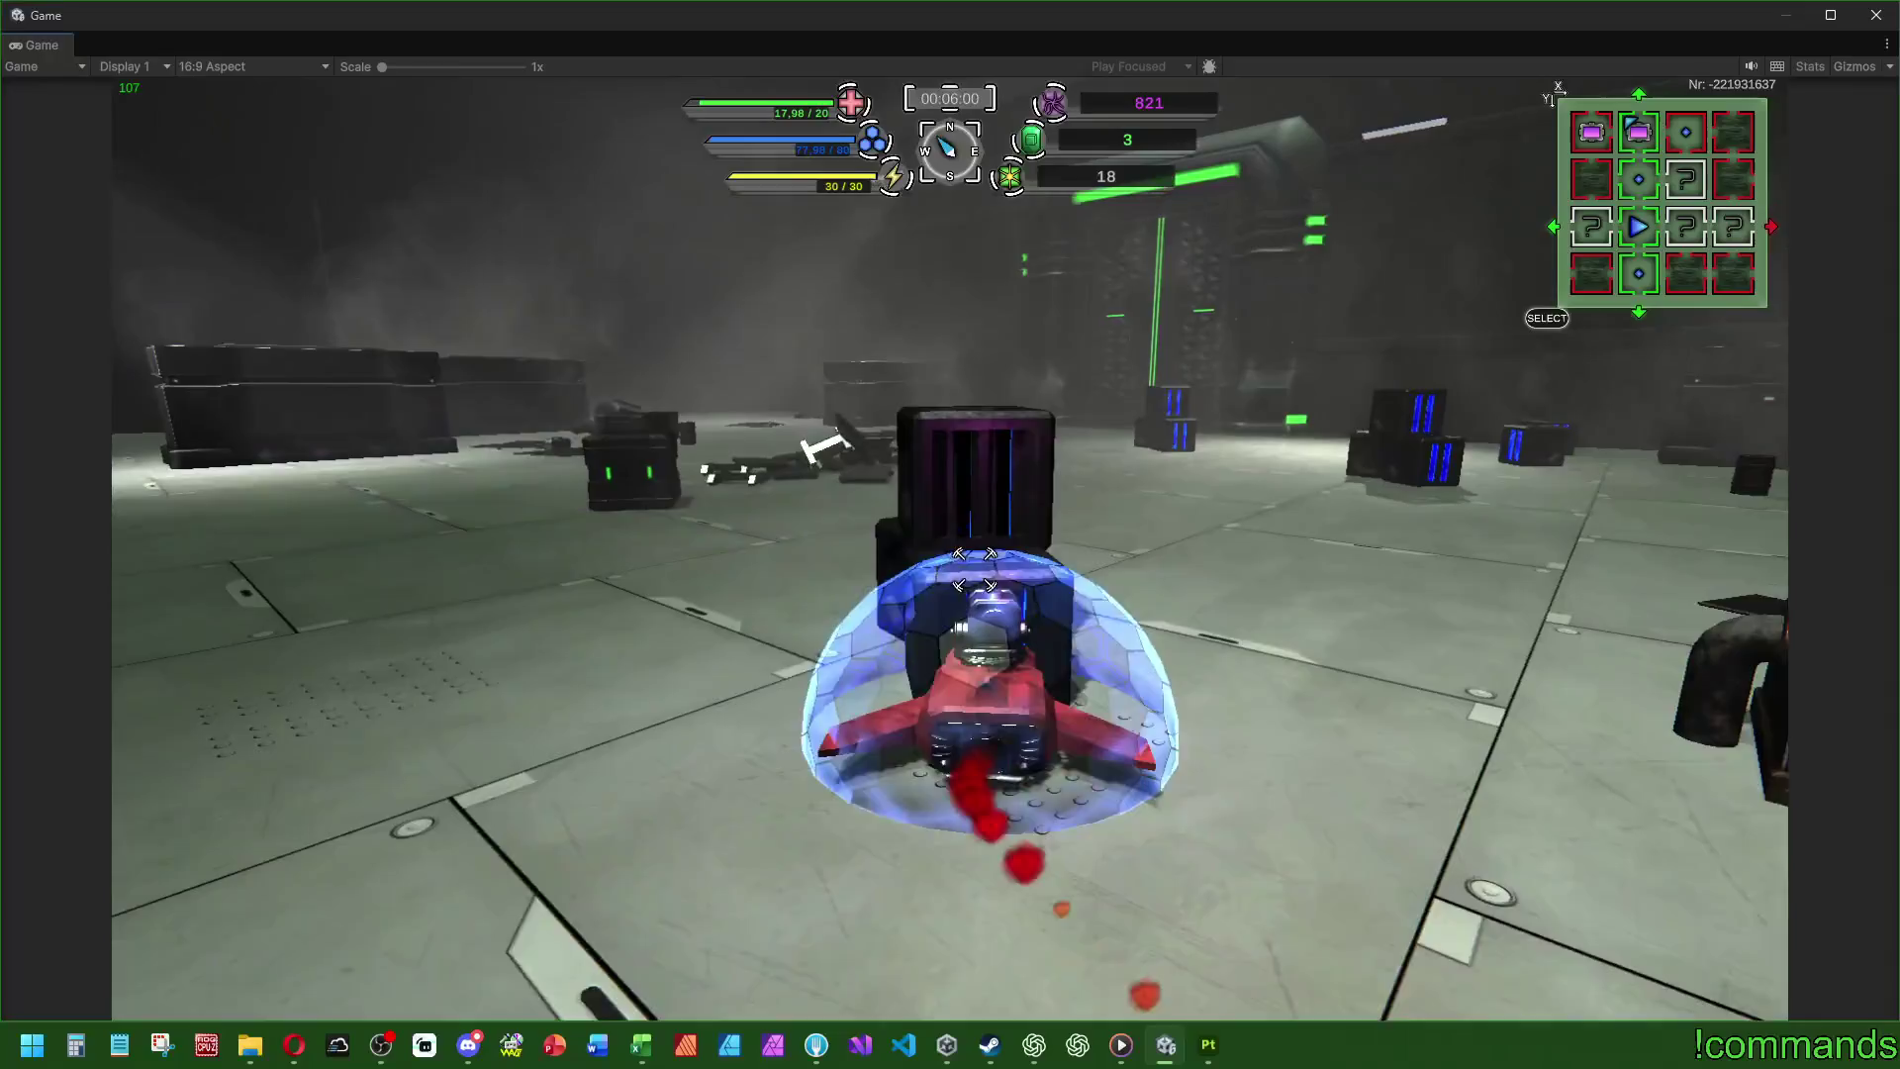
pyautogui.press('a')
pyautogui.press('w')
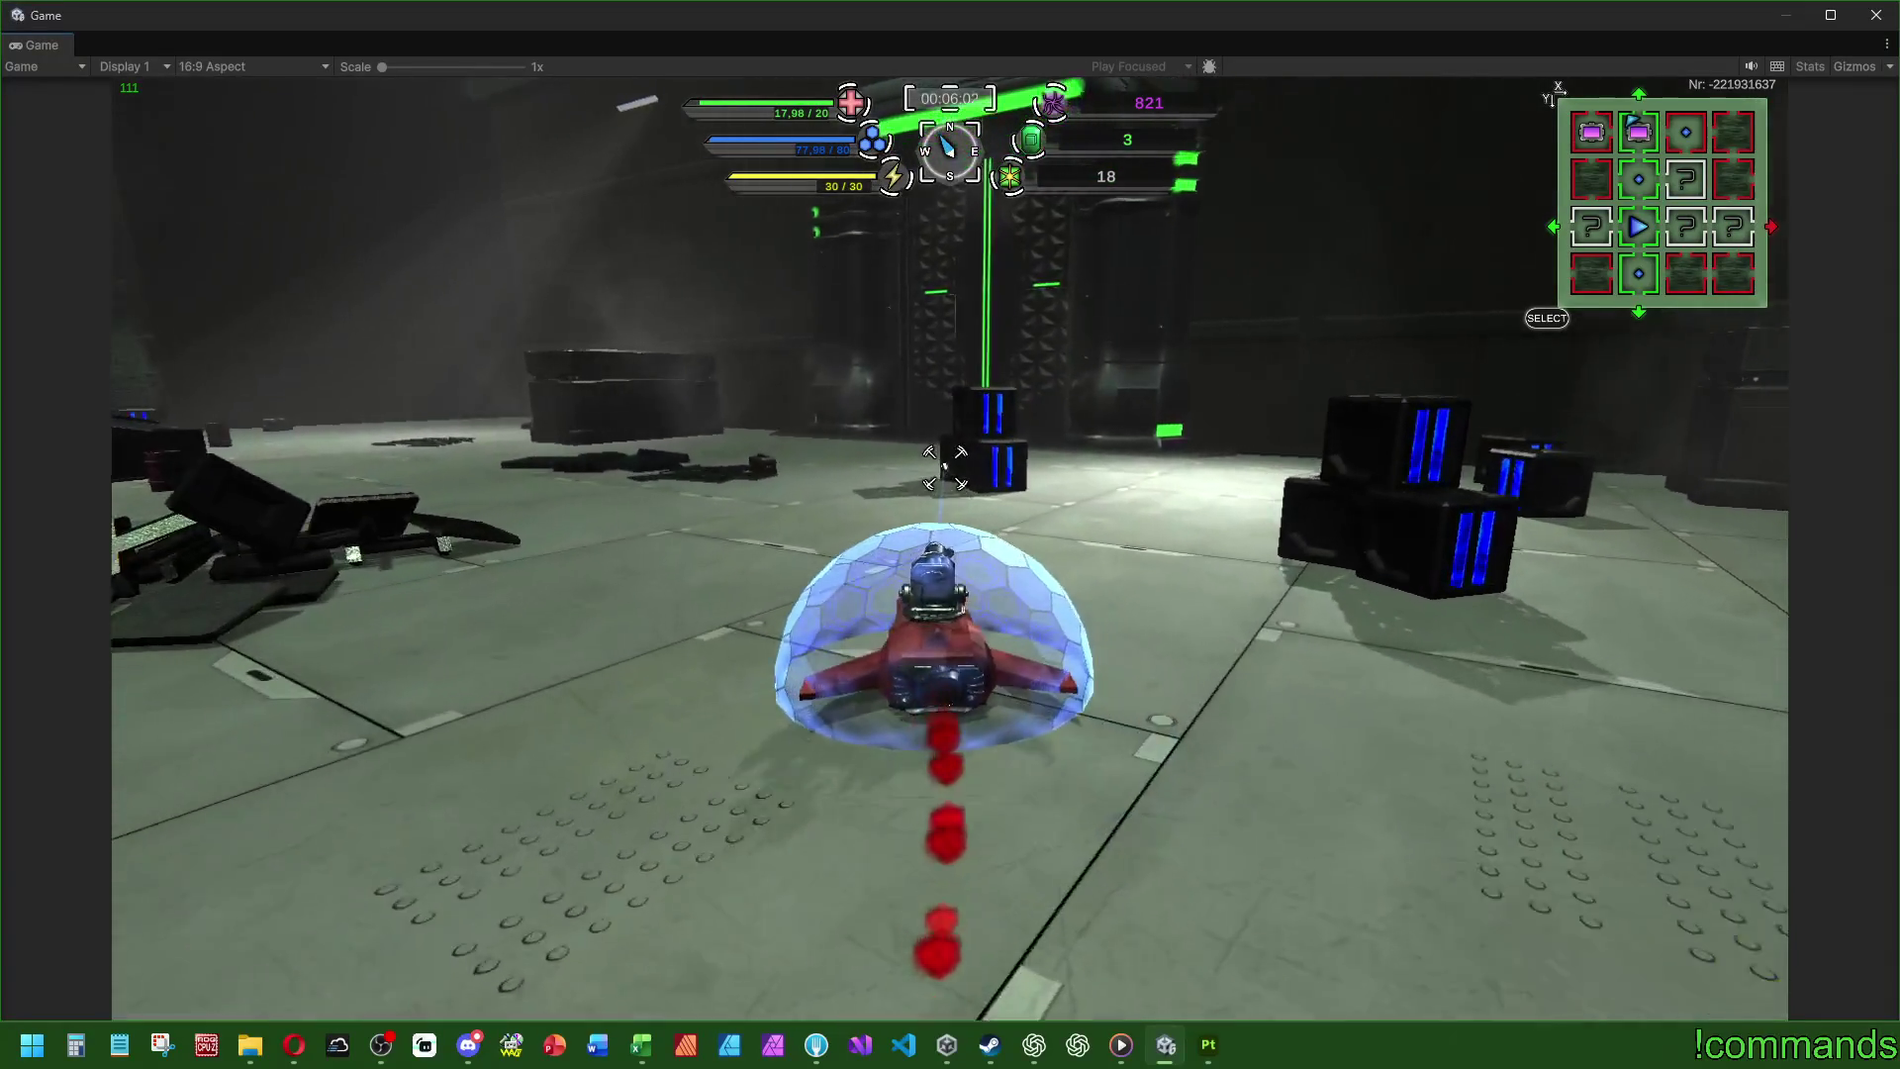
pyautogui.press('w')
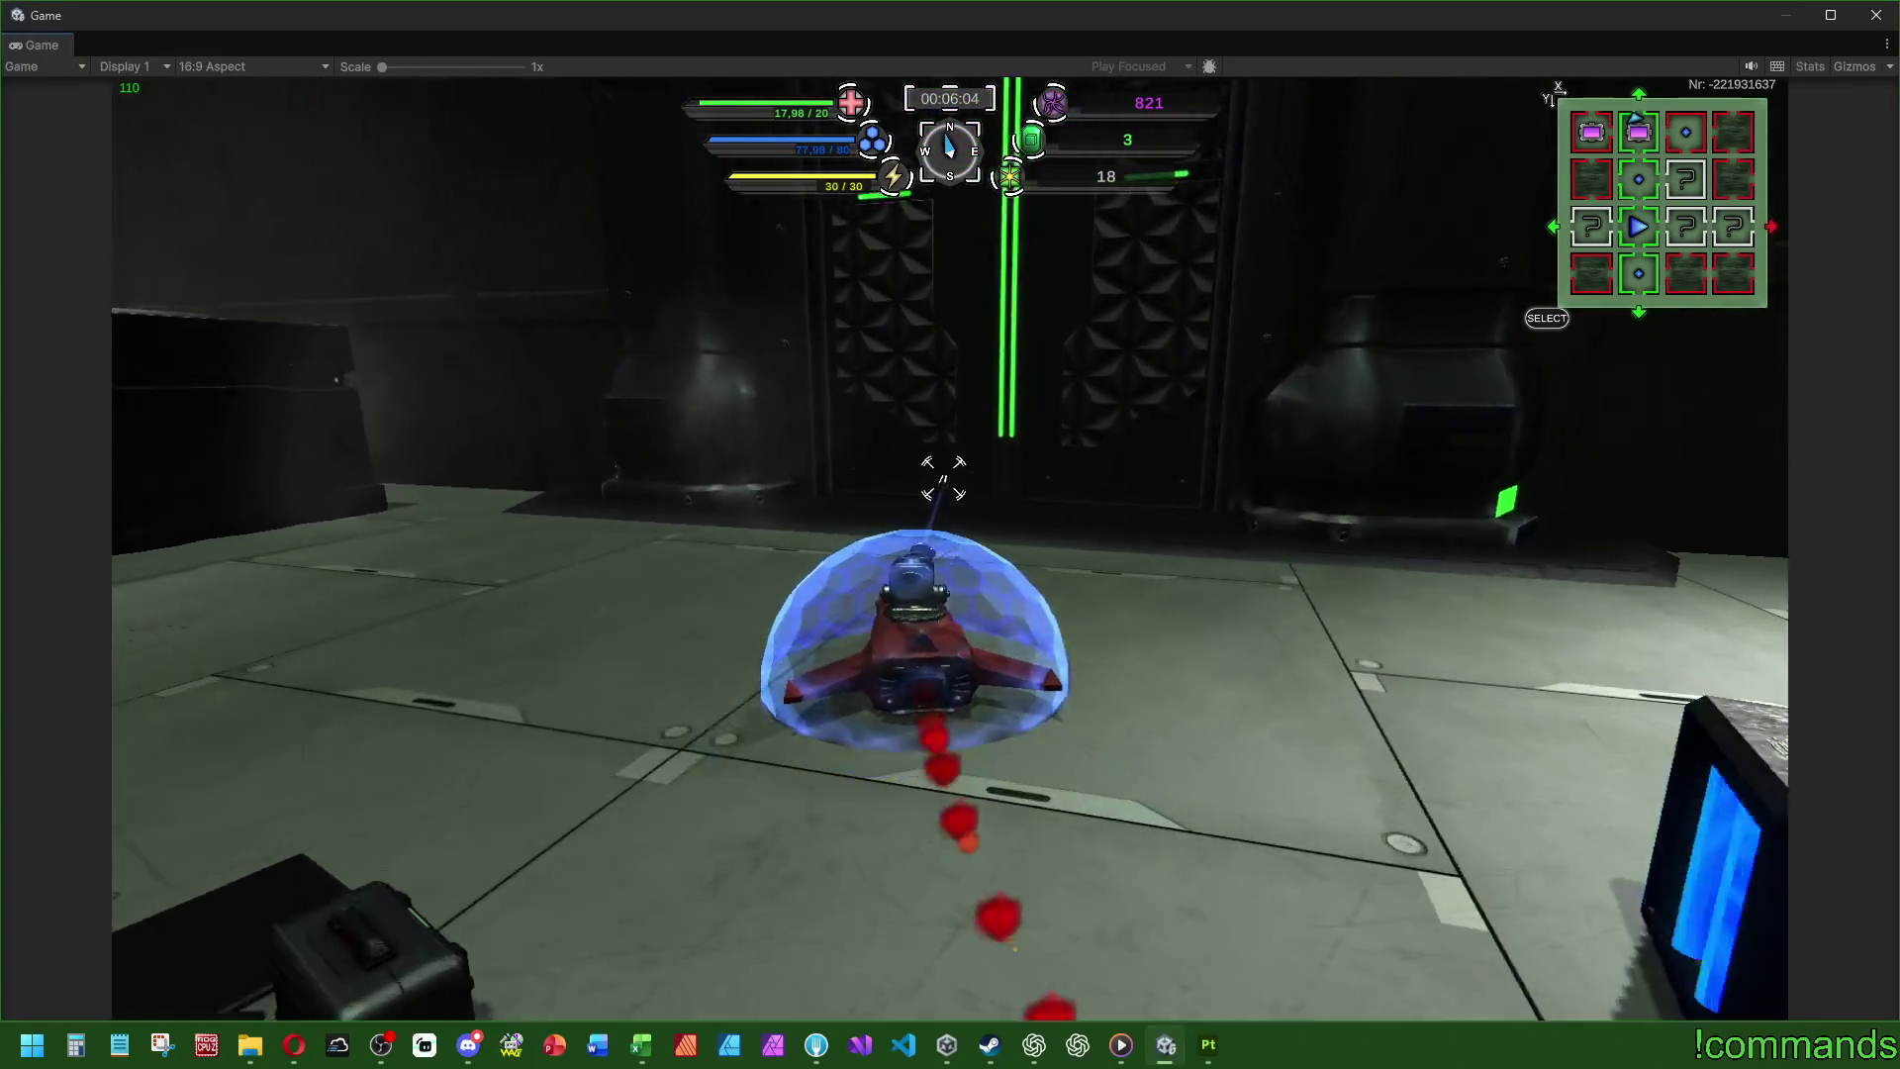
pyautogui.press('w')
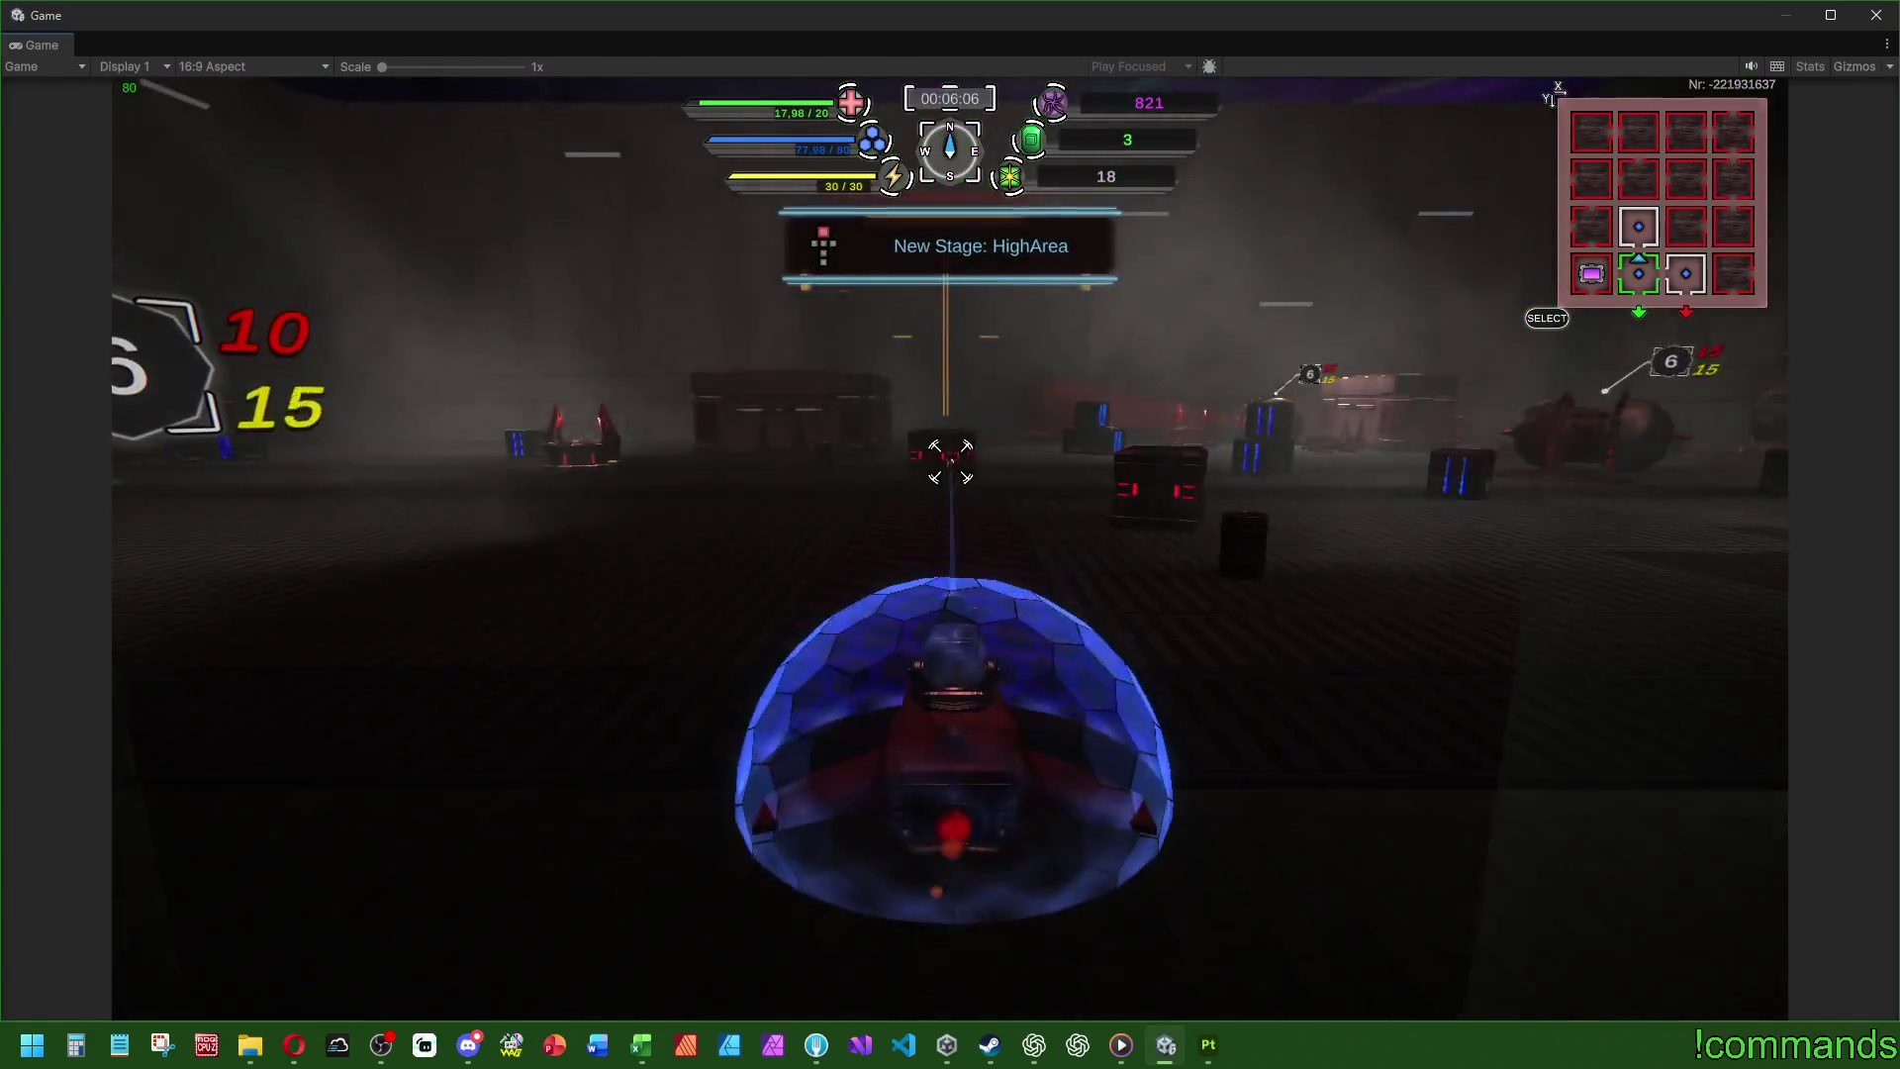
# - Fire at the nearby enemies and drive toward the green enemy
pyautogui.press('w')
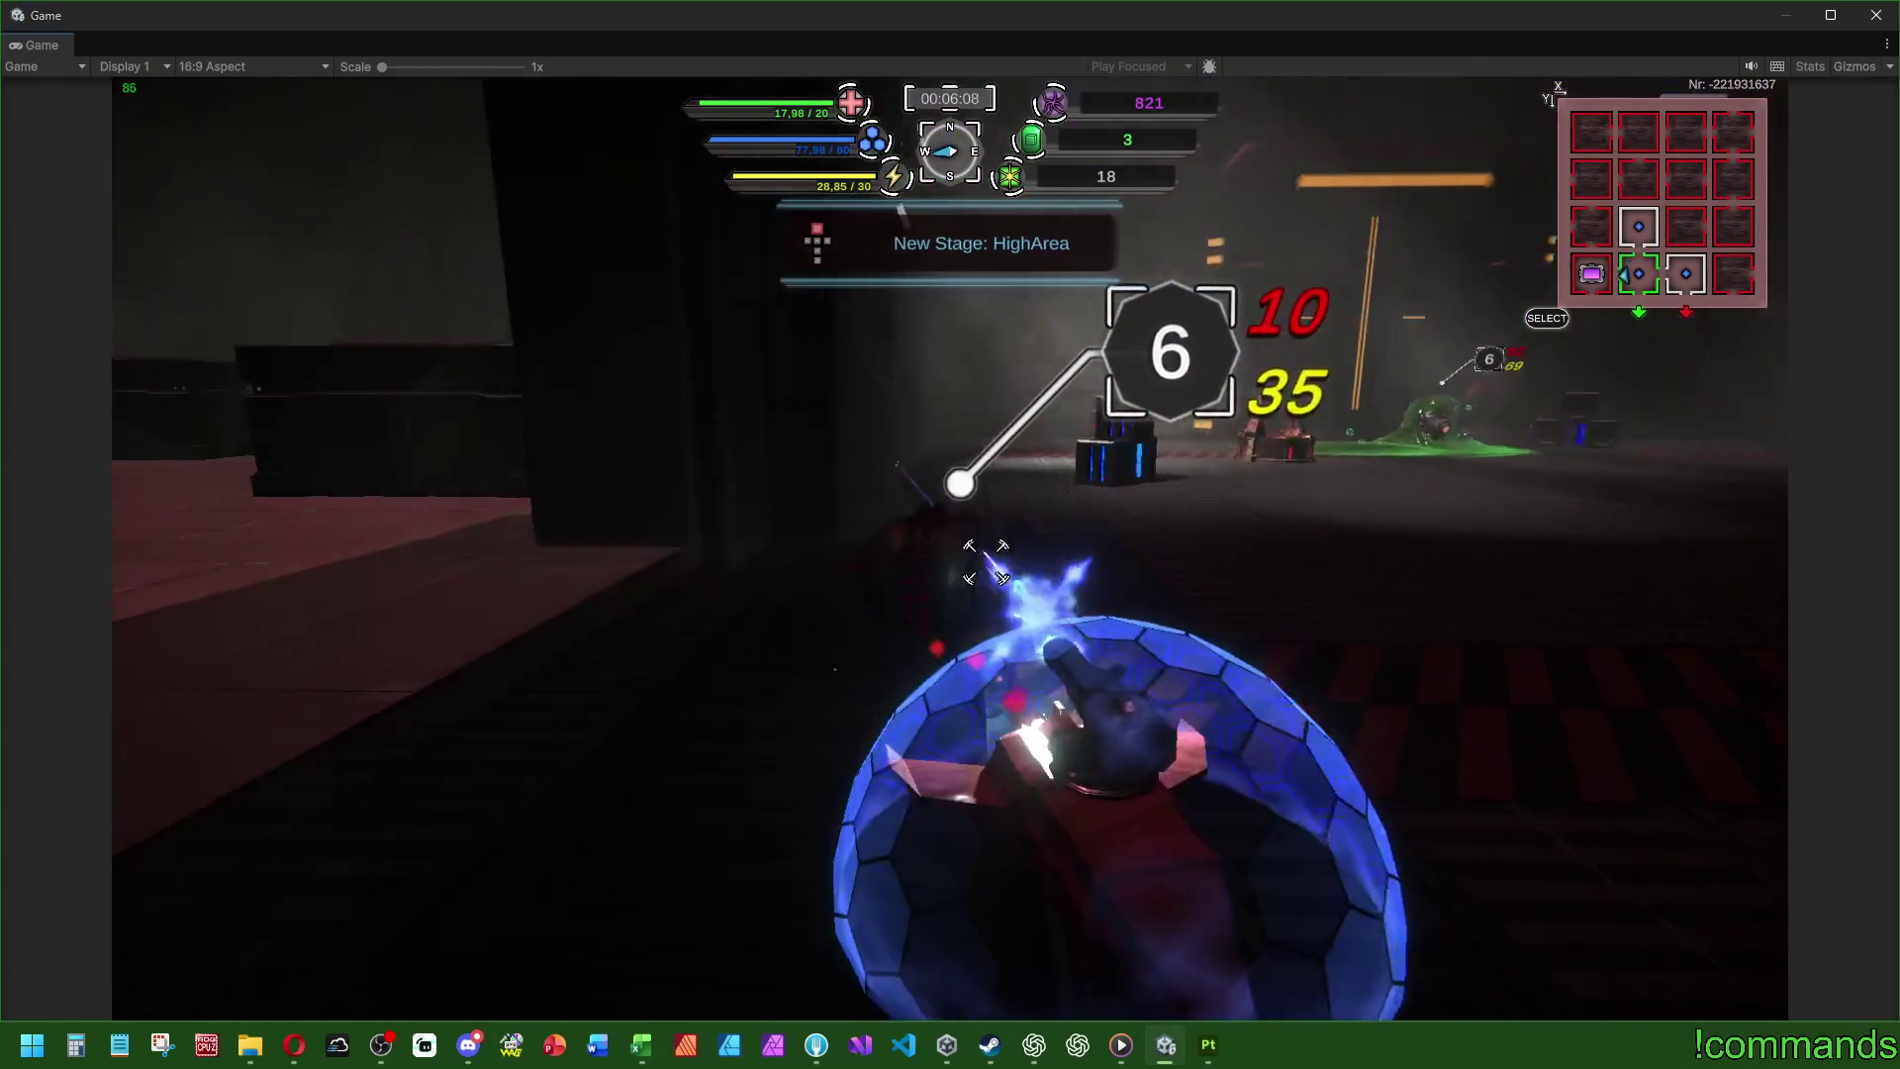
pyautogui.click(965, 512)
pyautogui.press('w')
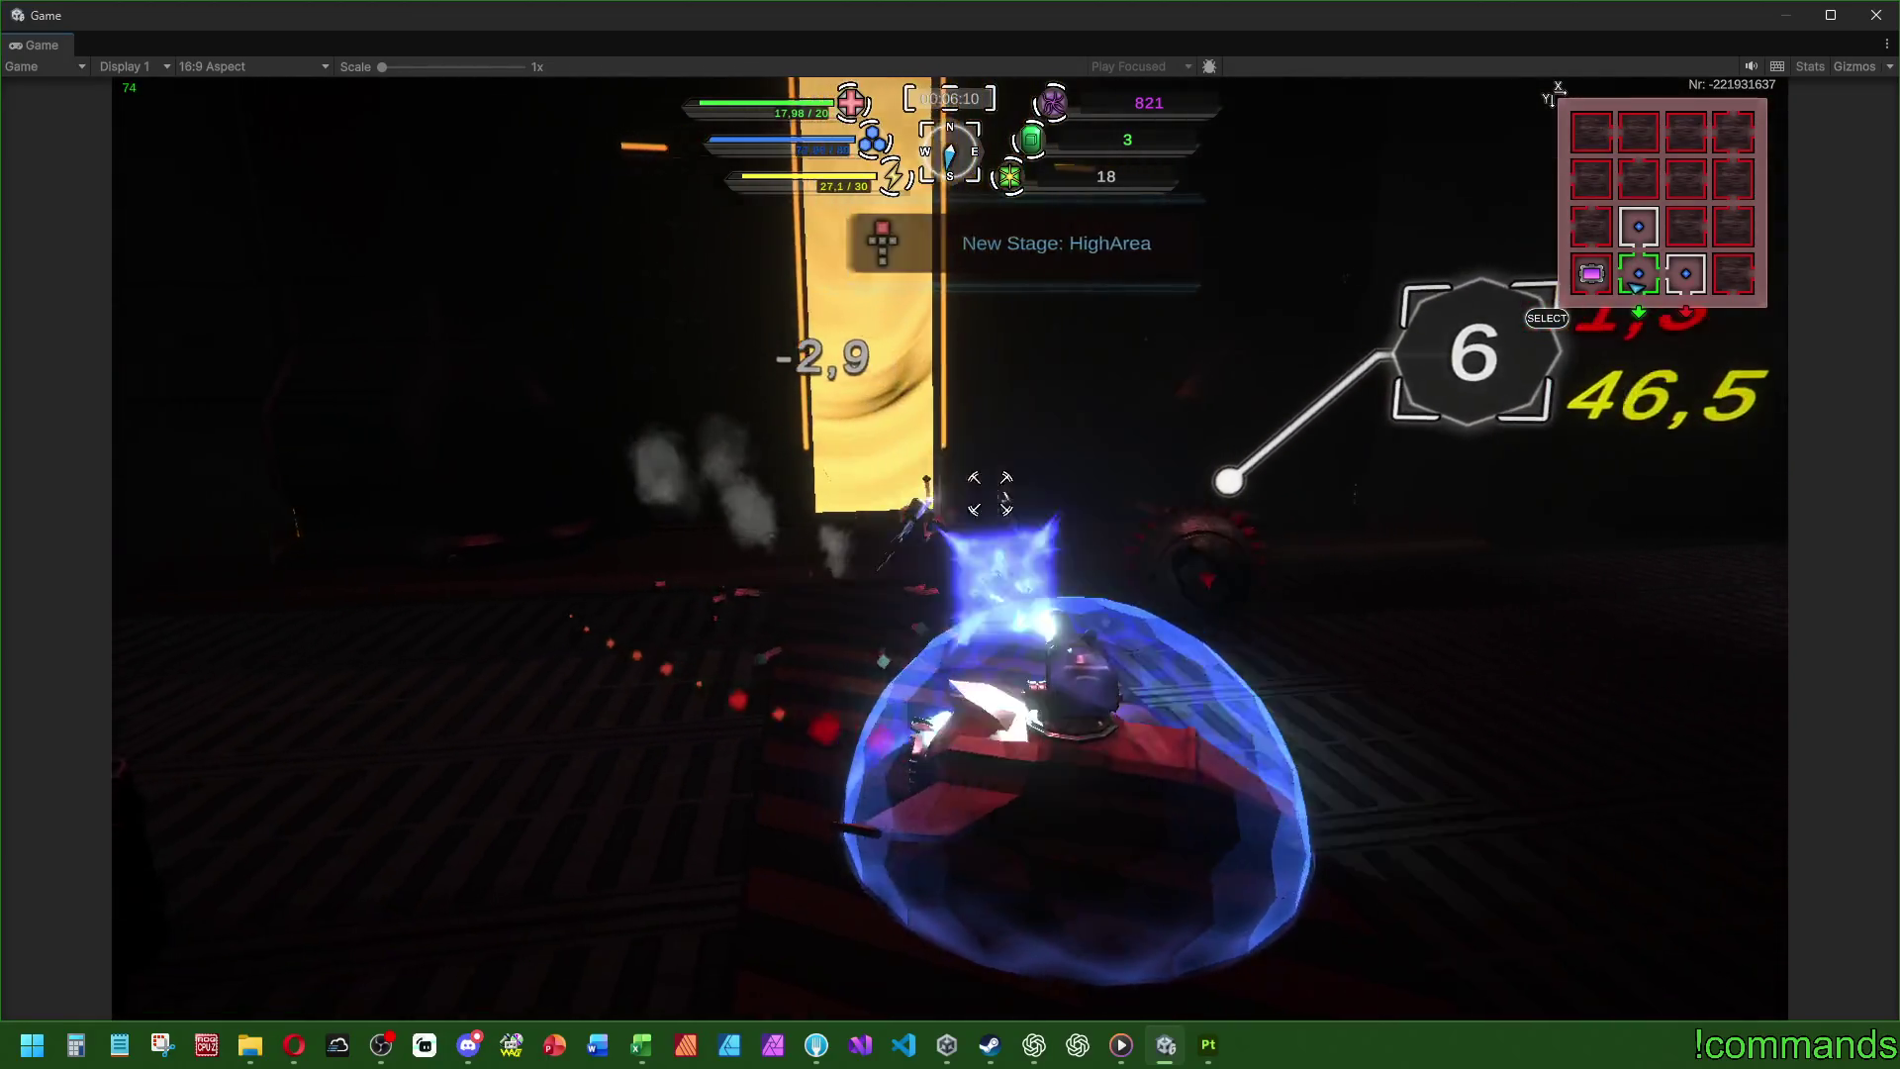
pyautogui.click(1008, 458)
pyautogui.press('d')
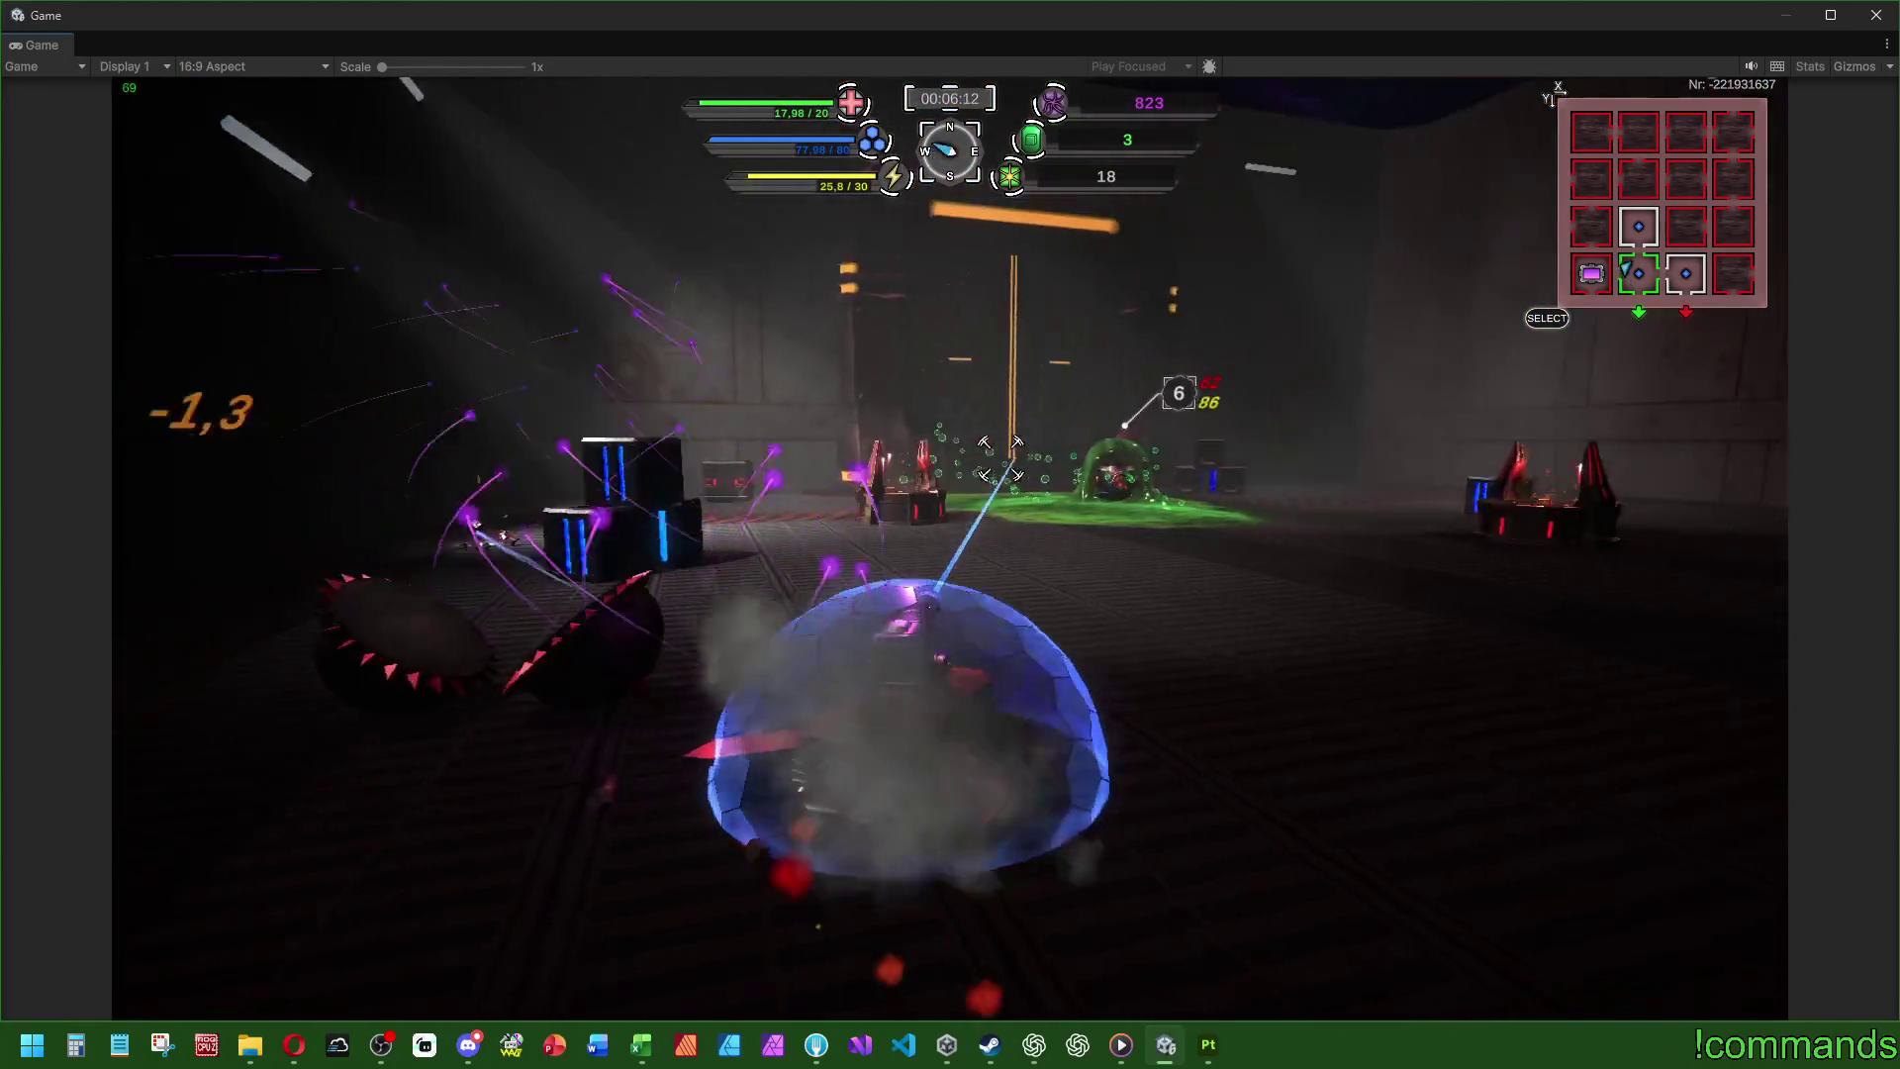
pyautogui.press('w')
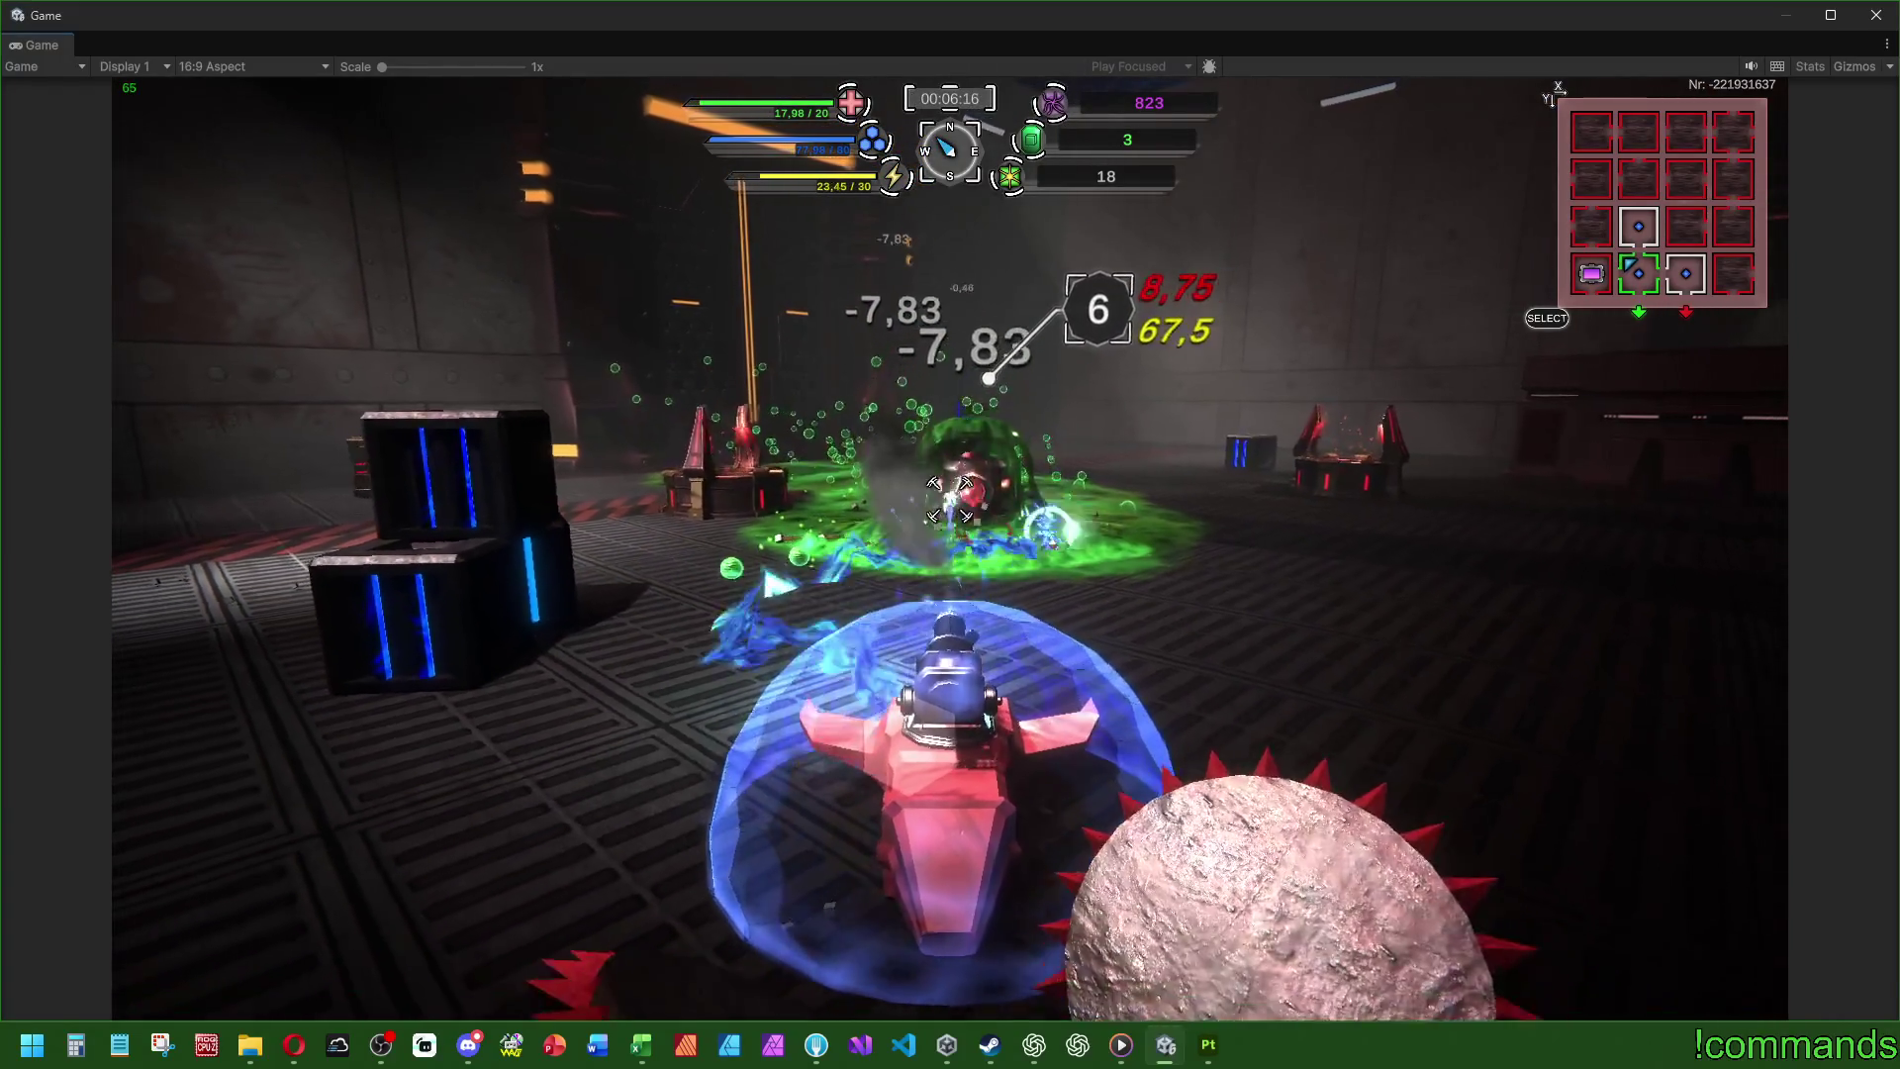
# - Swing right to close in on the enemy pair, then steer left past the dark pillar
pyautogui.press('d')
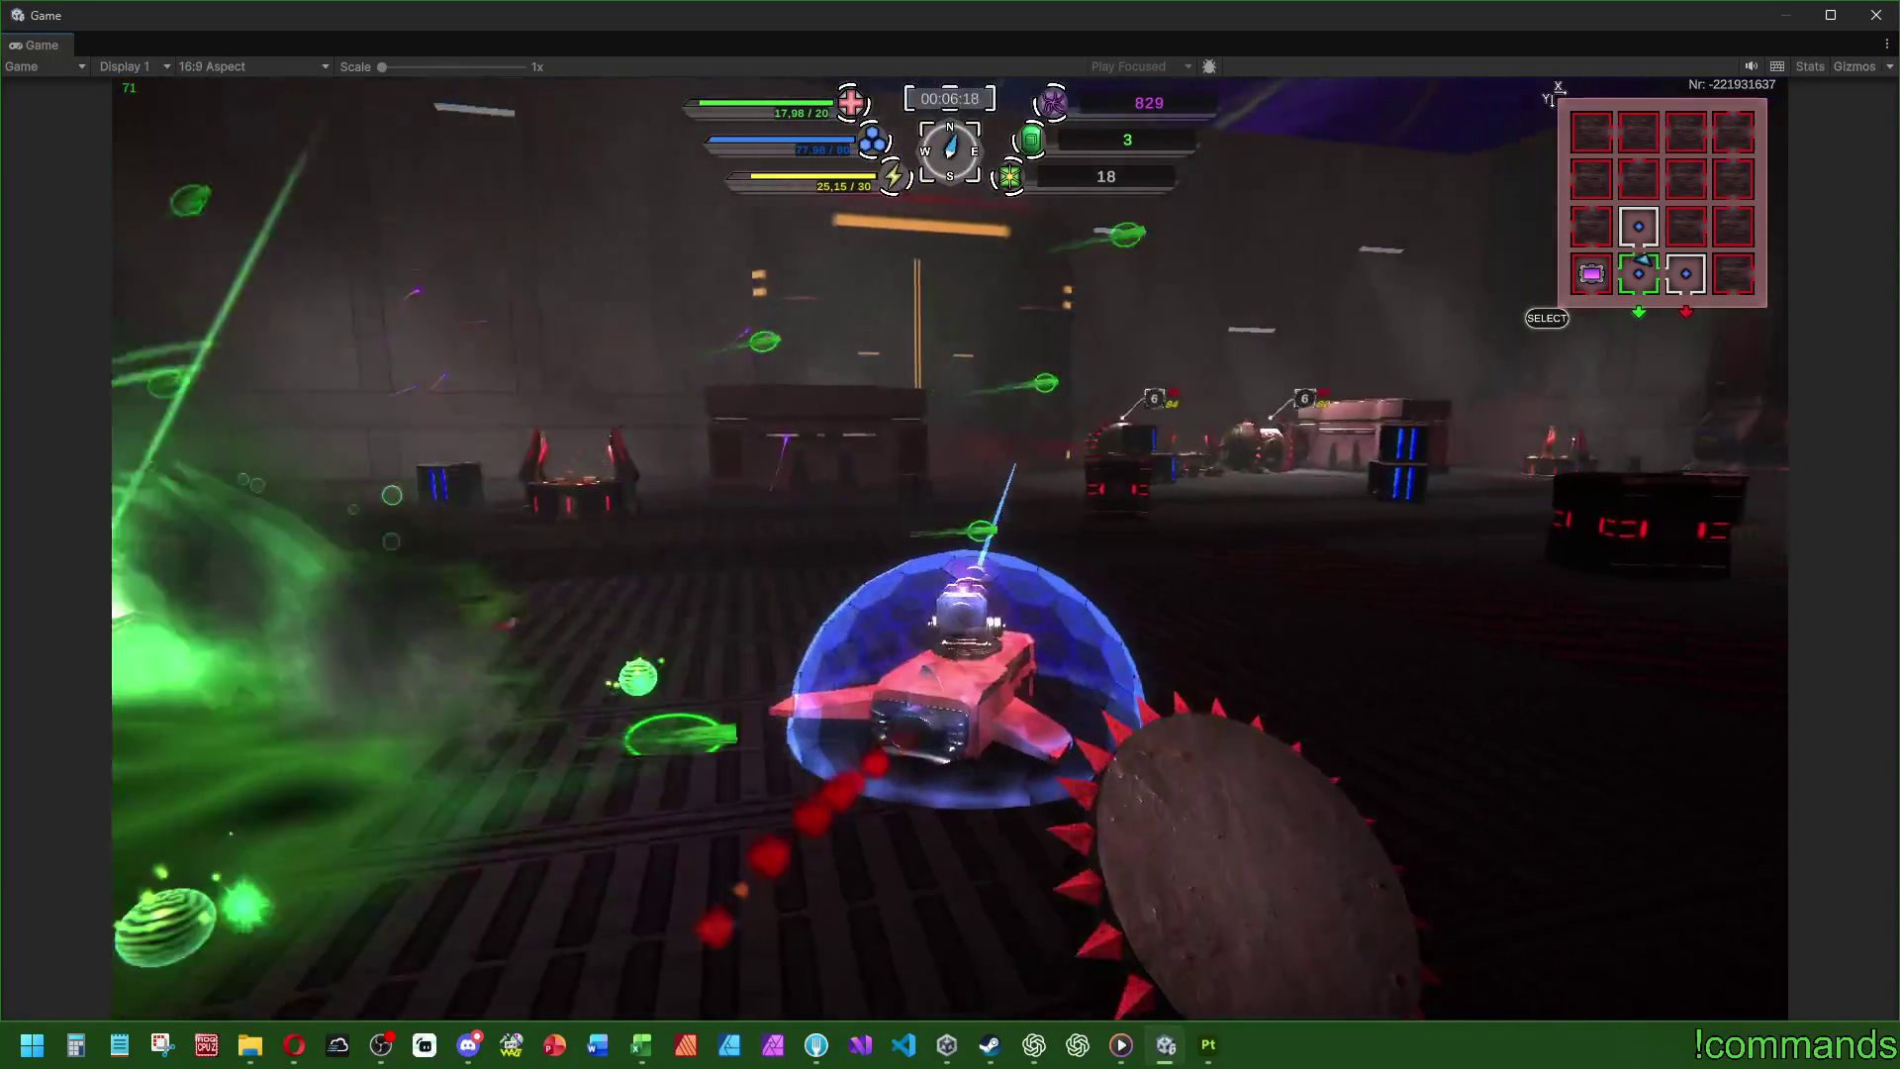
pyautogui.press('d')
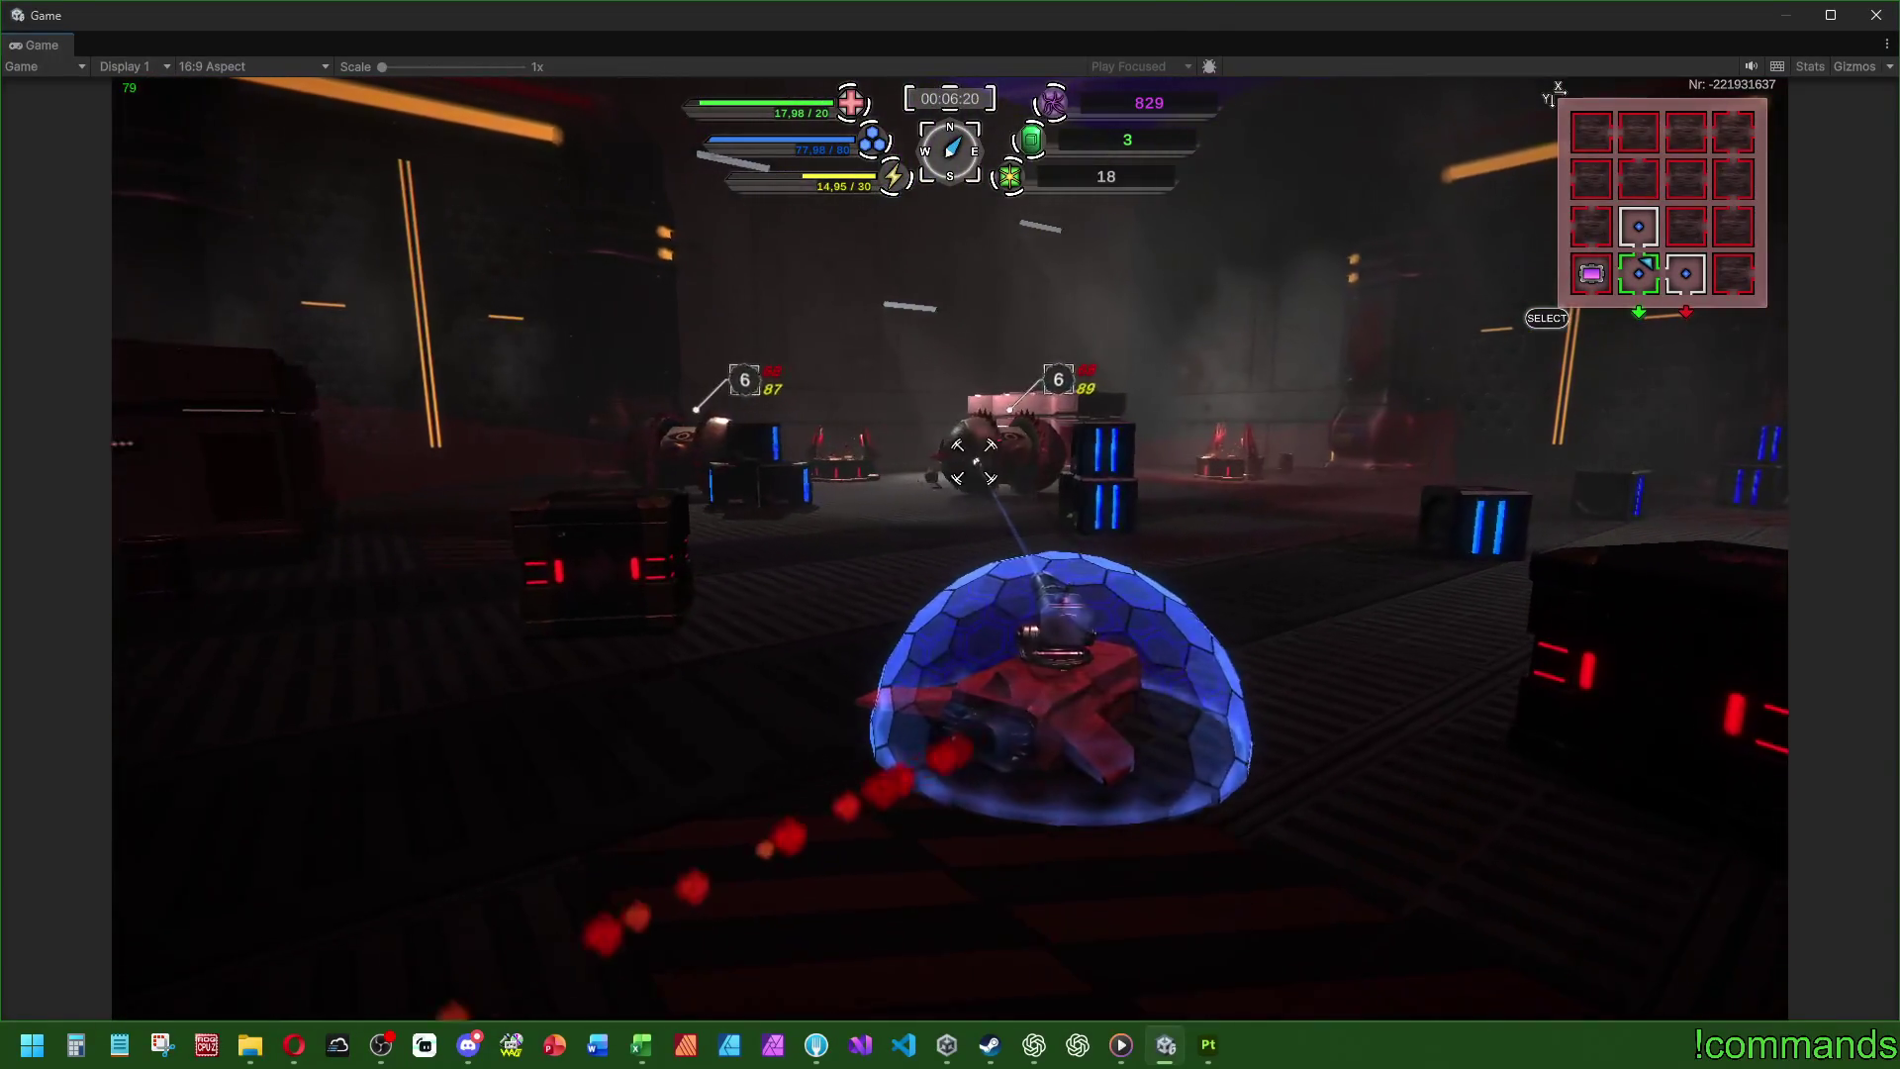
pyautogui.press('d')
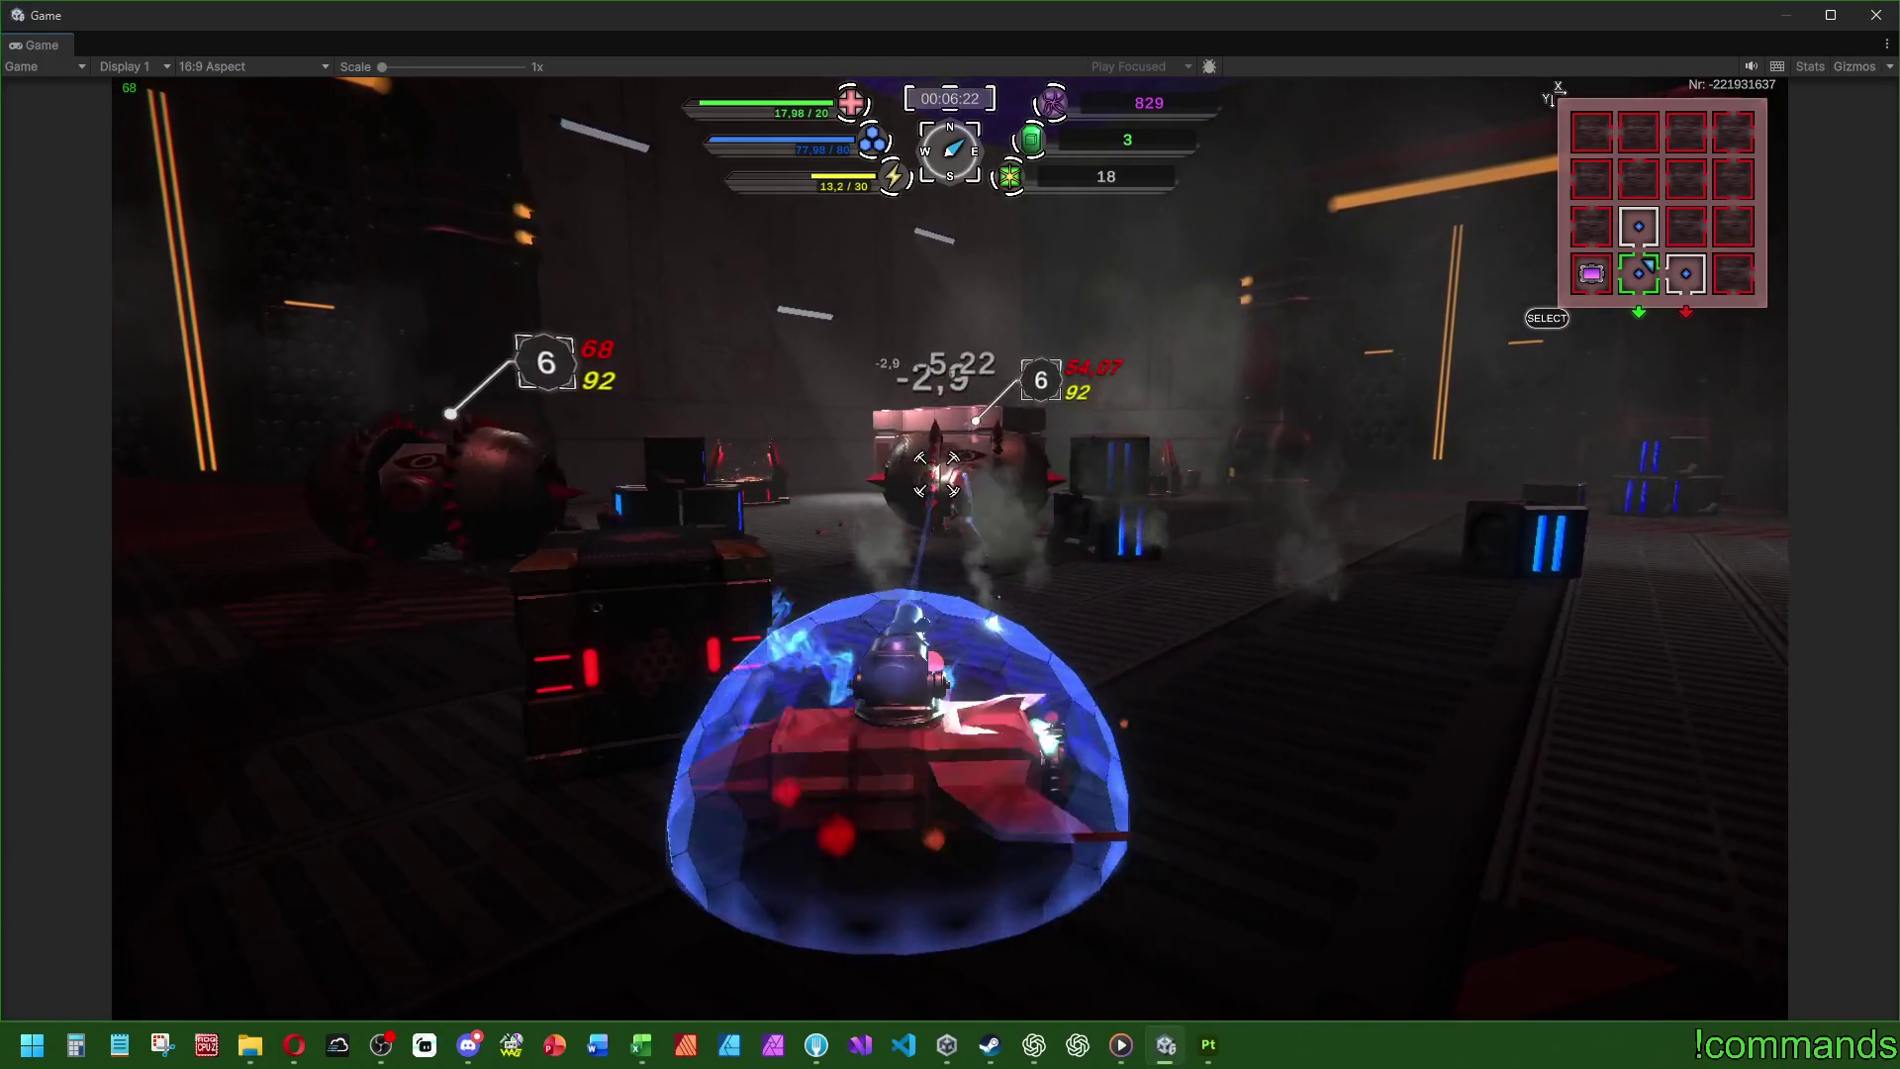
pyautogui.press('d')
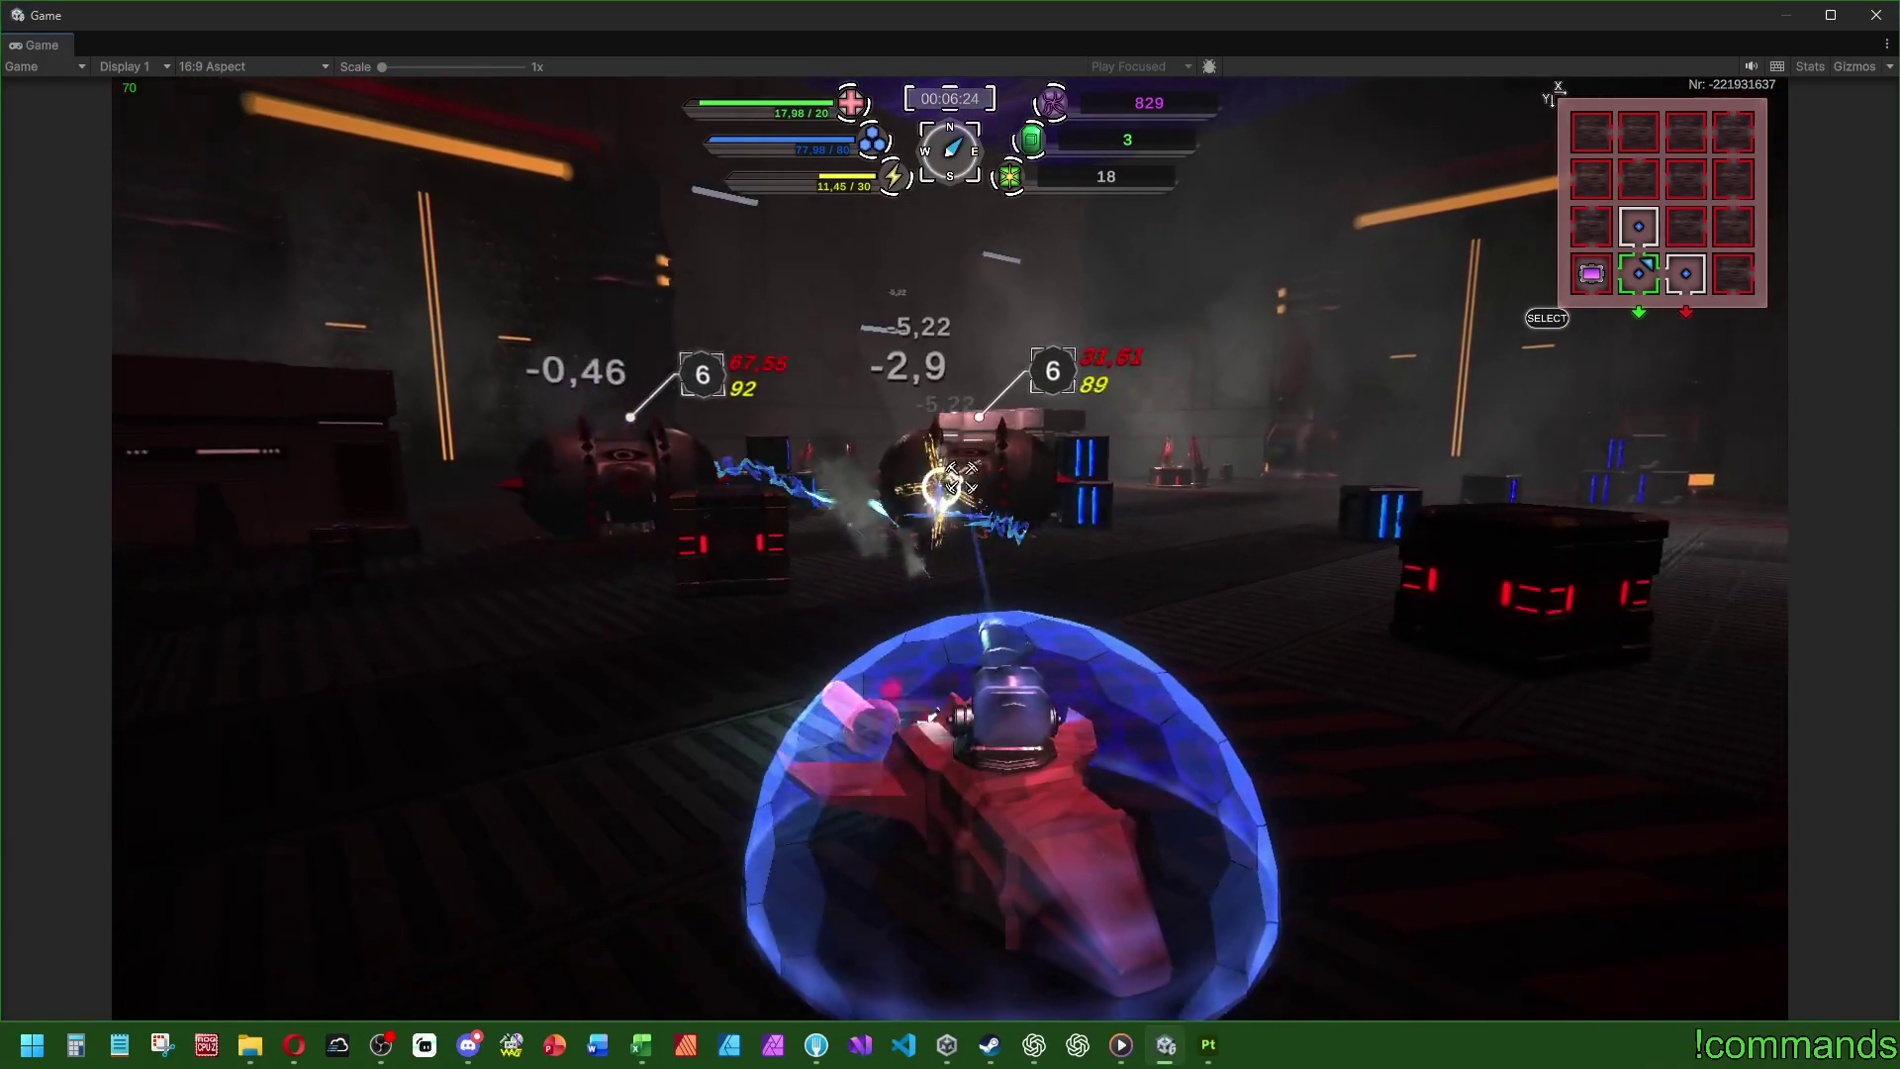
pyautogui.press('d')
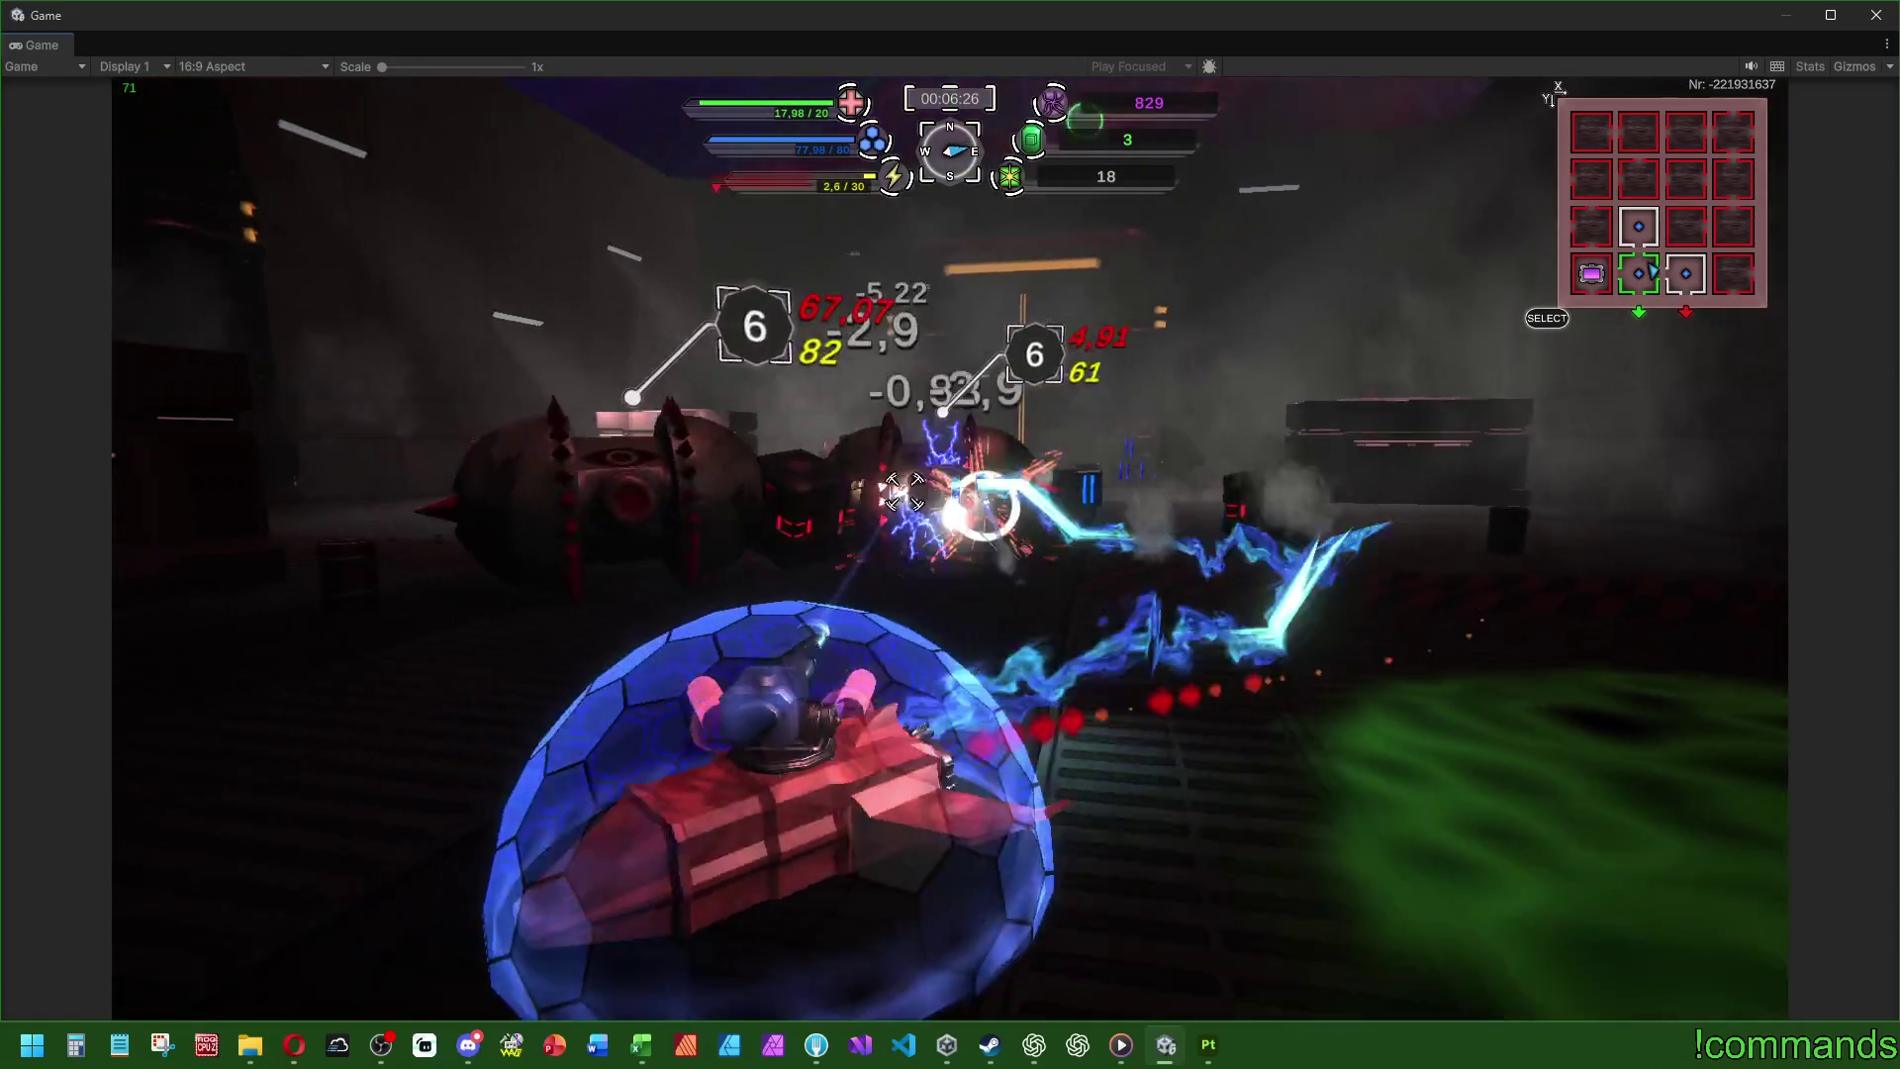
pyautogui.press('a')
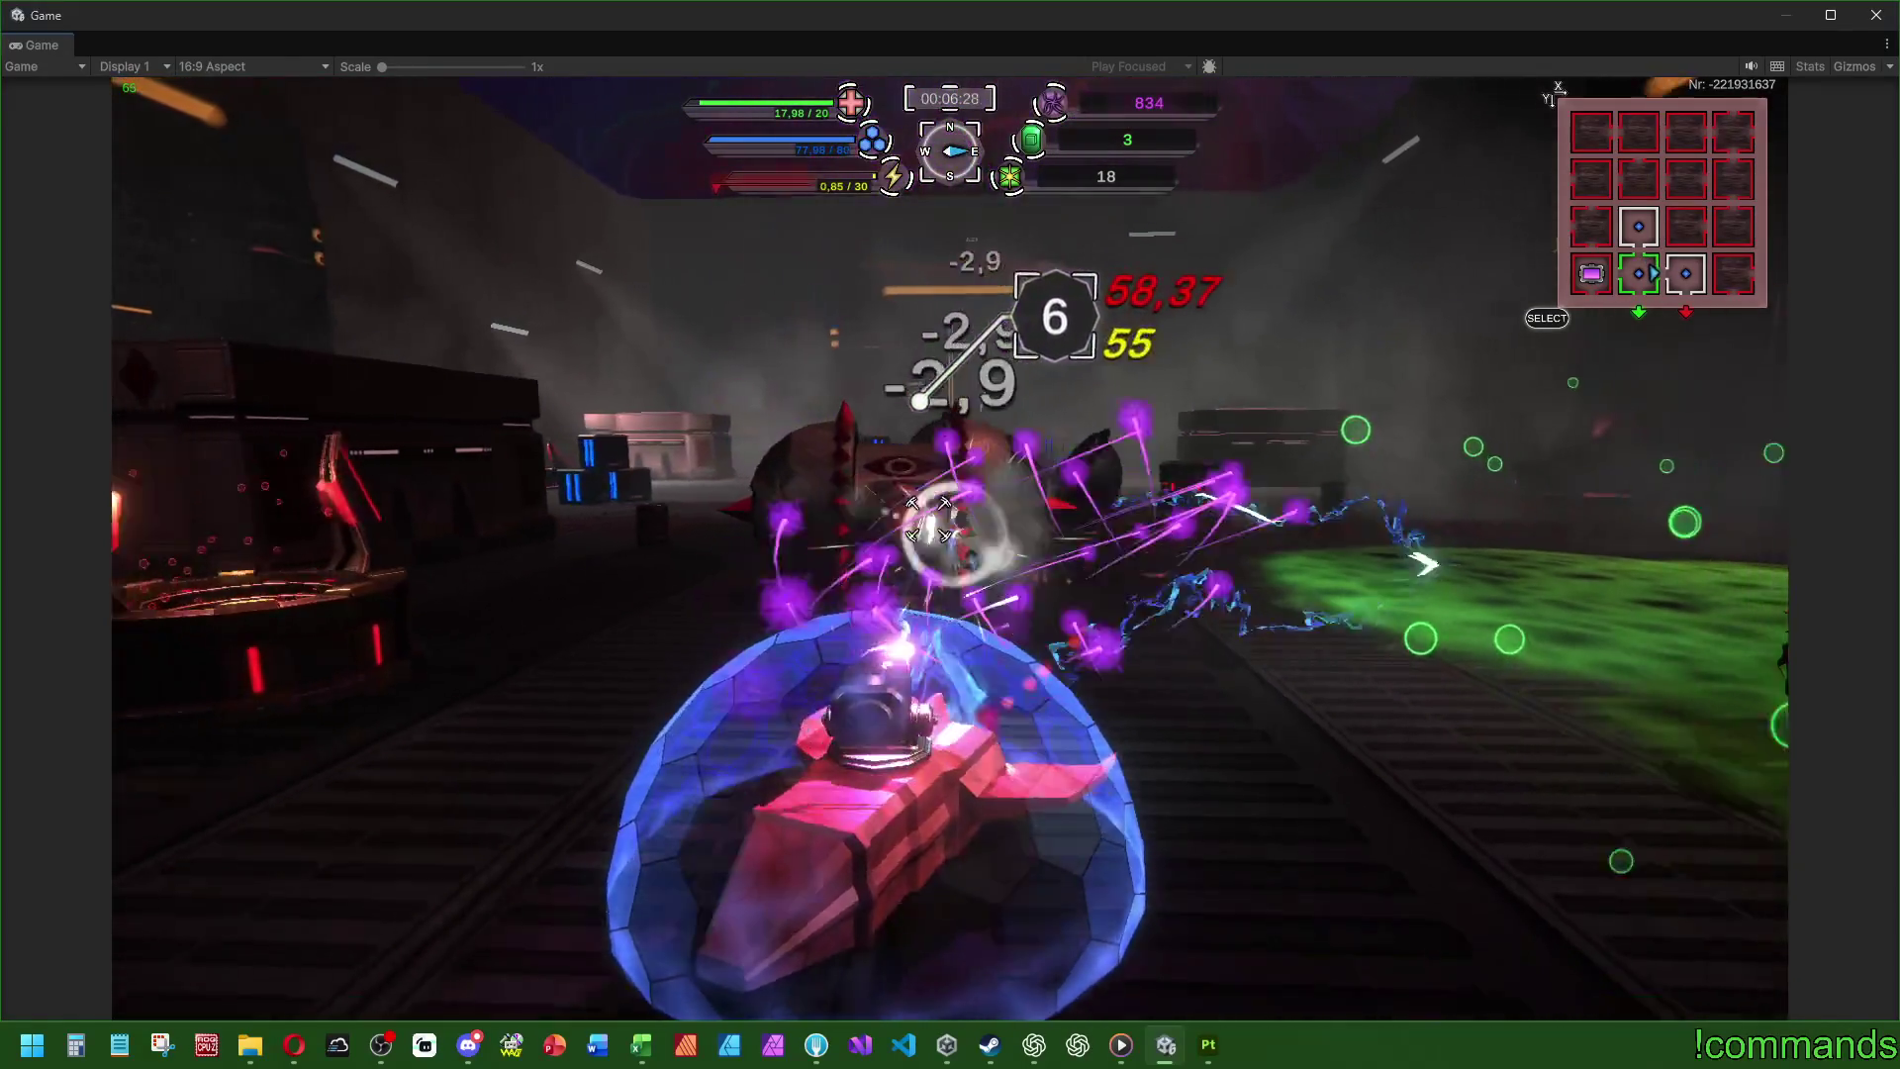
pyautogui.press('a')
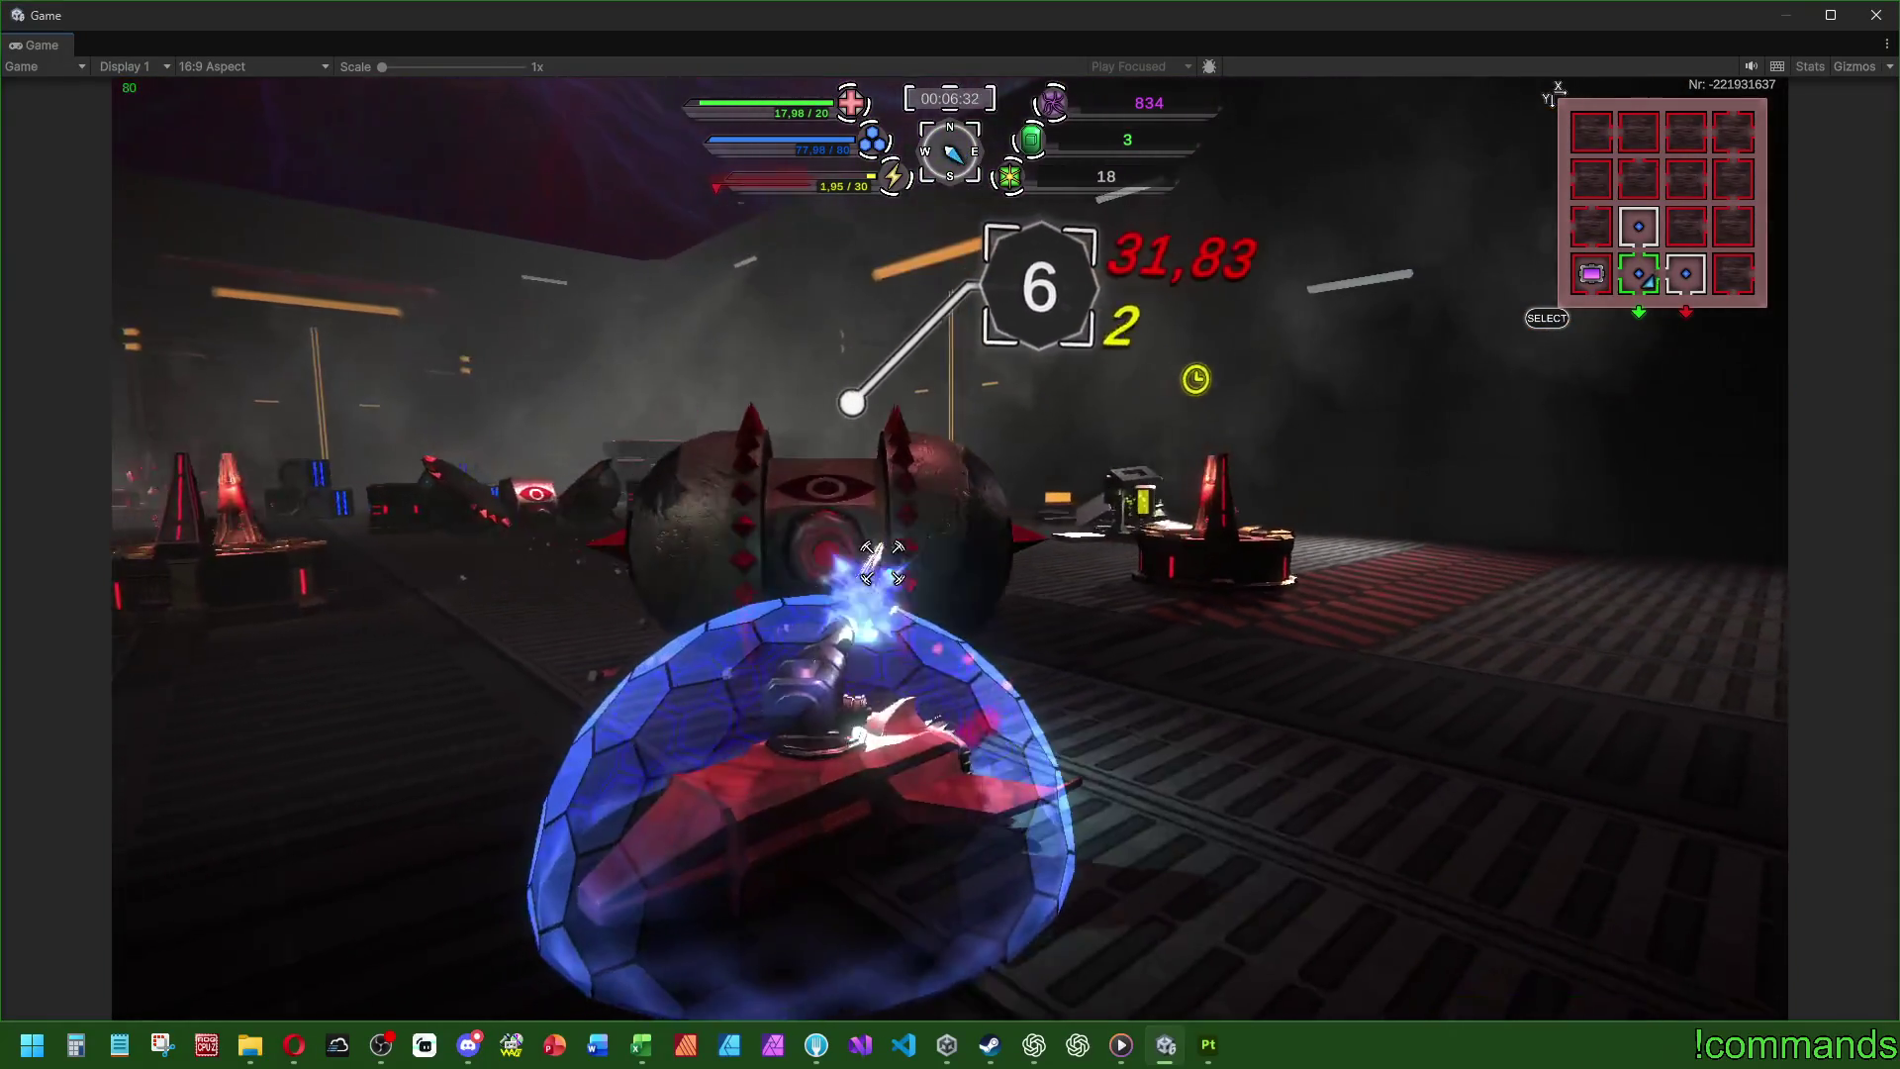
pyautogui.press('a')
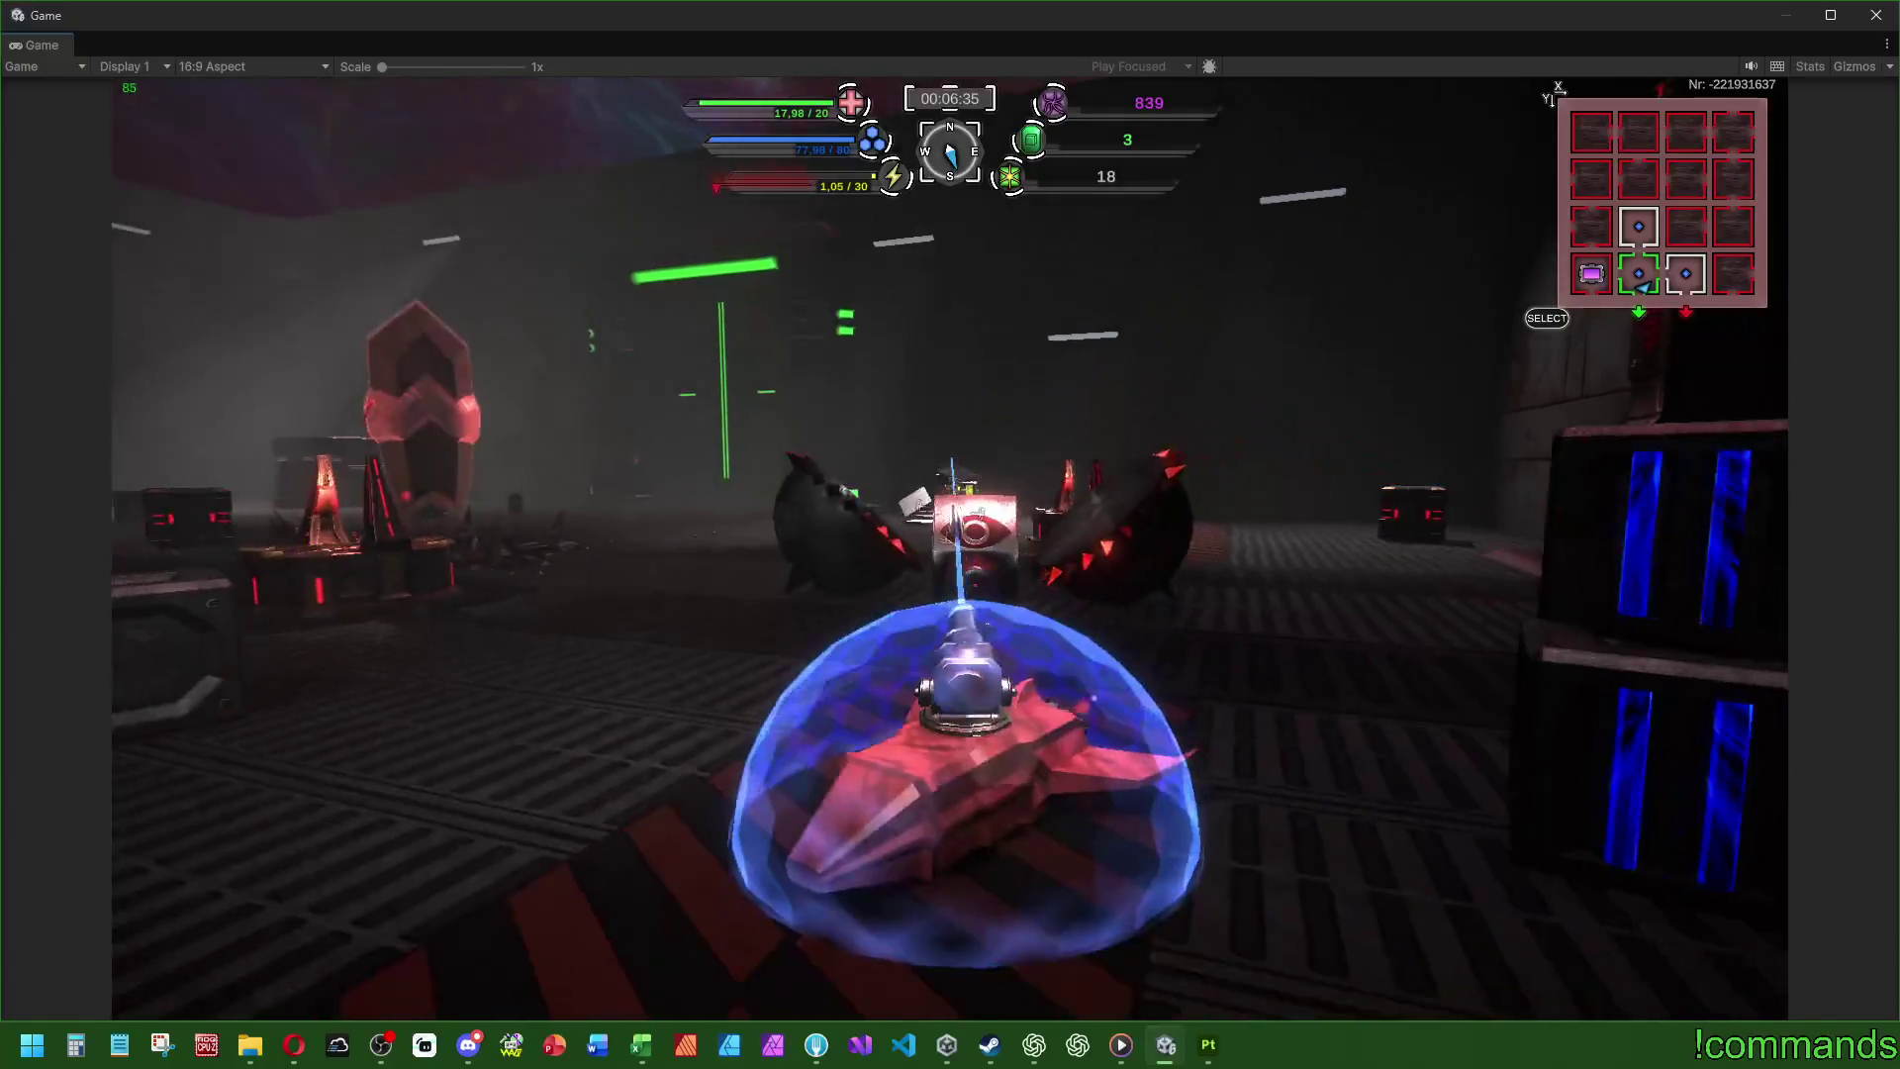
pyautogui.press('a')
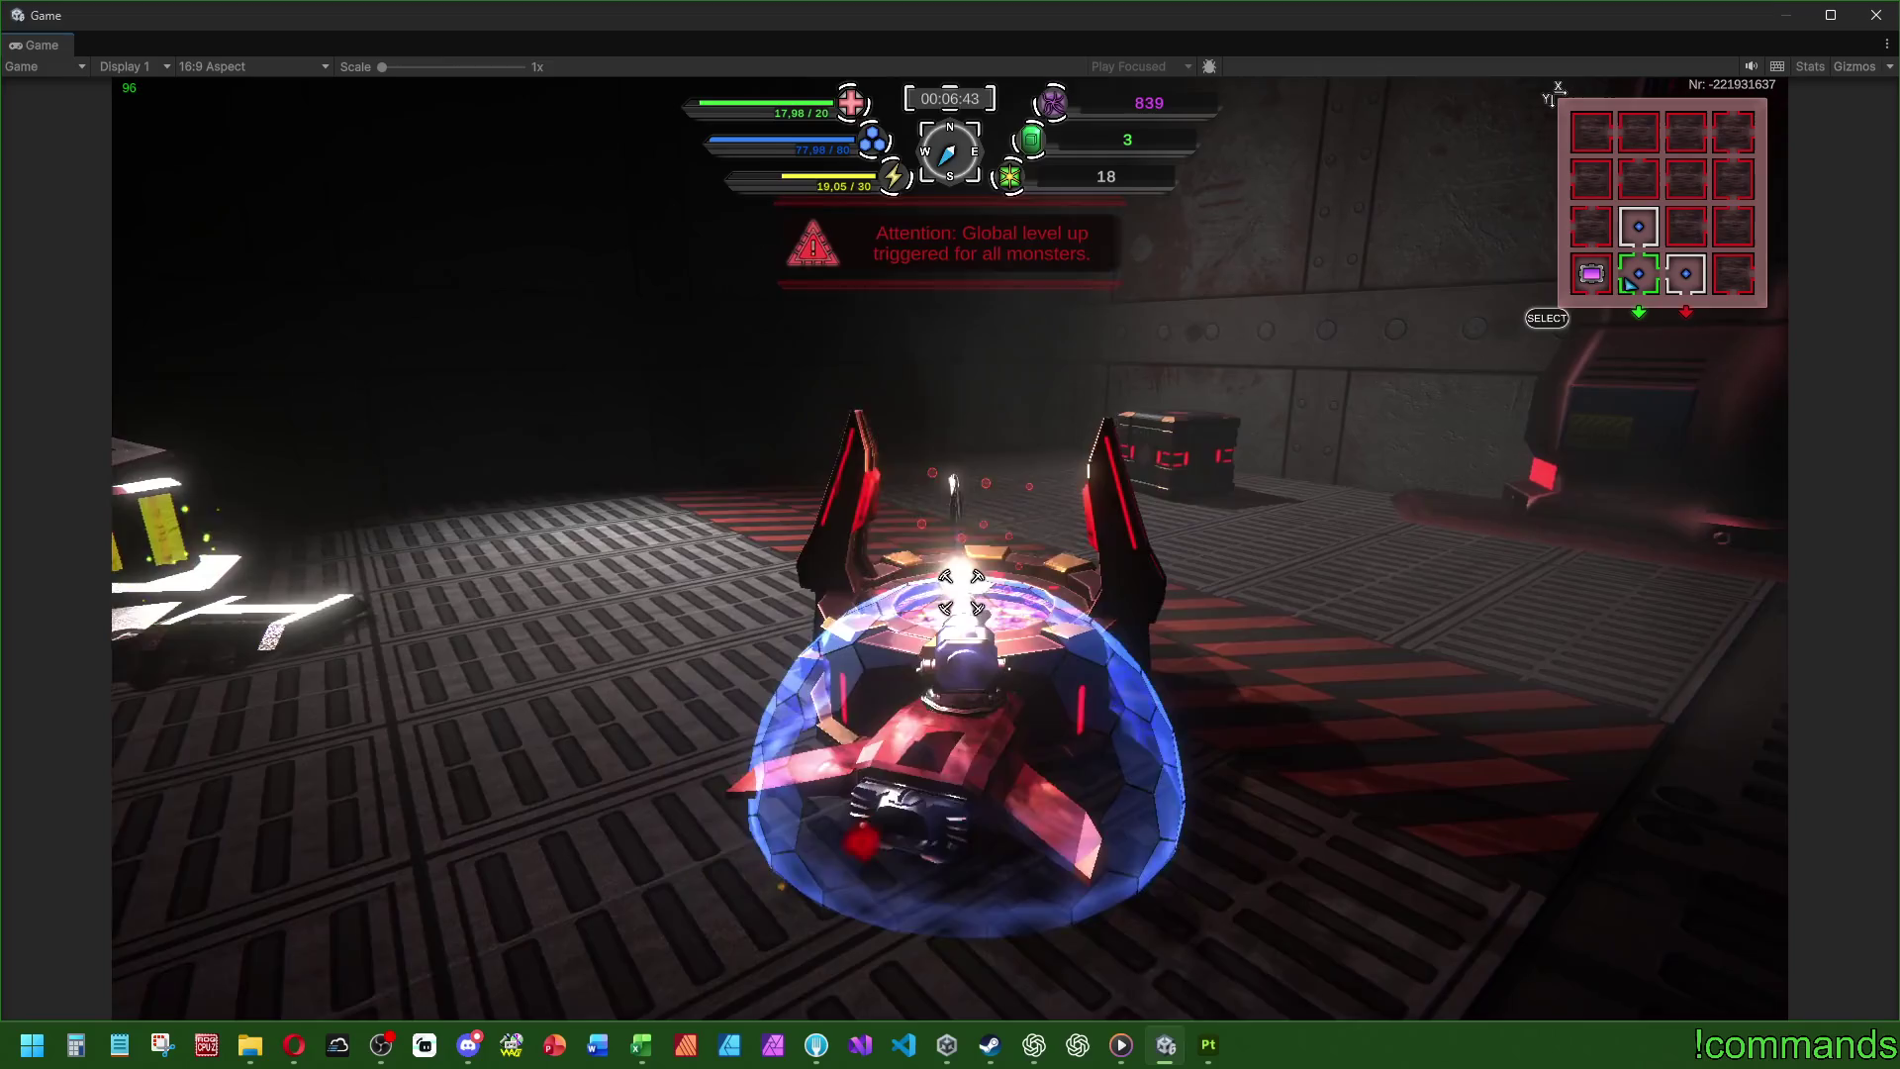
# - Turn the tank around the fire ring and across the wreckage toward the side wall
pyautogui.press('a')
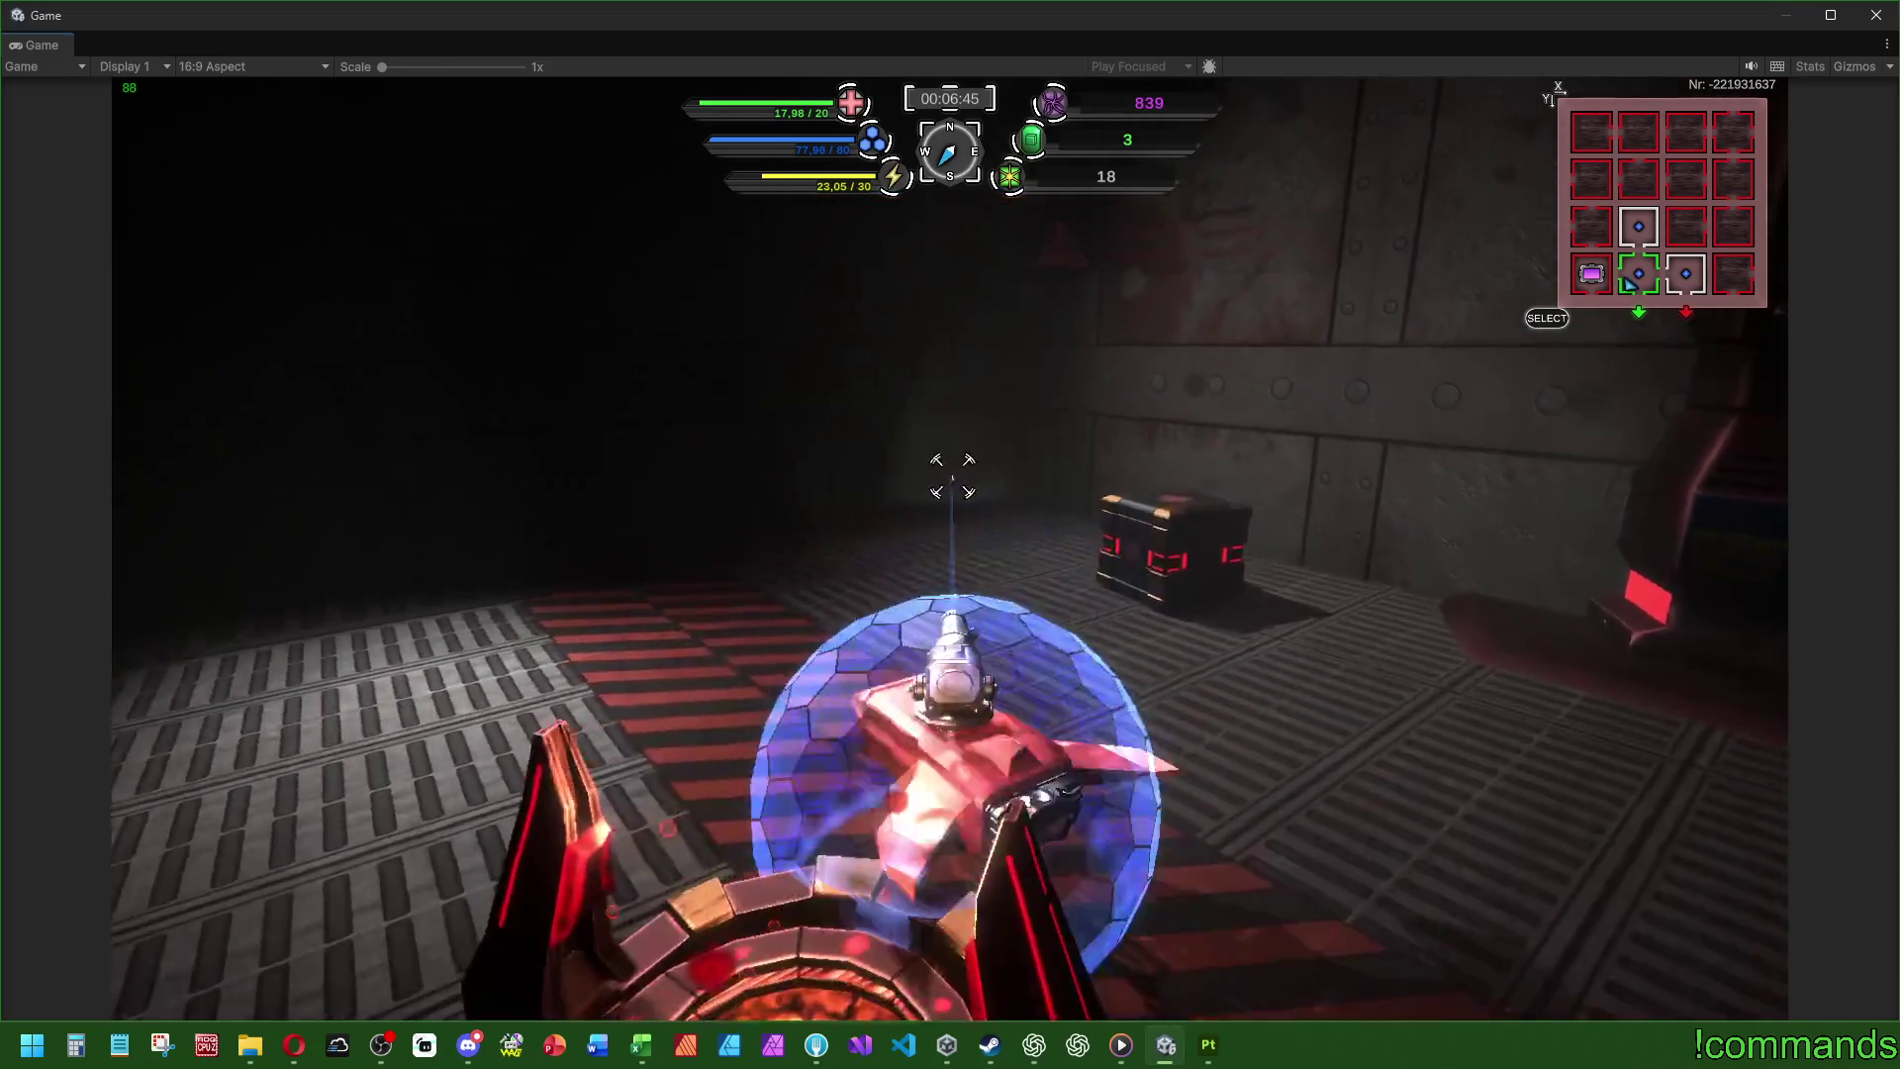
pyautogui.press('a')
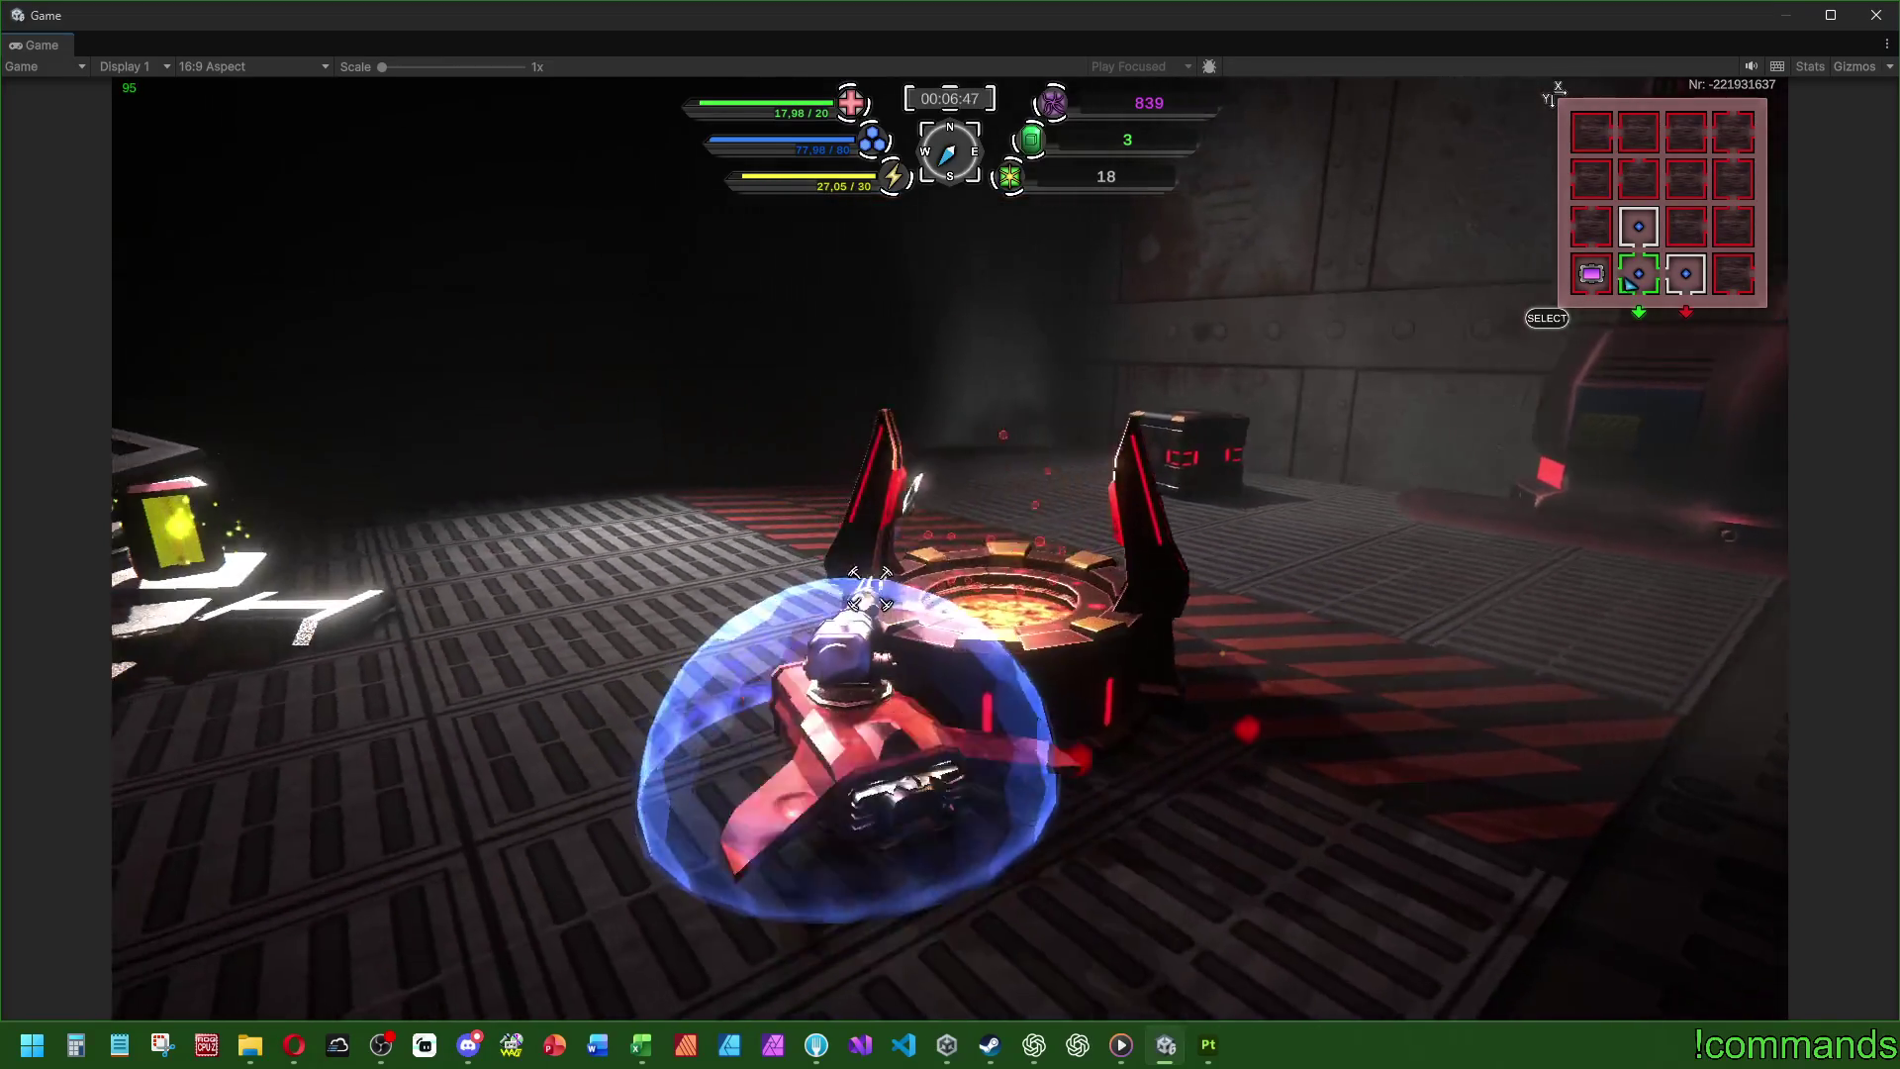
pyautogui.press('a')
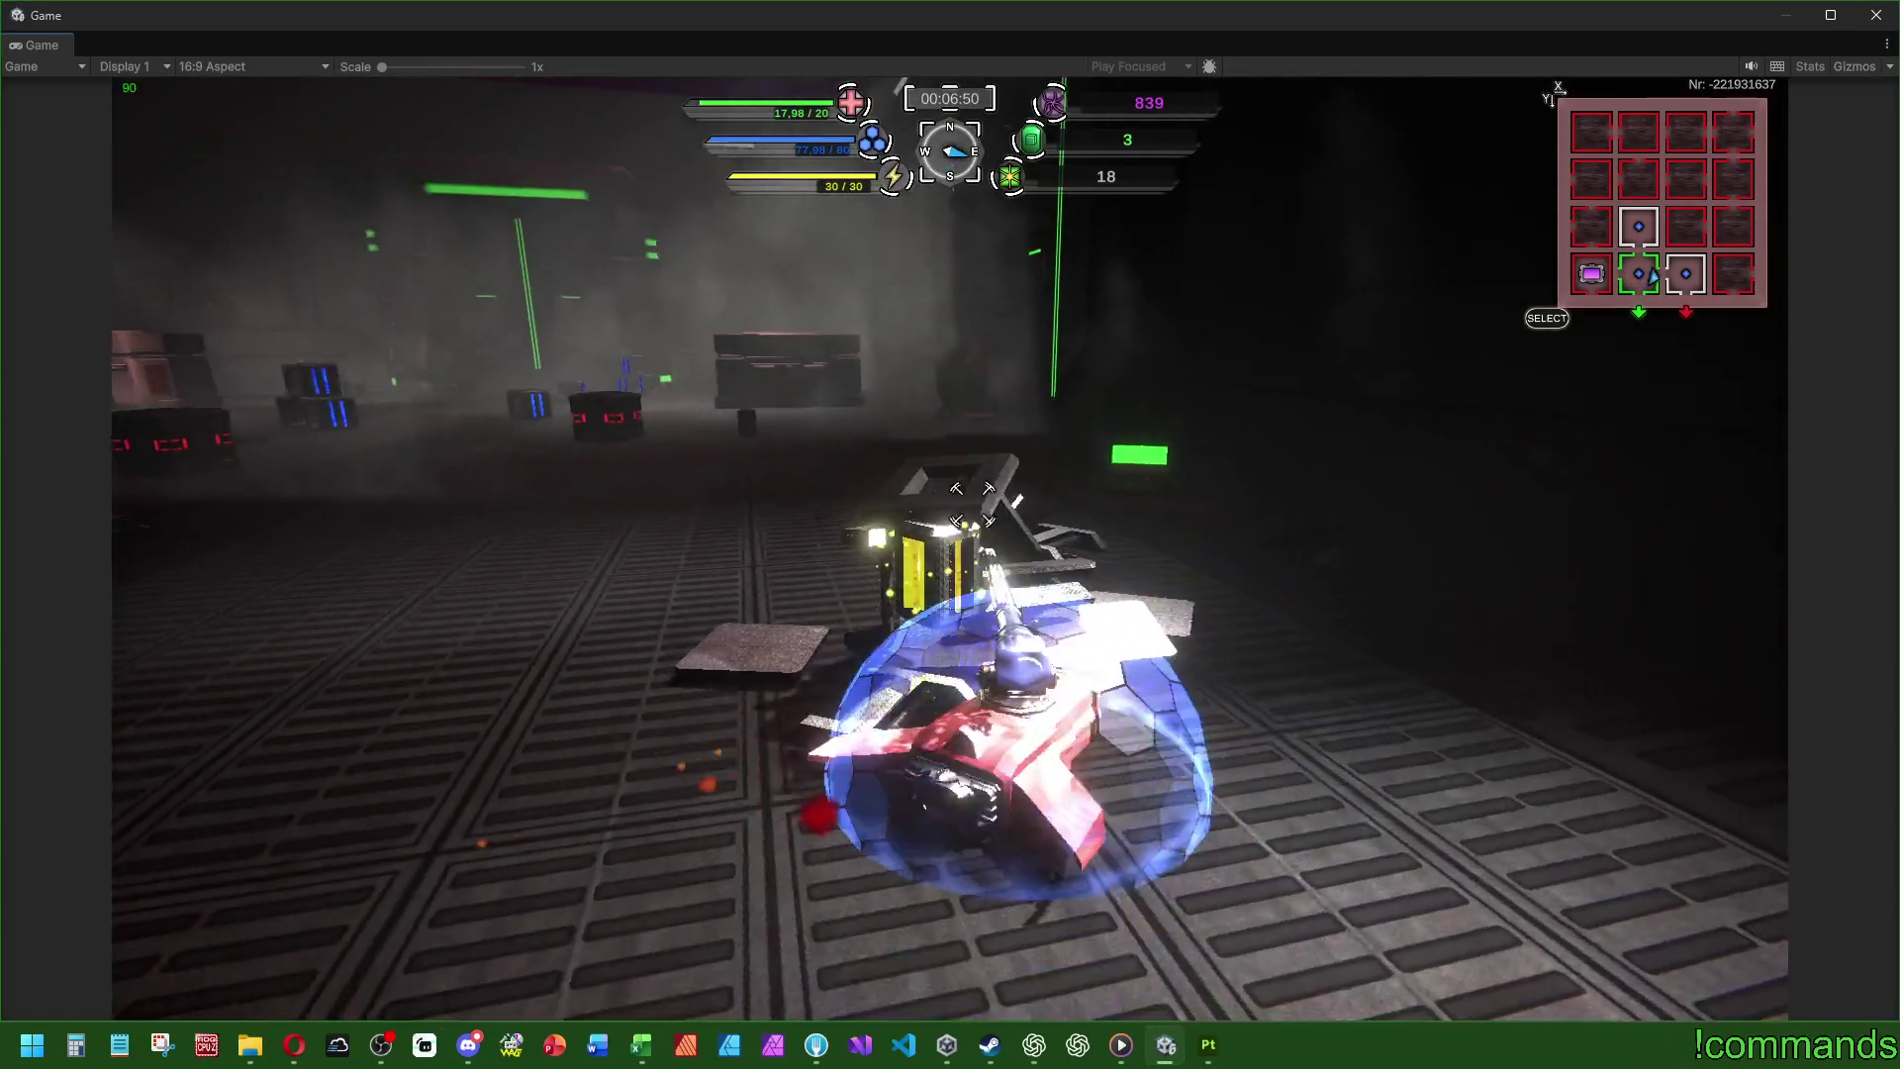
pyautogui.press('a')
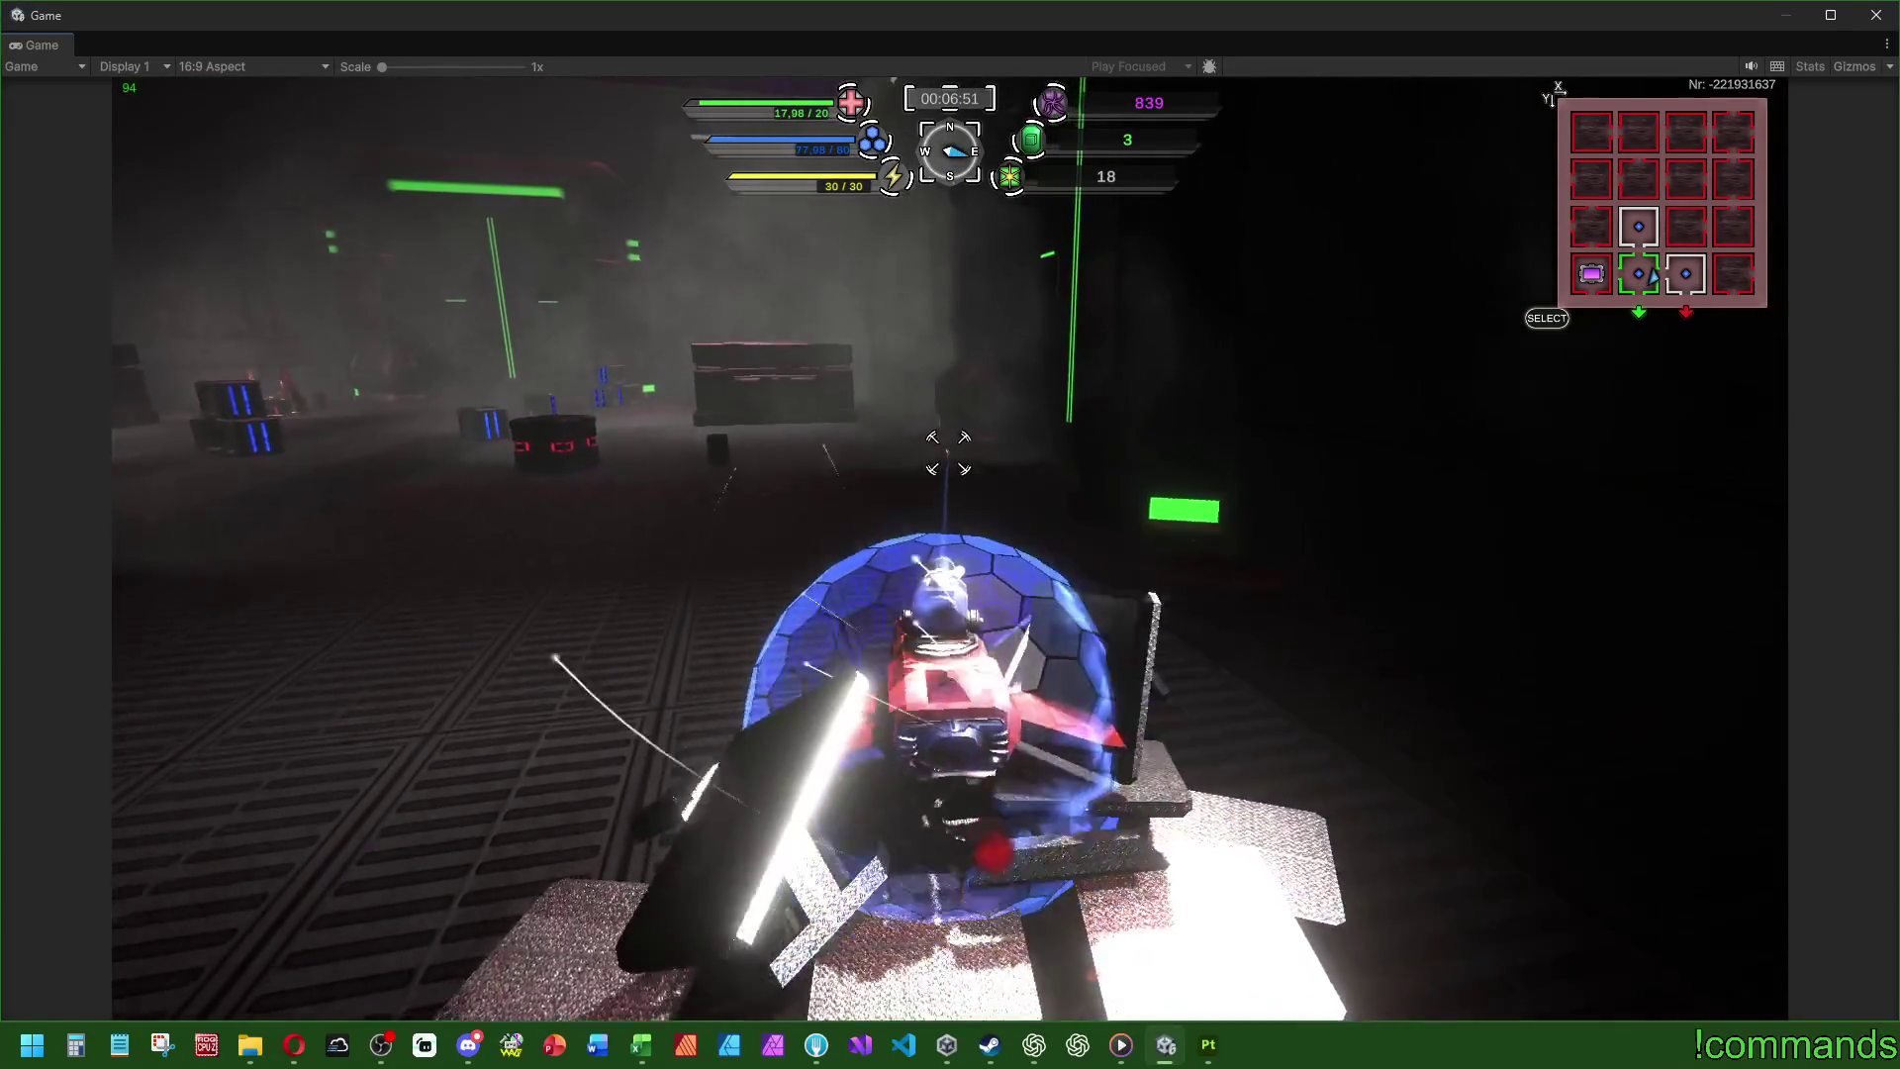
pyautogui.press('w')
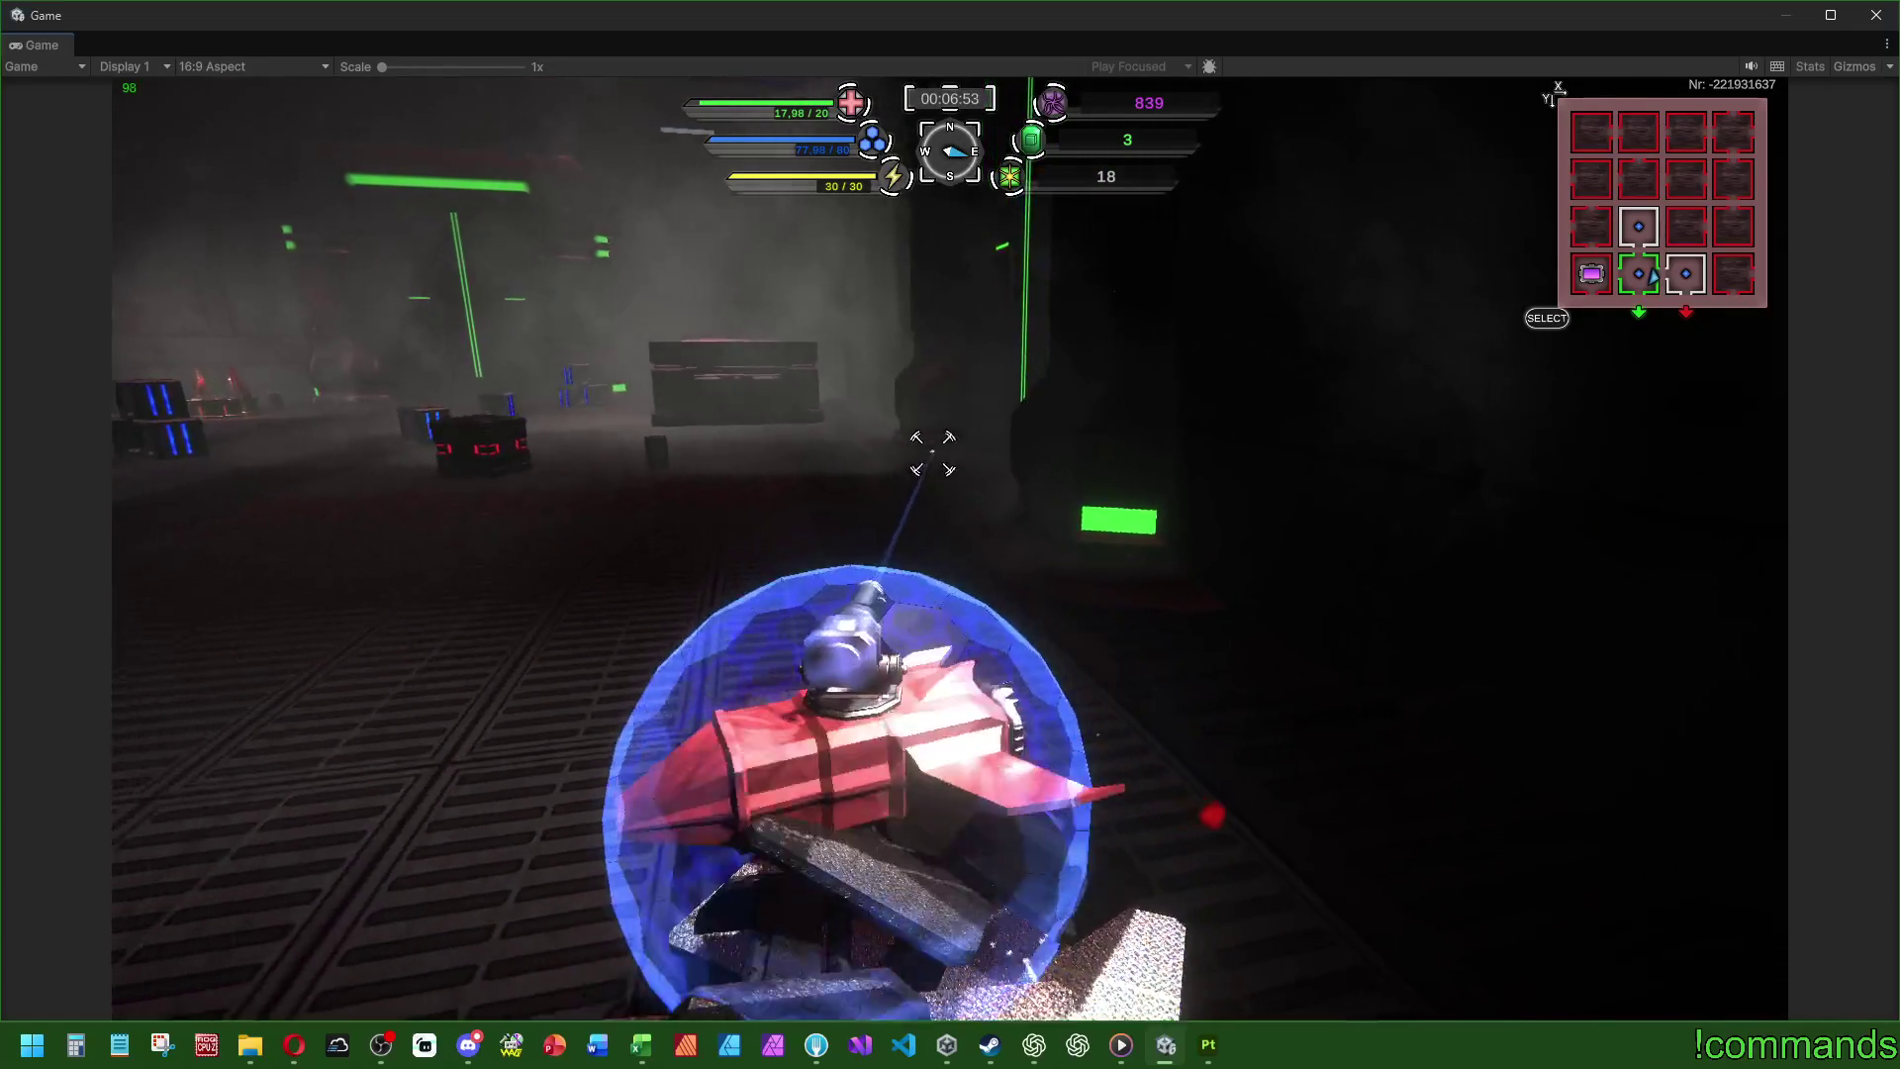
pyautogui.press('a')
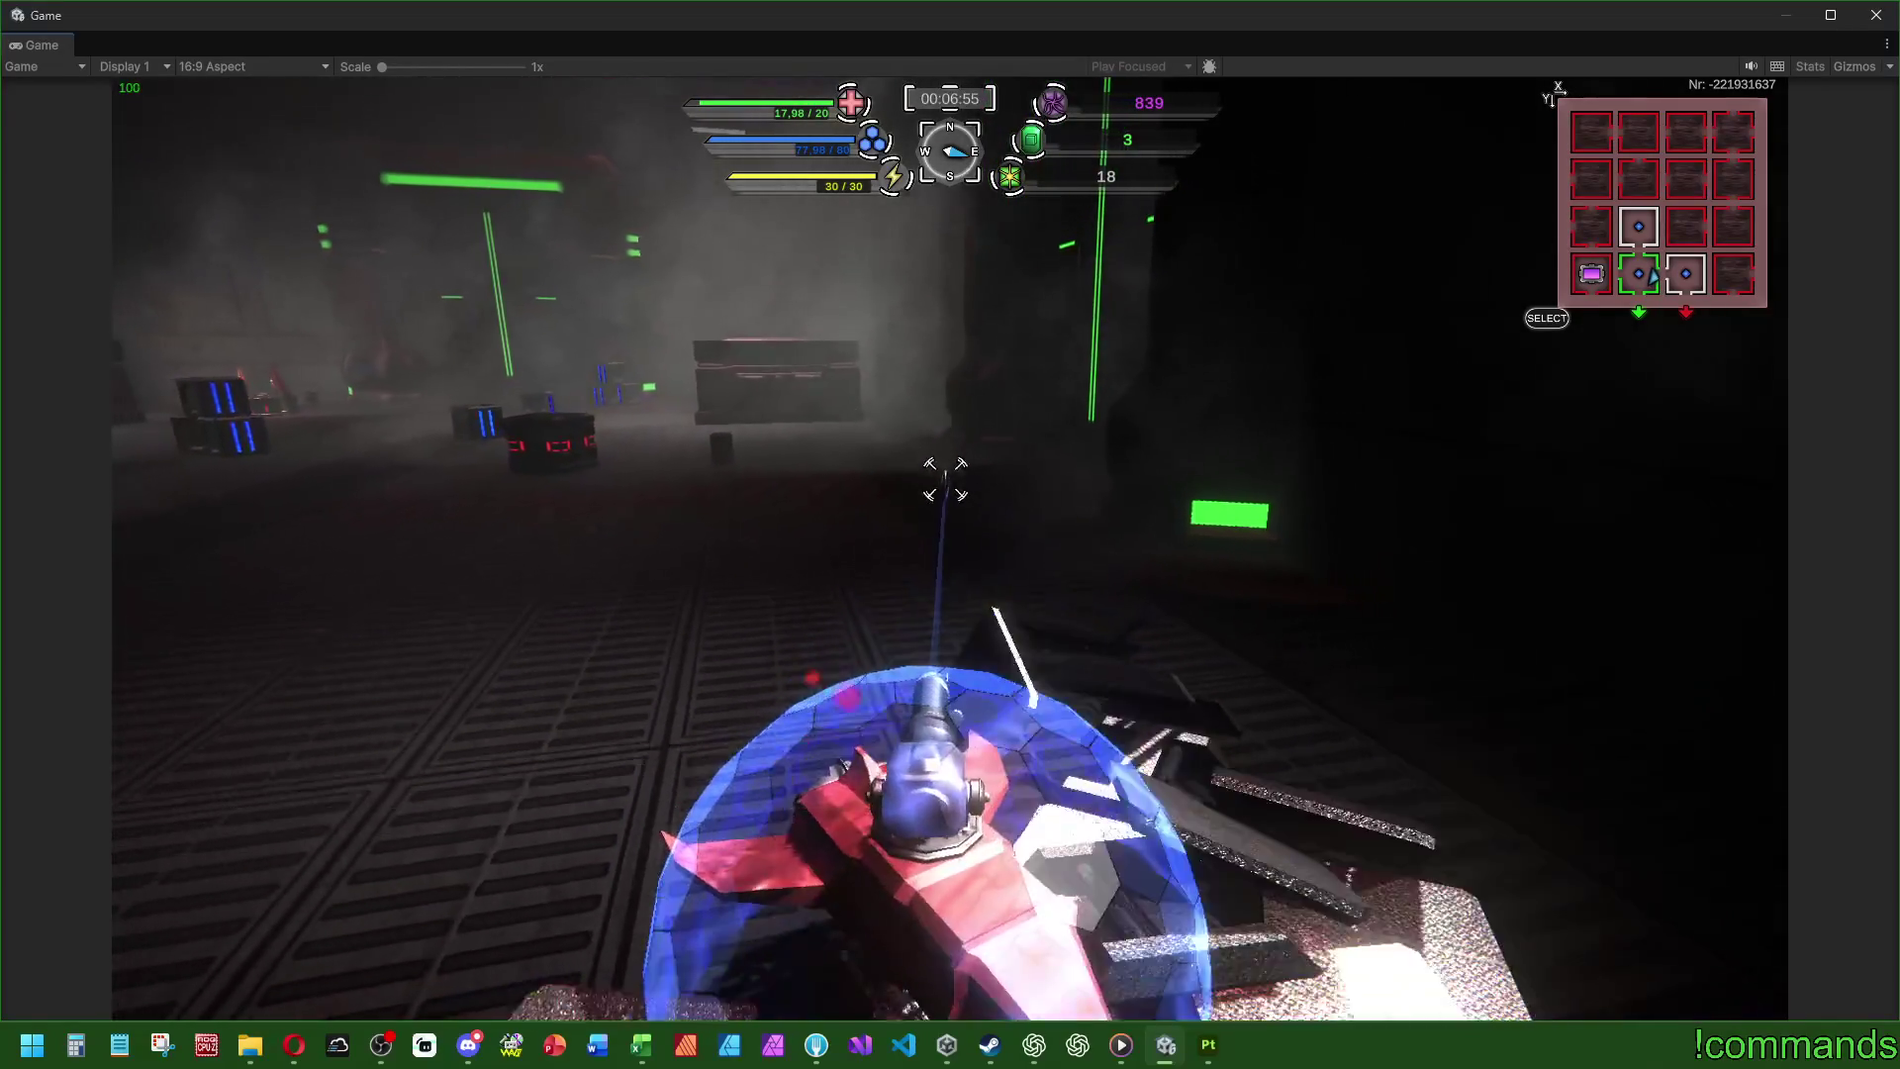
pyautogui.press('w')
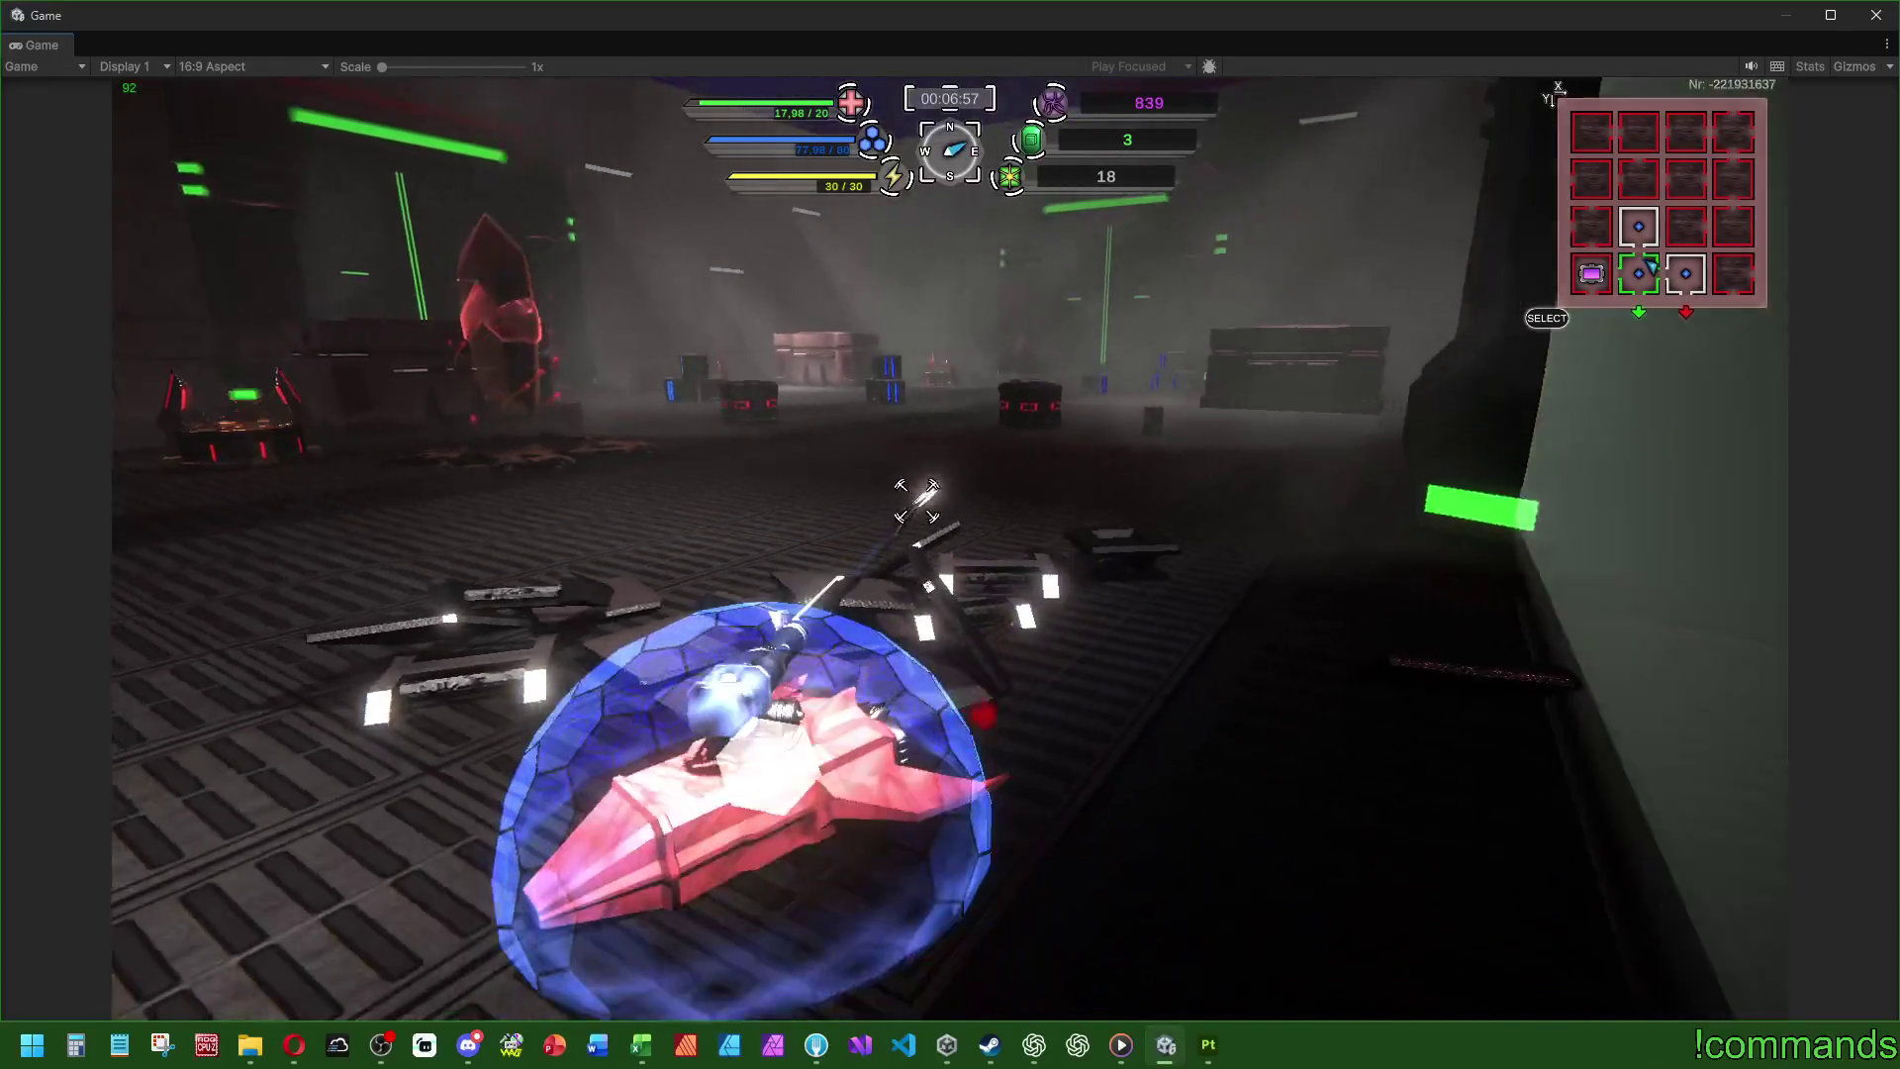
pyautogui.press('a')
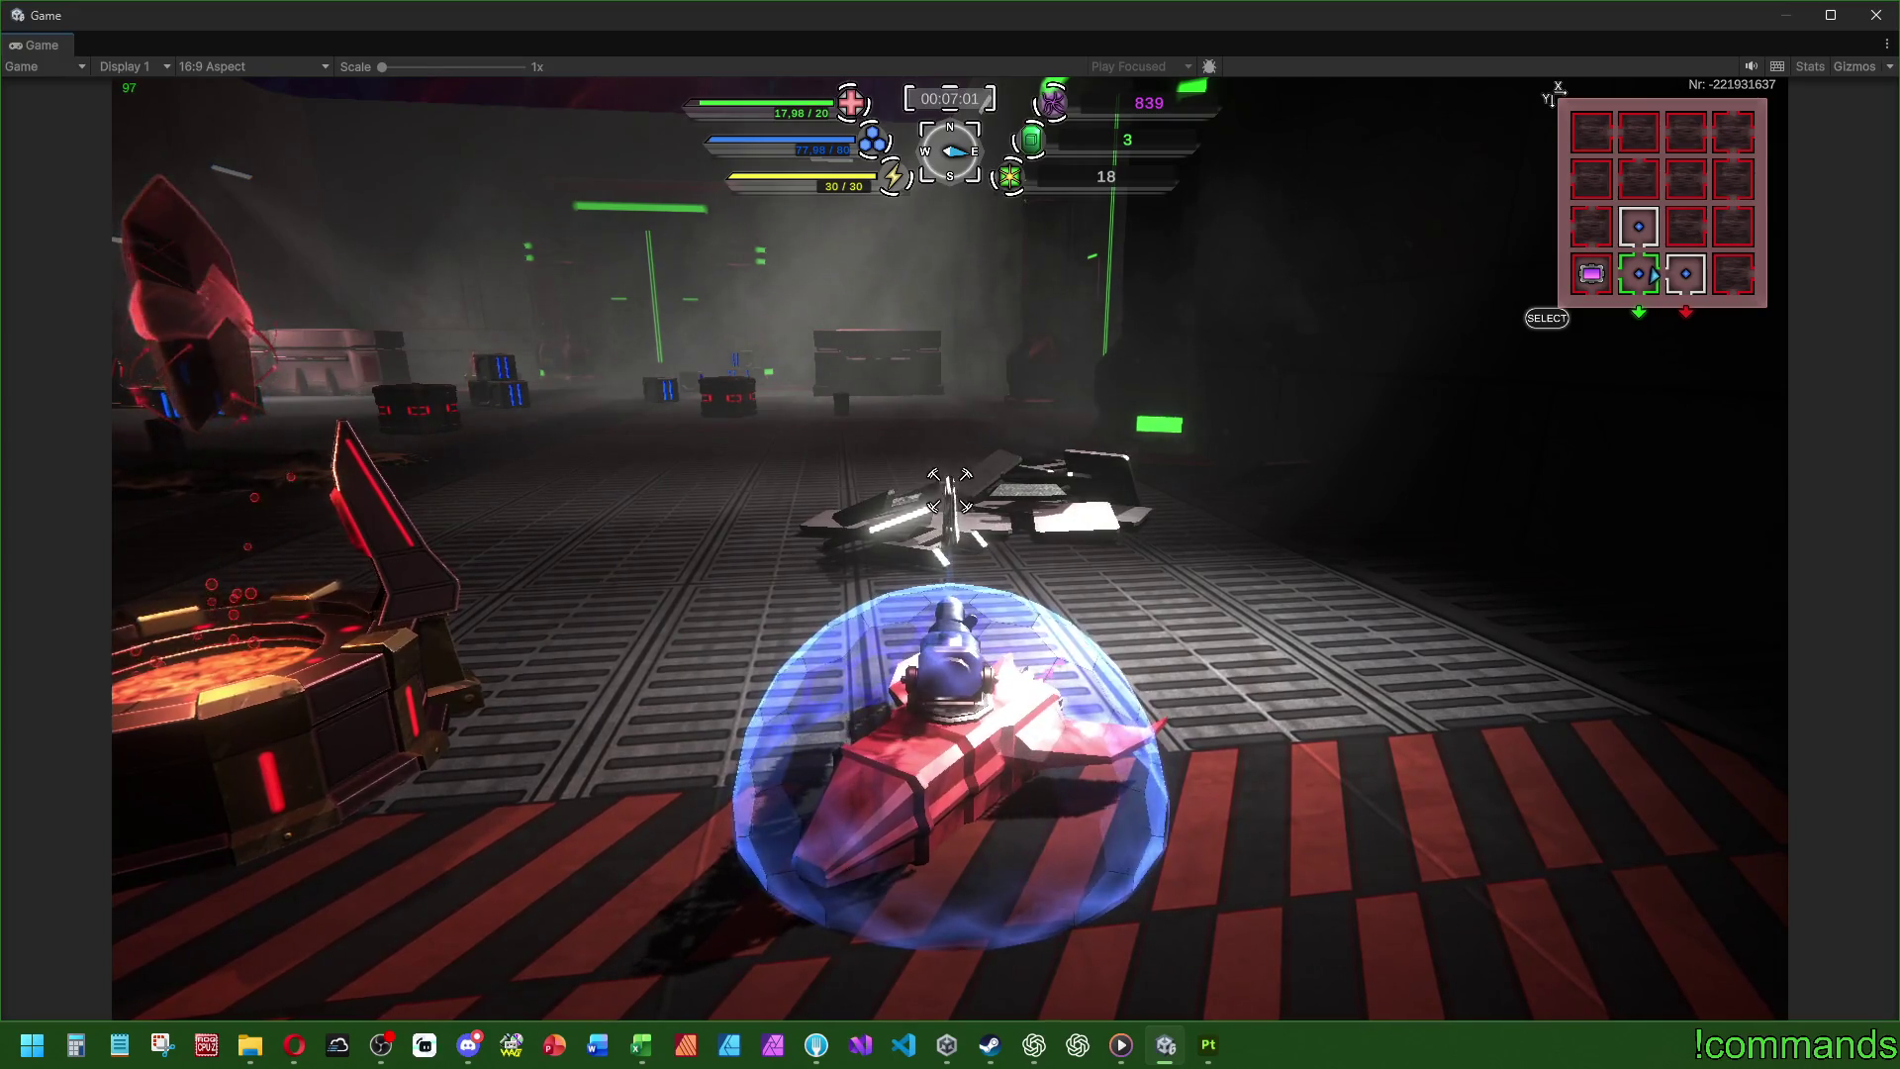
# - Drive over the wreckage toward the spiked pillar, then back away from the burning wreck
pyautogui.press('d')
pyautogui.press('w')
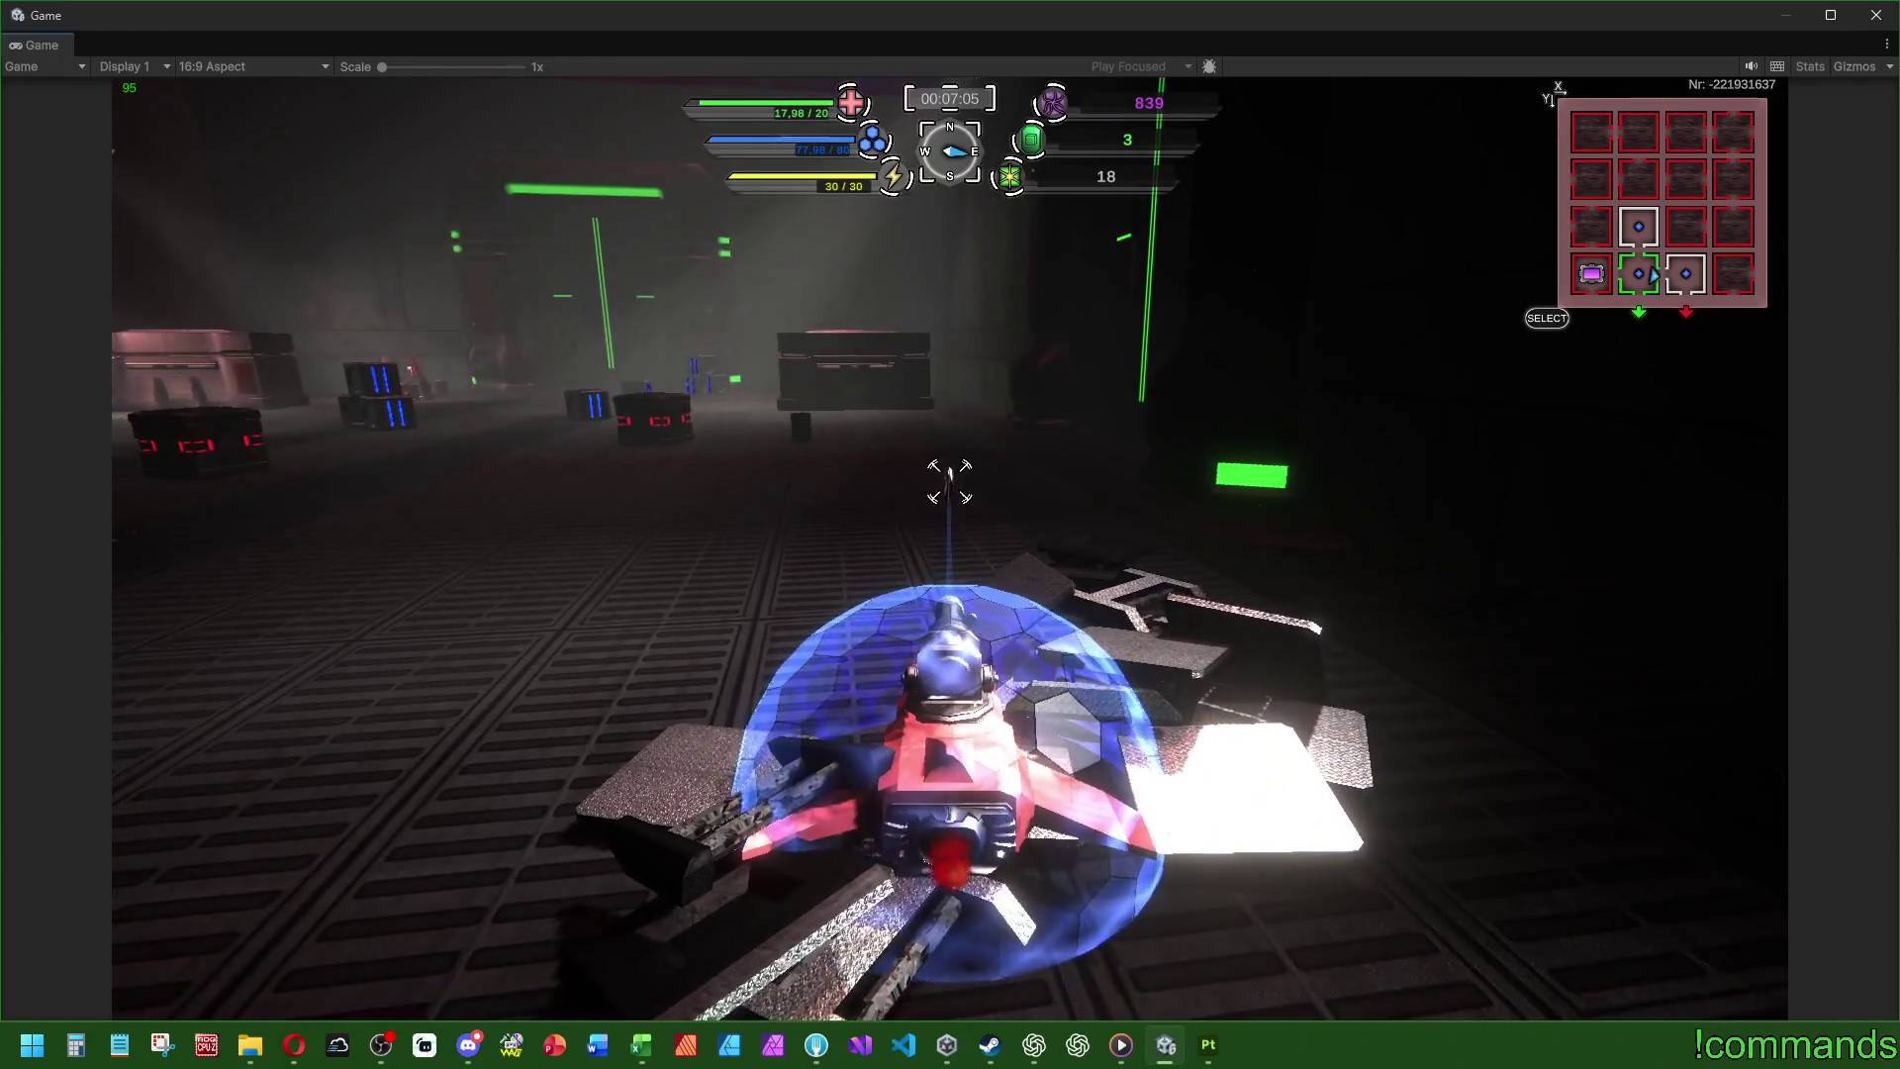
pyautogui.press('a')
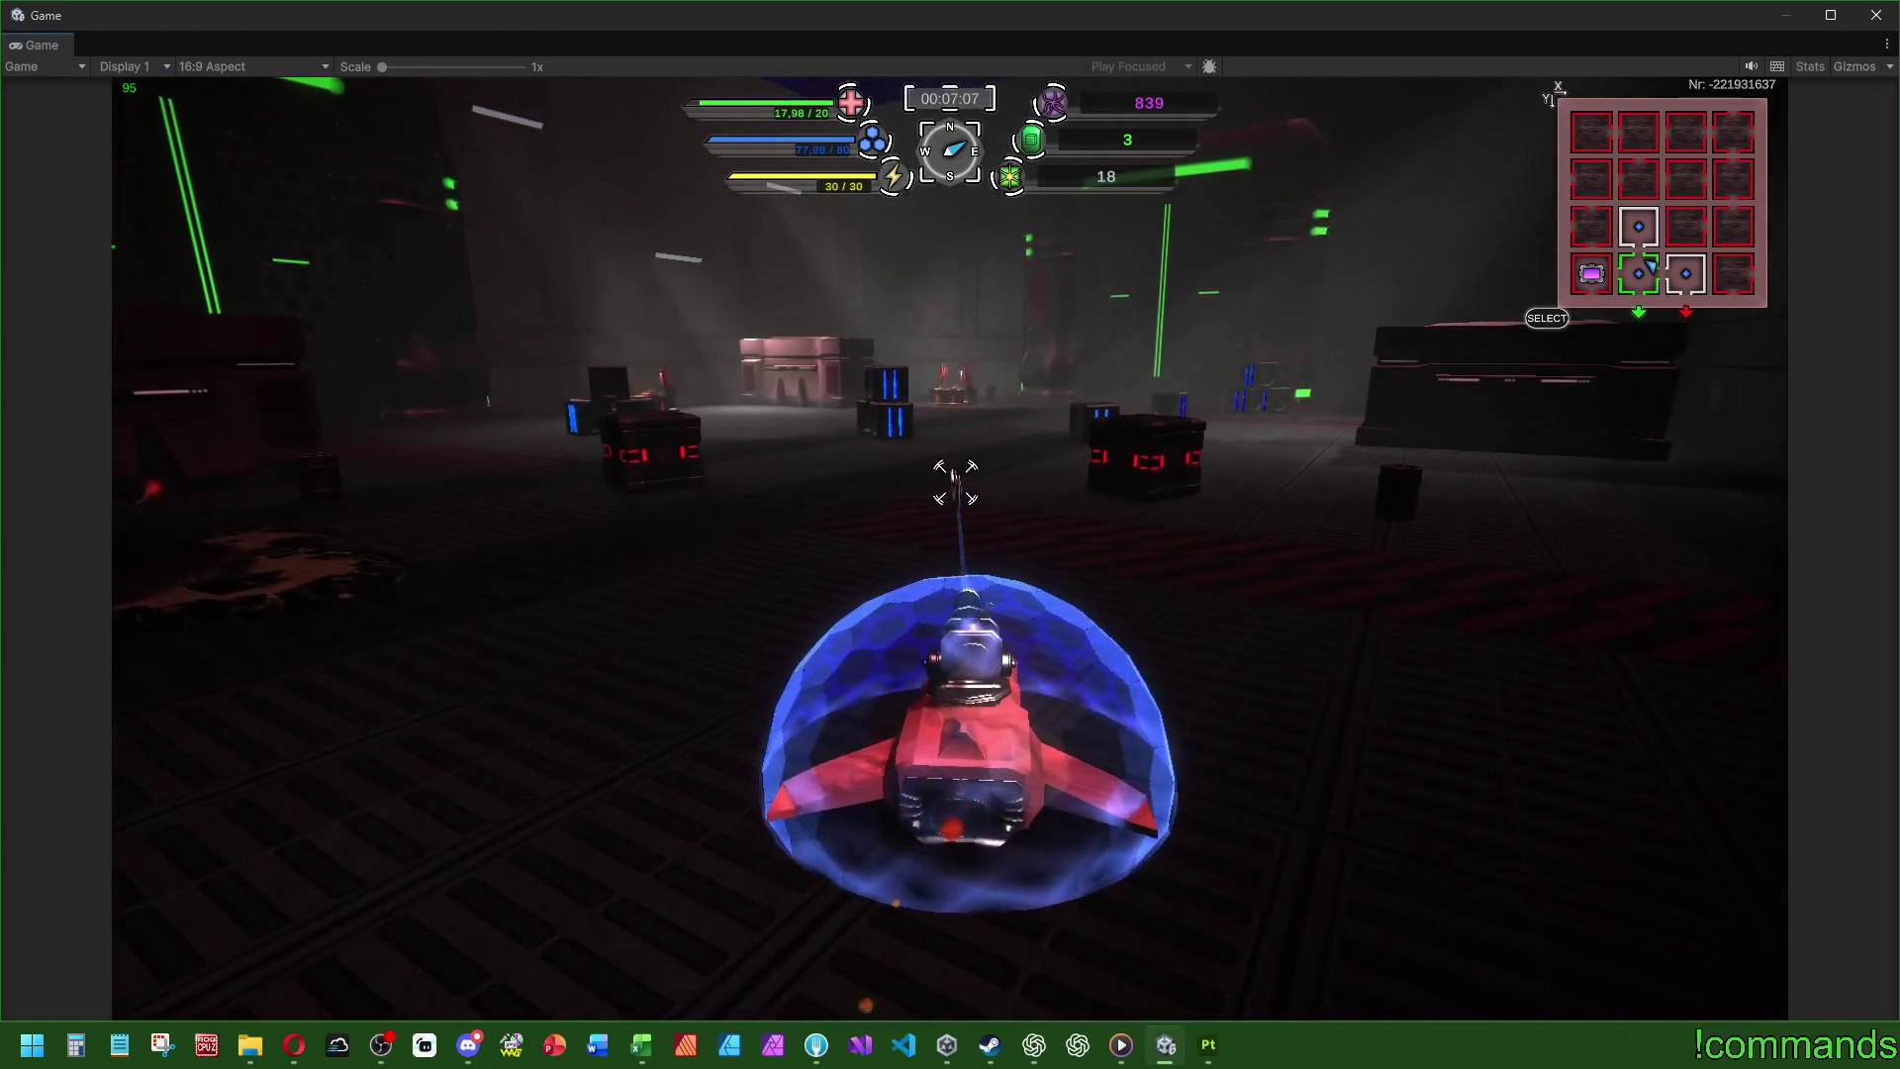
pyautogui.press('d')
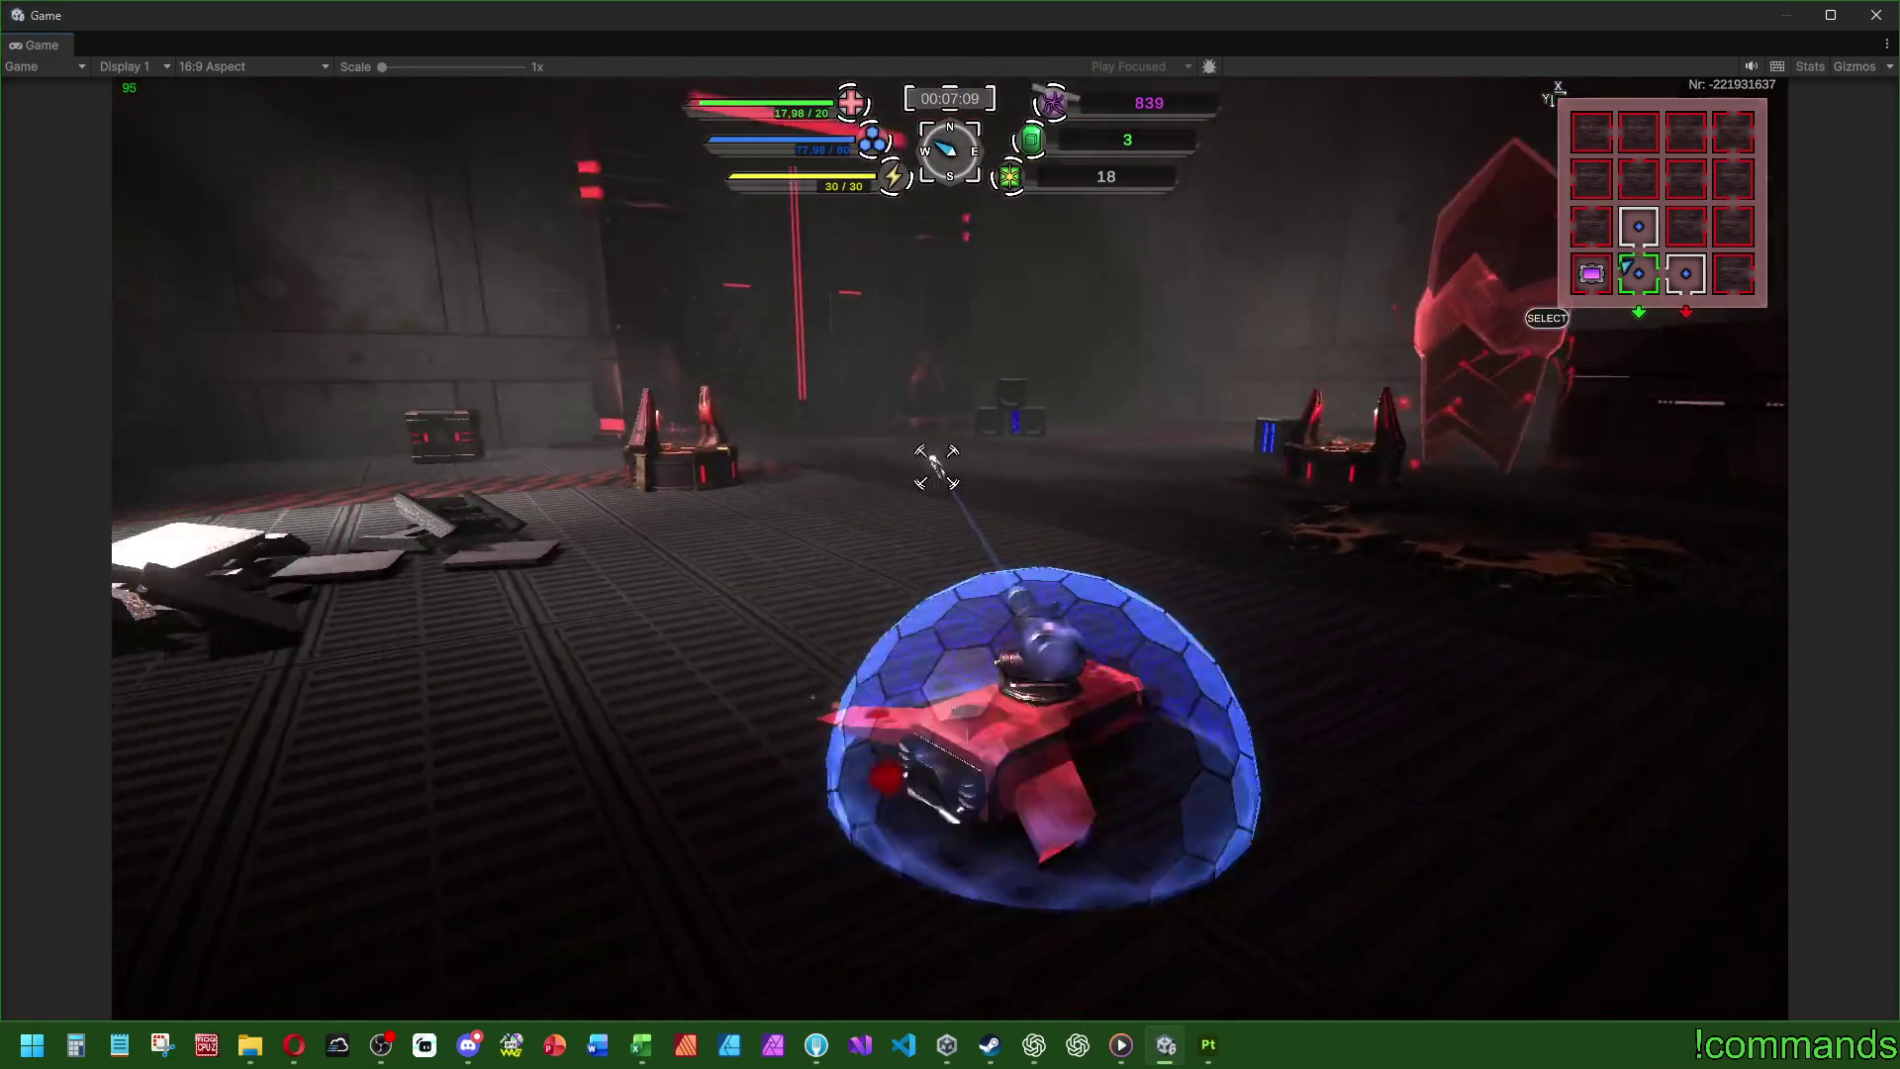
pyautogui.press('w')
pyautogui.press('a')
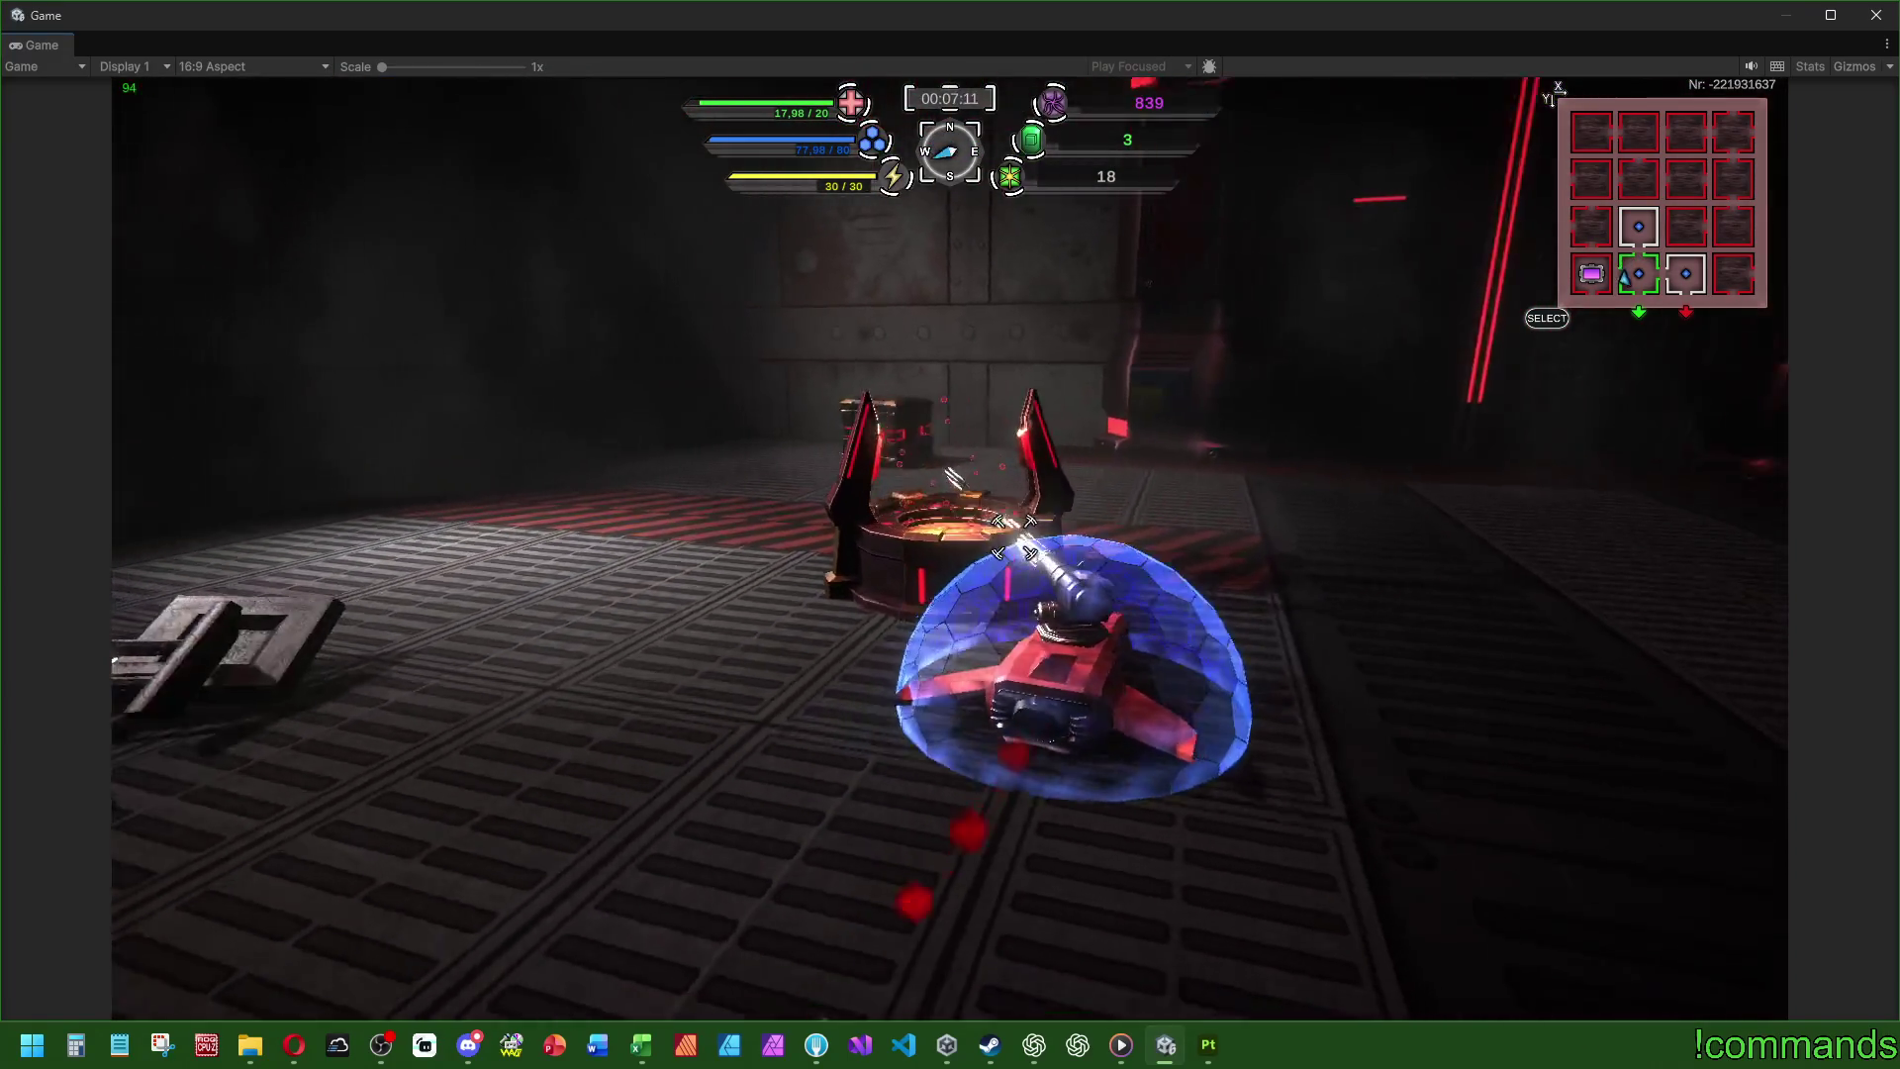
pyautogui.press('a')
pyautogui.press('a')
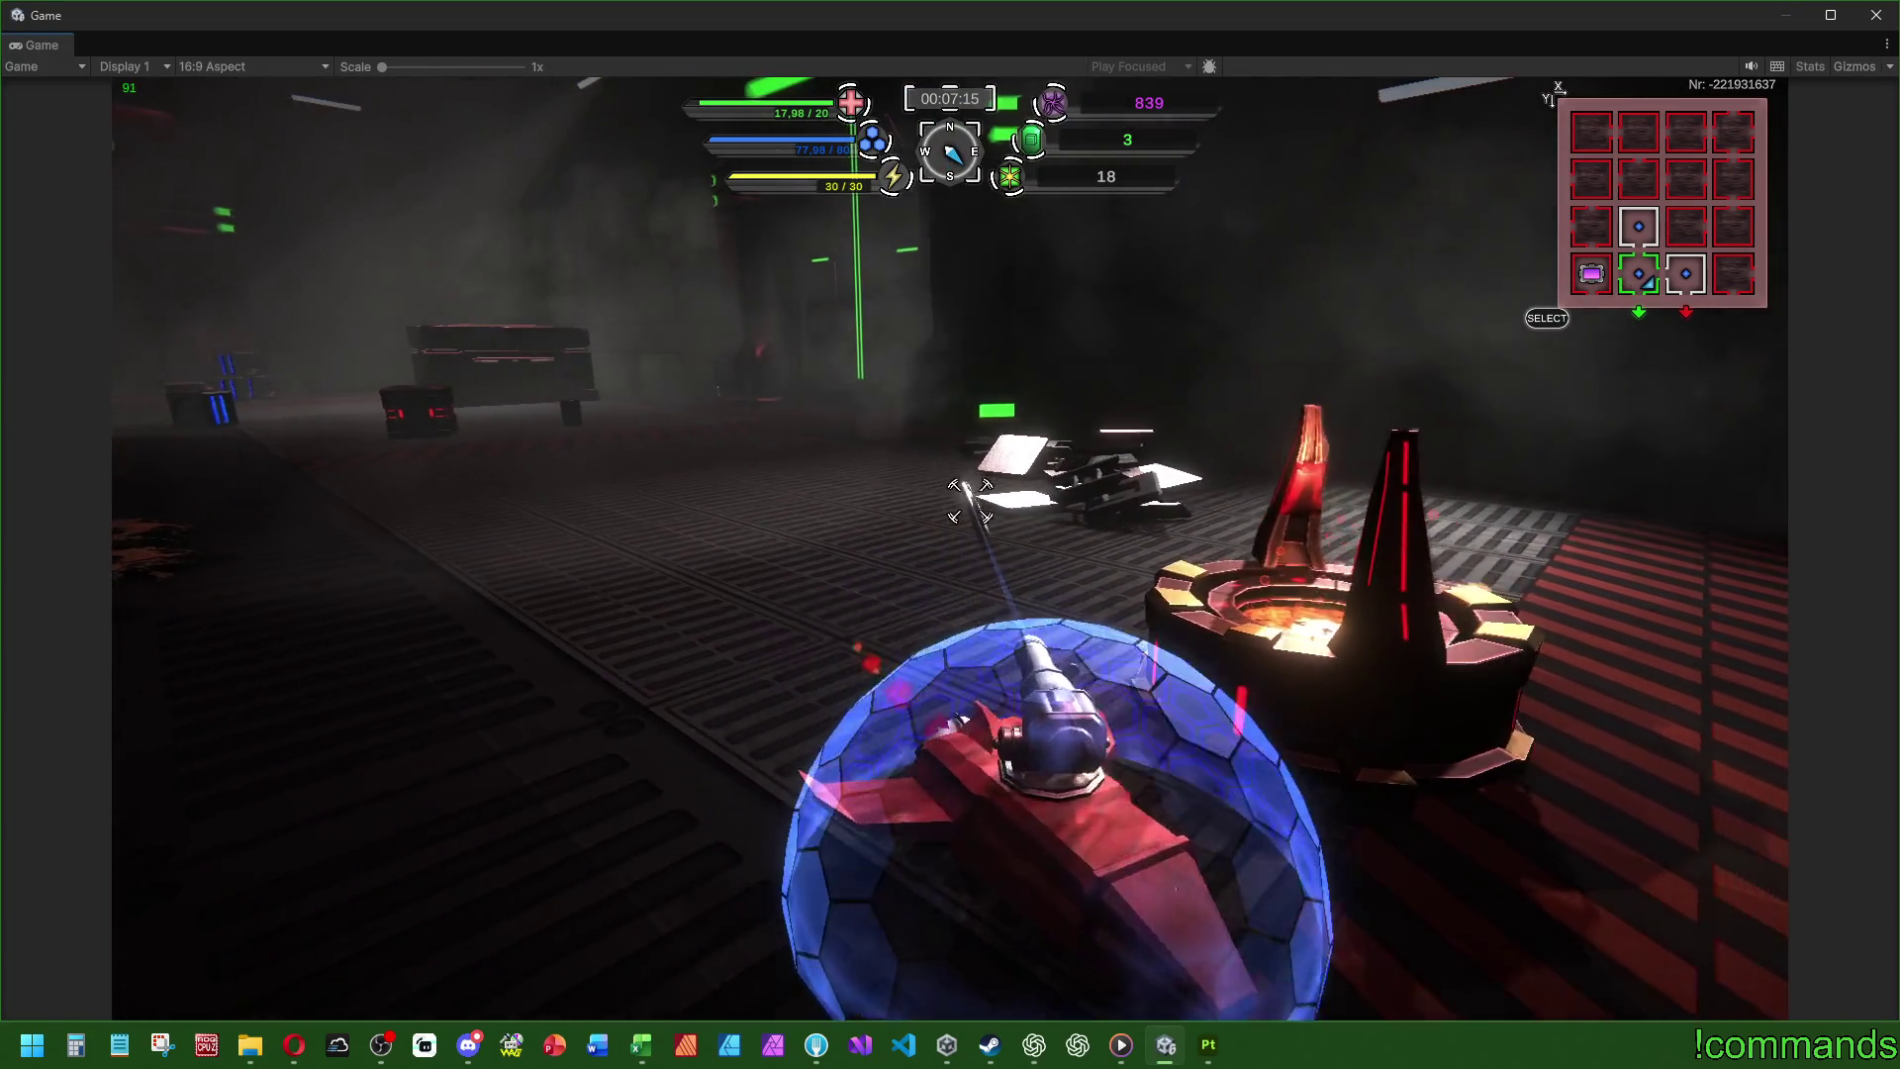
pyautogui.press('d')
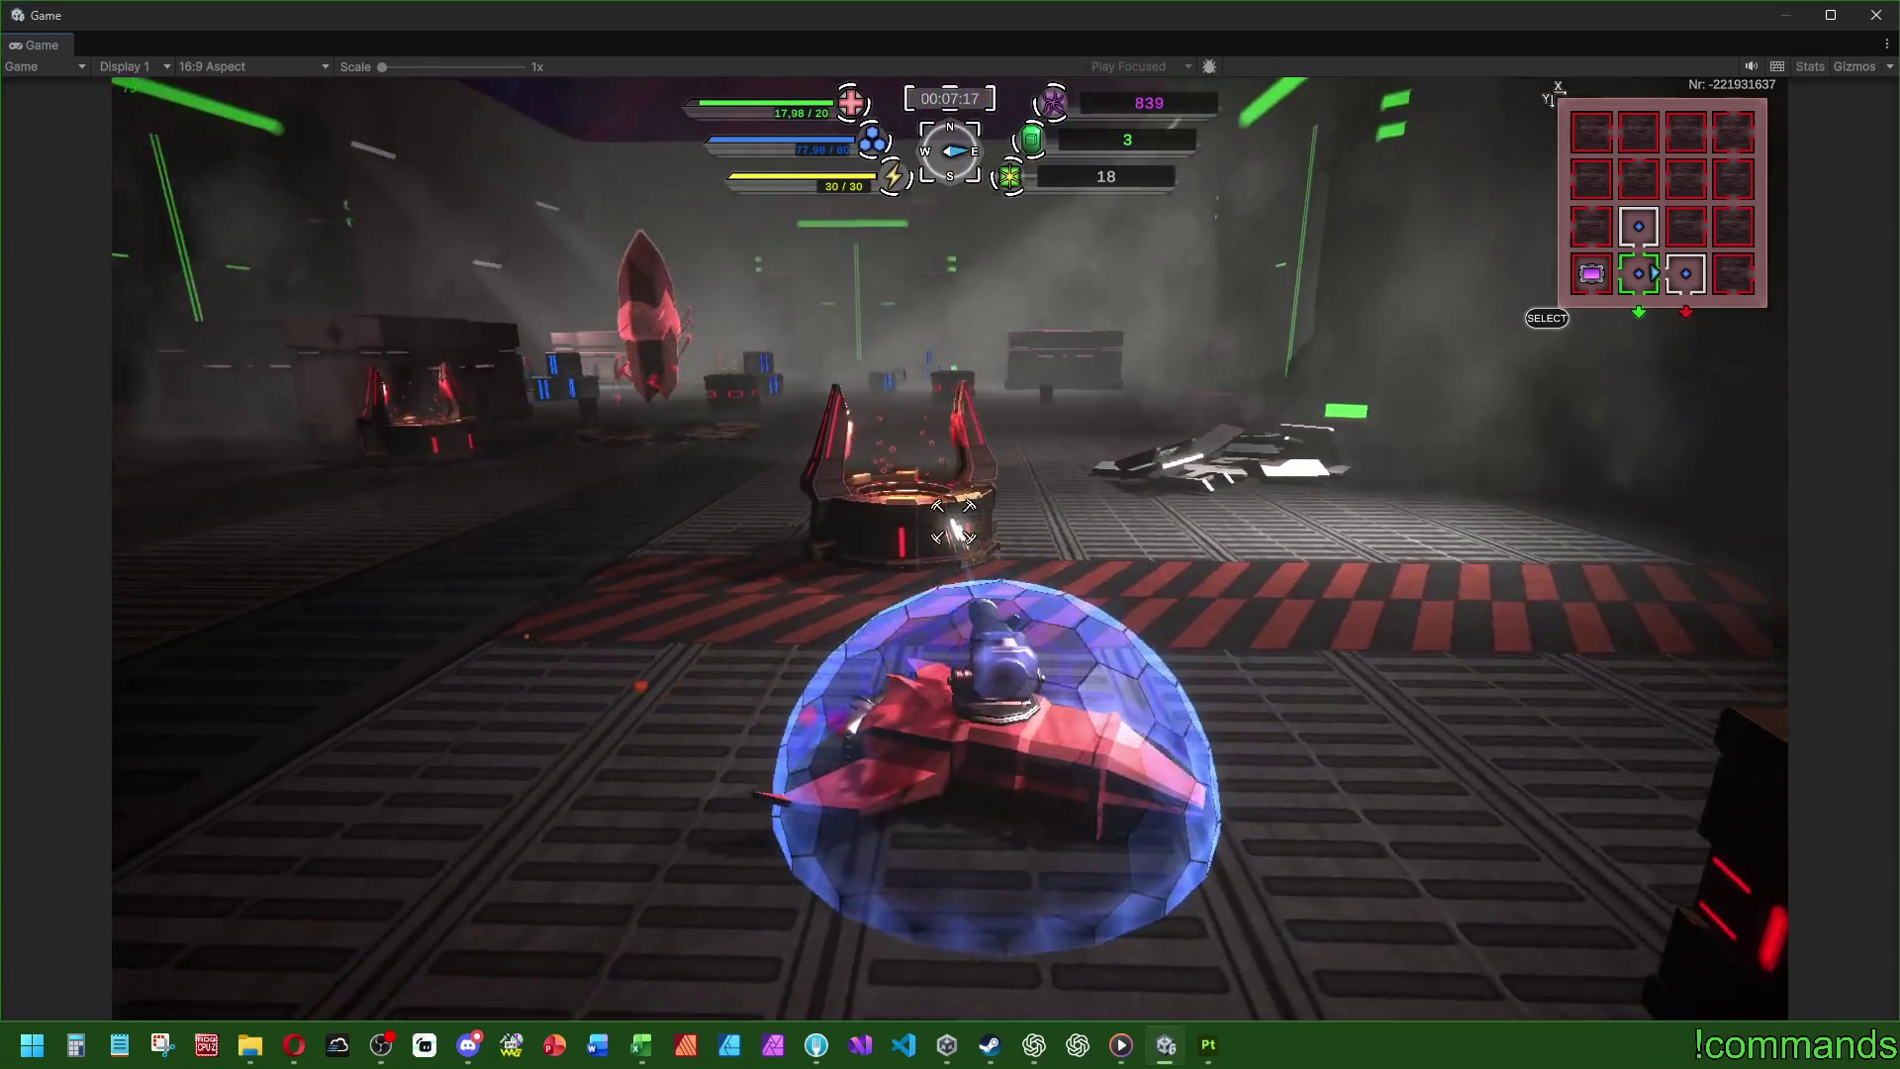
pyautogui.press('a')
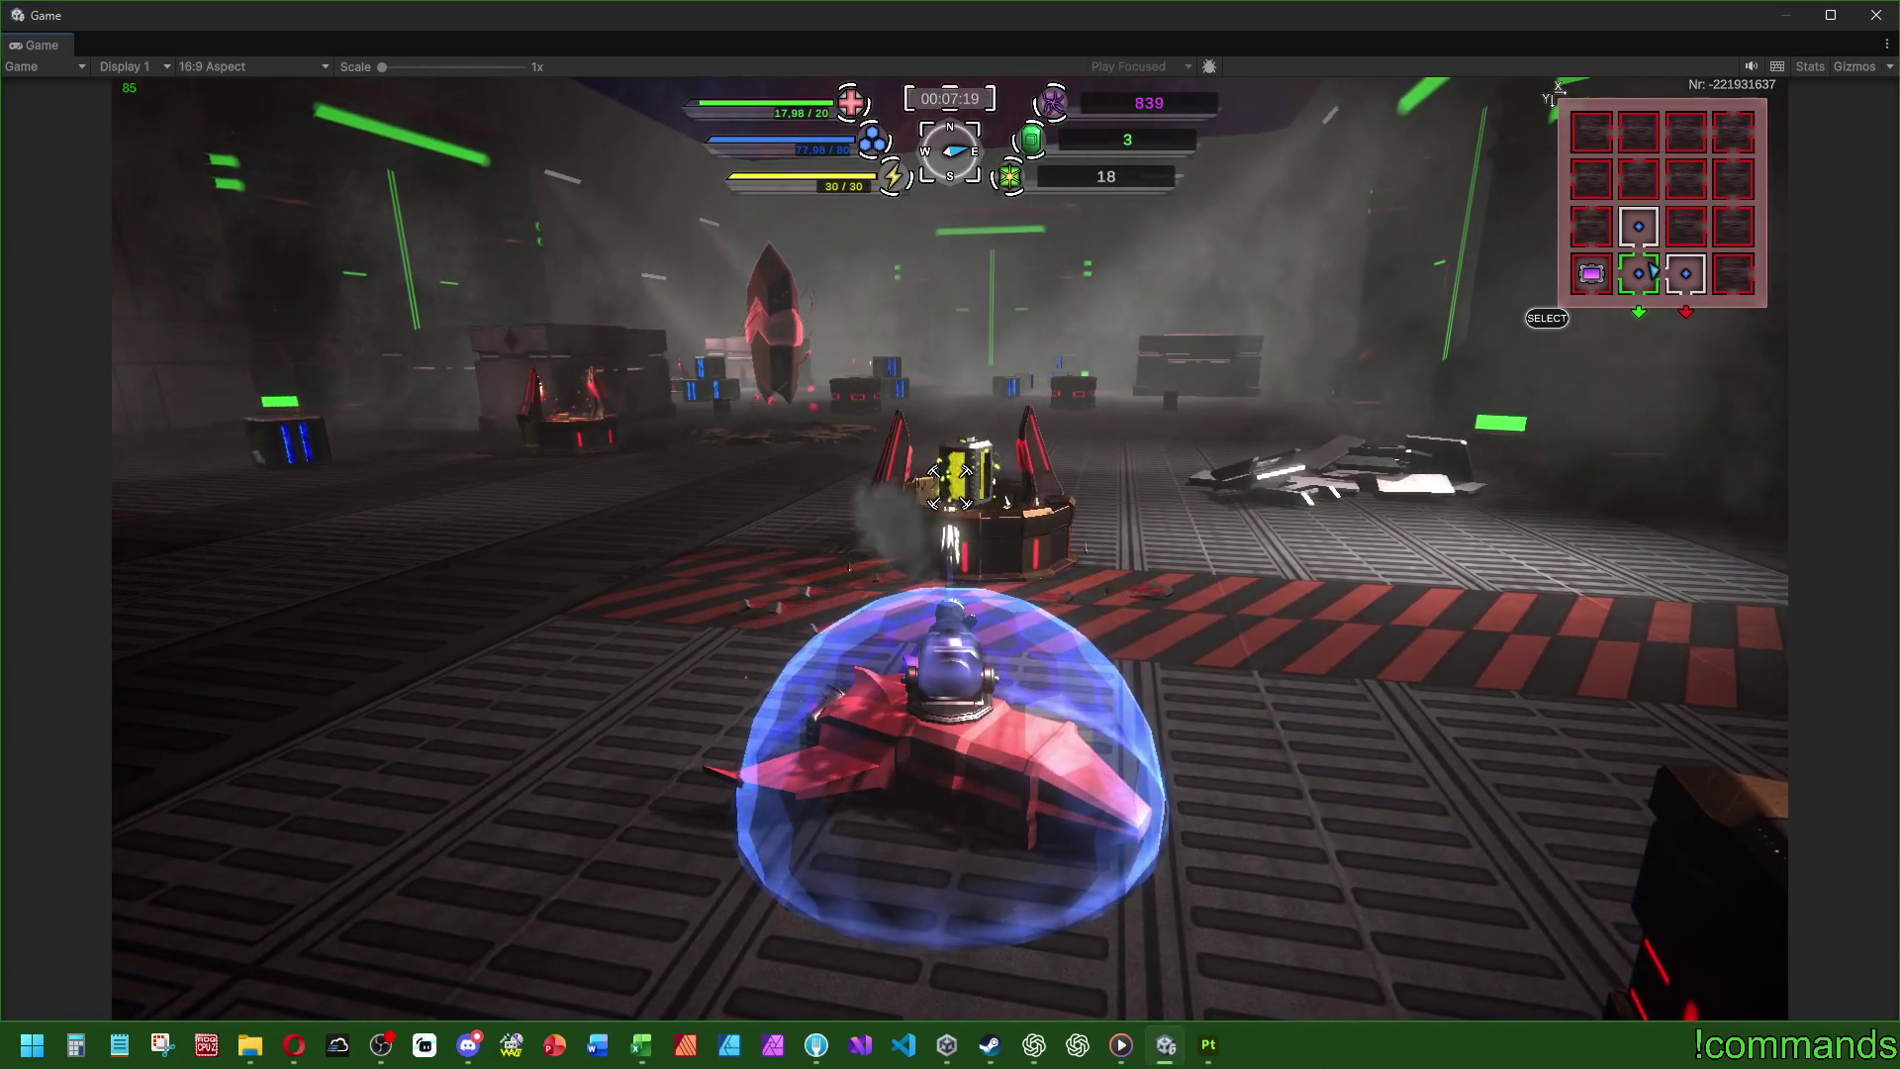
pyautogui.press('w')
pyautogui.press('d')
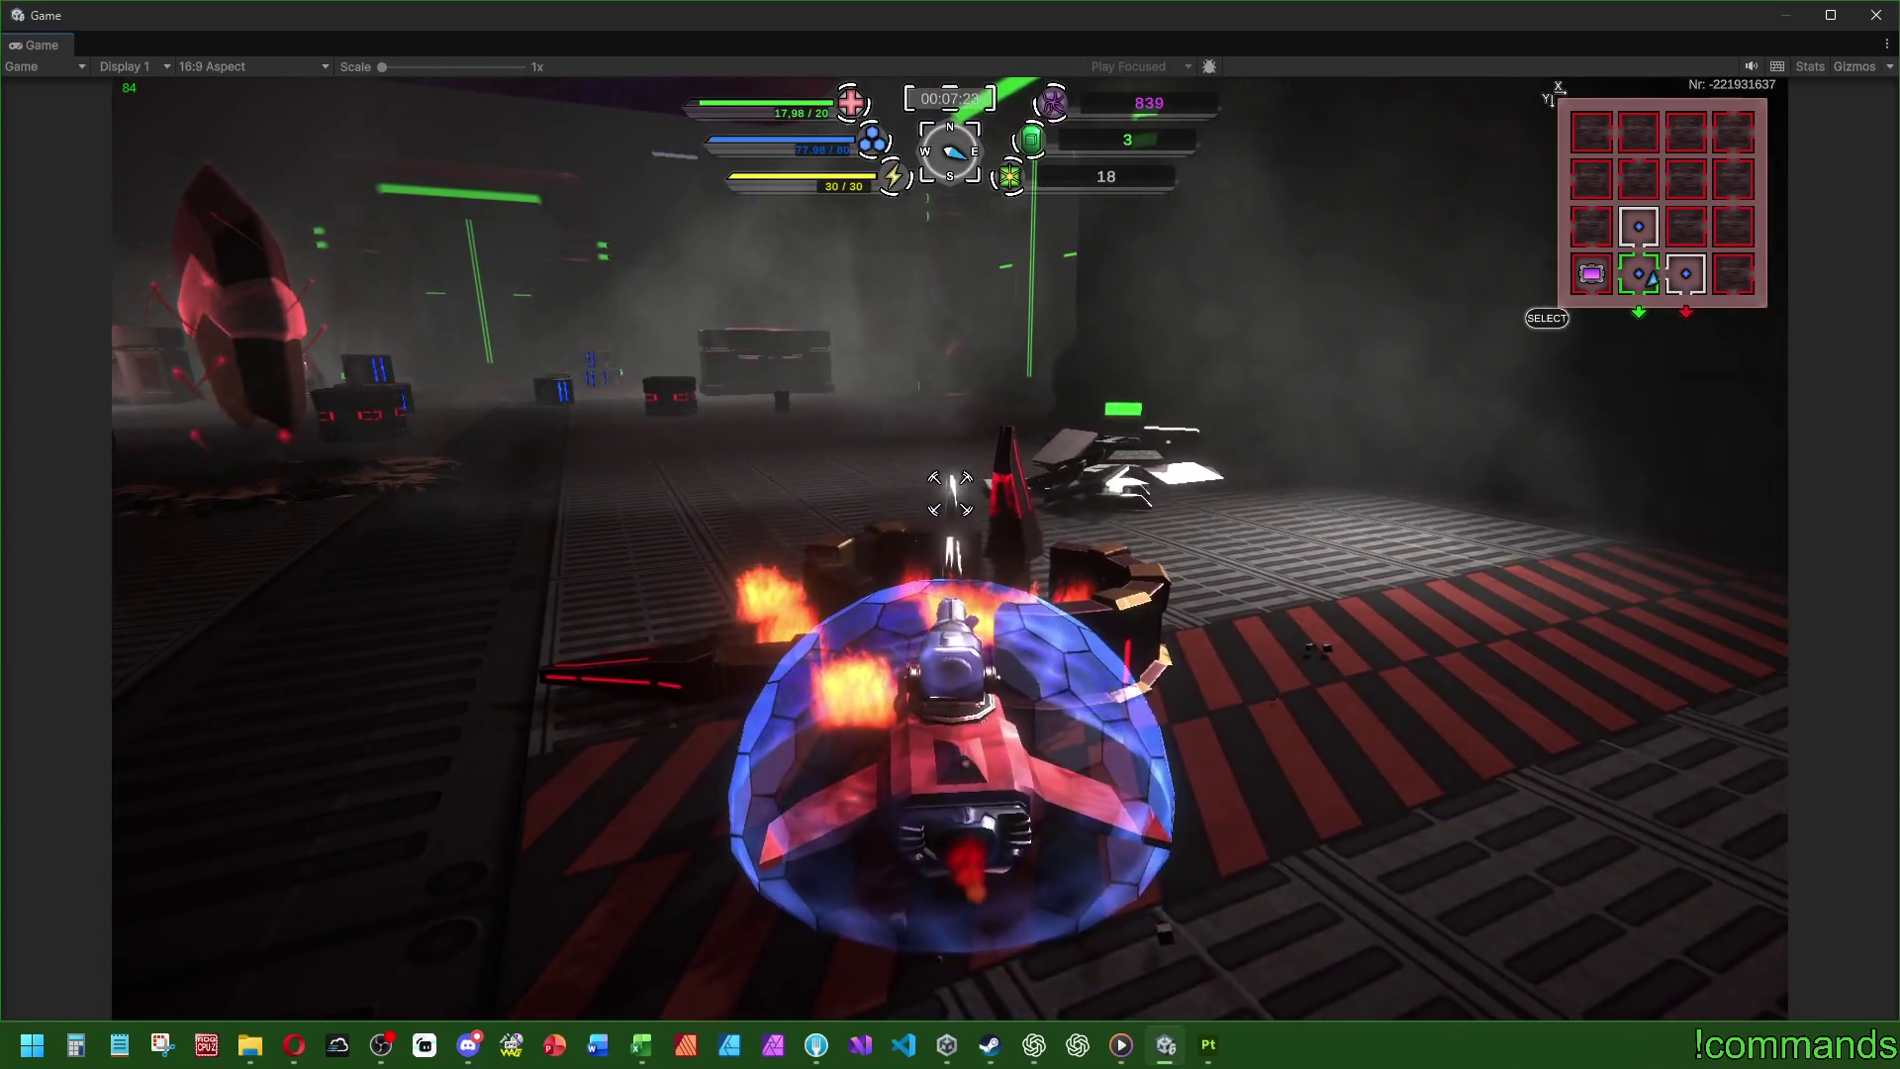
pyautogui.press('s')
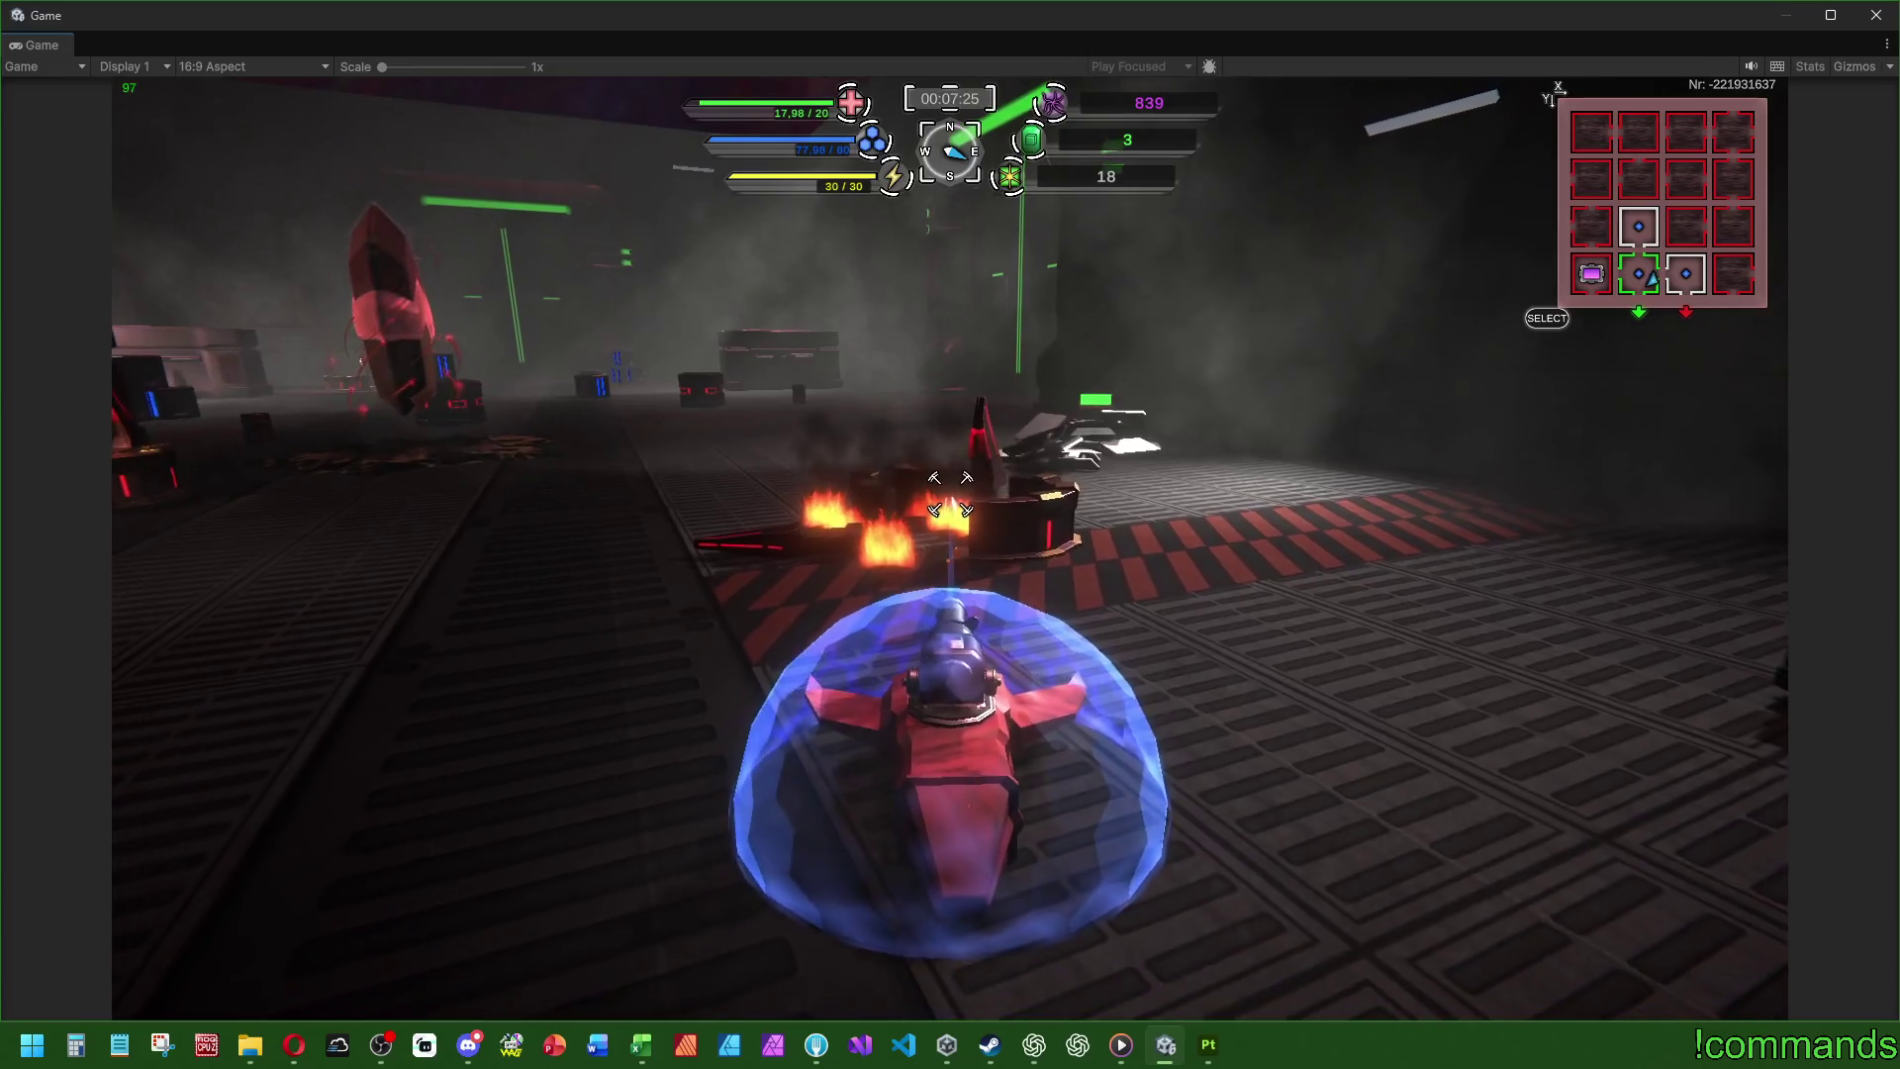
# - Drive past the burning wreck up to the crate to collect pickups
pyautogui.press('a')
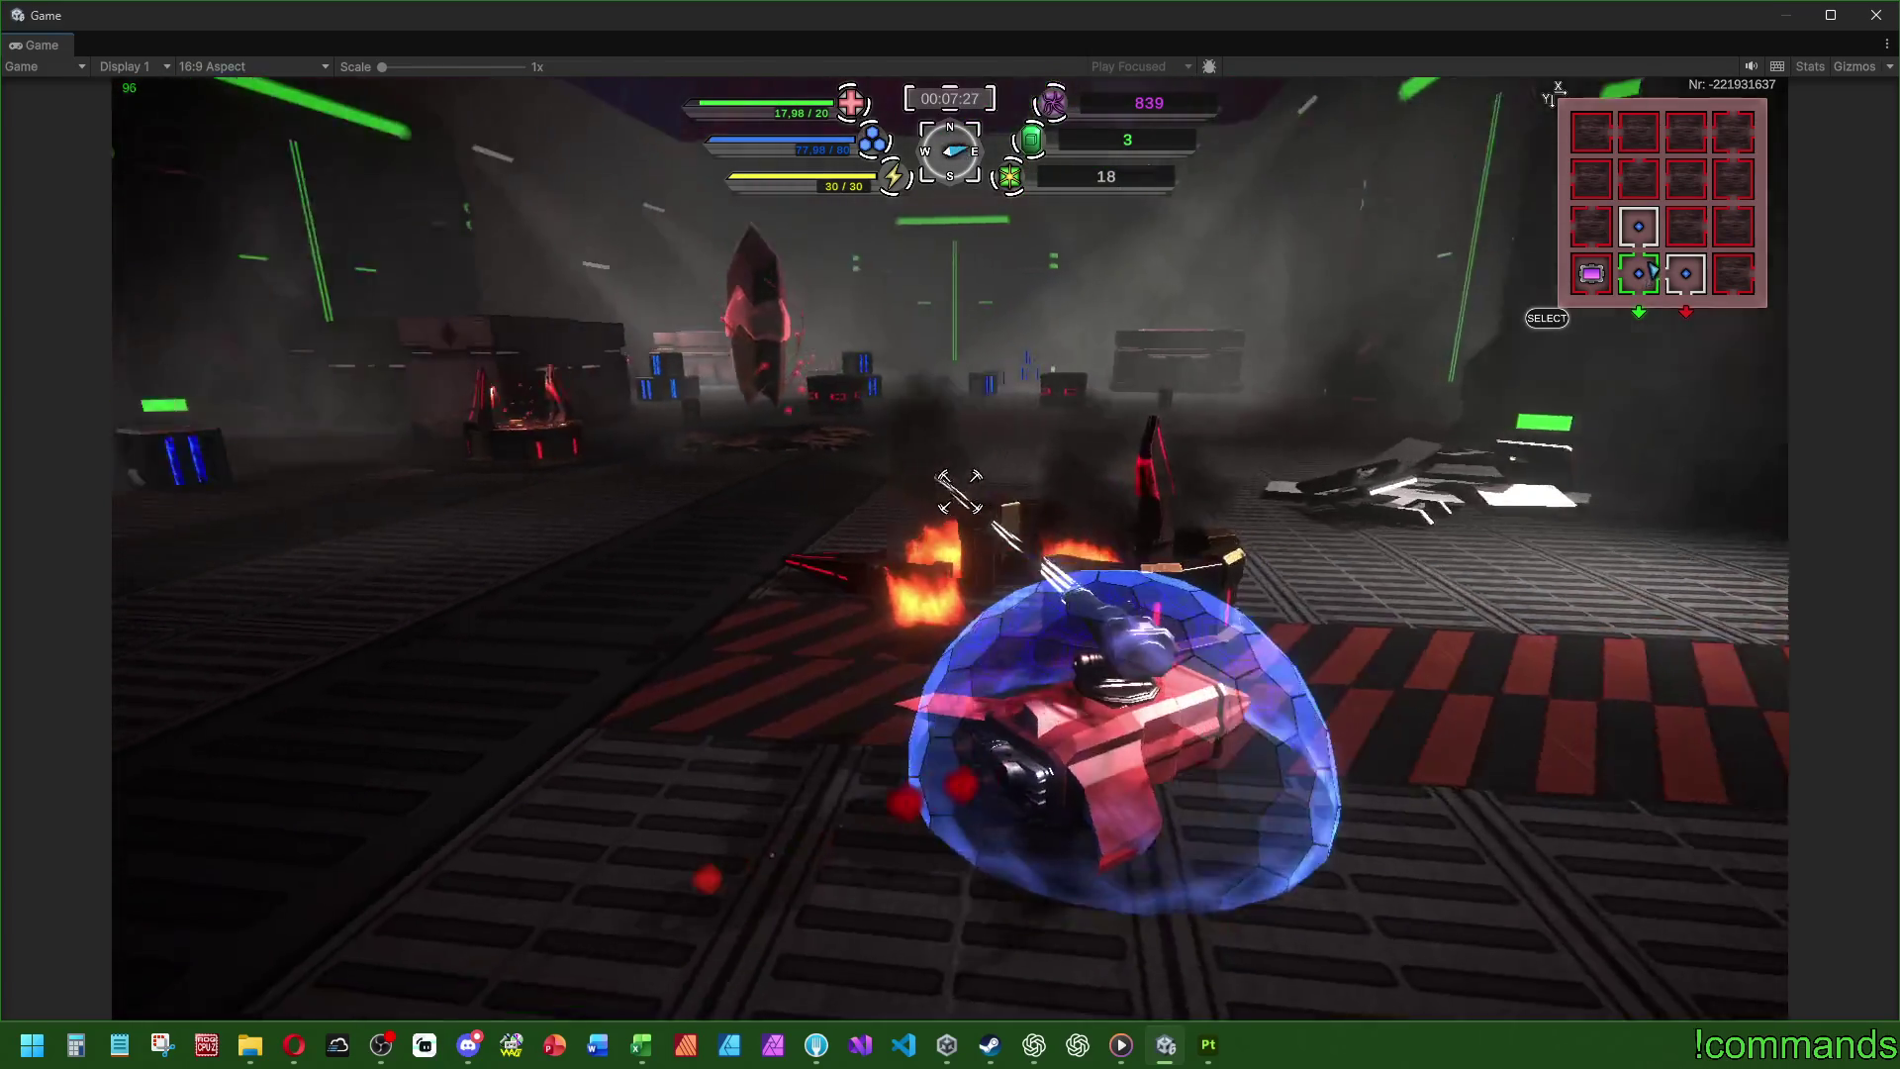
pyautogui.press('a')
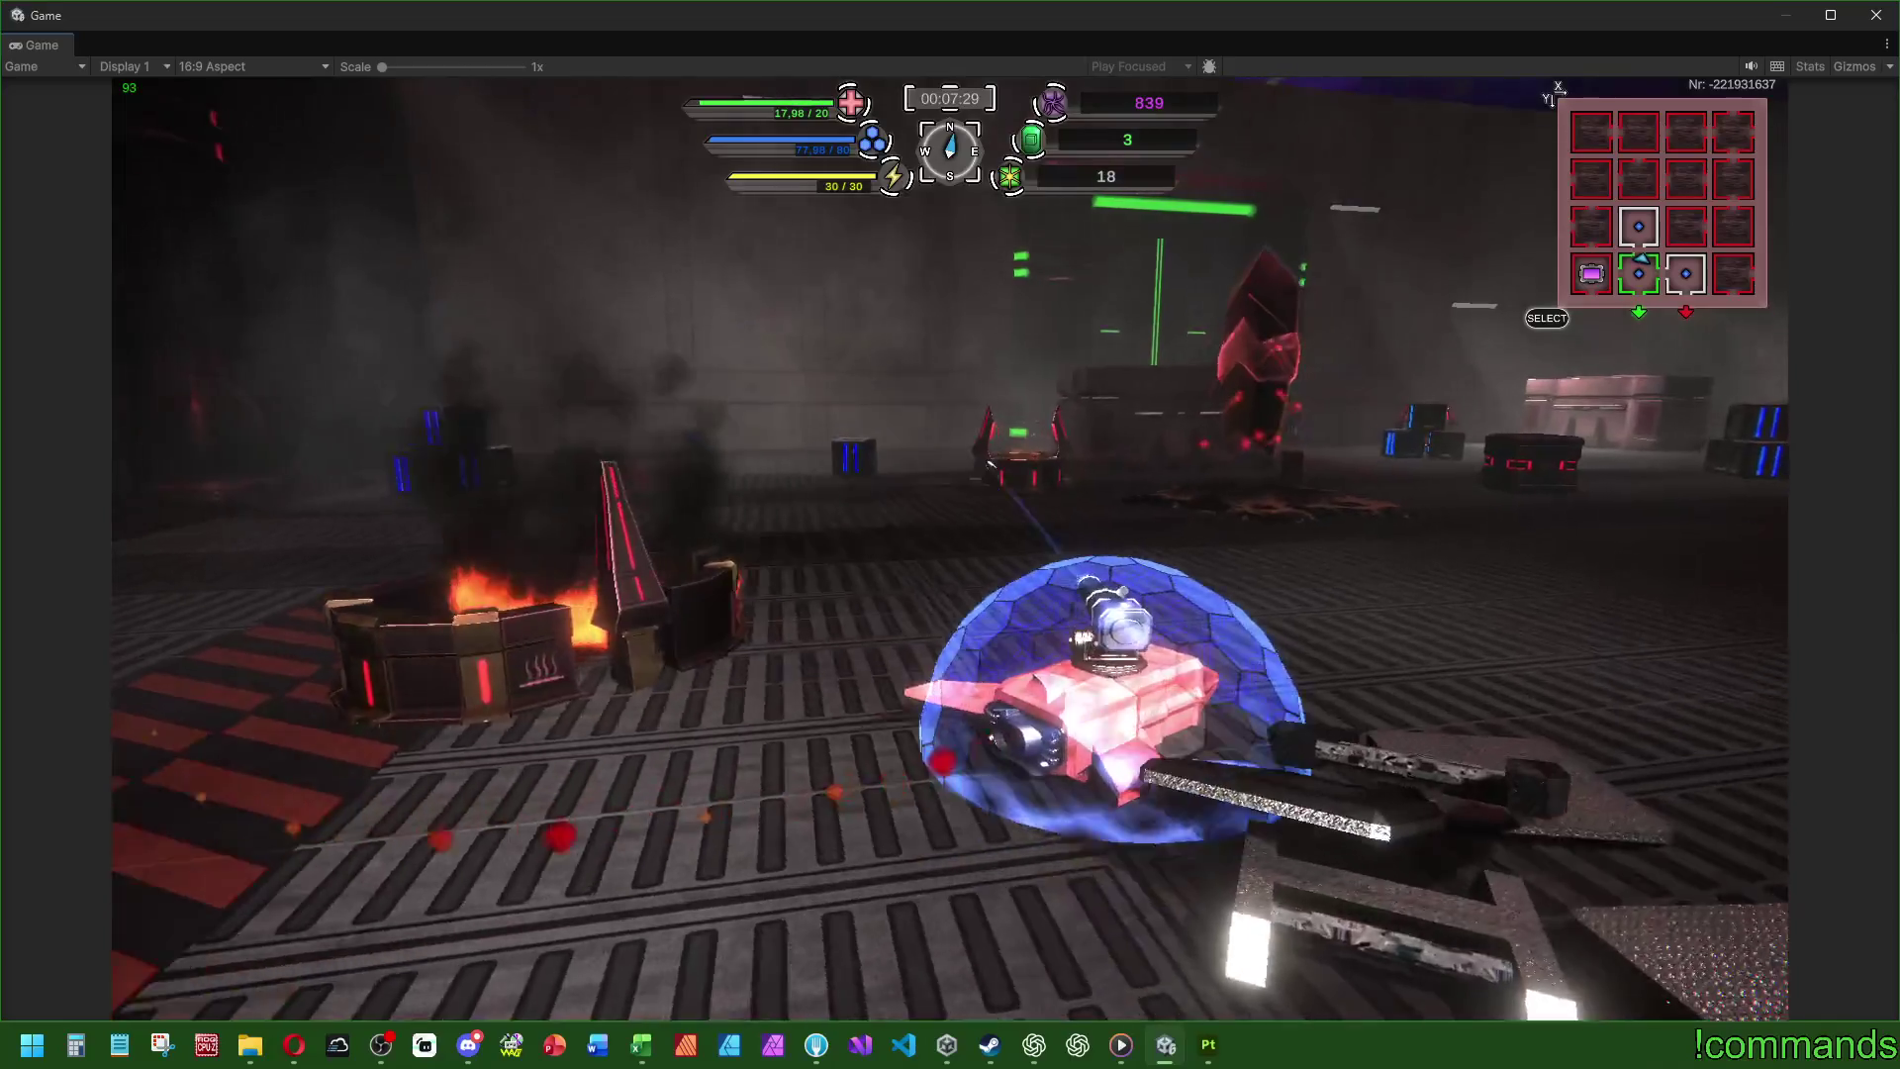
pyautogui.press('a')
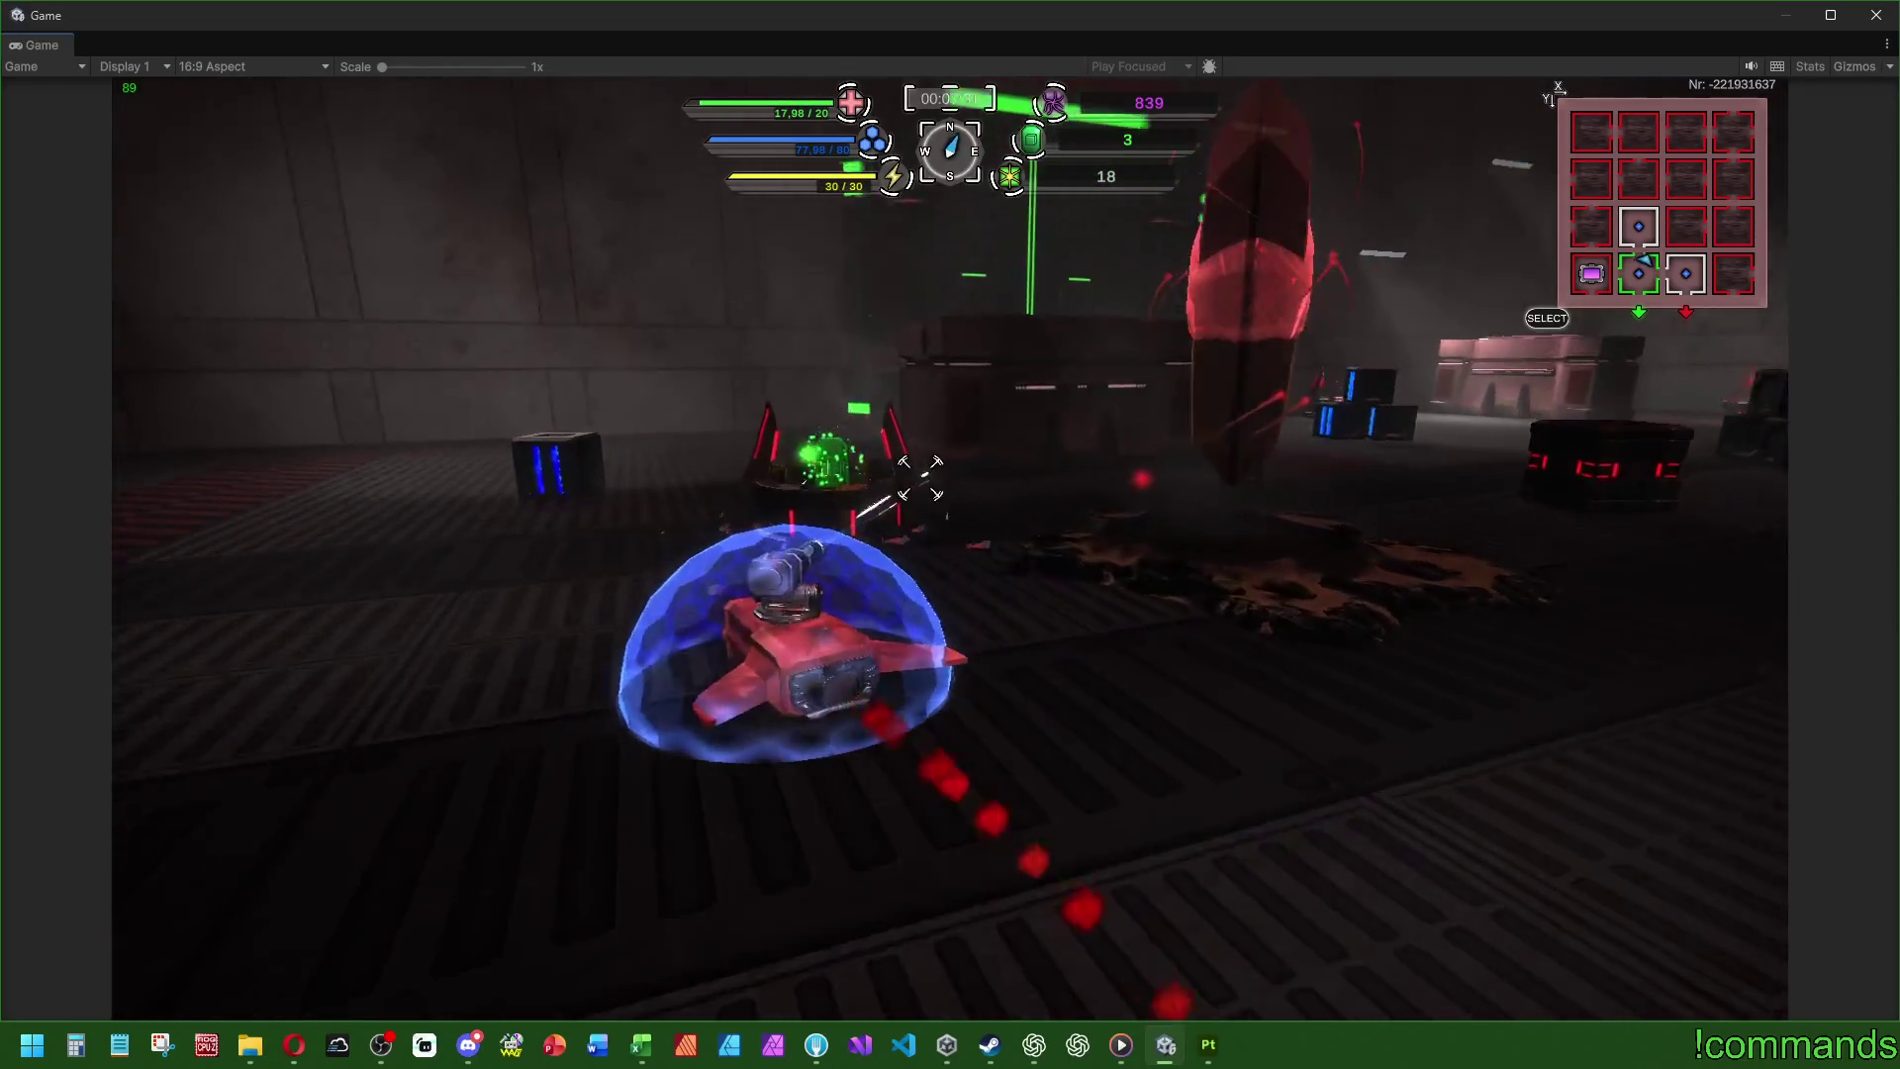
pyautogui.press('w')
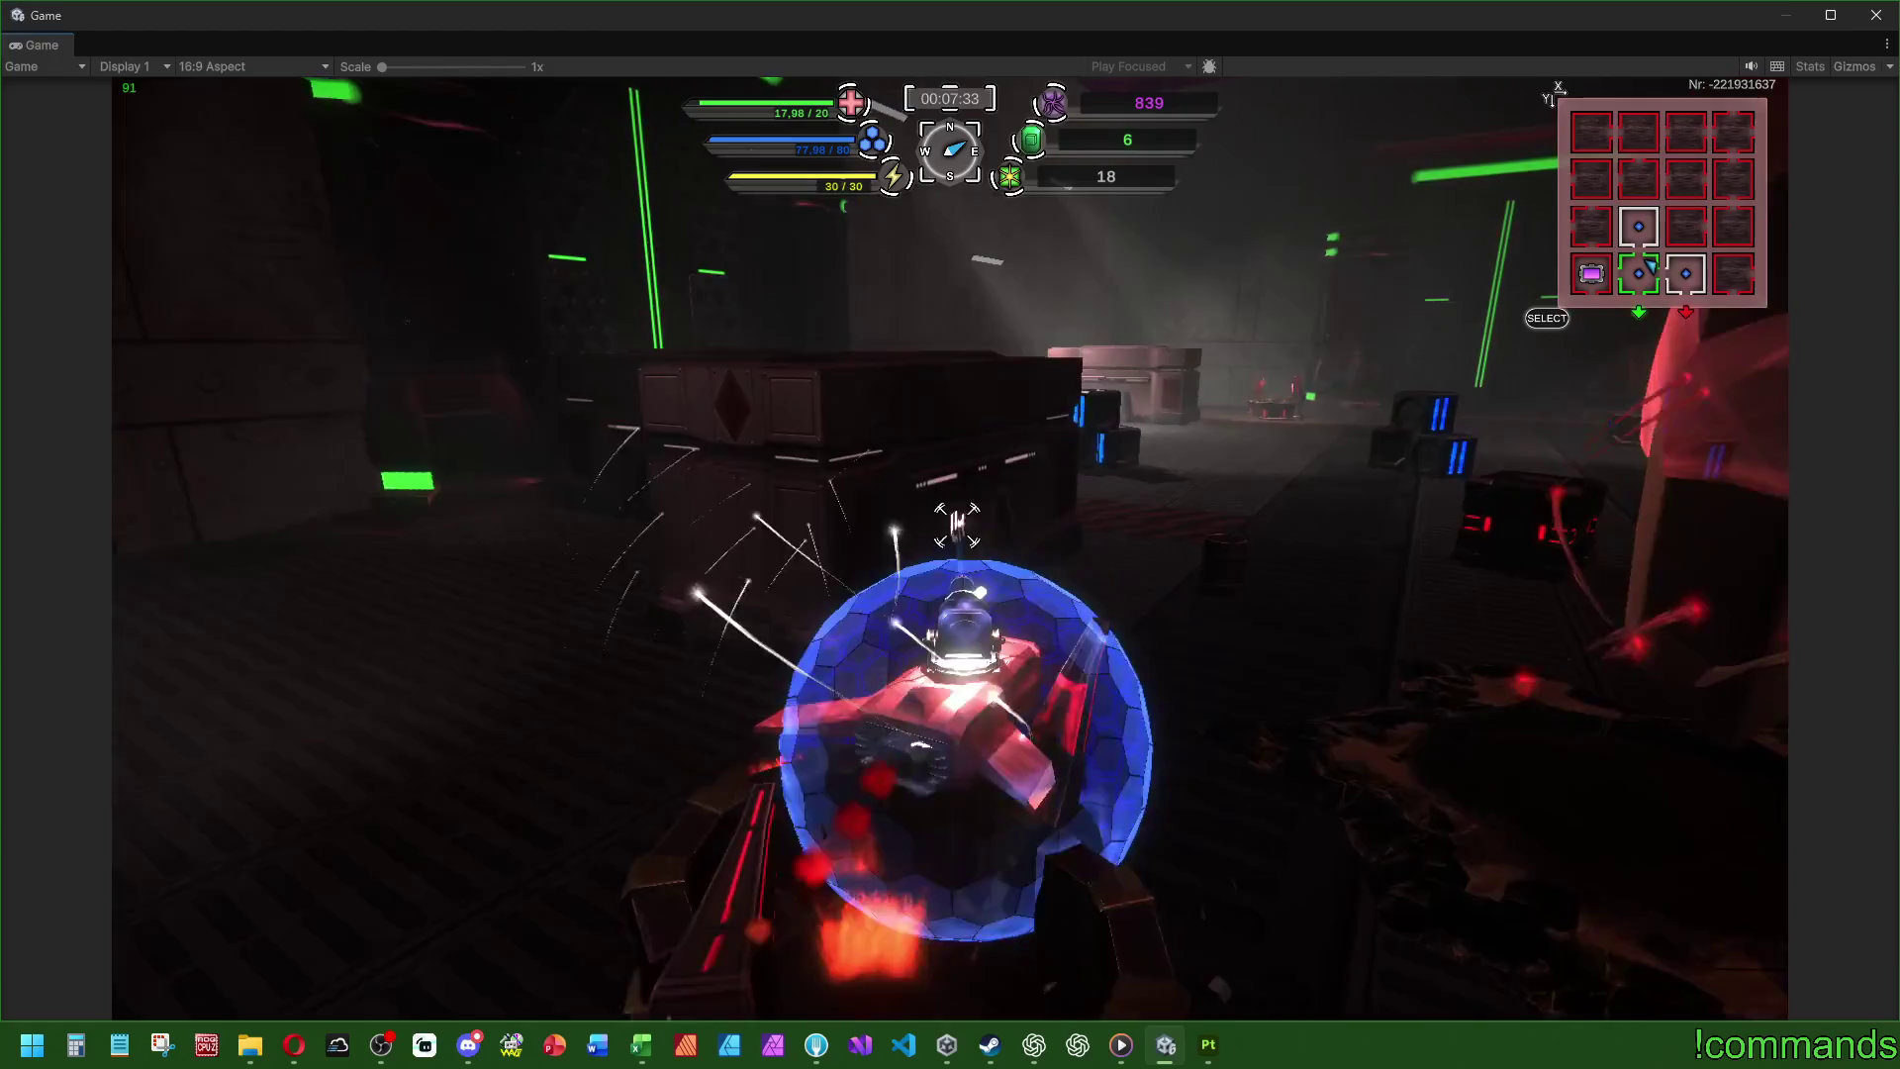
pyautogui.press('d')
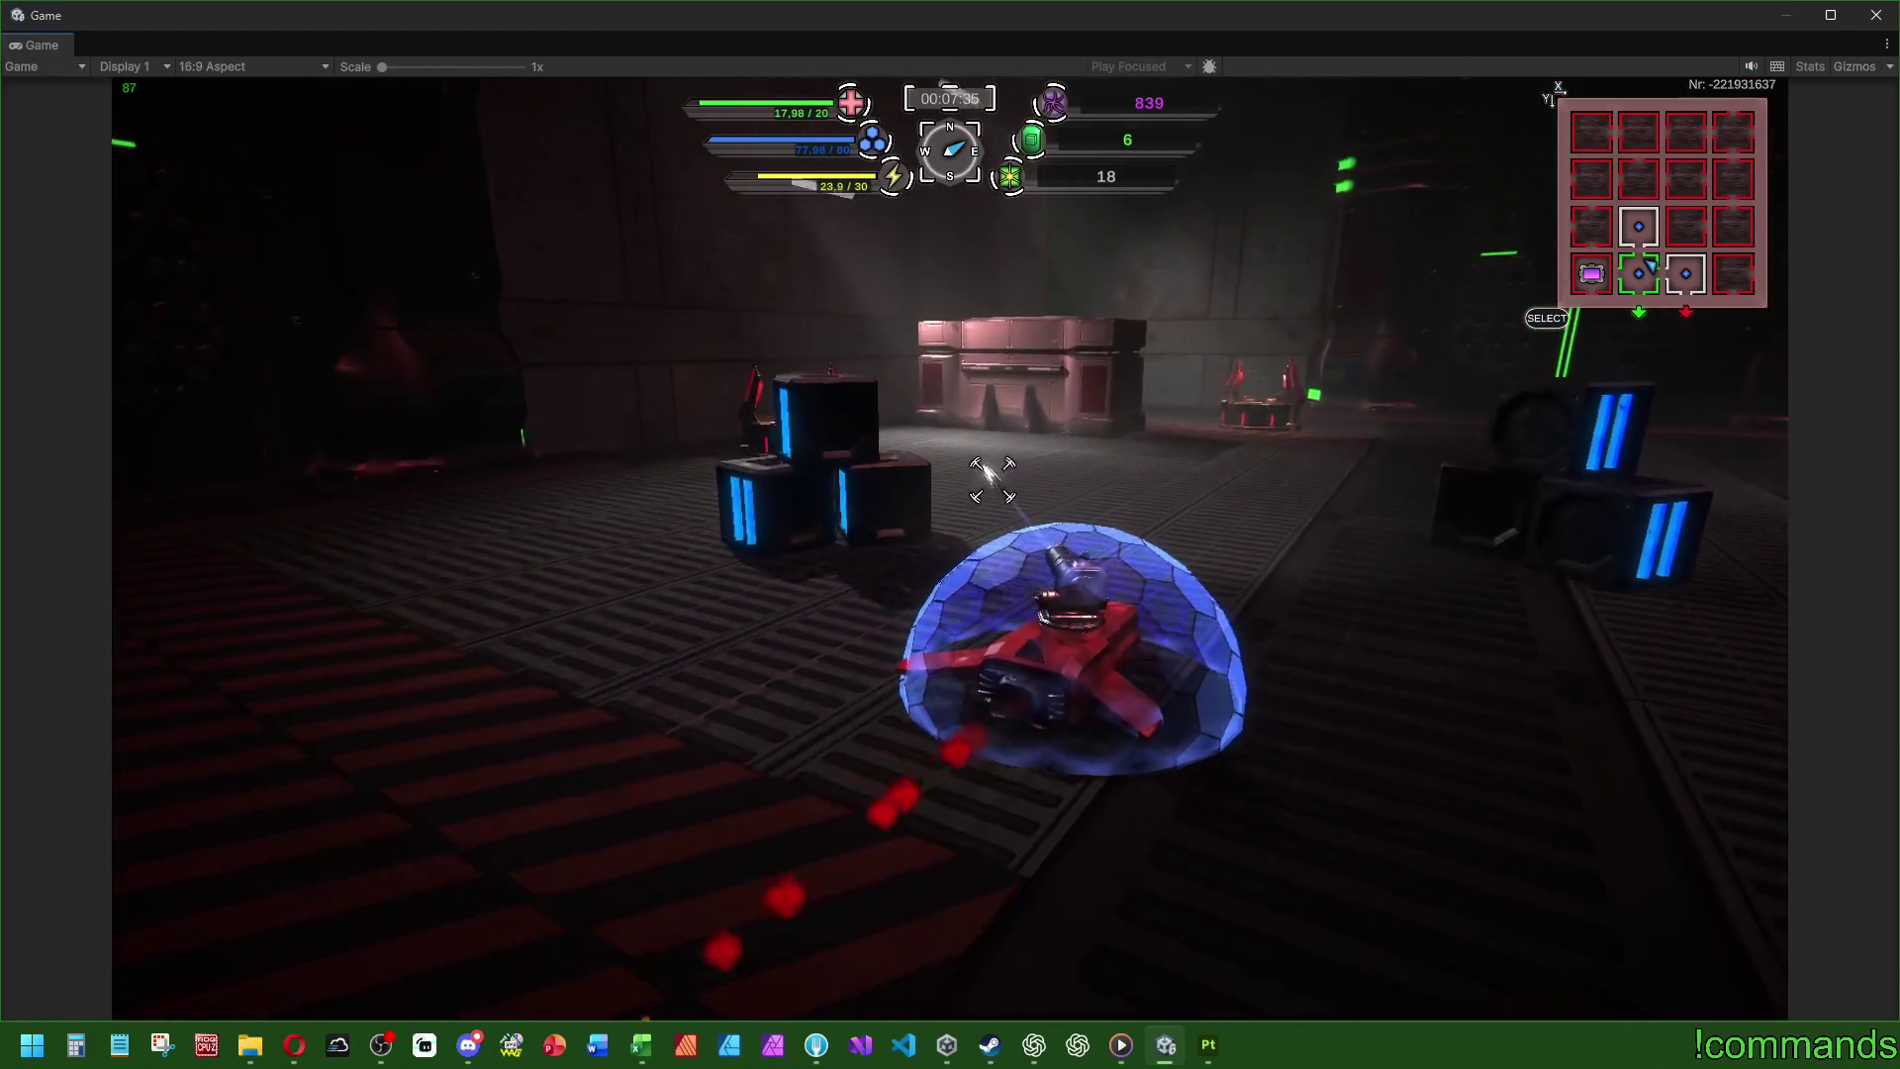
pyautogui.press('a')
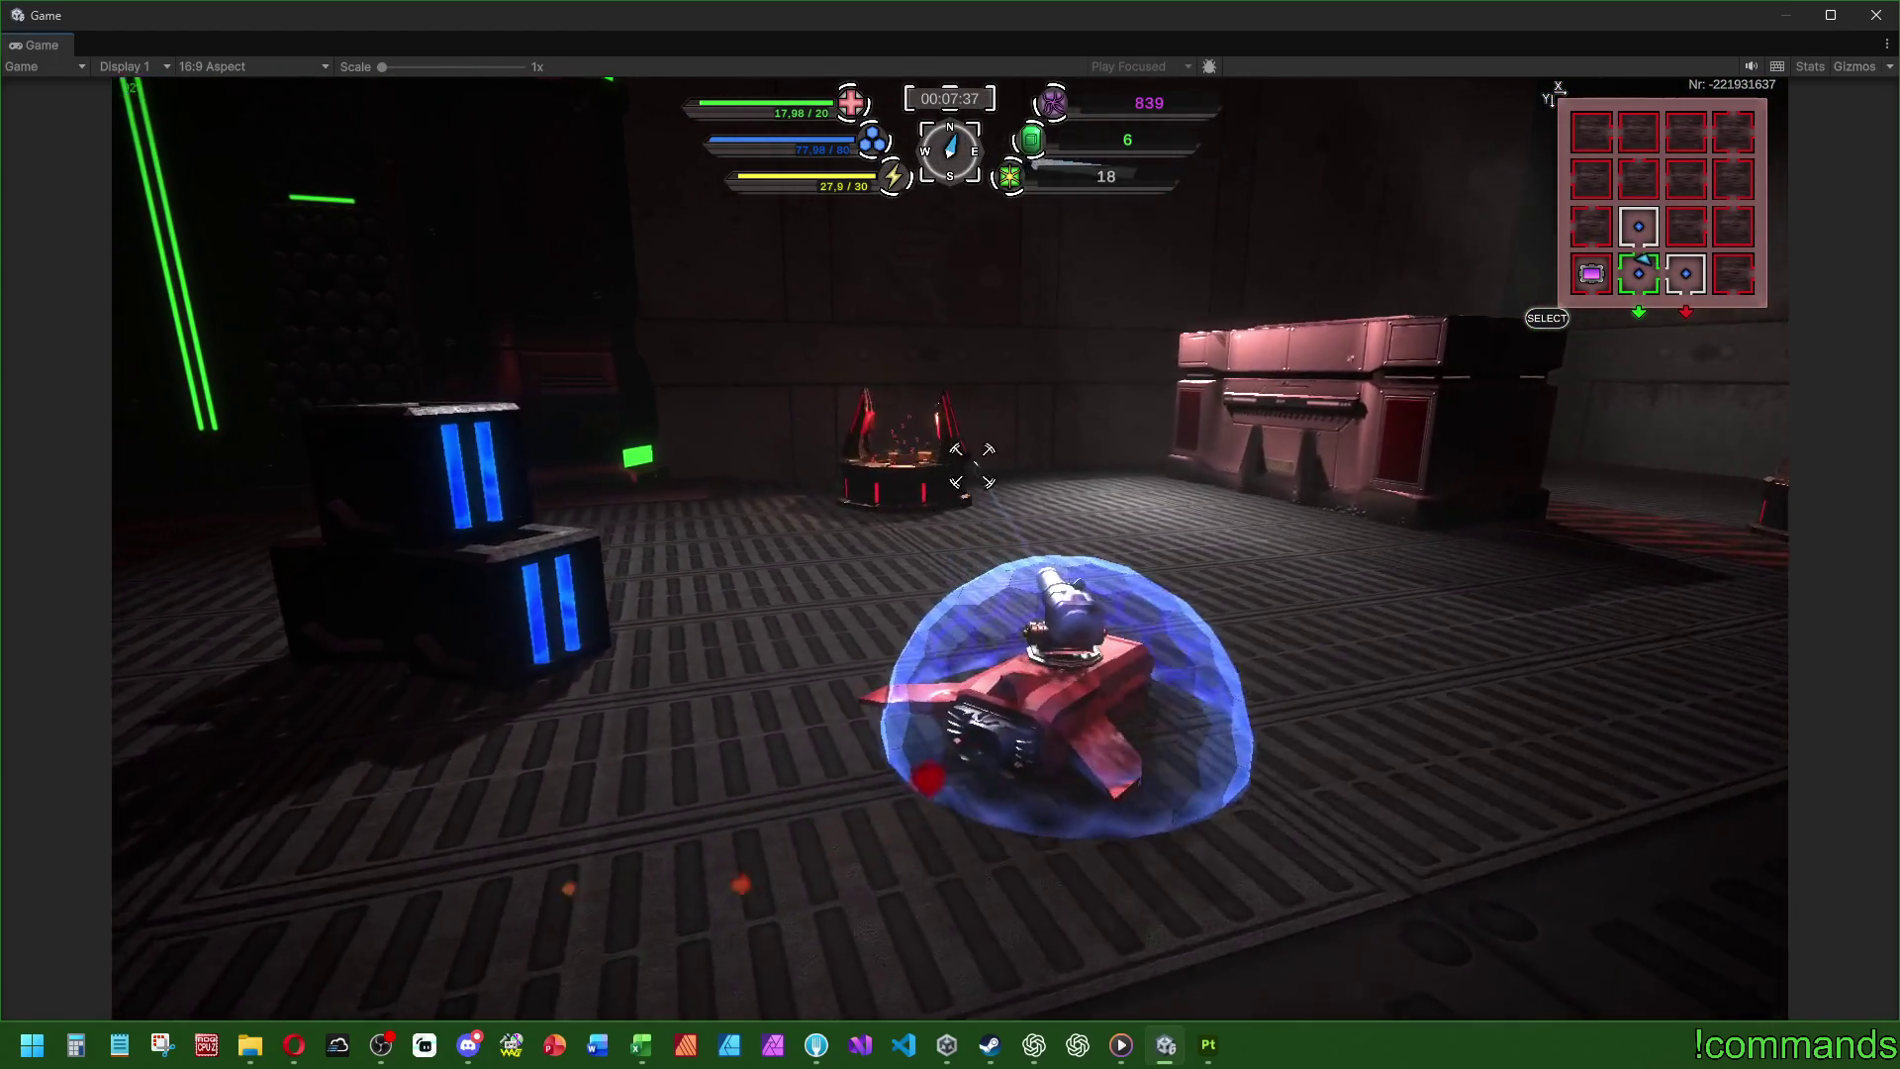
# - Shoot the enemy, dash into it and boost forward, then bring up the Start menu
pyautogui.press('a')
pyautogui.click(946, 476)
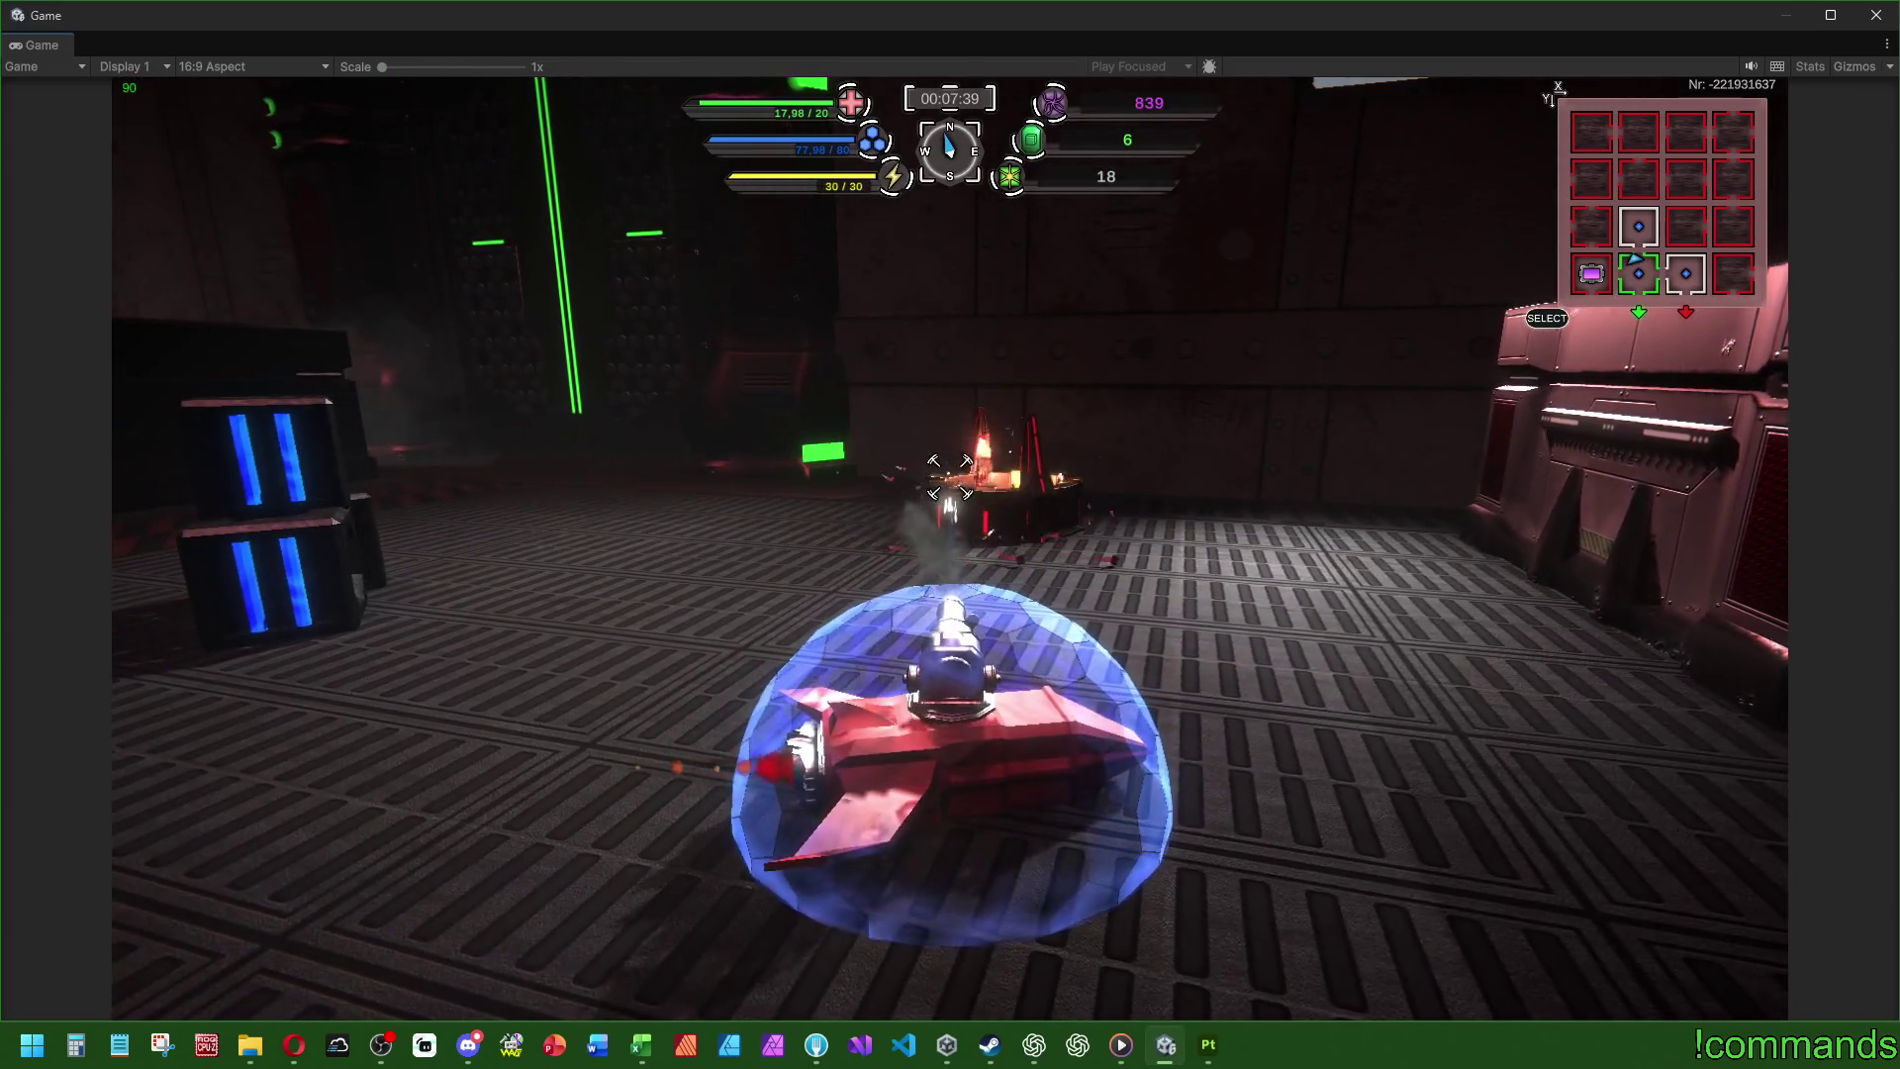
pyautogui.press('d')
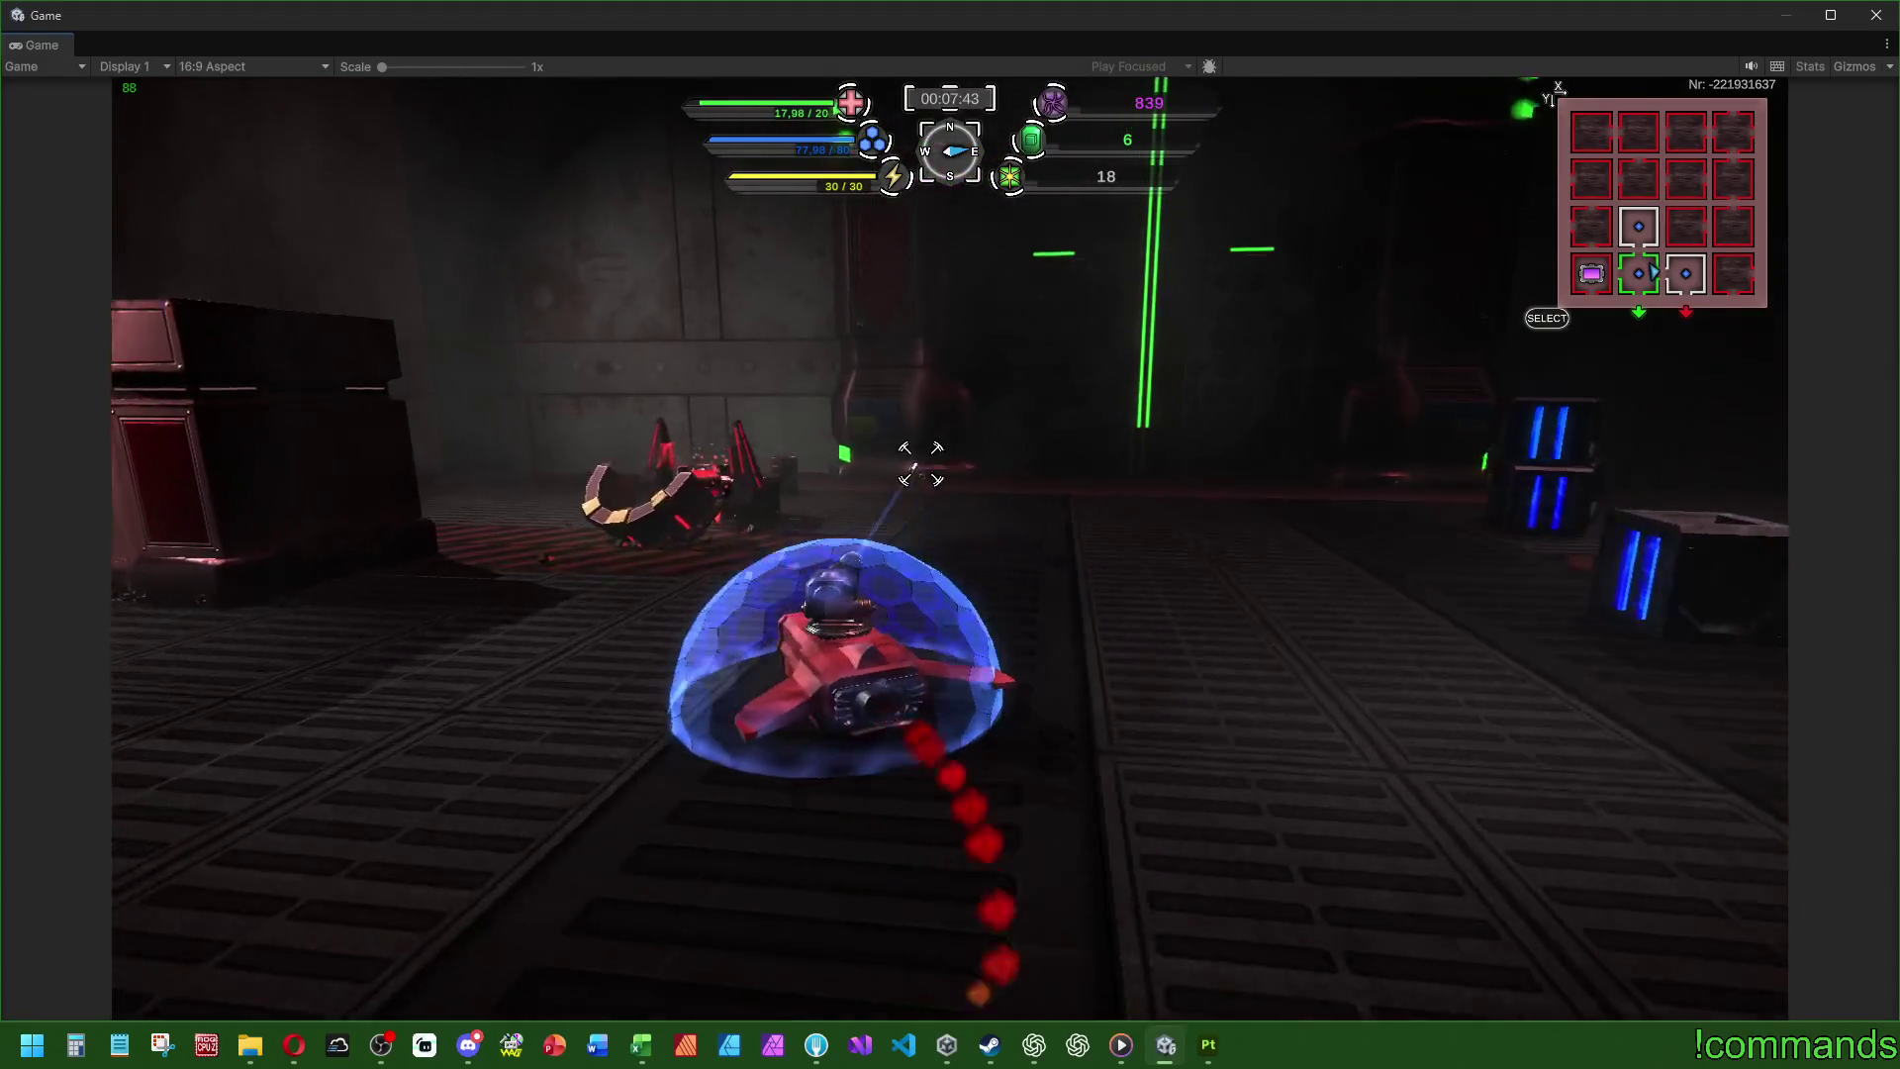
pyautogui.press('w')
pyautogui.press('d')
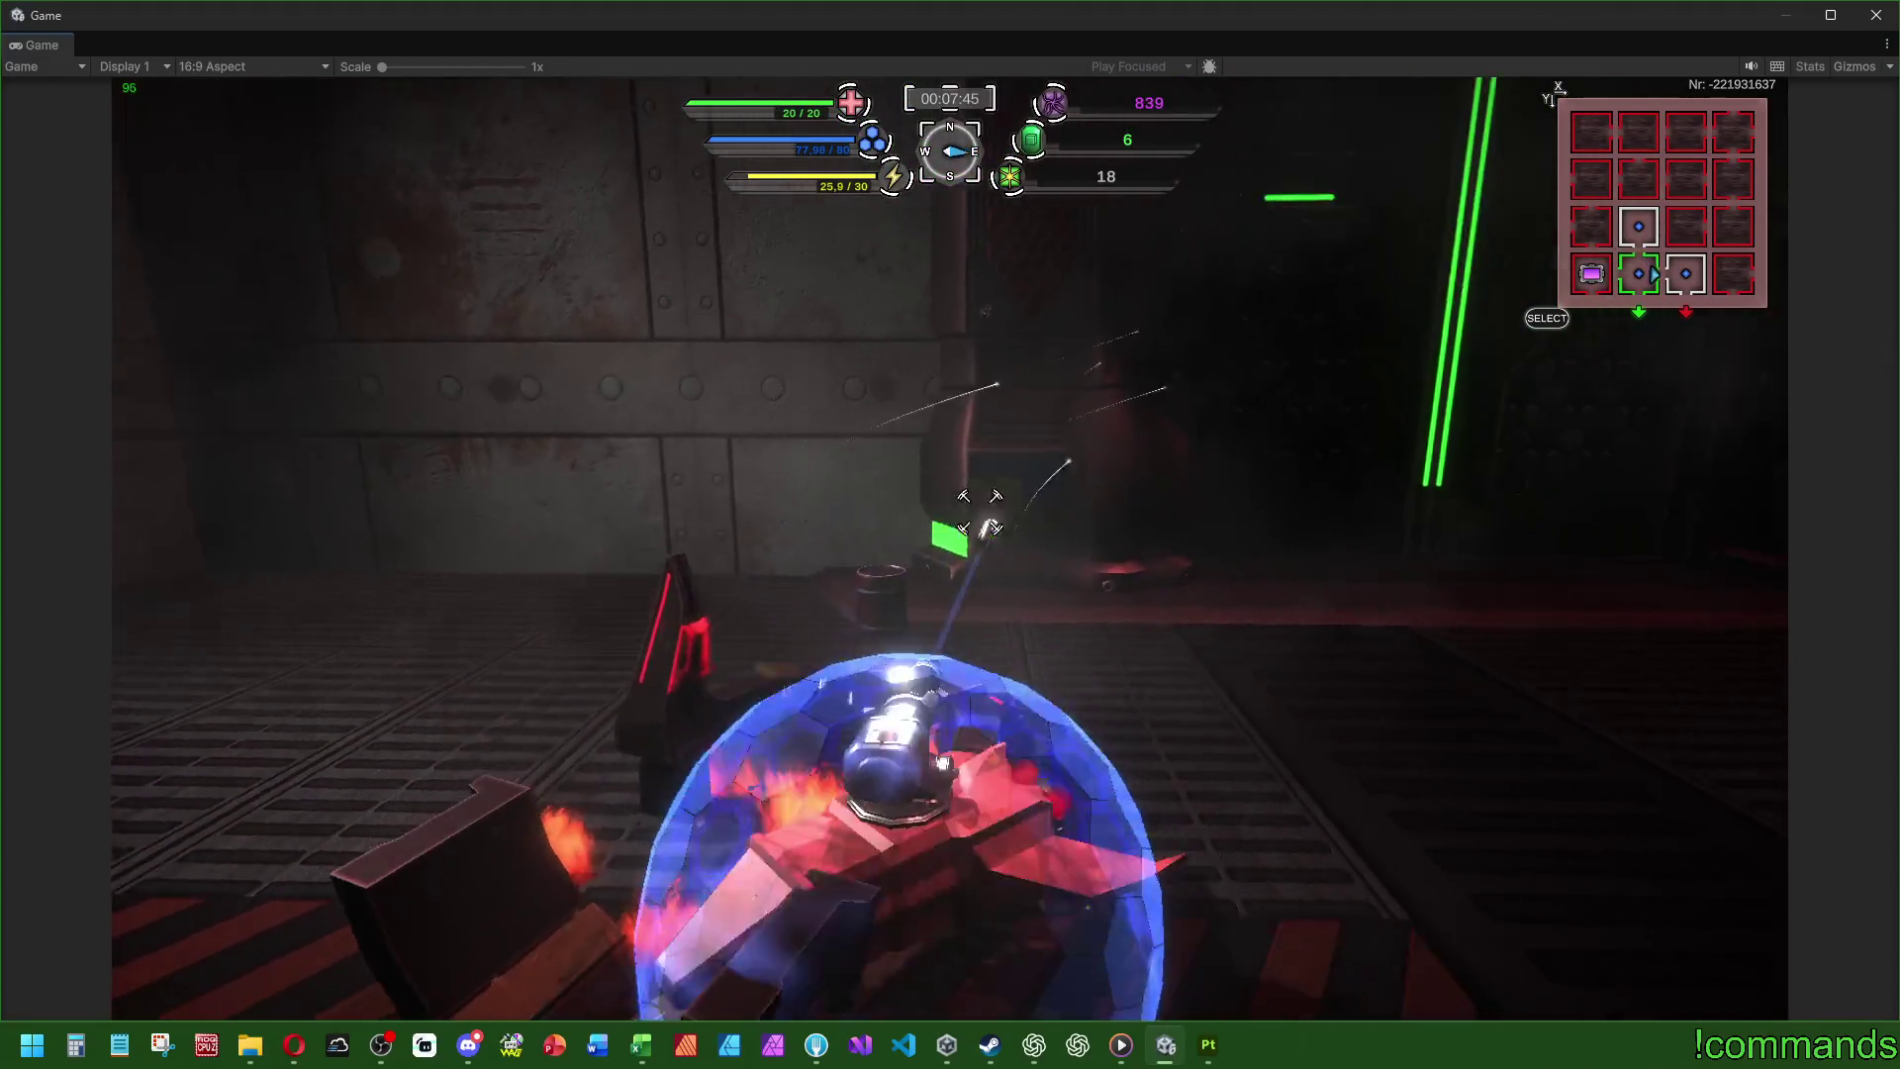
pyautogui.press('a')
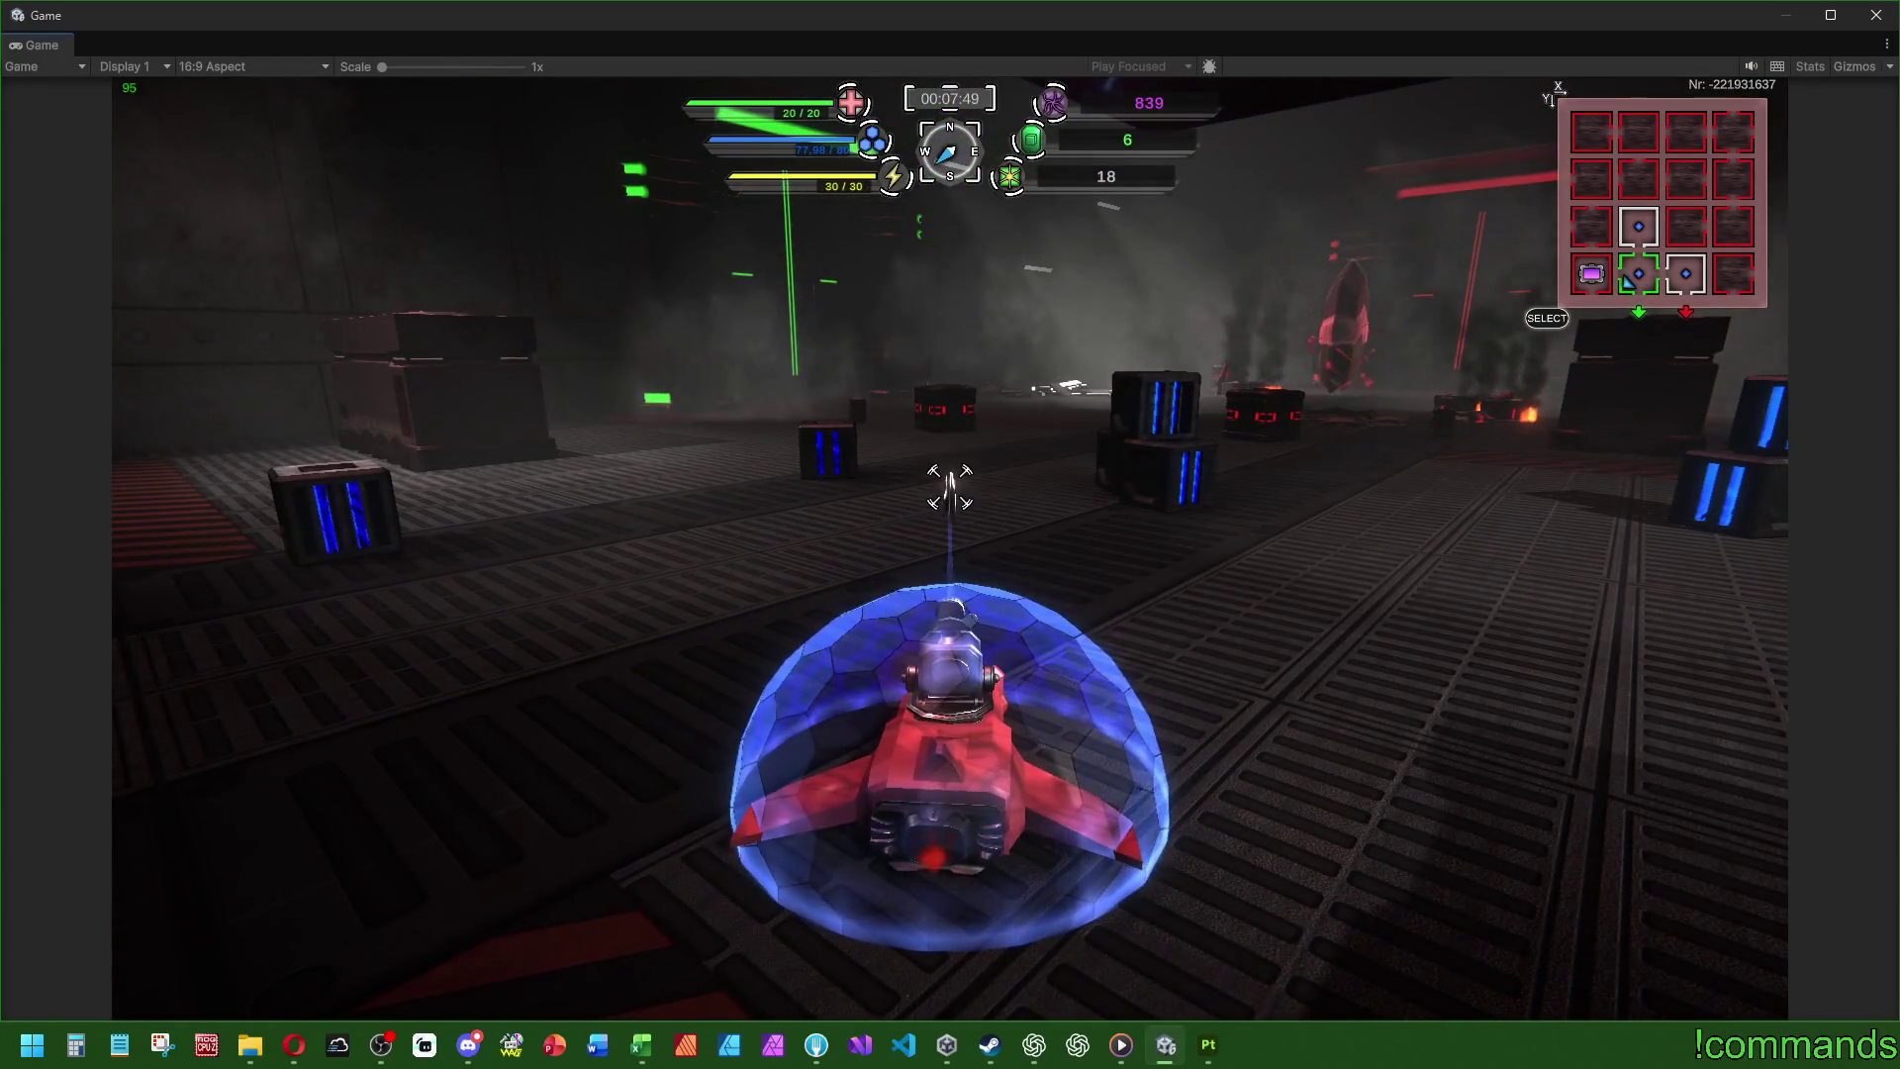
pyautogui.press('space')
pyautogui.press('space')
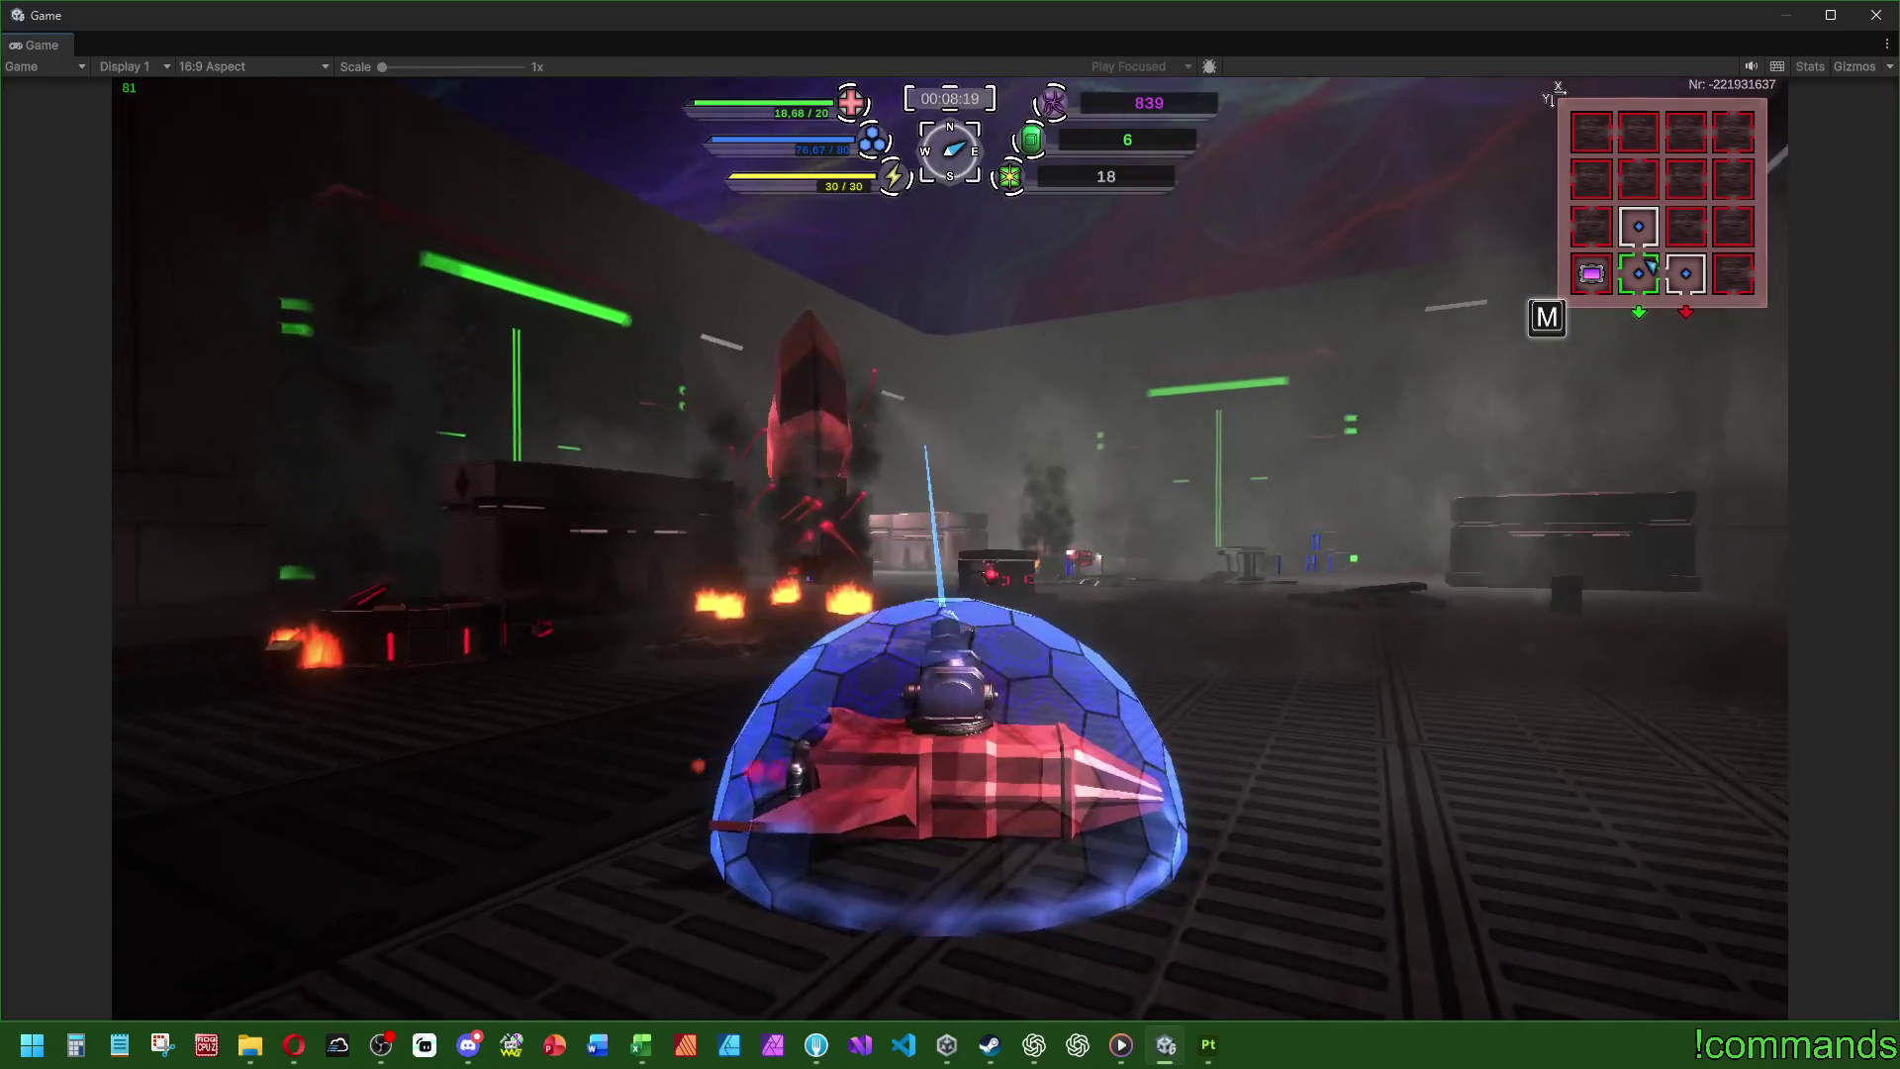
pyautogui.press('super')
# - Stop Play mode with Ctrl+P, show the Scene view, and switch to CC_Ideen.xlsx in Excel
pyautogui.click(45, 44)
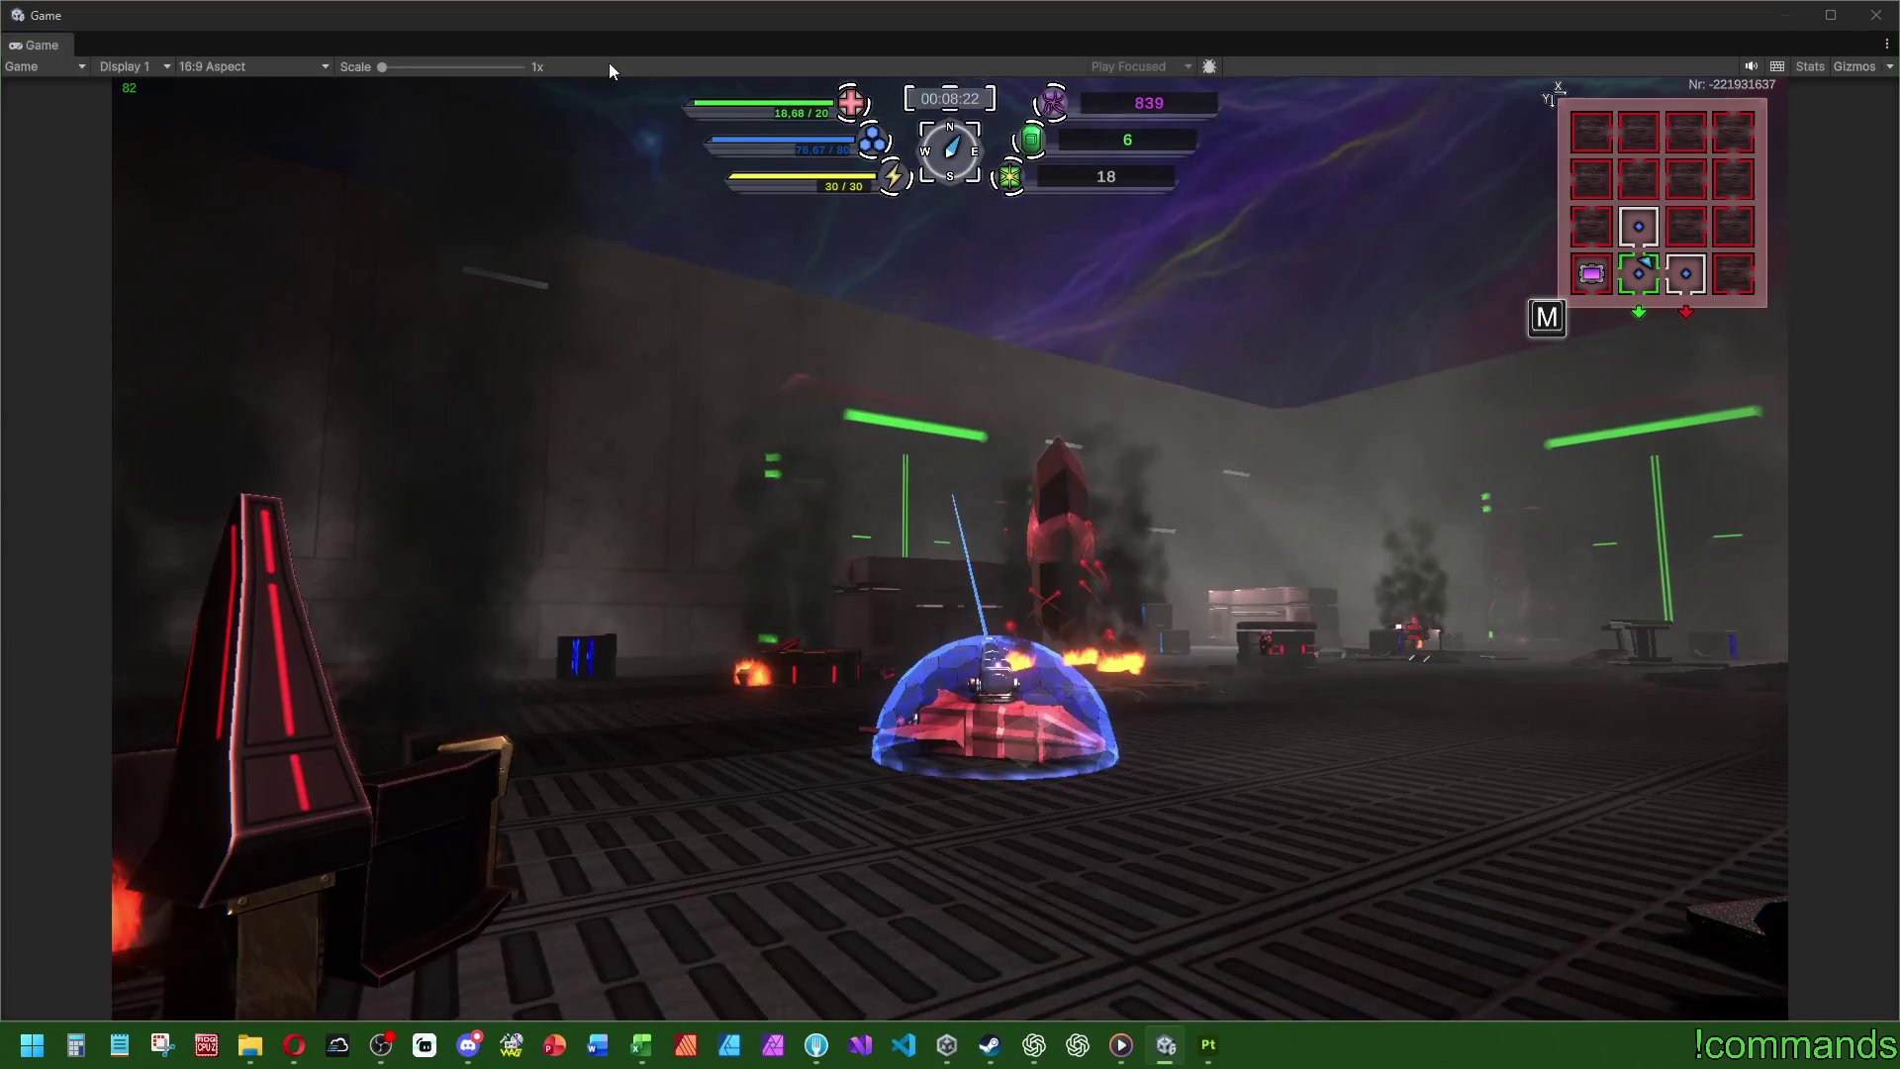
pyautogui.hotkey('ctrl', 'p')
pyautogui.hotkey('alt', 'Tab')
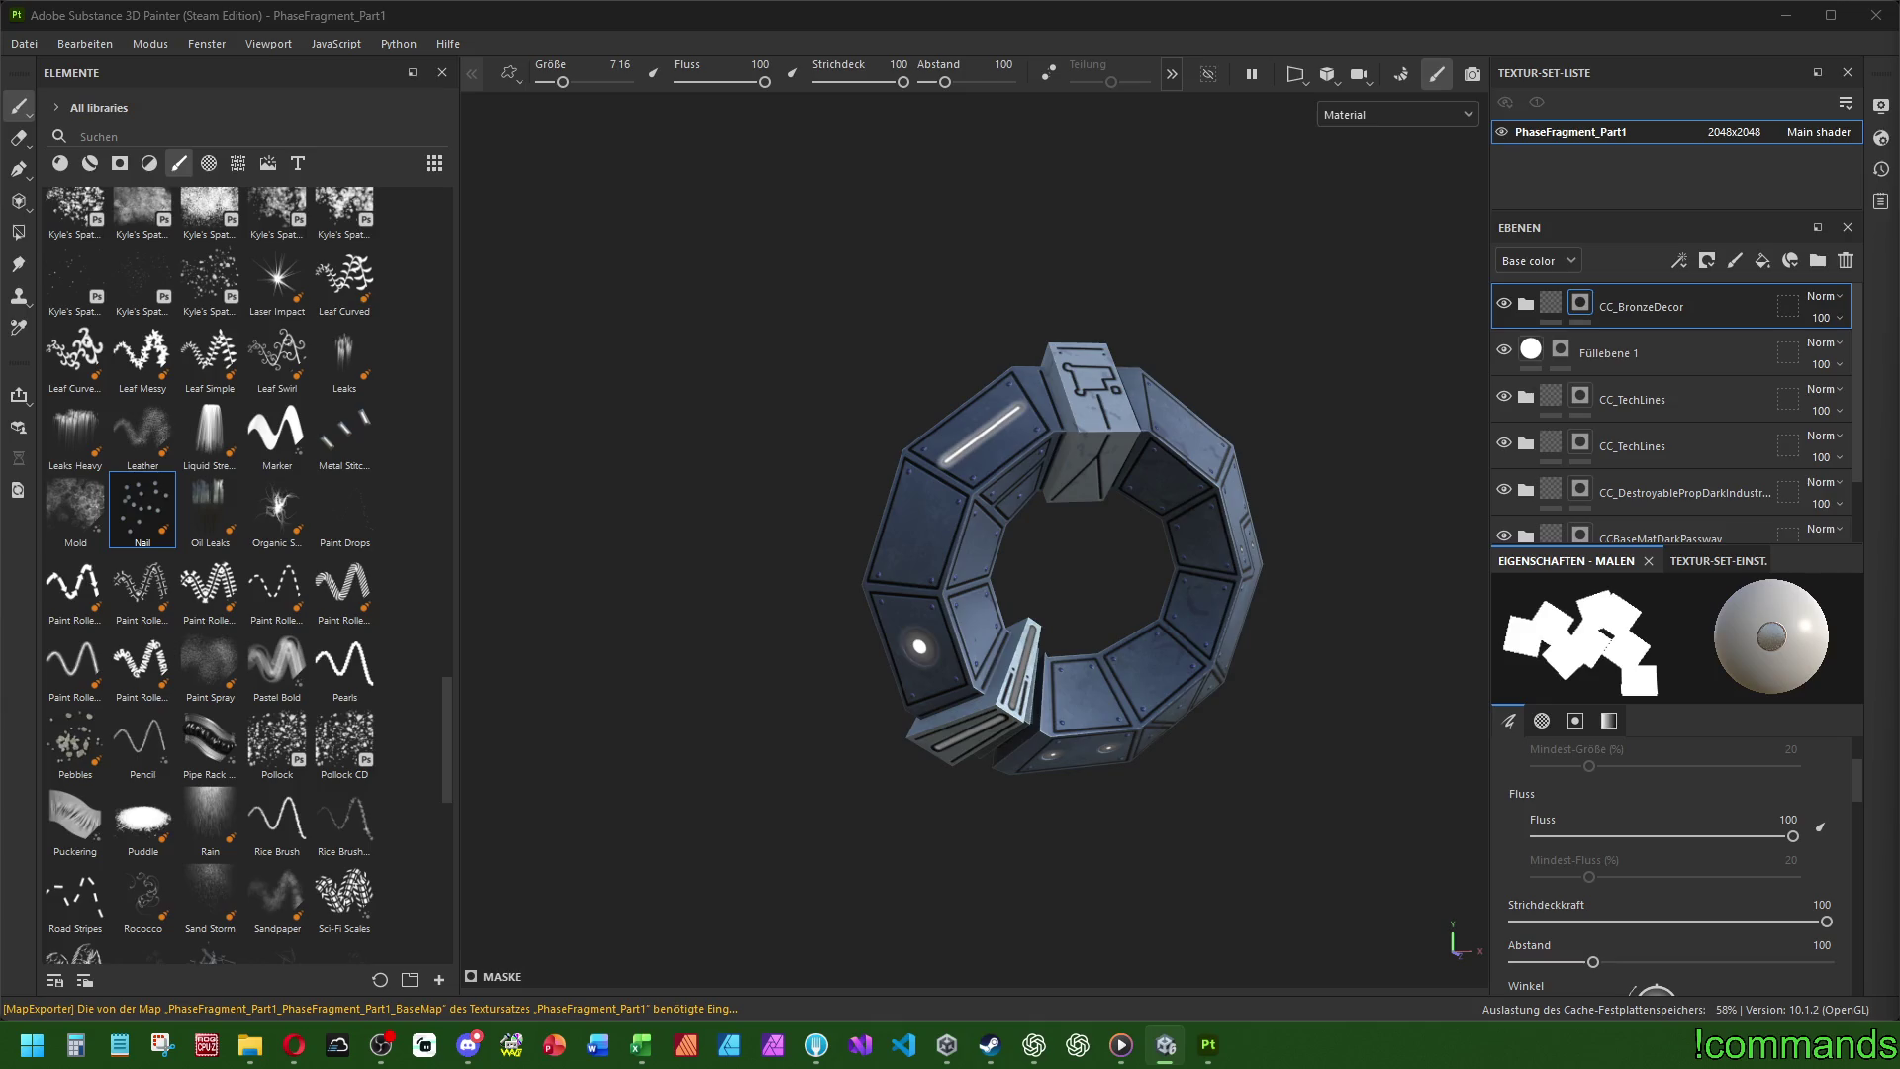
pyautogui.hotkey('alt', 'Tab')
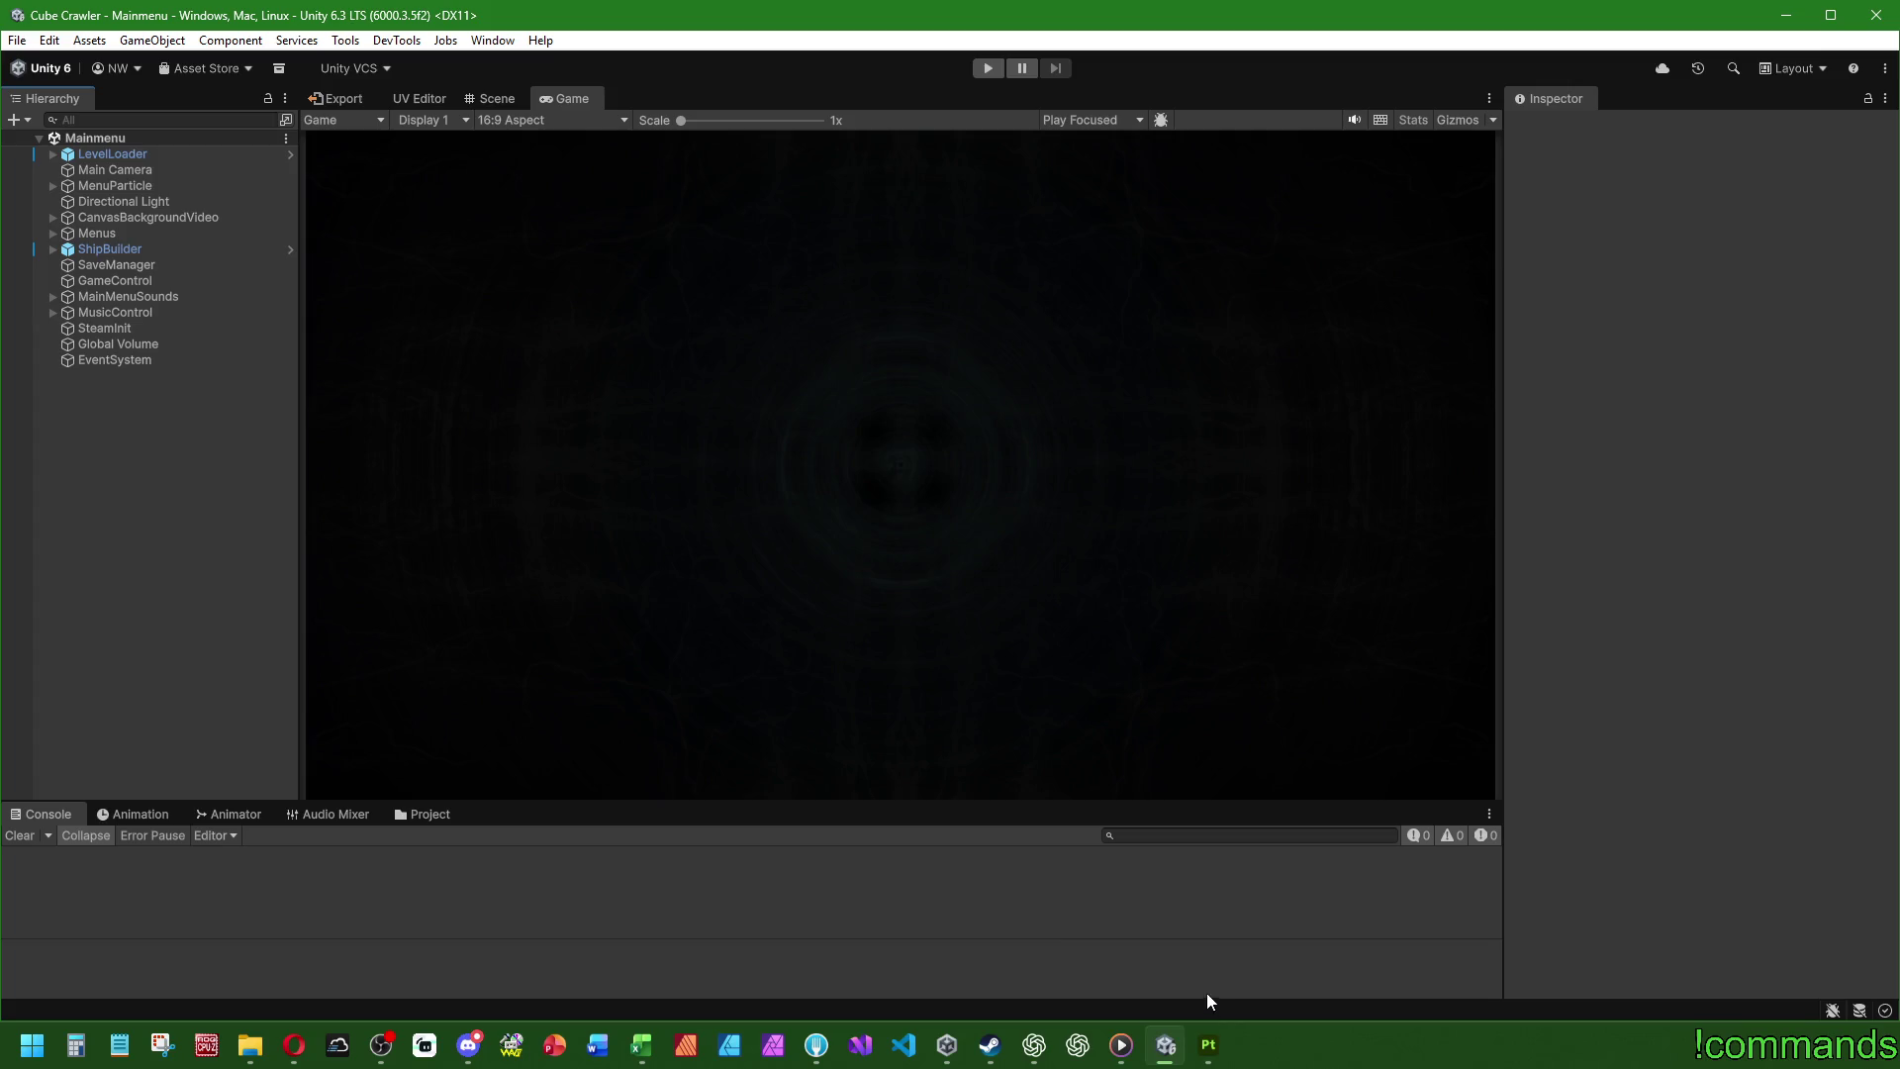
pyautogui.click(486, 96)
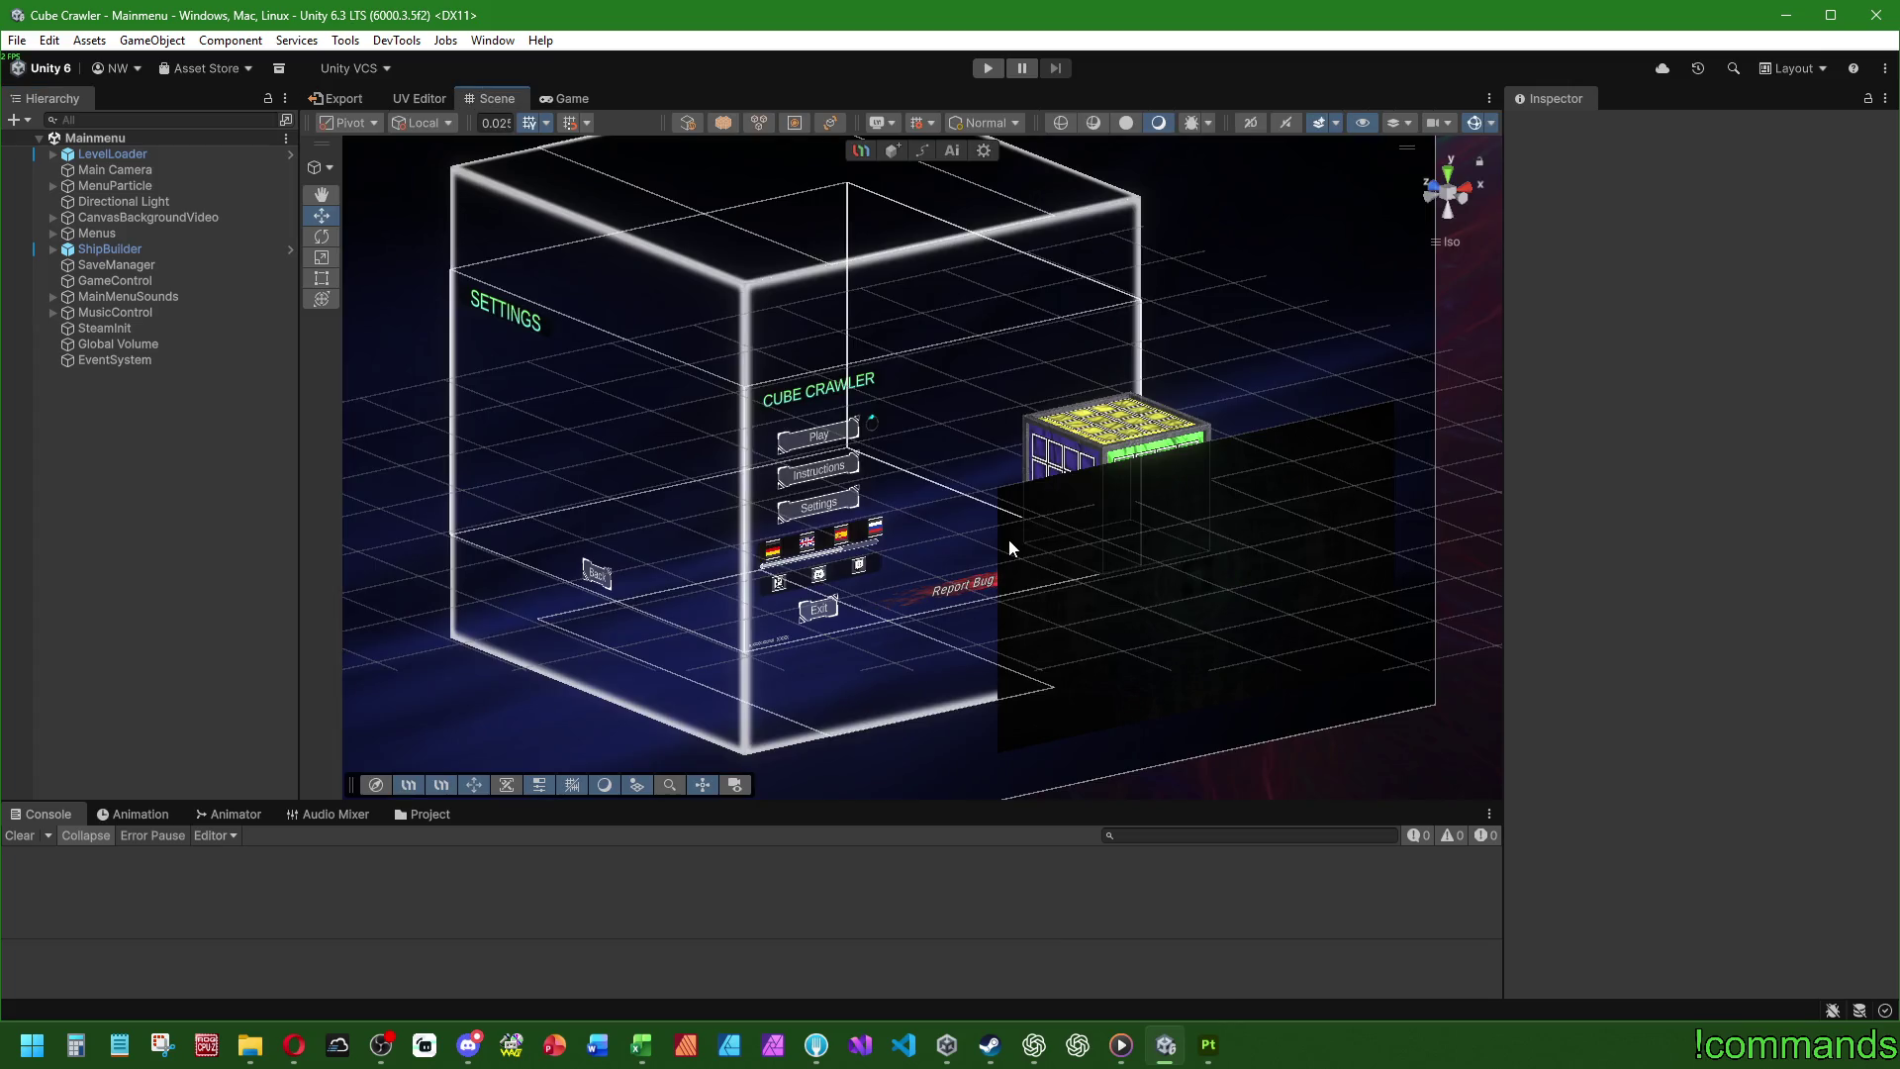
pyautogui.click(642, 1044)
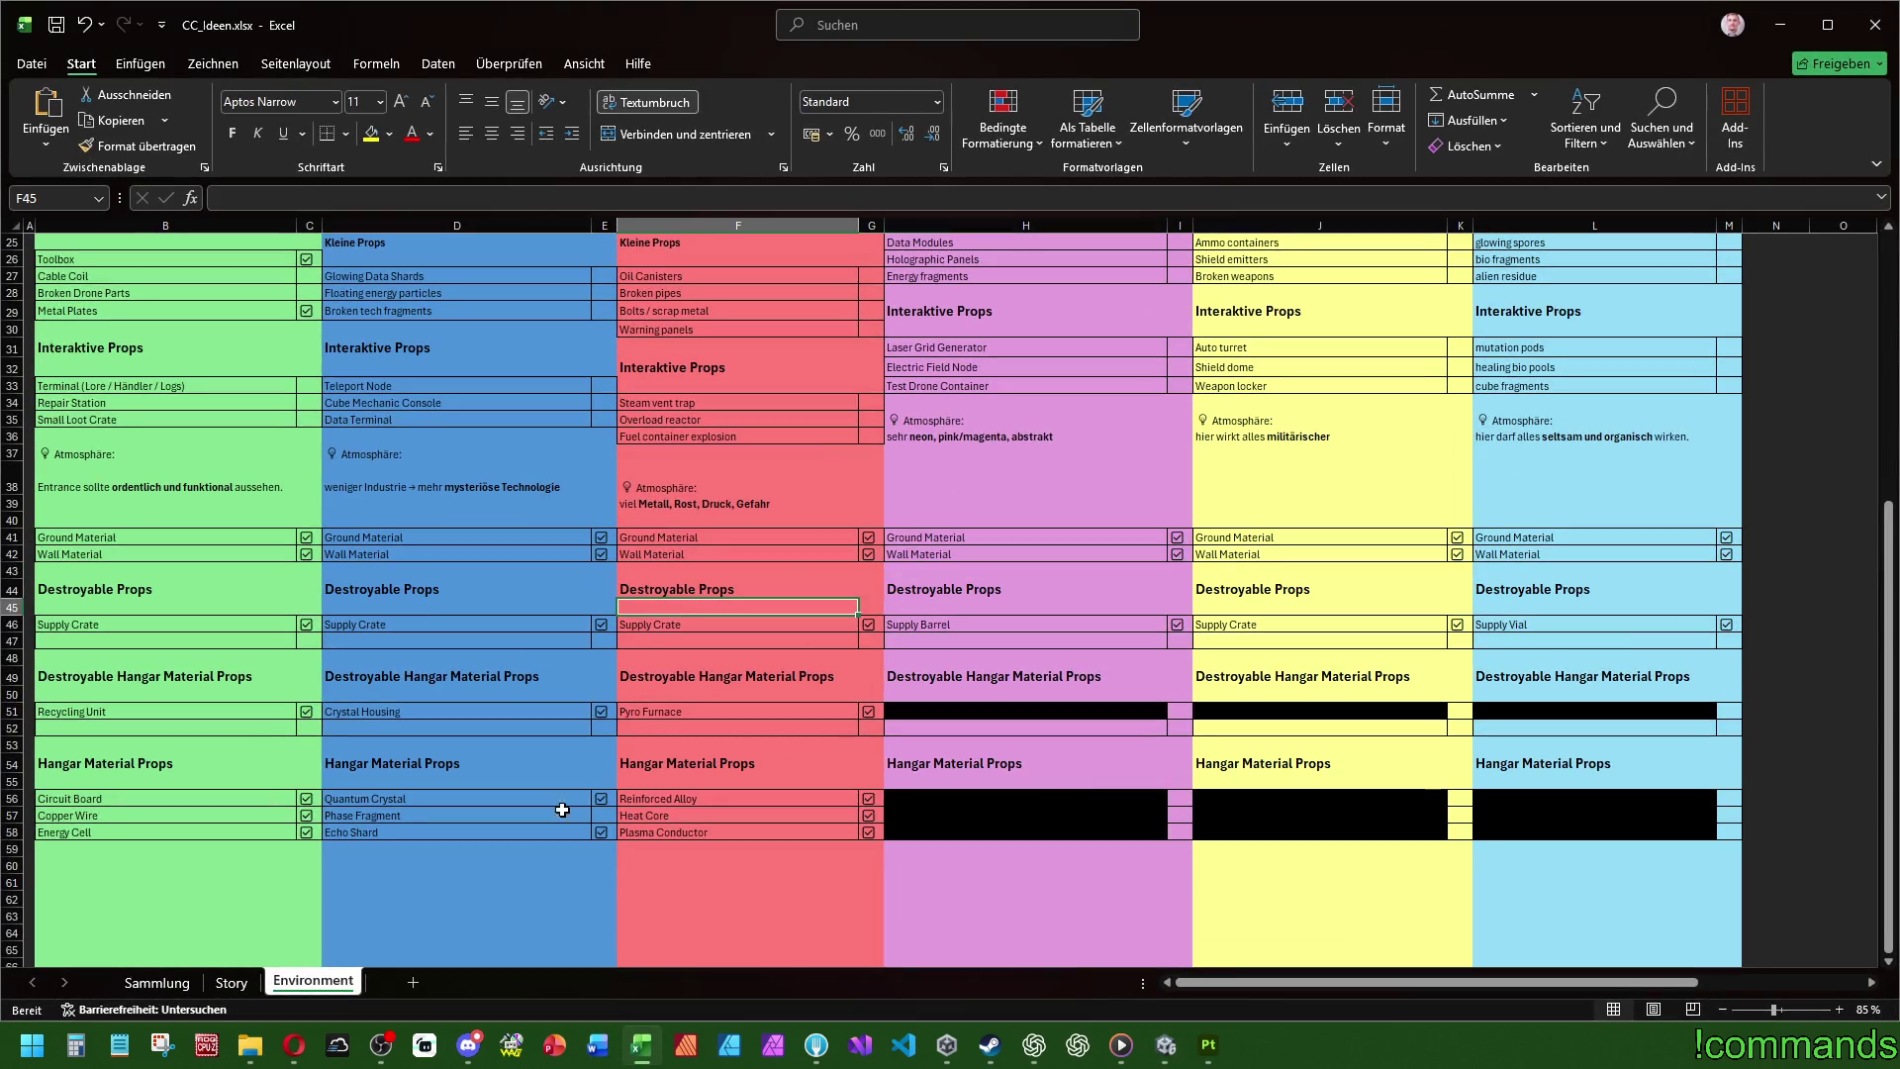
# - Inspect the Hangar Material Props heading and the Cross Over atmosphere note in J35
pyautogui.click(602, 801)
pyautogui.click(549, 764)
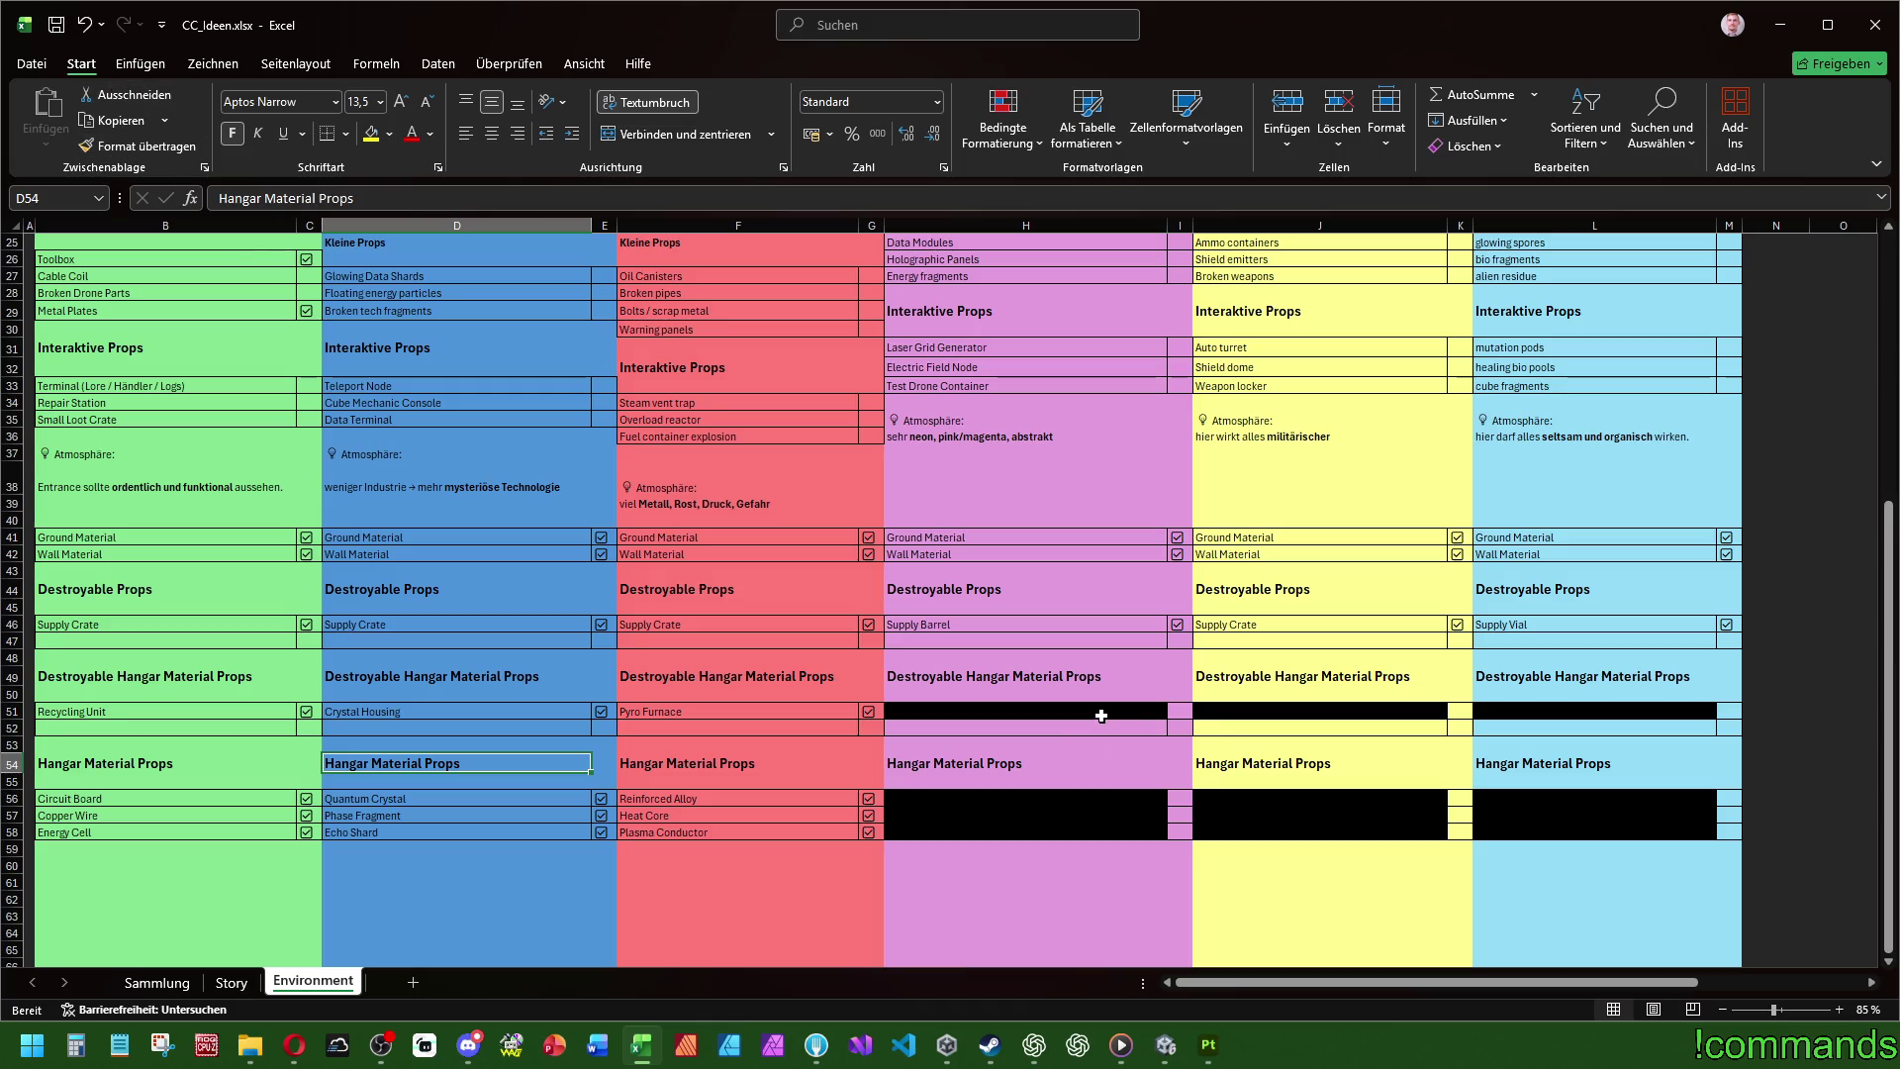
pyautogui.scroll(8, 1192, 525)
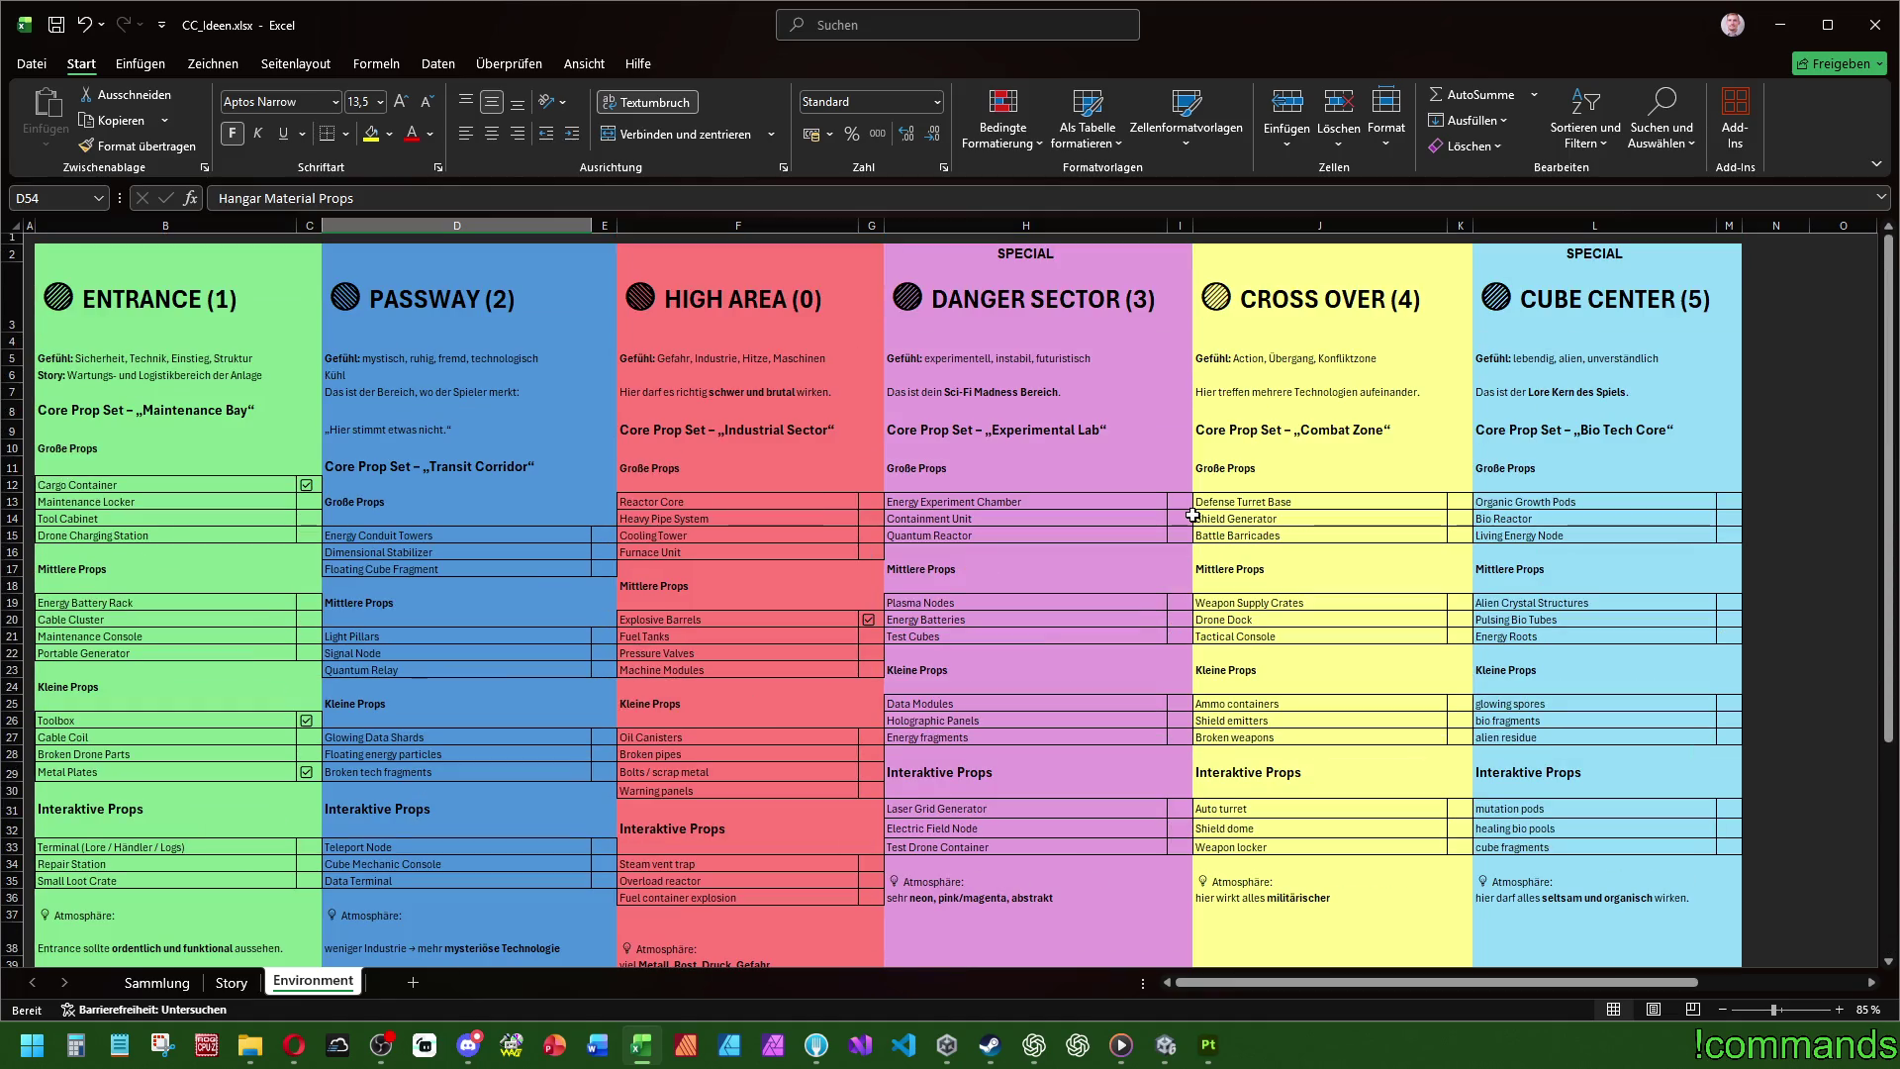
pyautogui.moveTo(1315, 256); pyautogui.dragTo(1331, 740)
pyautogui.scroll(-2, 1336, 756)
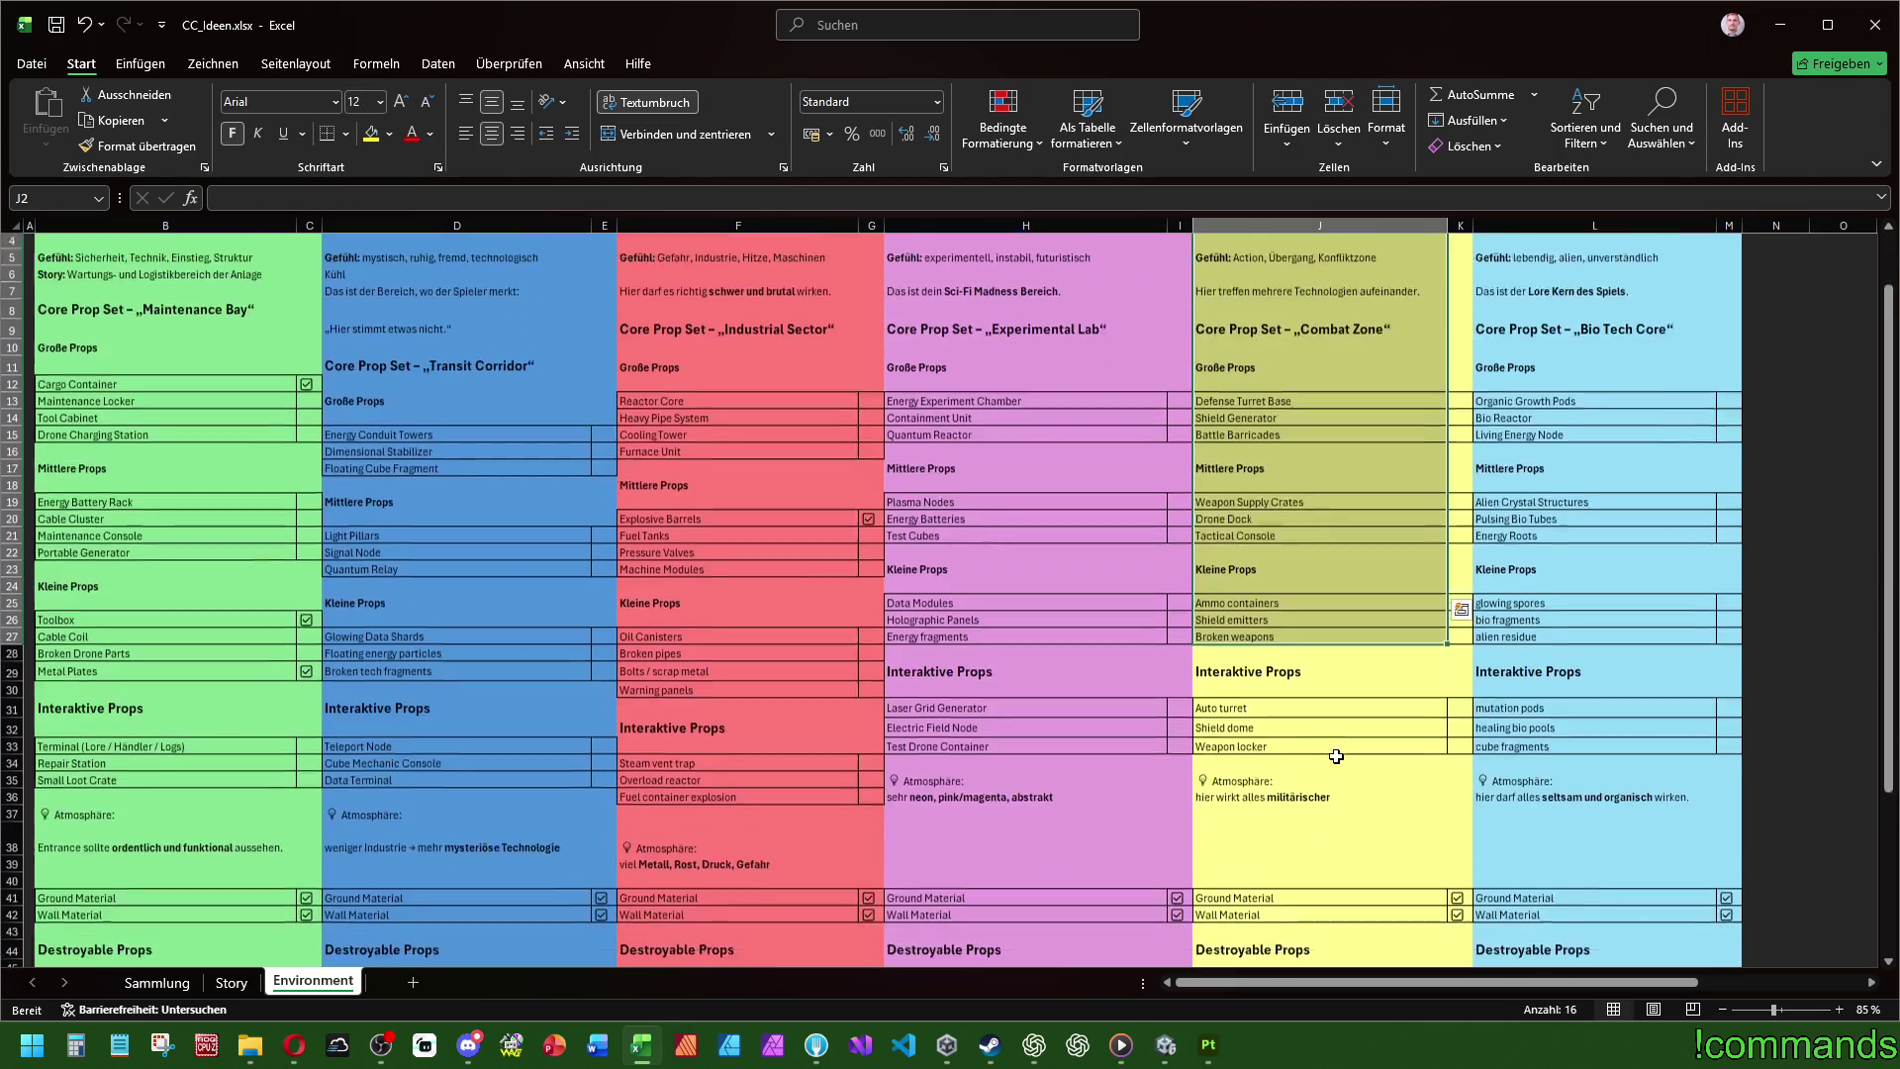
pyautogui.scroll(-3, 1336, 756)
pyautogui.click(1333, 621)
# - Check the area feeling descriptions in H4:L5 and cells J22 and J39, then return to Unity
pyautogui.scroll(-2, 1332, 646)
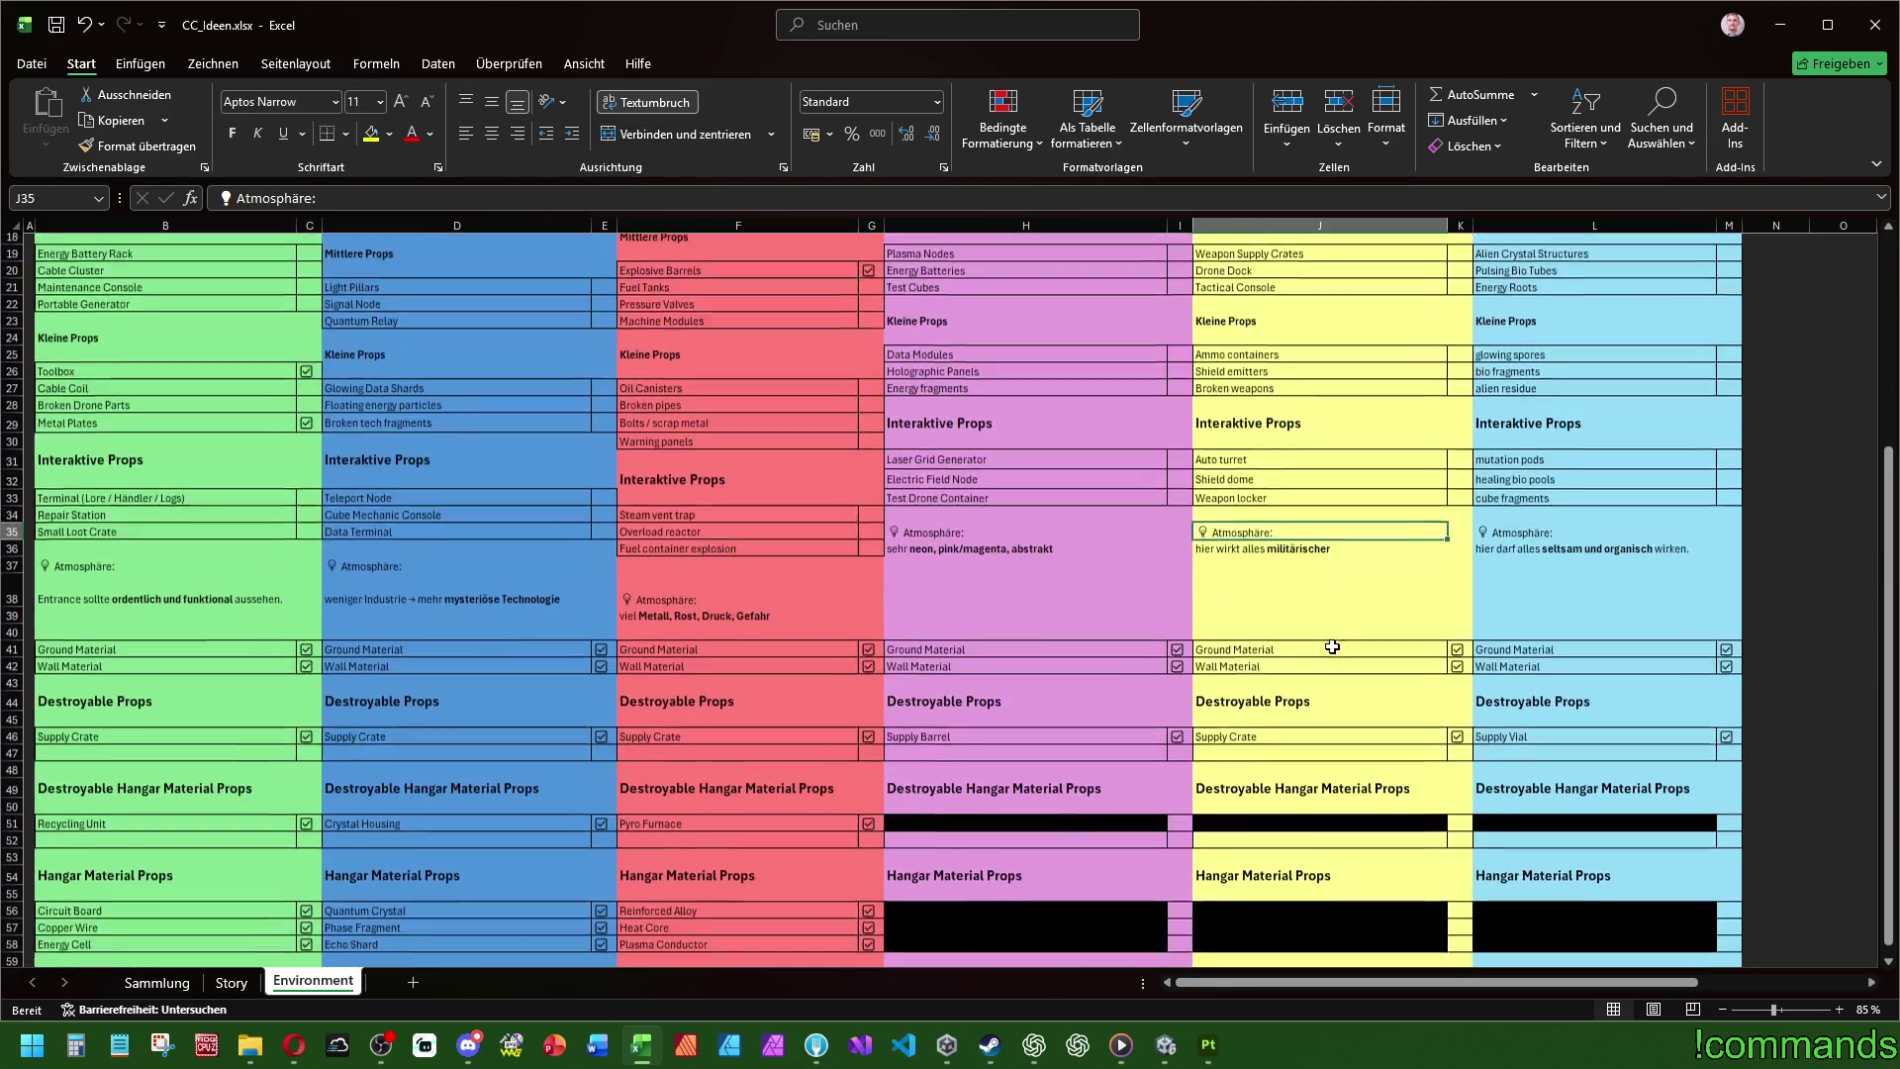
pyautogui.scroll(-2, 1333, 647)
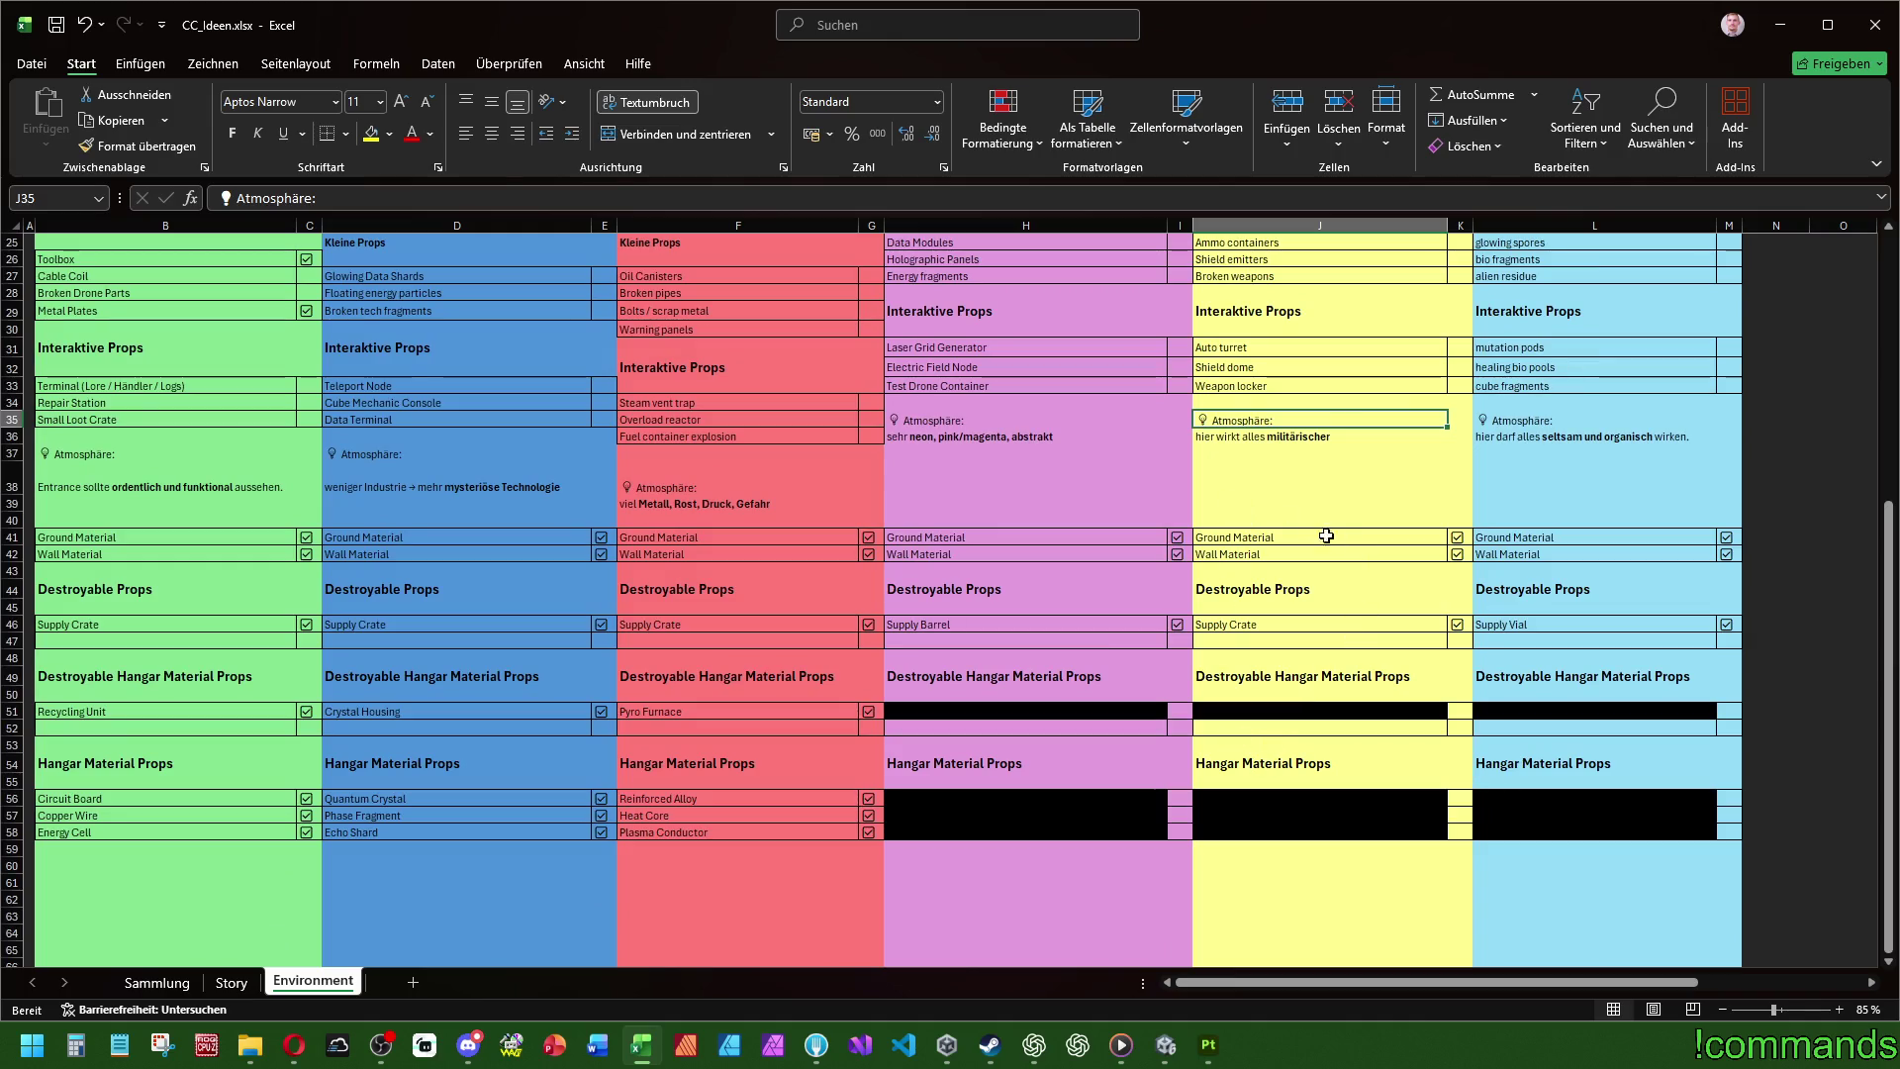
pyautogui.scroll(7, 1351, 543)
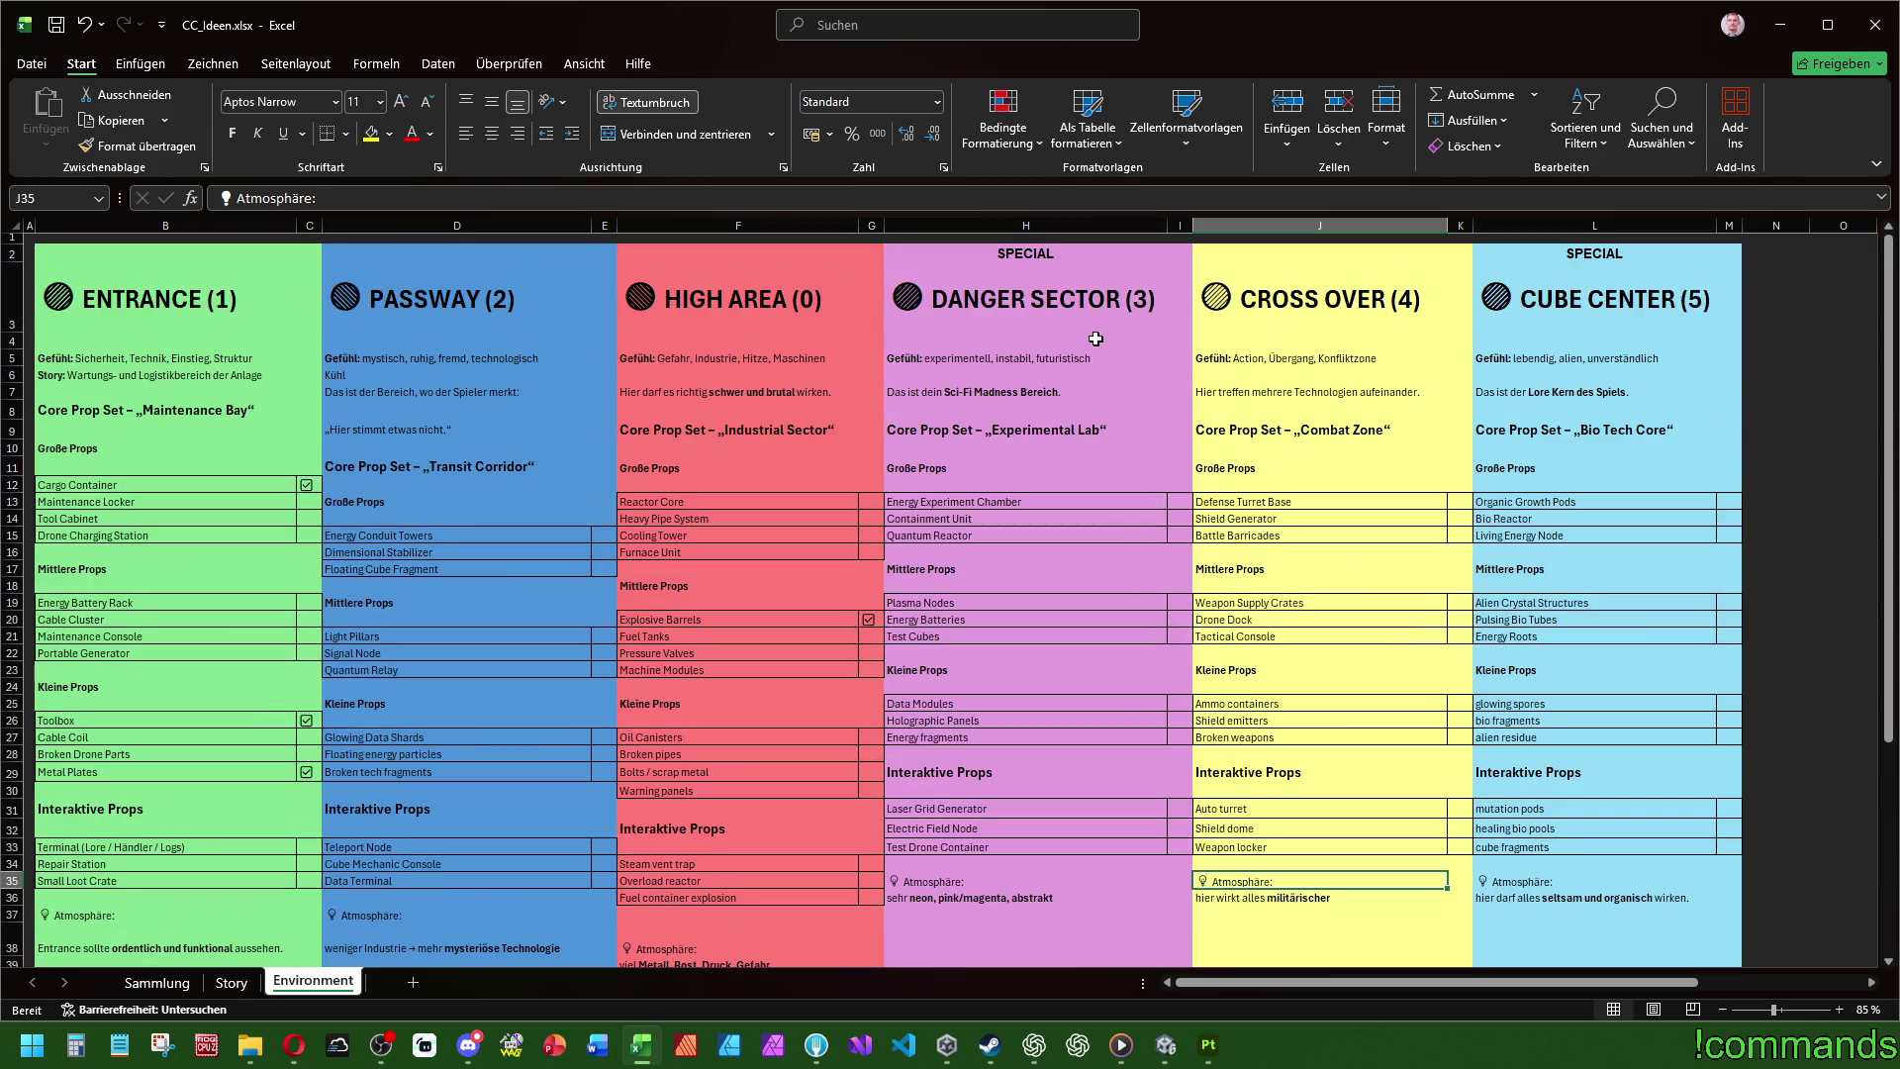
pyautogui.moveTo(1096, 339)
pyautogui.mouseDown()
pyautogui.moveTo(989, 342)
pyautogui.moveTo(1591, 350)
pyautogui.mouseUp()
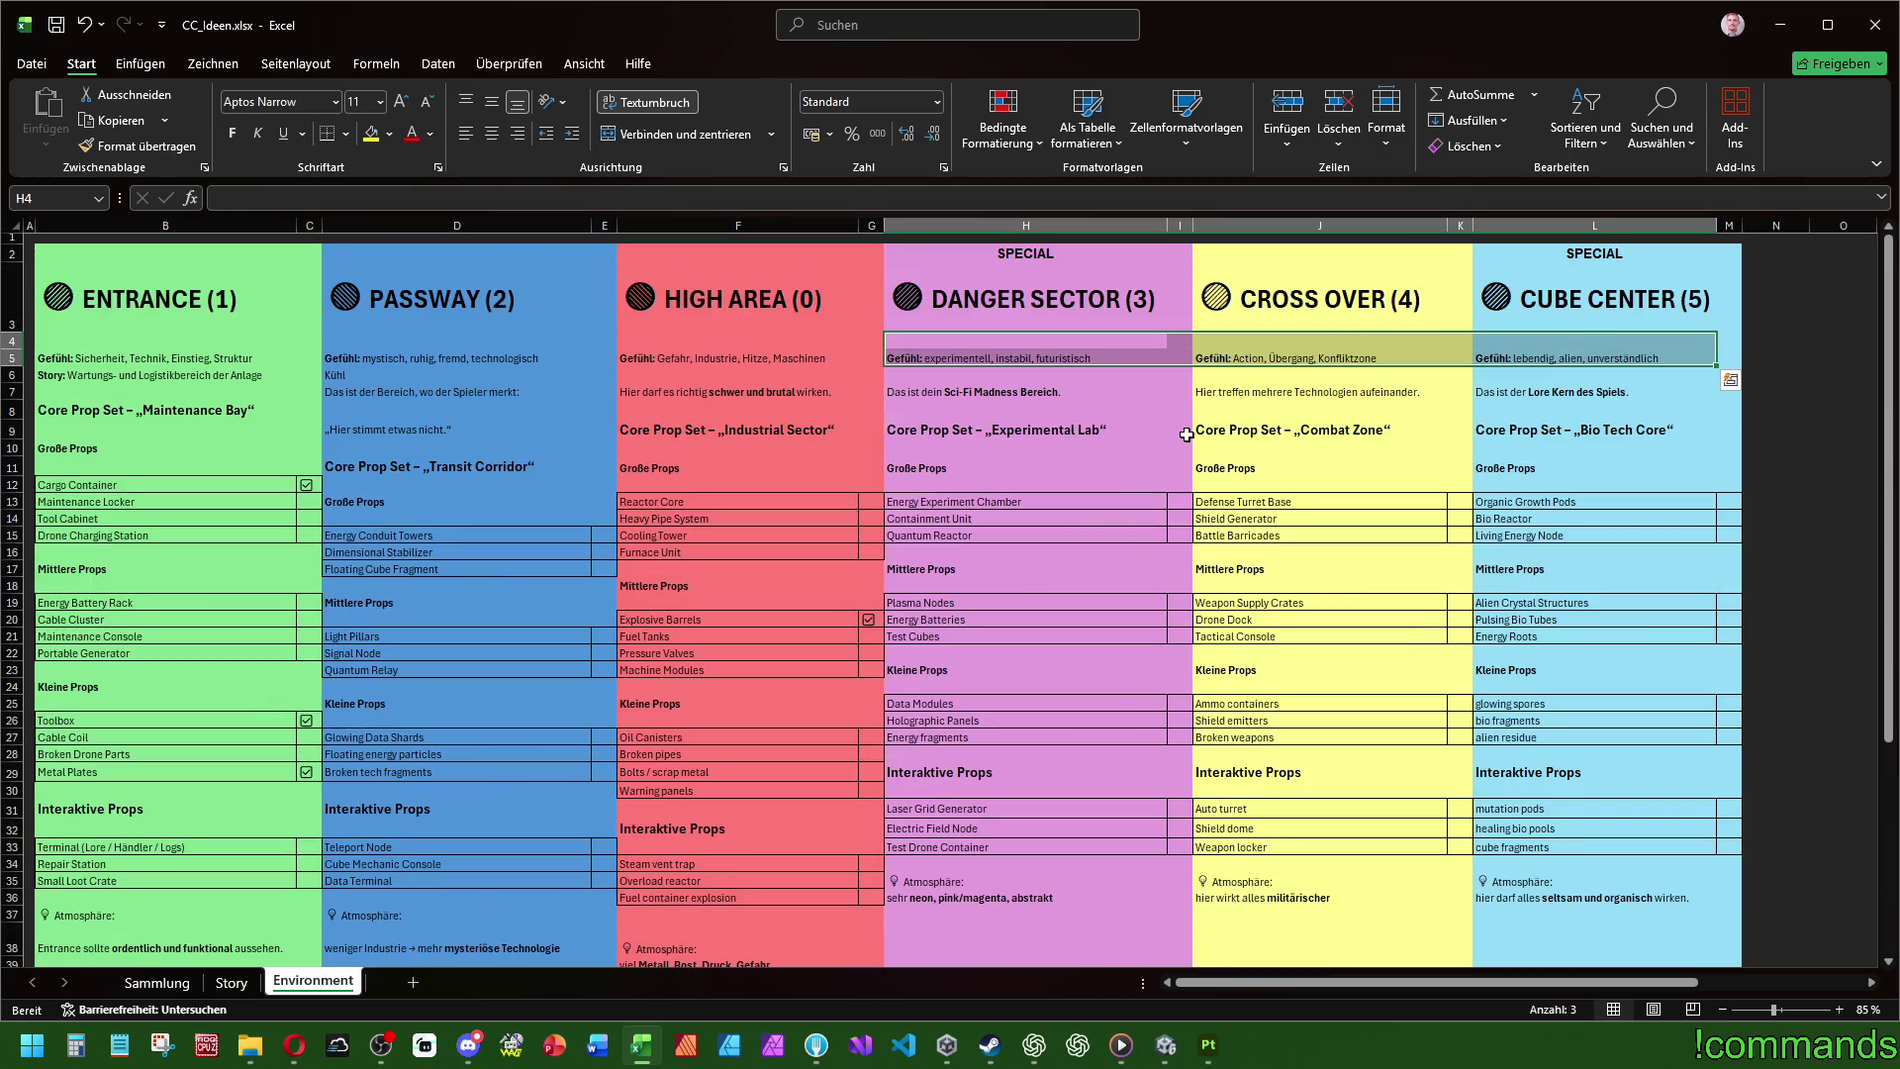
pyautogui.click(1280, 650)
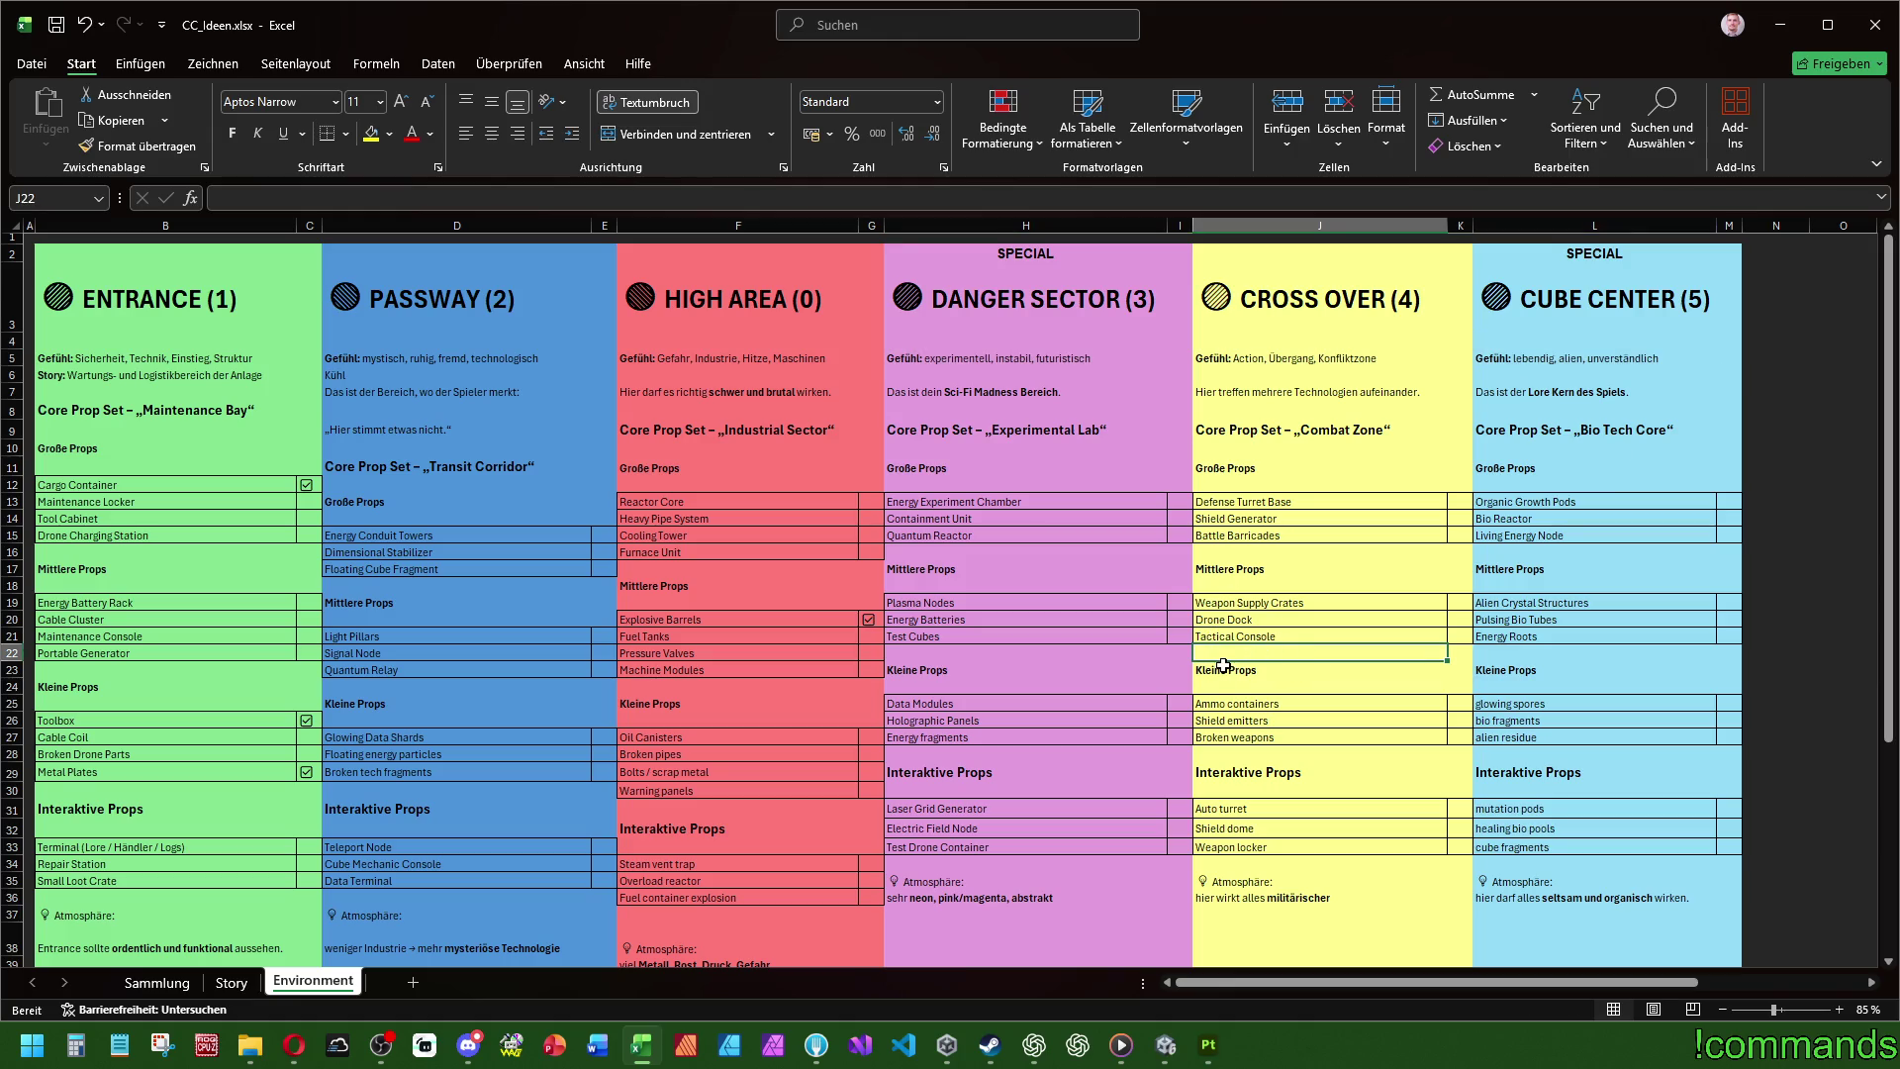
pyautogui.scroll(-8, 1224, 665)
pyautogui.click(1274, 505)
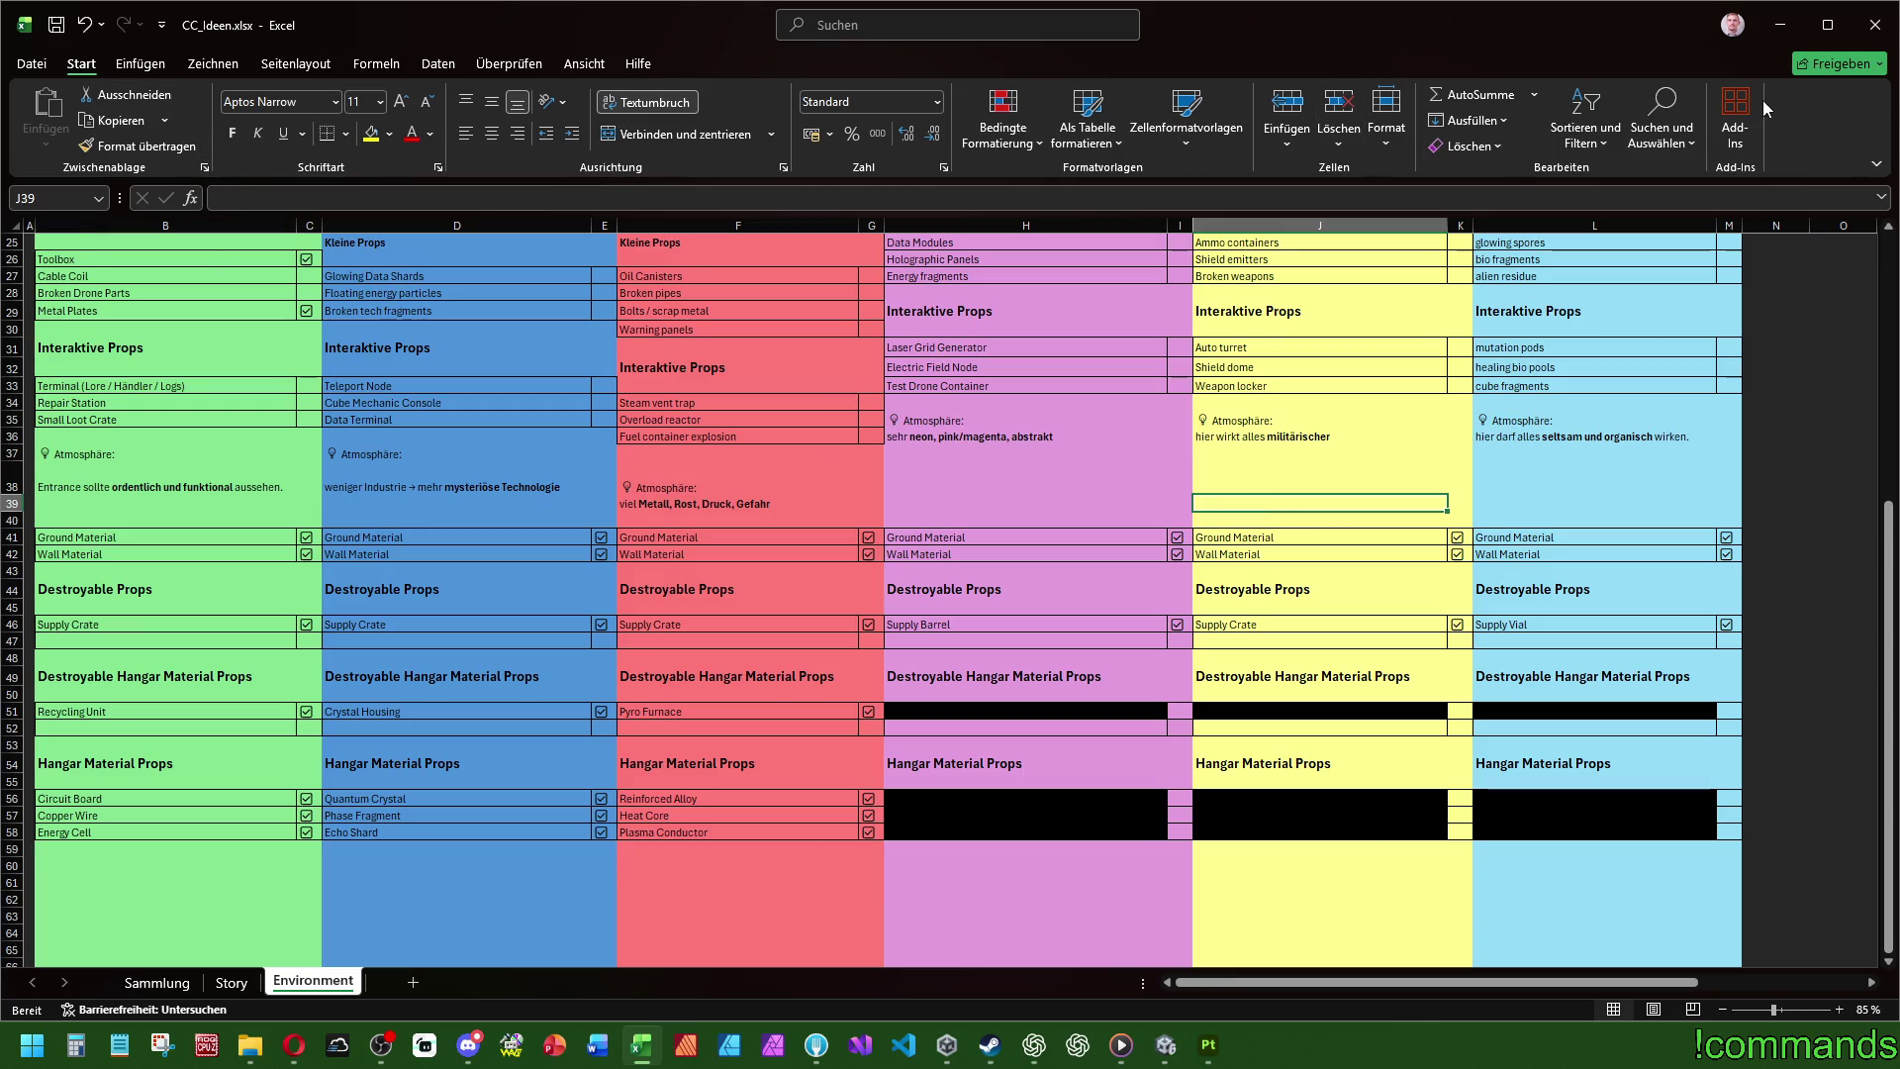
pyautogui.click(1166, 1045)
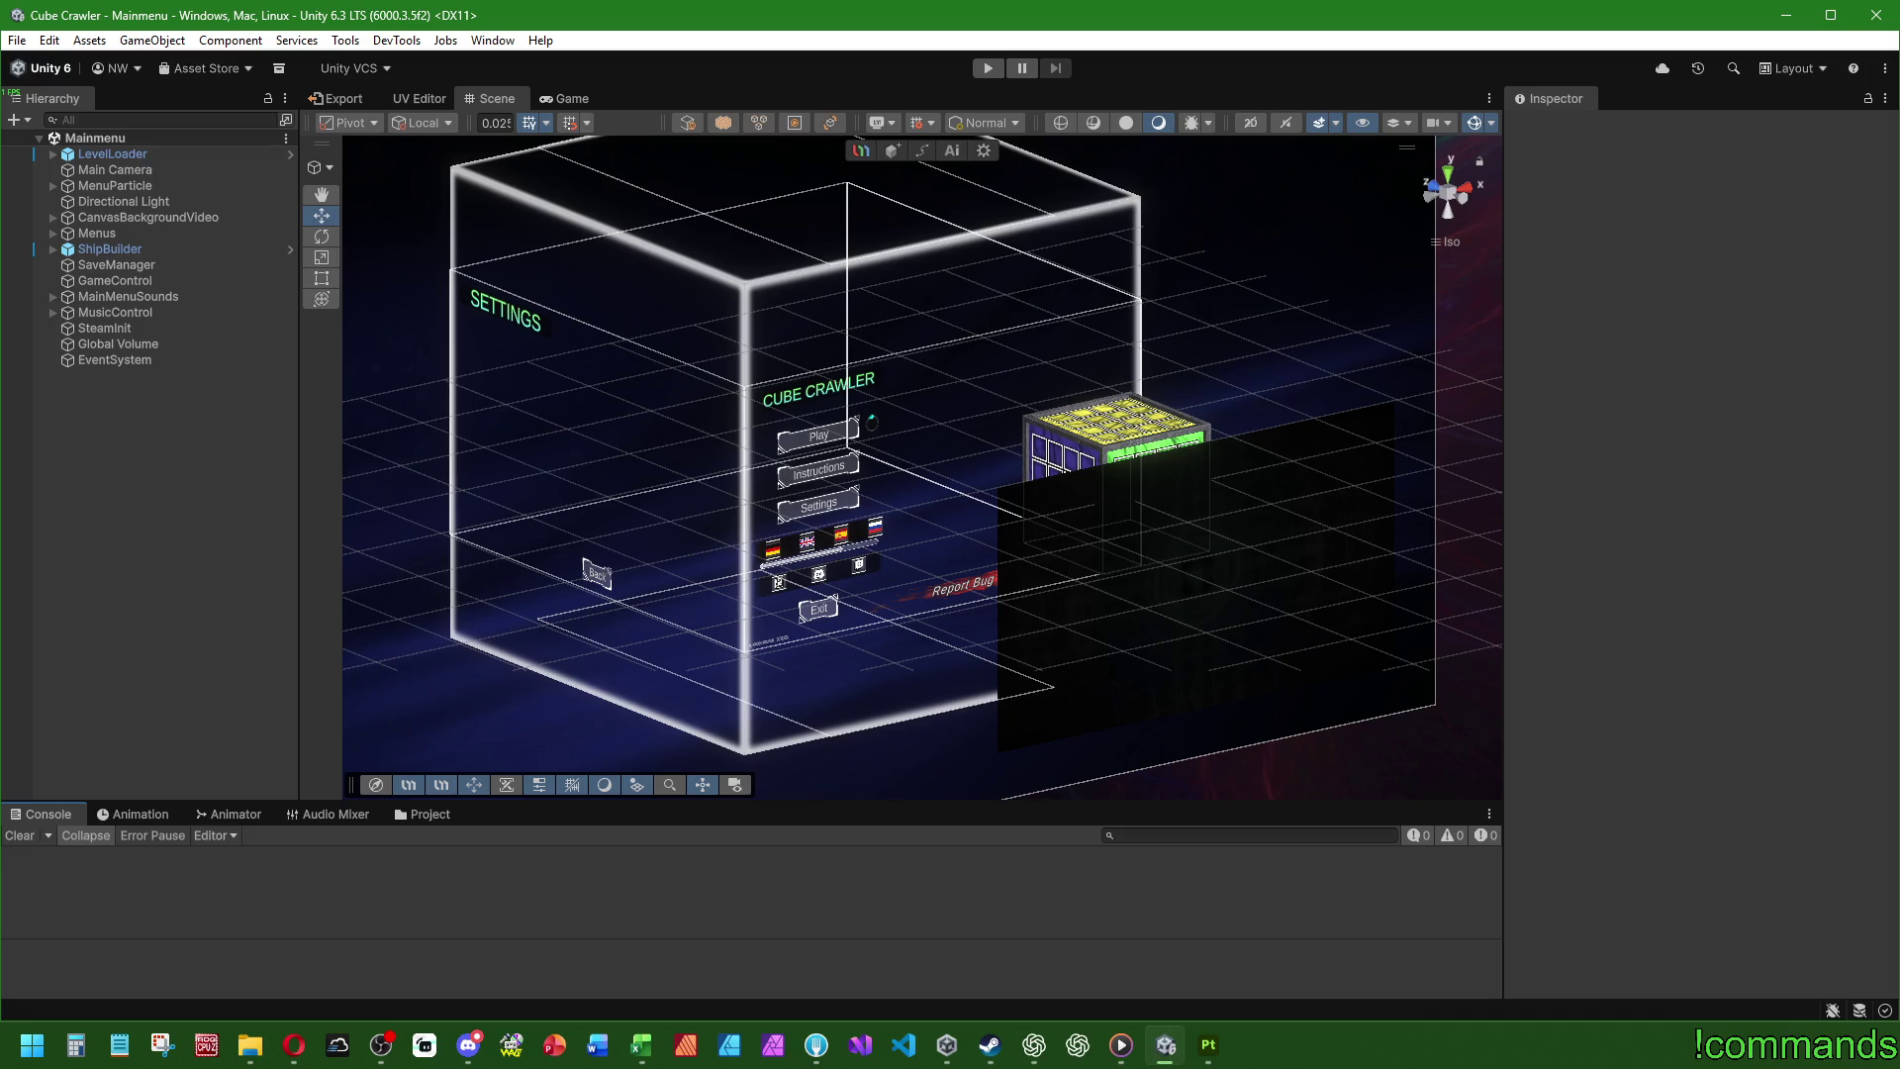
# - Switch from the Unity editor to the Cube Crawler Steam store window
pyautogui.hotkey('alt', 'Tab')
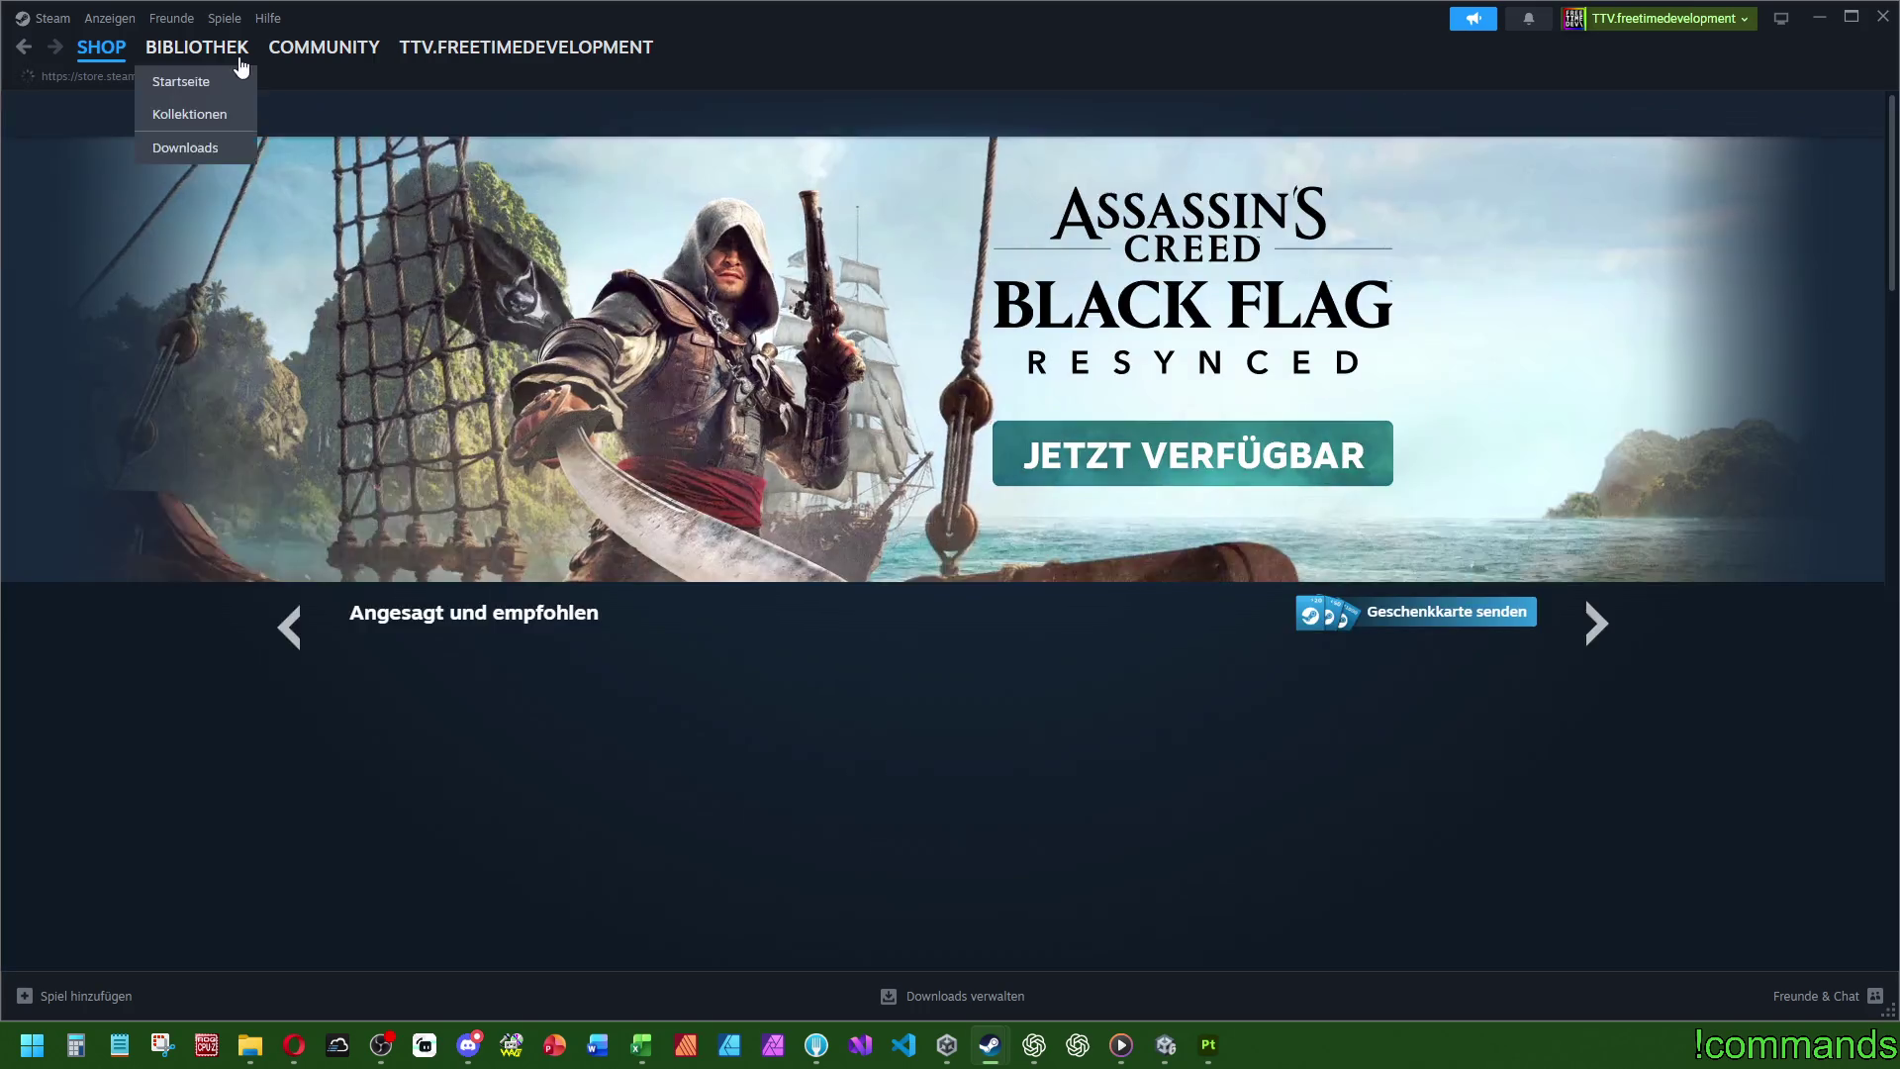
# - Open Cube Crawler's store page in Steam and pause its embedded trailer
pyautogui.click(197, 47)
pyautogui.click(99, 320)
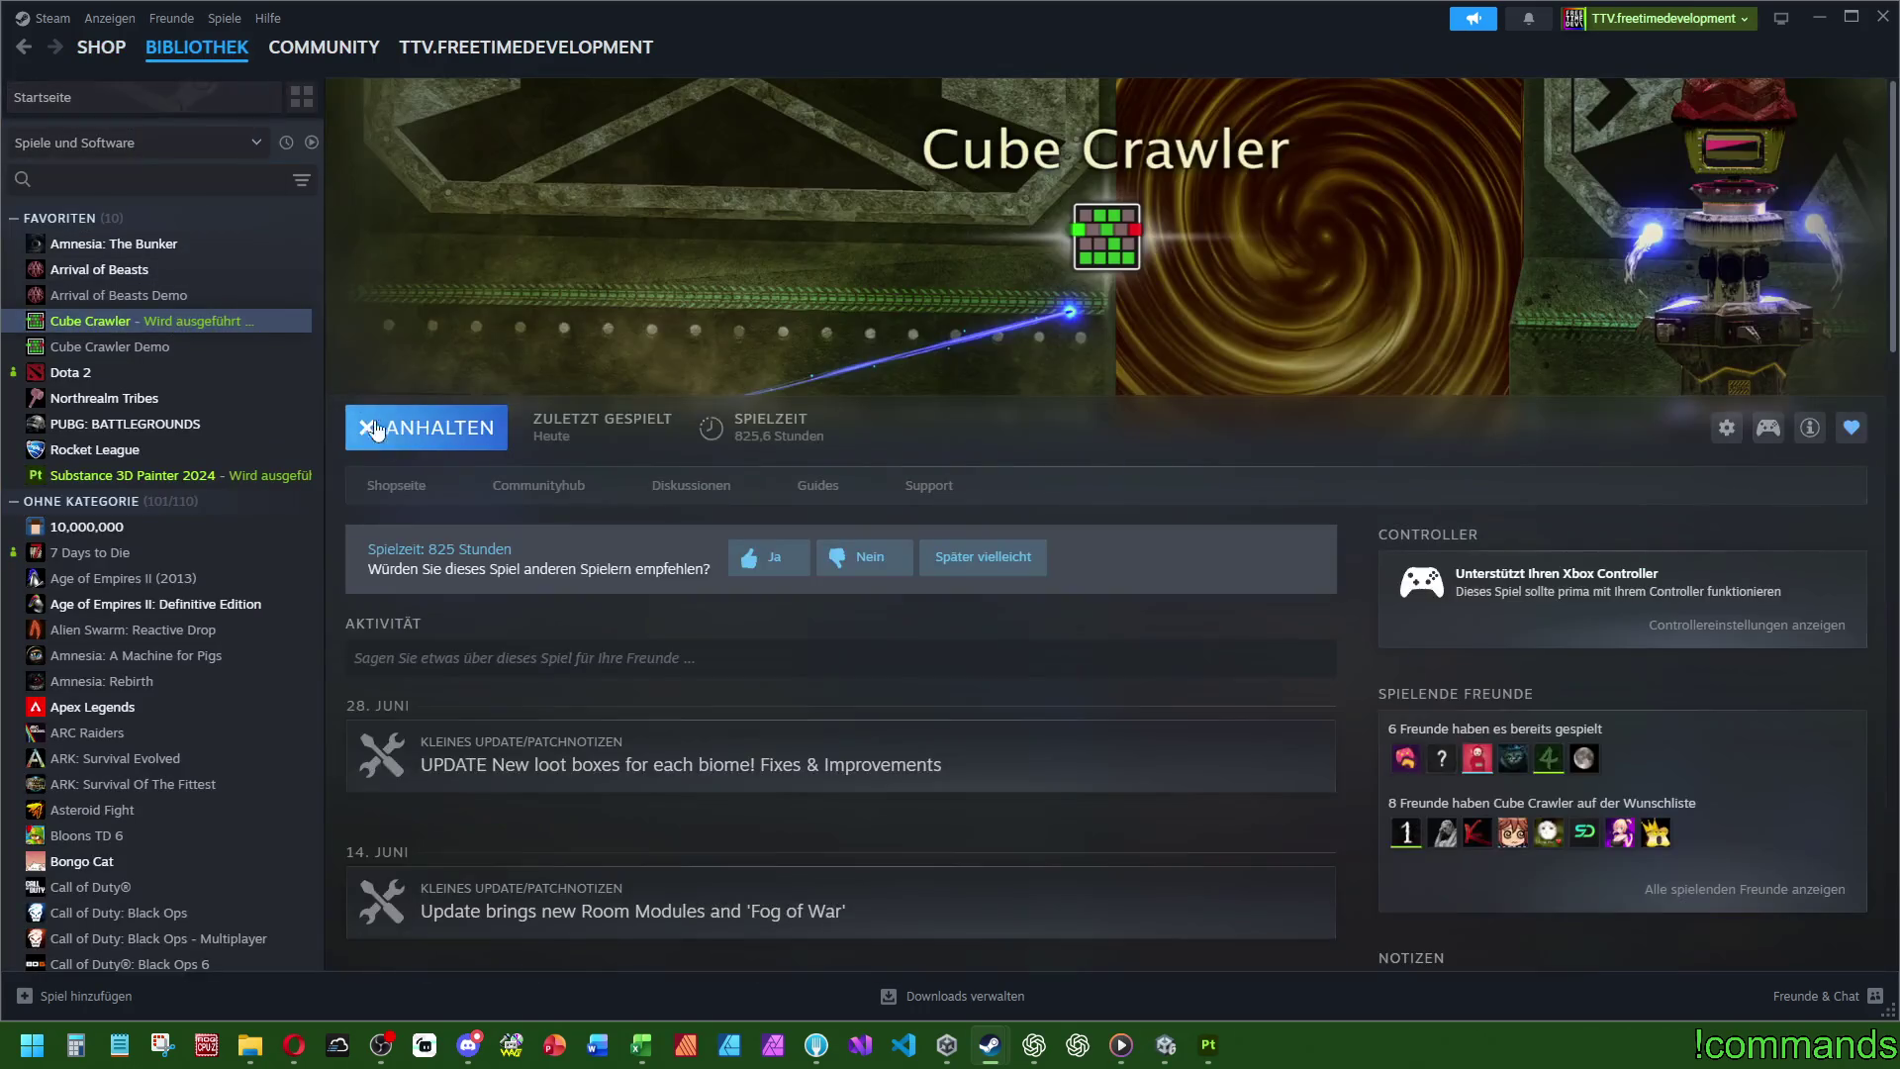
pyautogui.click(401, 490)
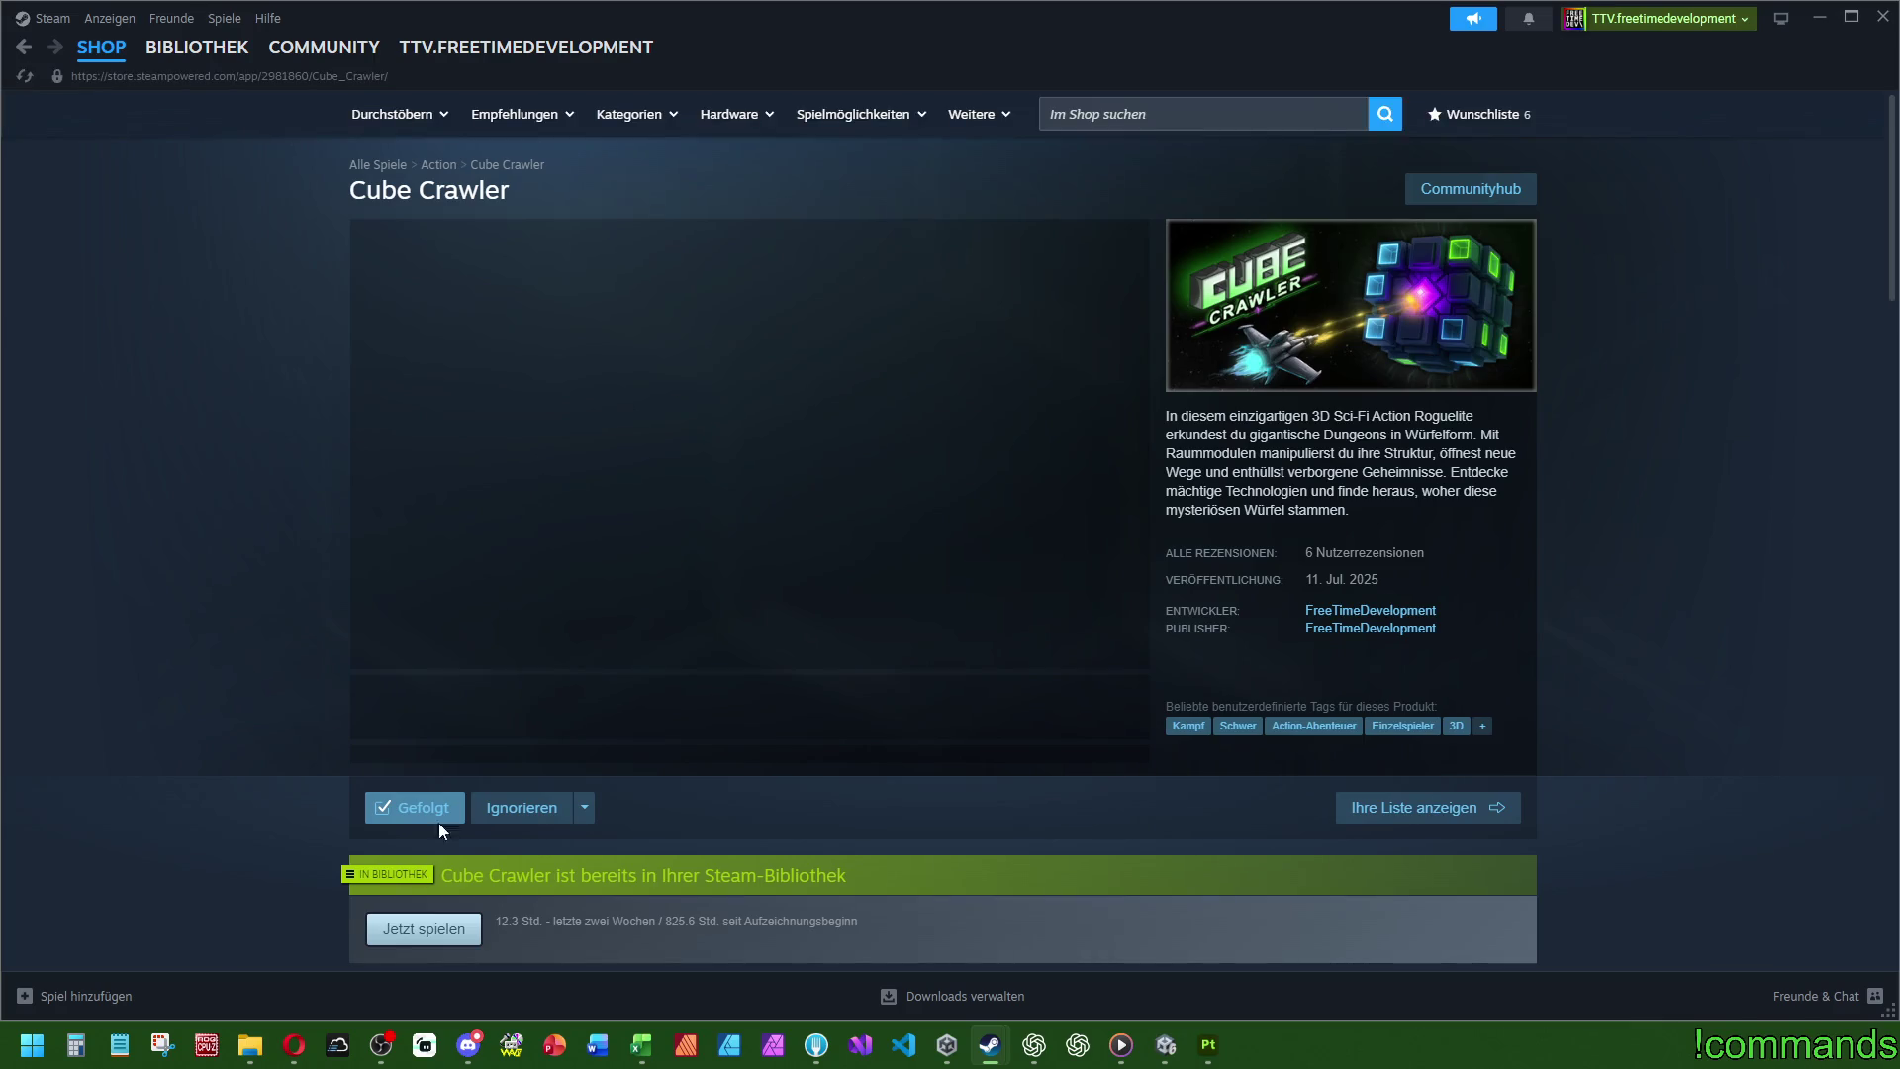
pyautogui.click(374, 651)
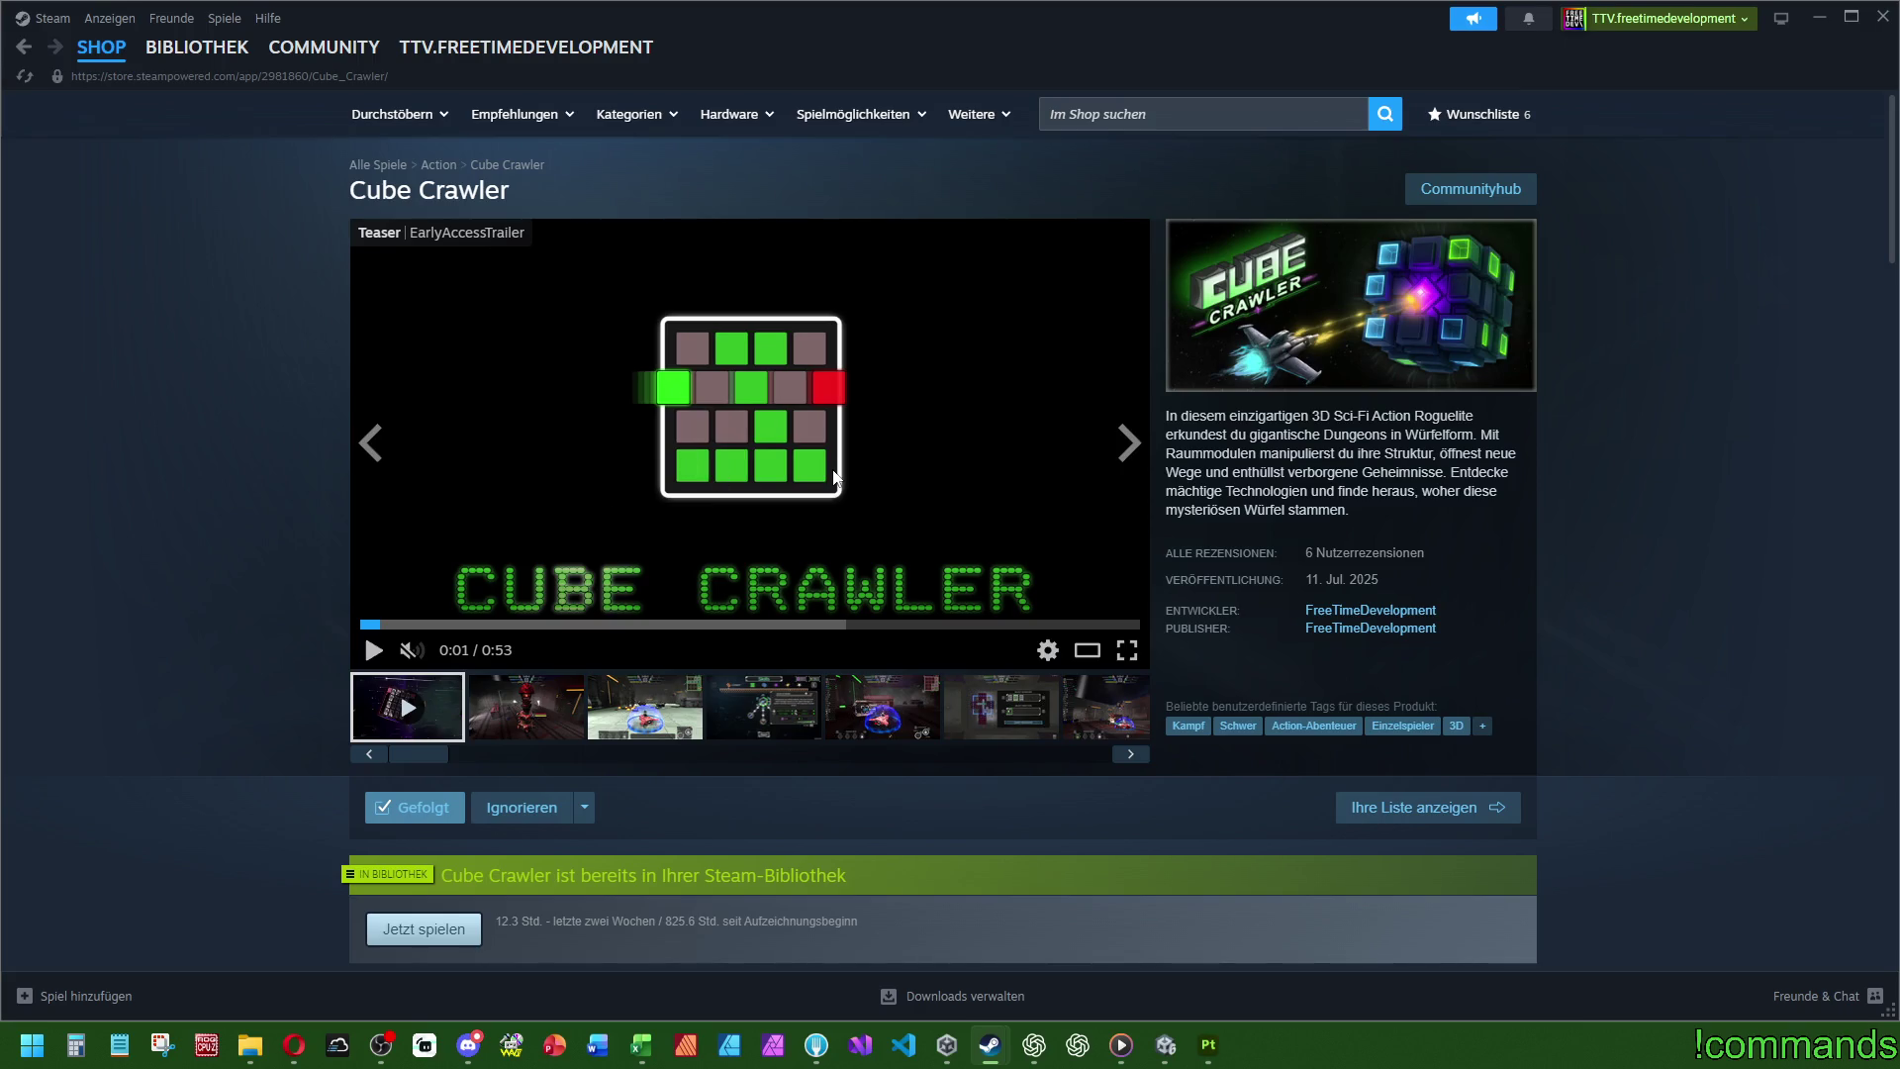
# - Open the trailer in the large viewer, rewind it to the beginning, and close the viewer
pyautogui.click(1092, 653)
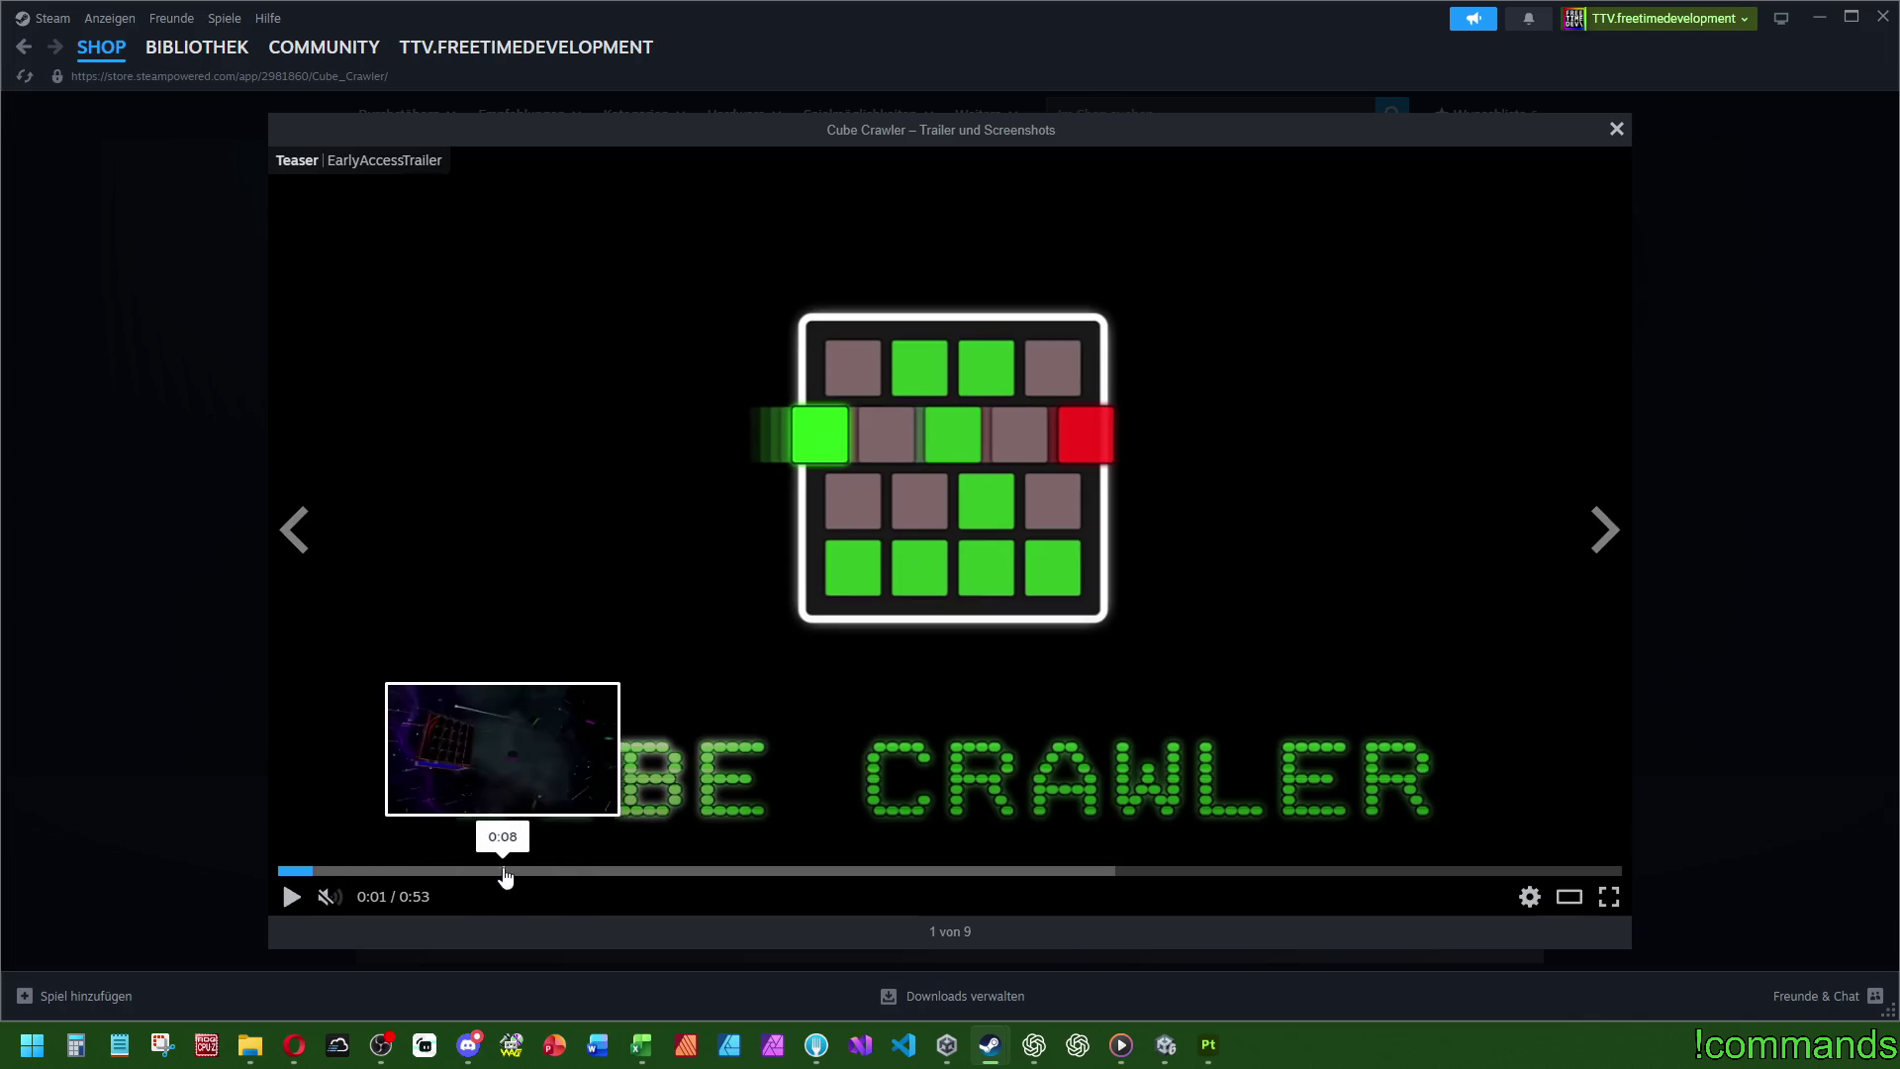
pyautogui.click(292, 896)
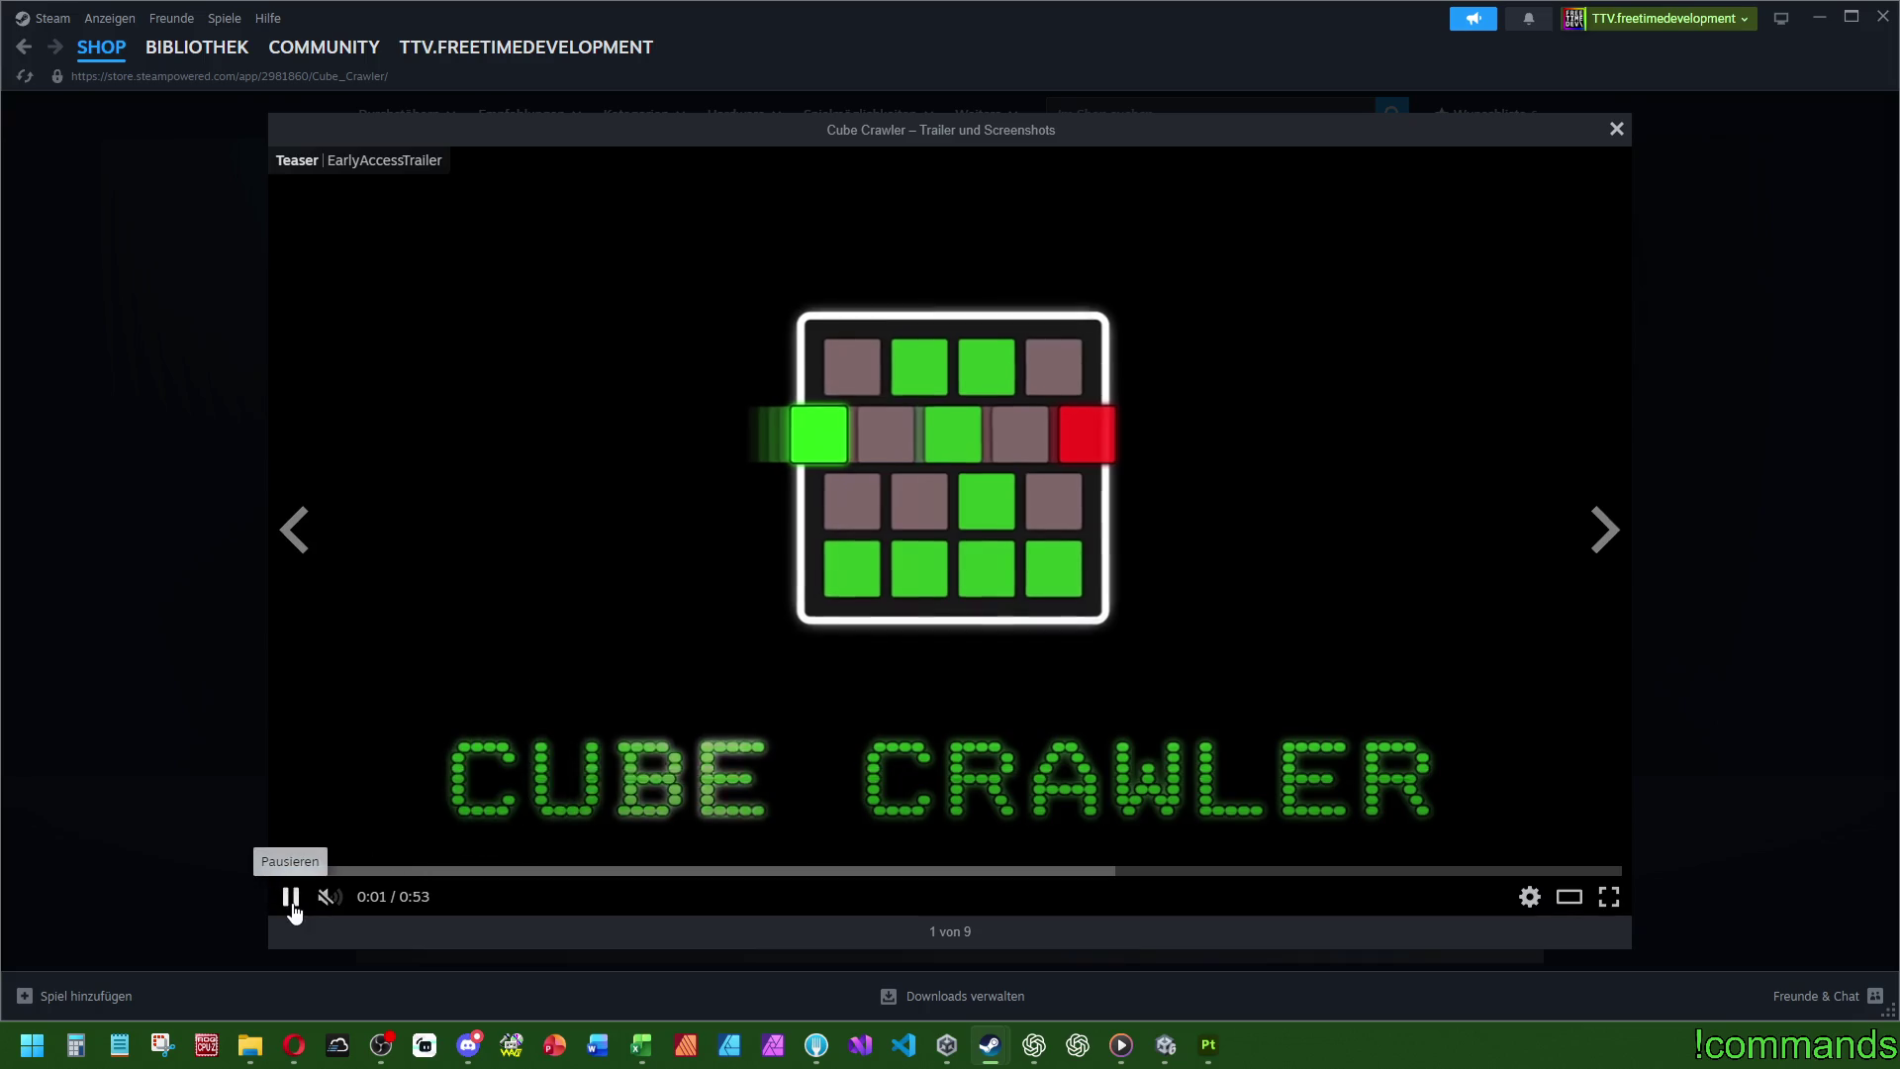
pyautogui.click(292, 896)
pyautogui.click(293, 871)
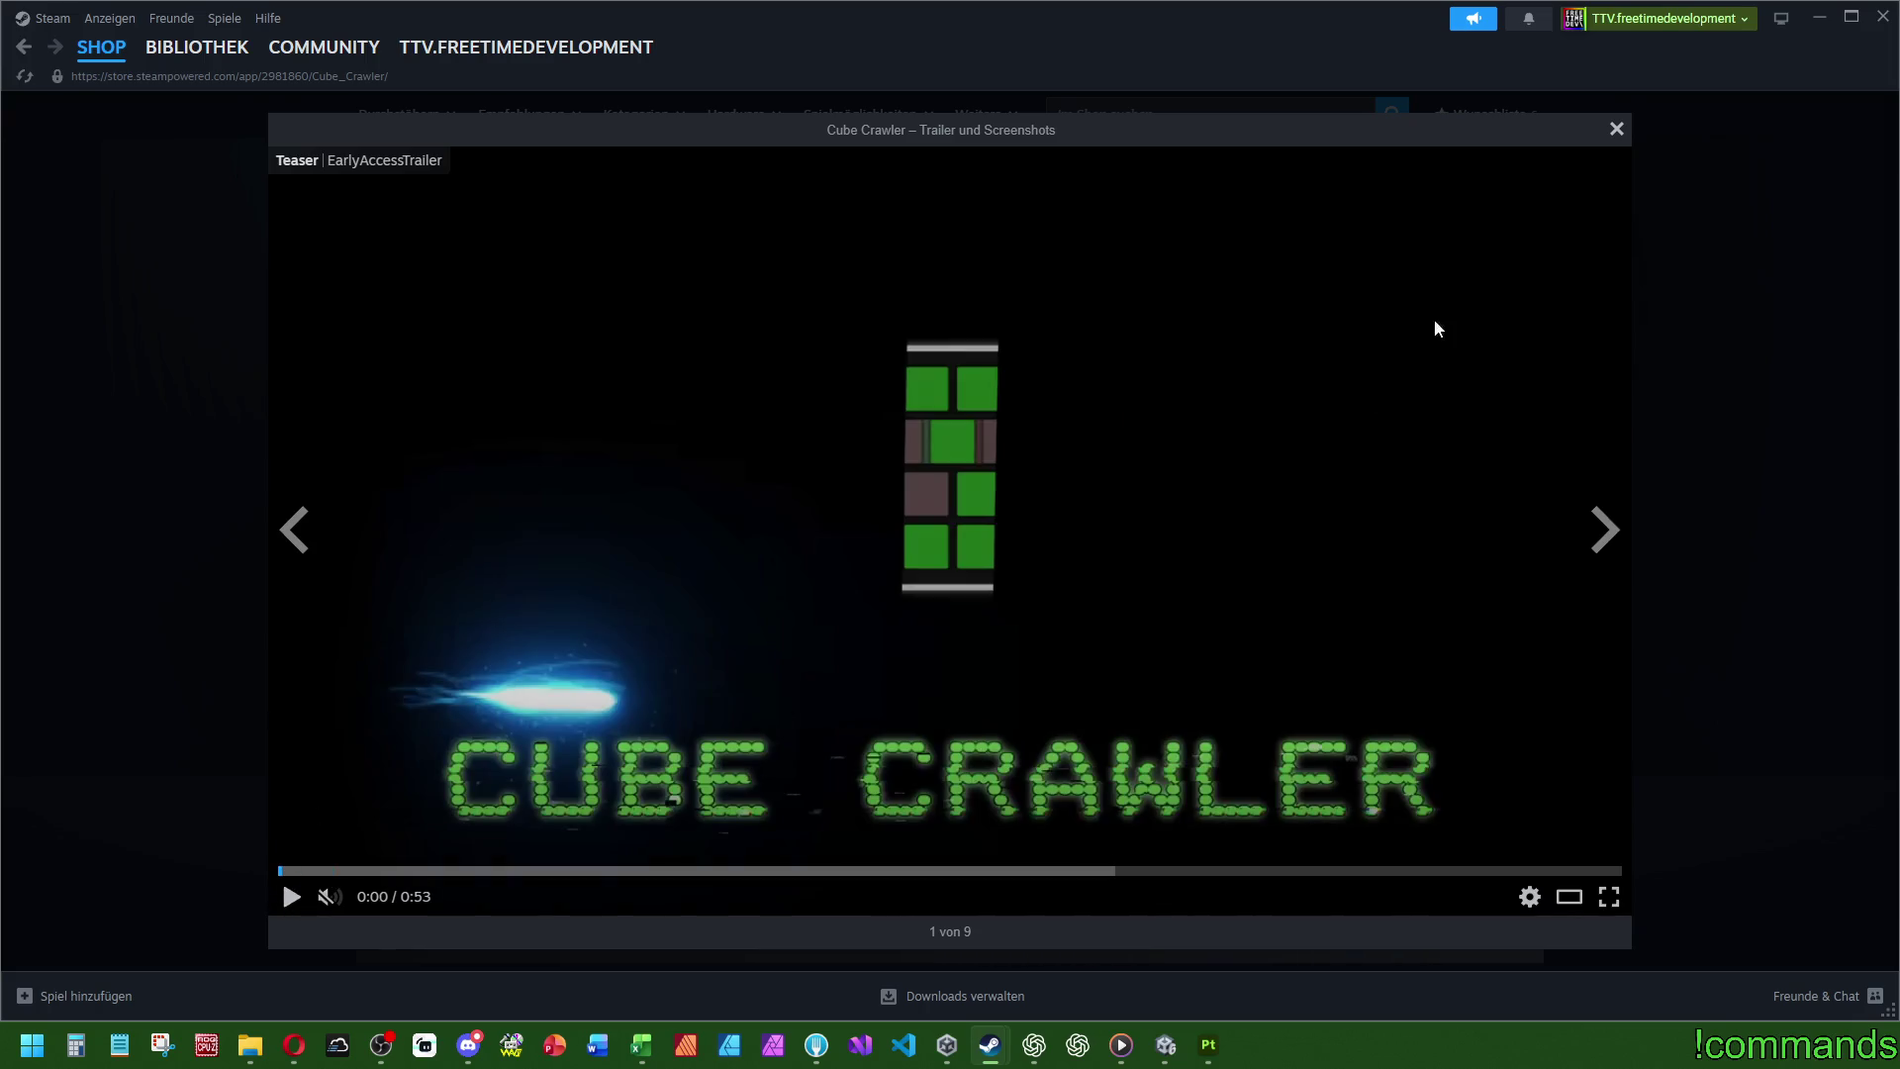
pyautogui.click(1628, 127)
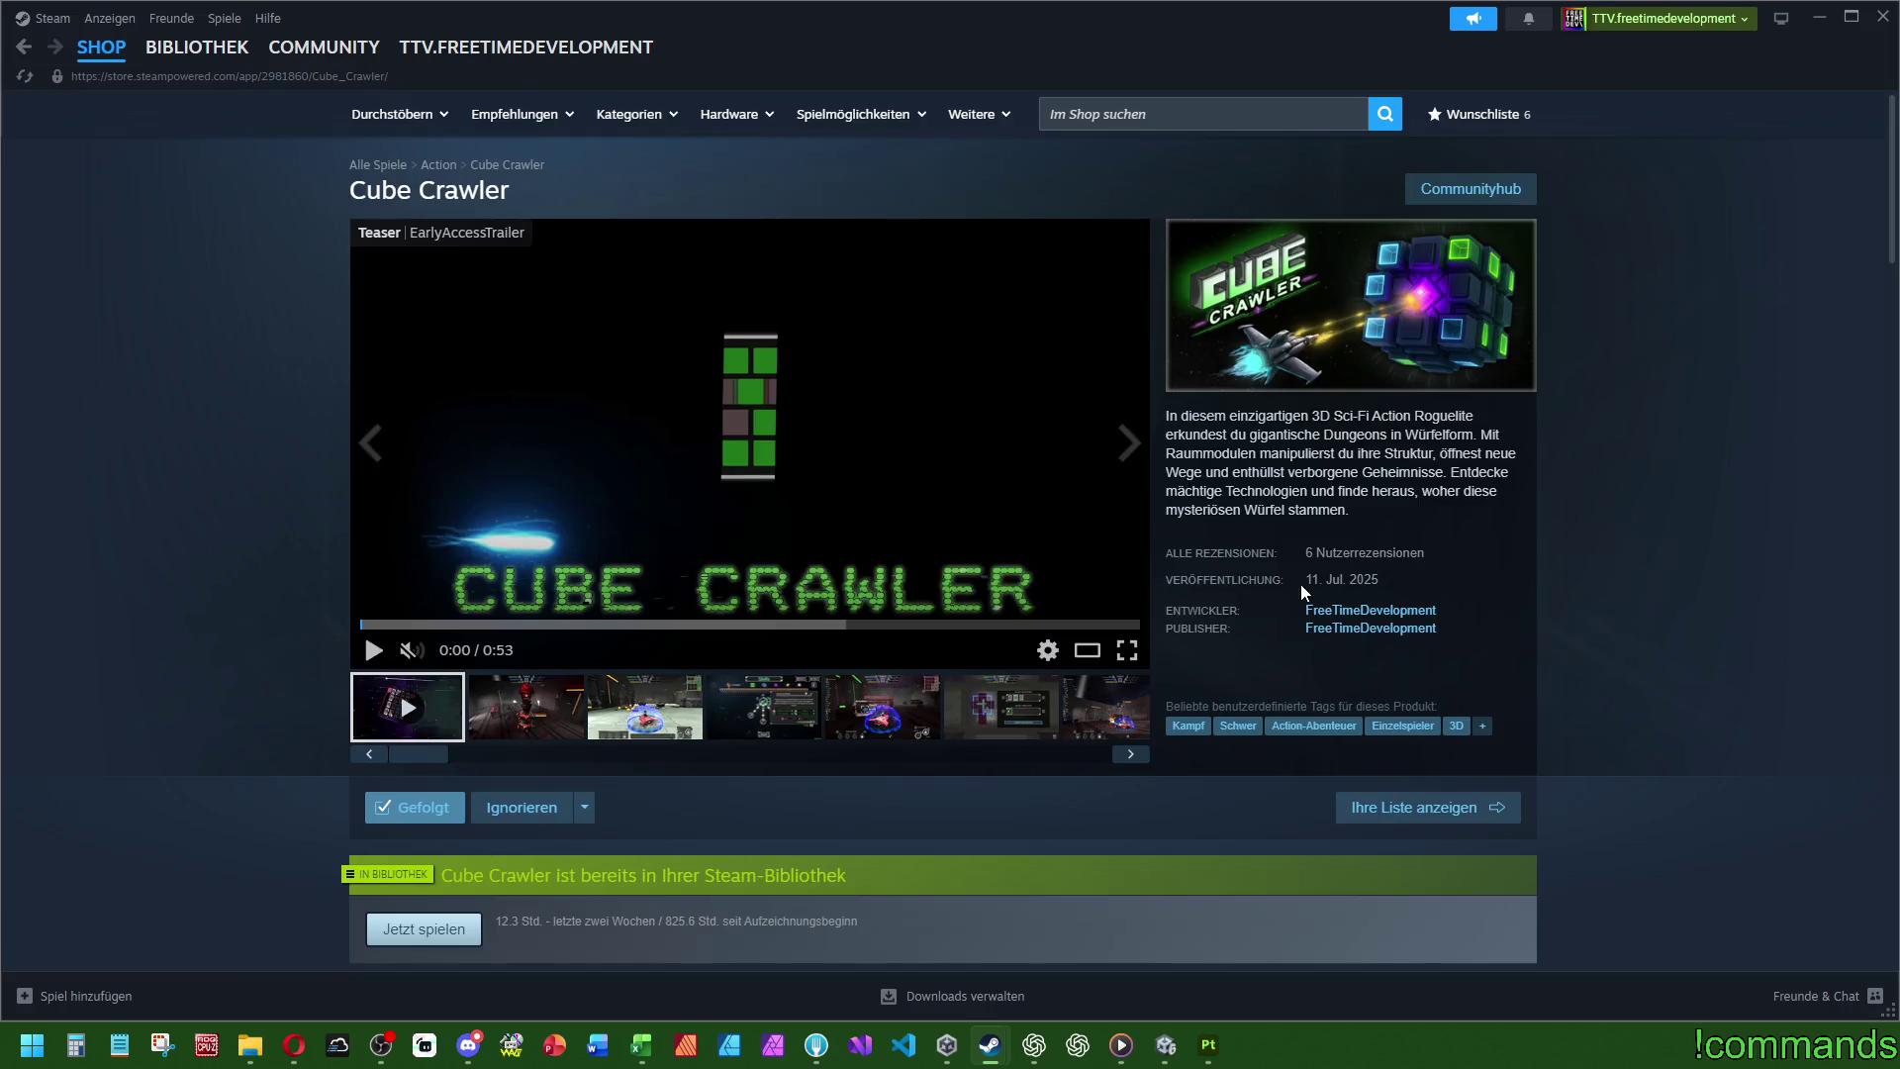
# - Play the trailer enlarged, pausing at 0:03, 0:06 and finally 0:08, then close the viewer
pyautogui.click(374, 649)
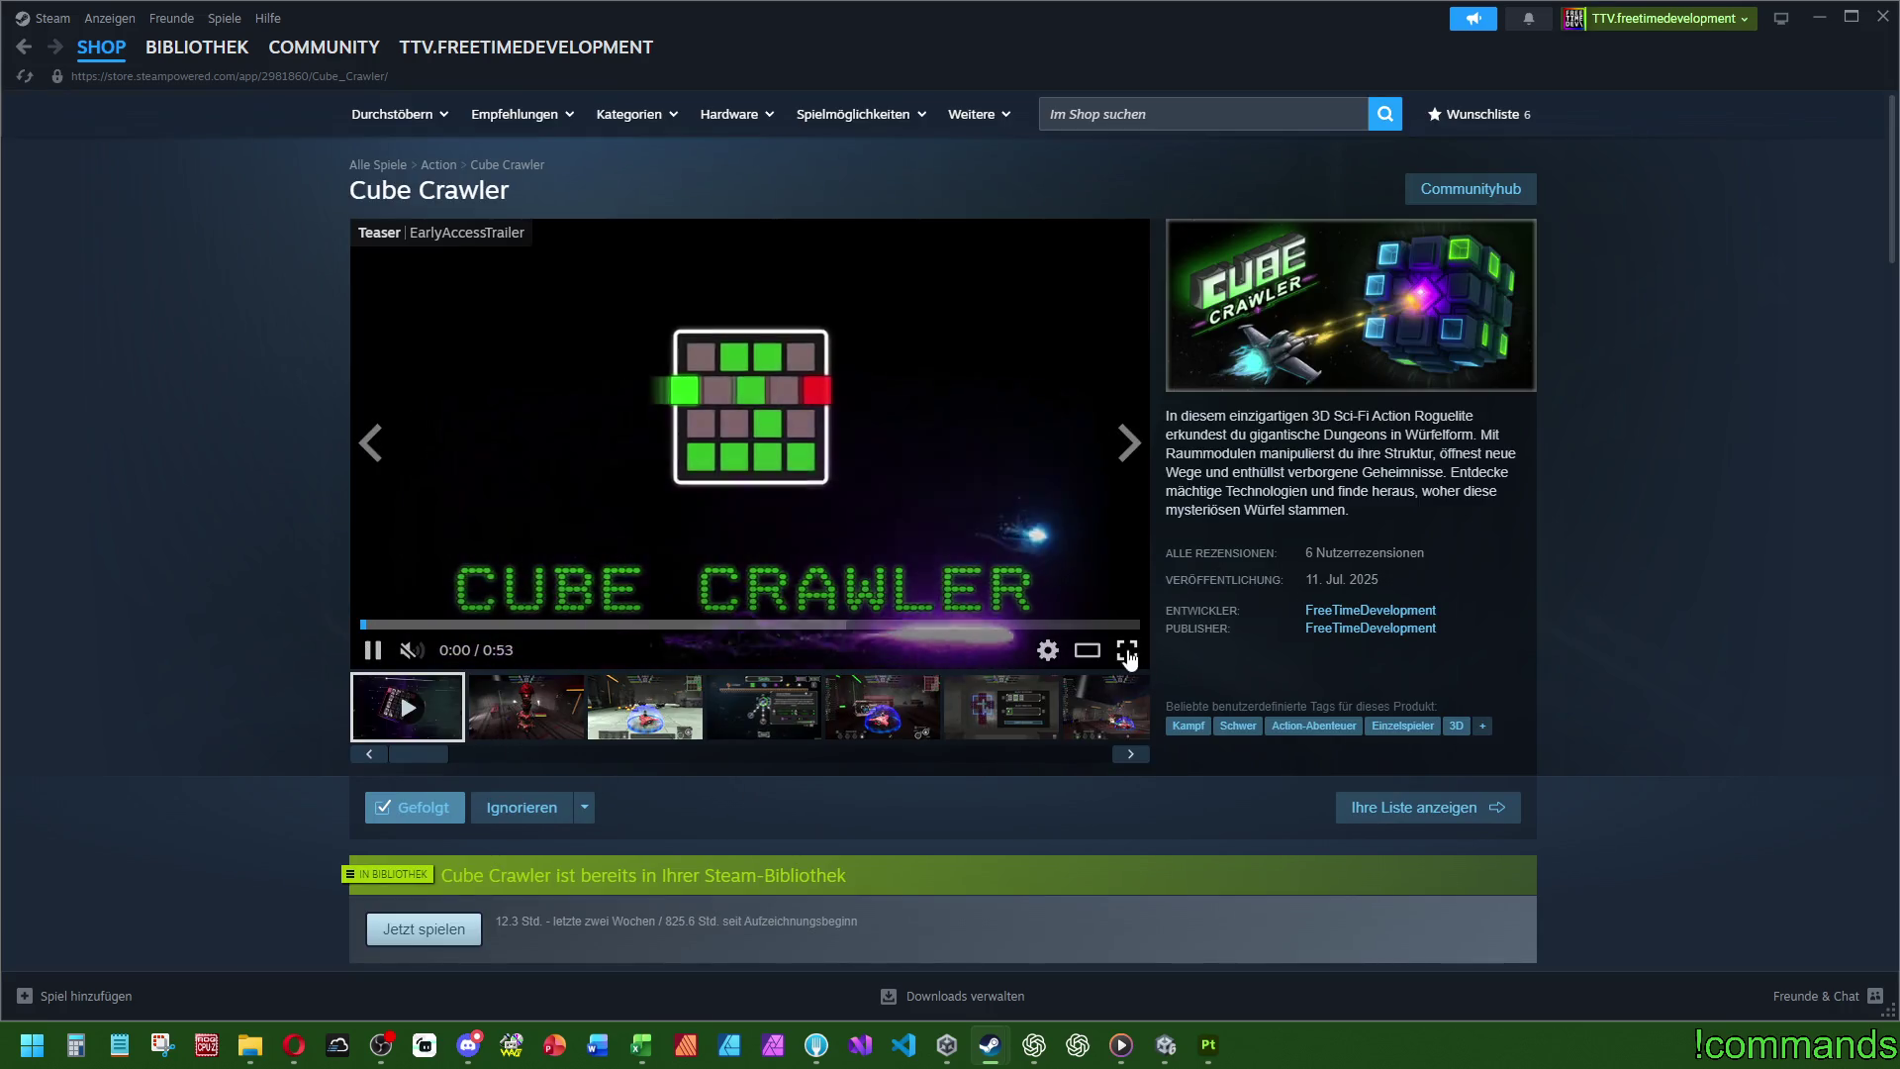
pyautogui.click(1086, 649)
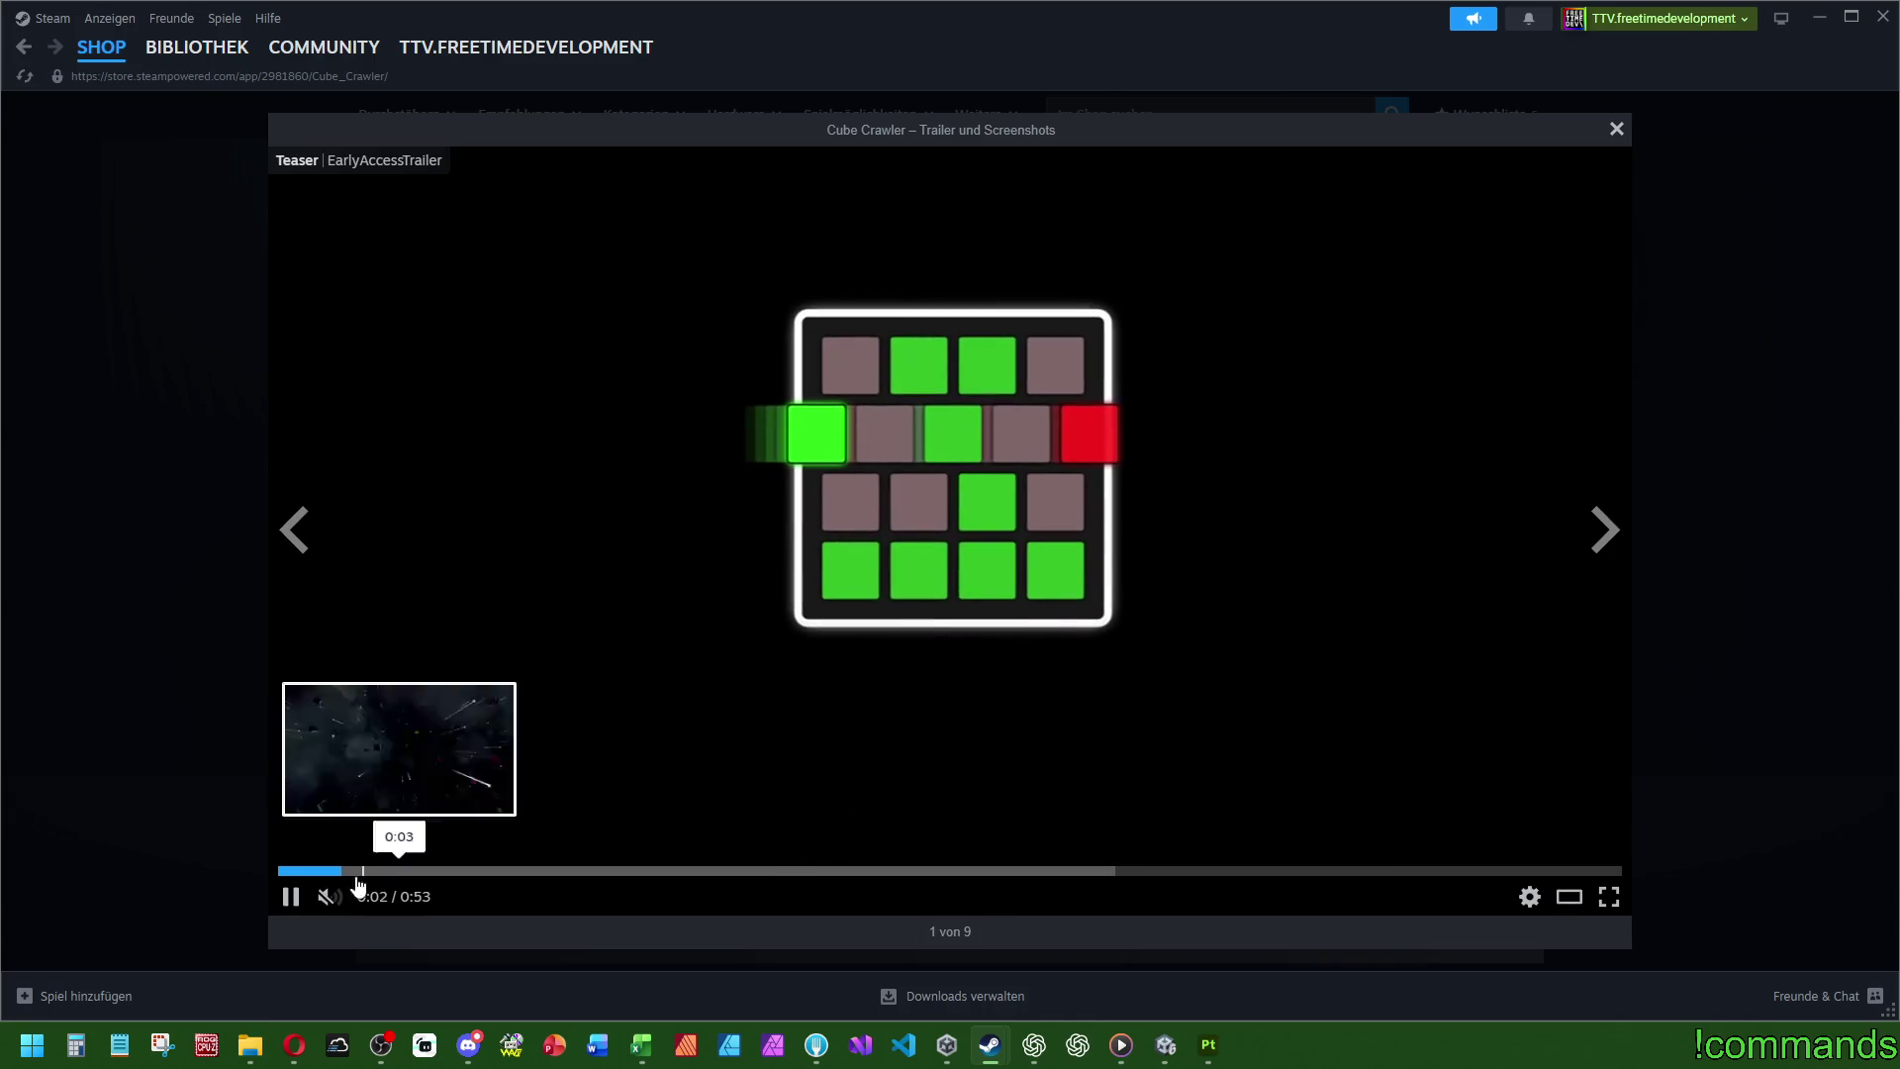
pyautogui.click(291, 897)
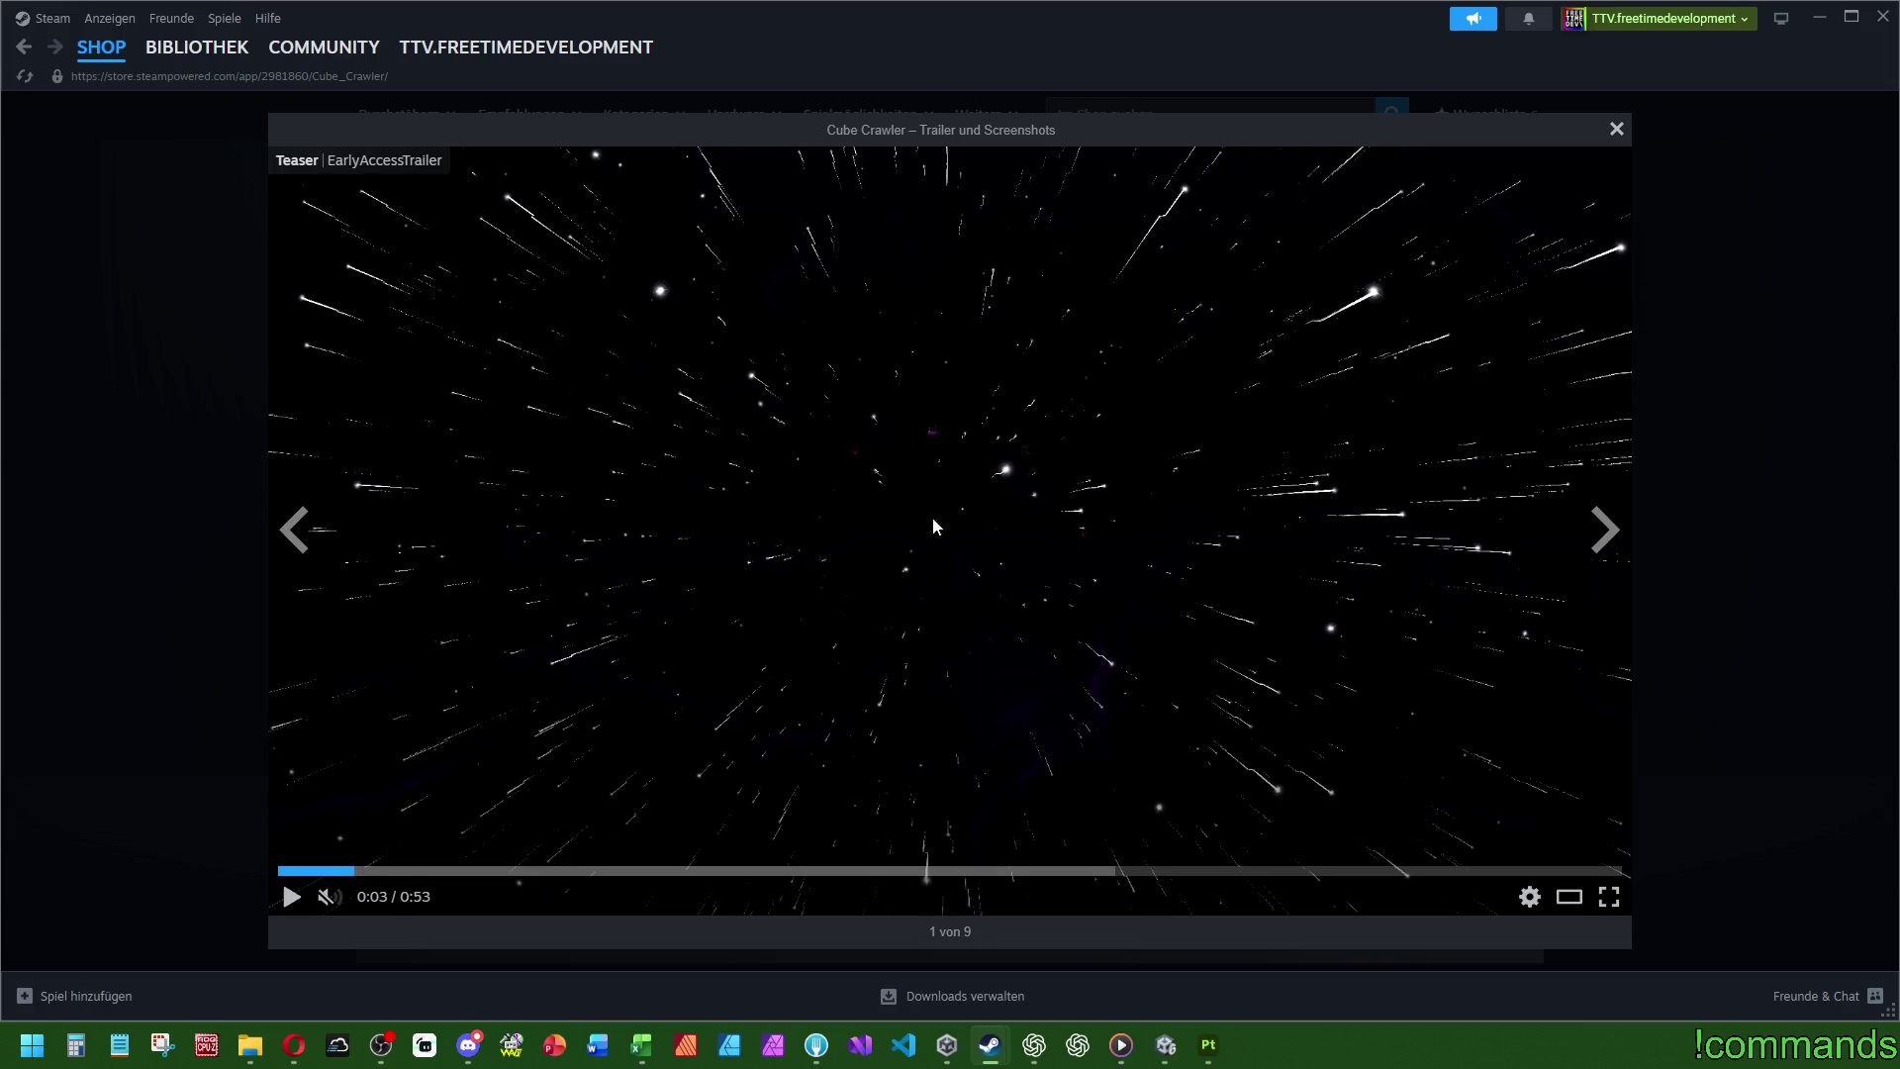
pyautogui.click(291, 896)
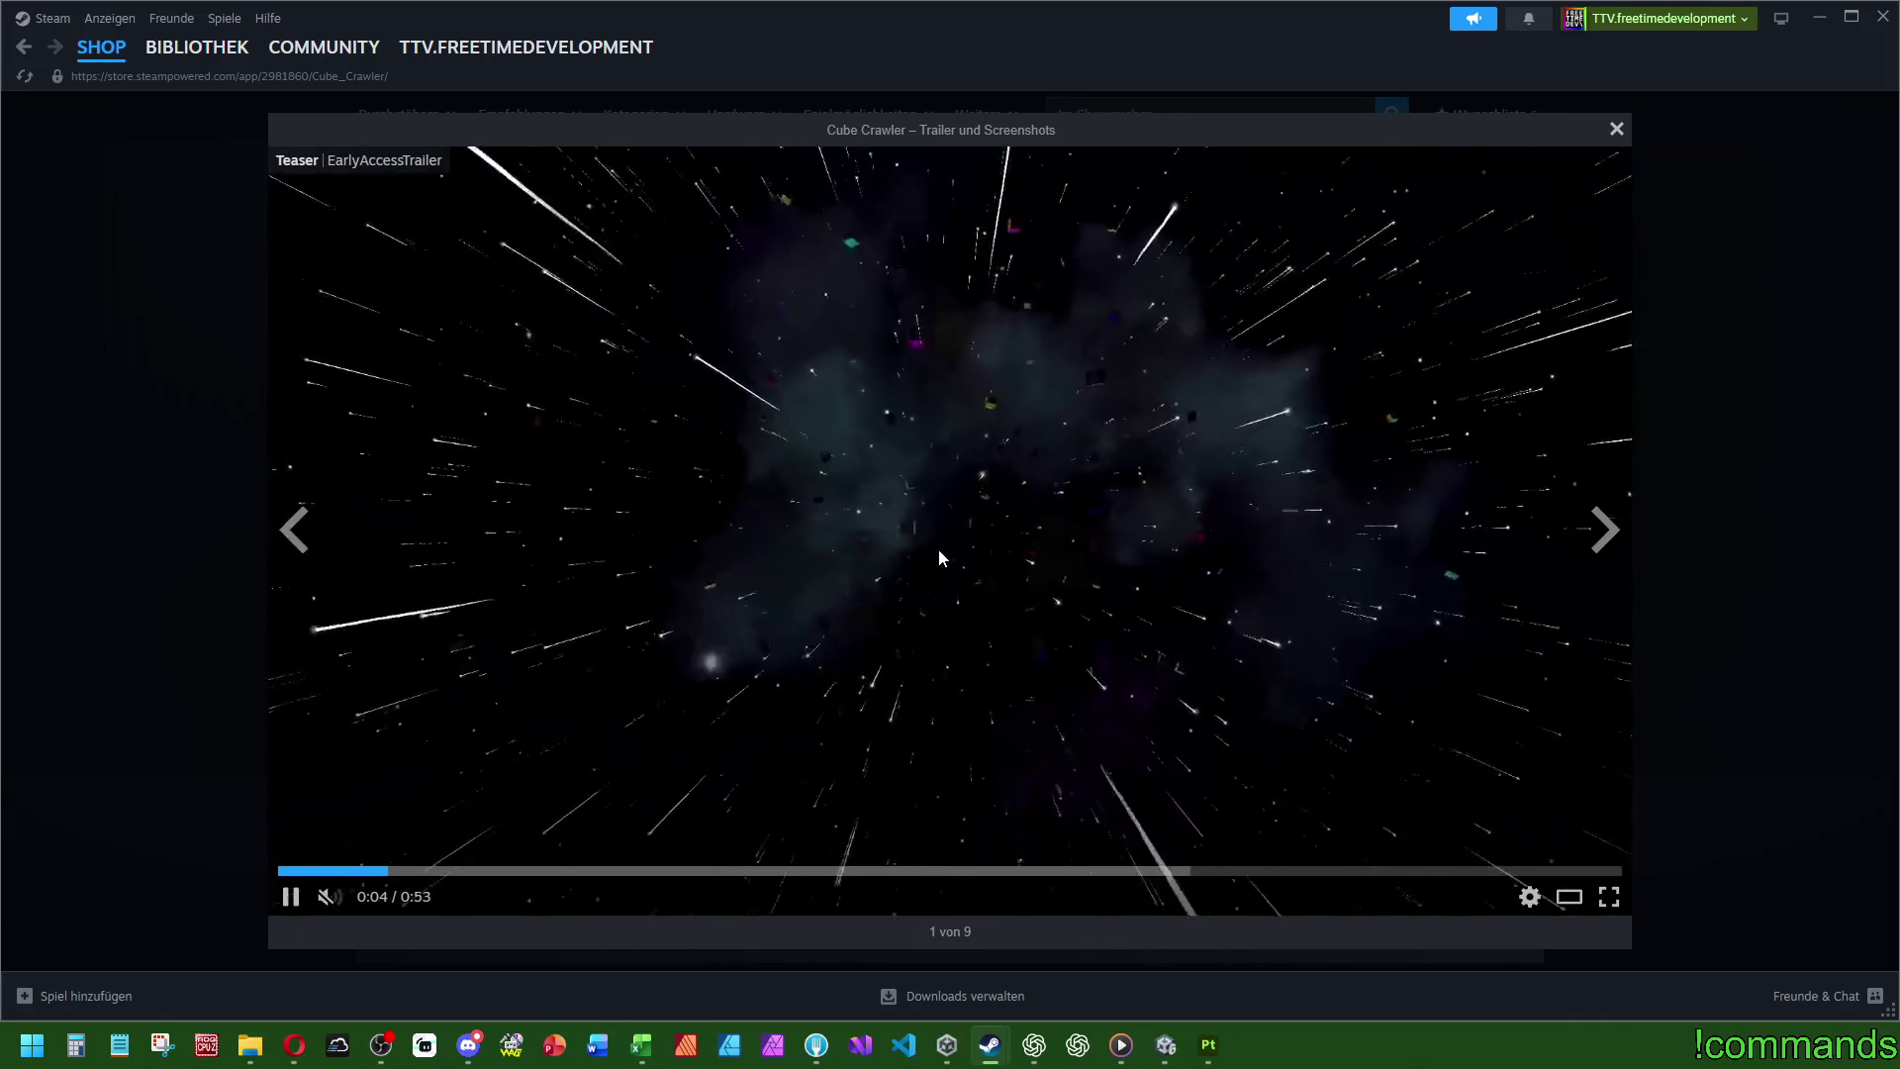
pyautogui.click(289, 895)
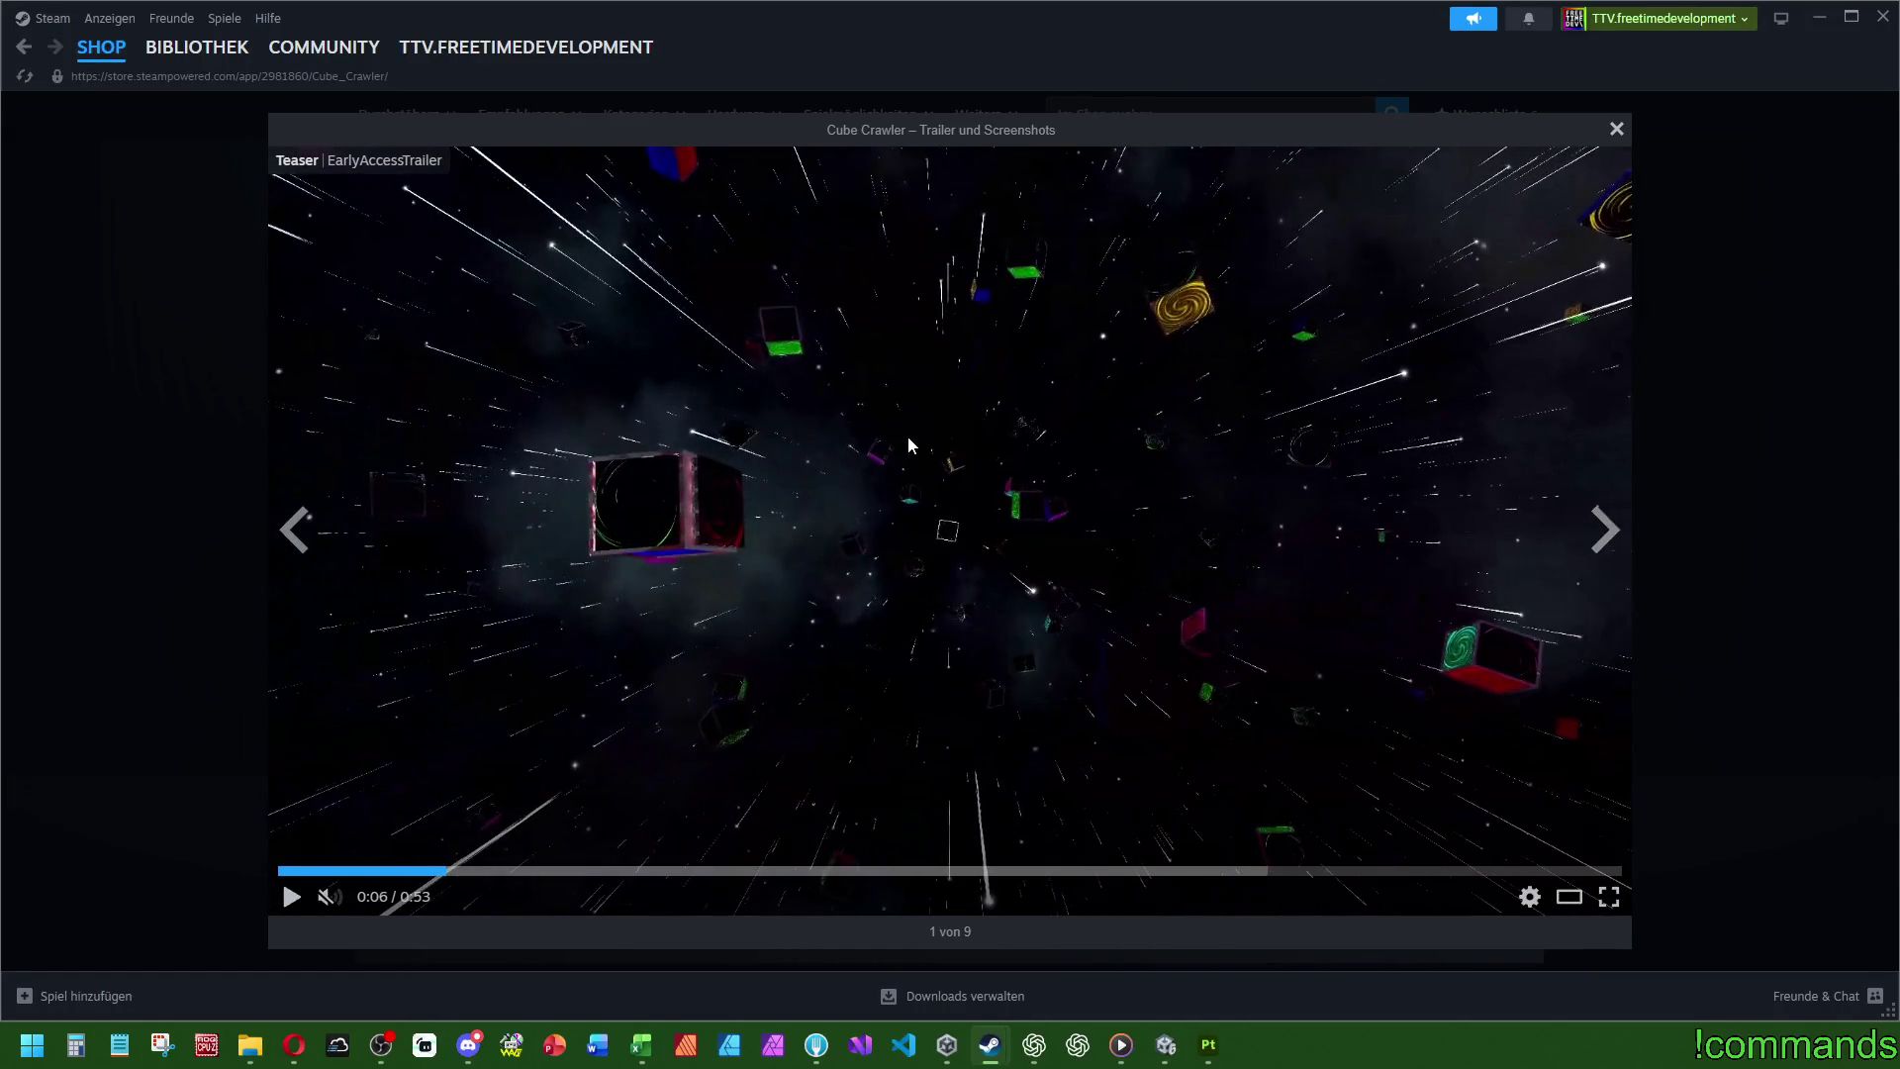
pyautogui.click(289, 899)
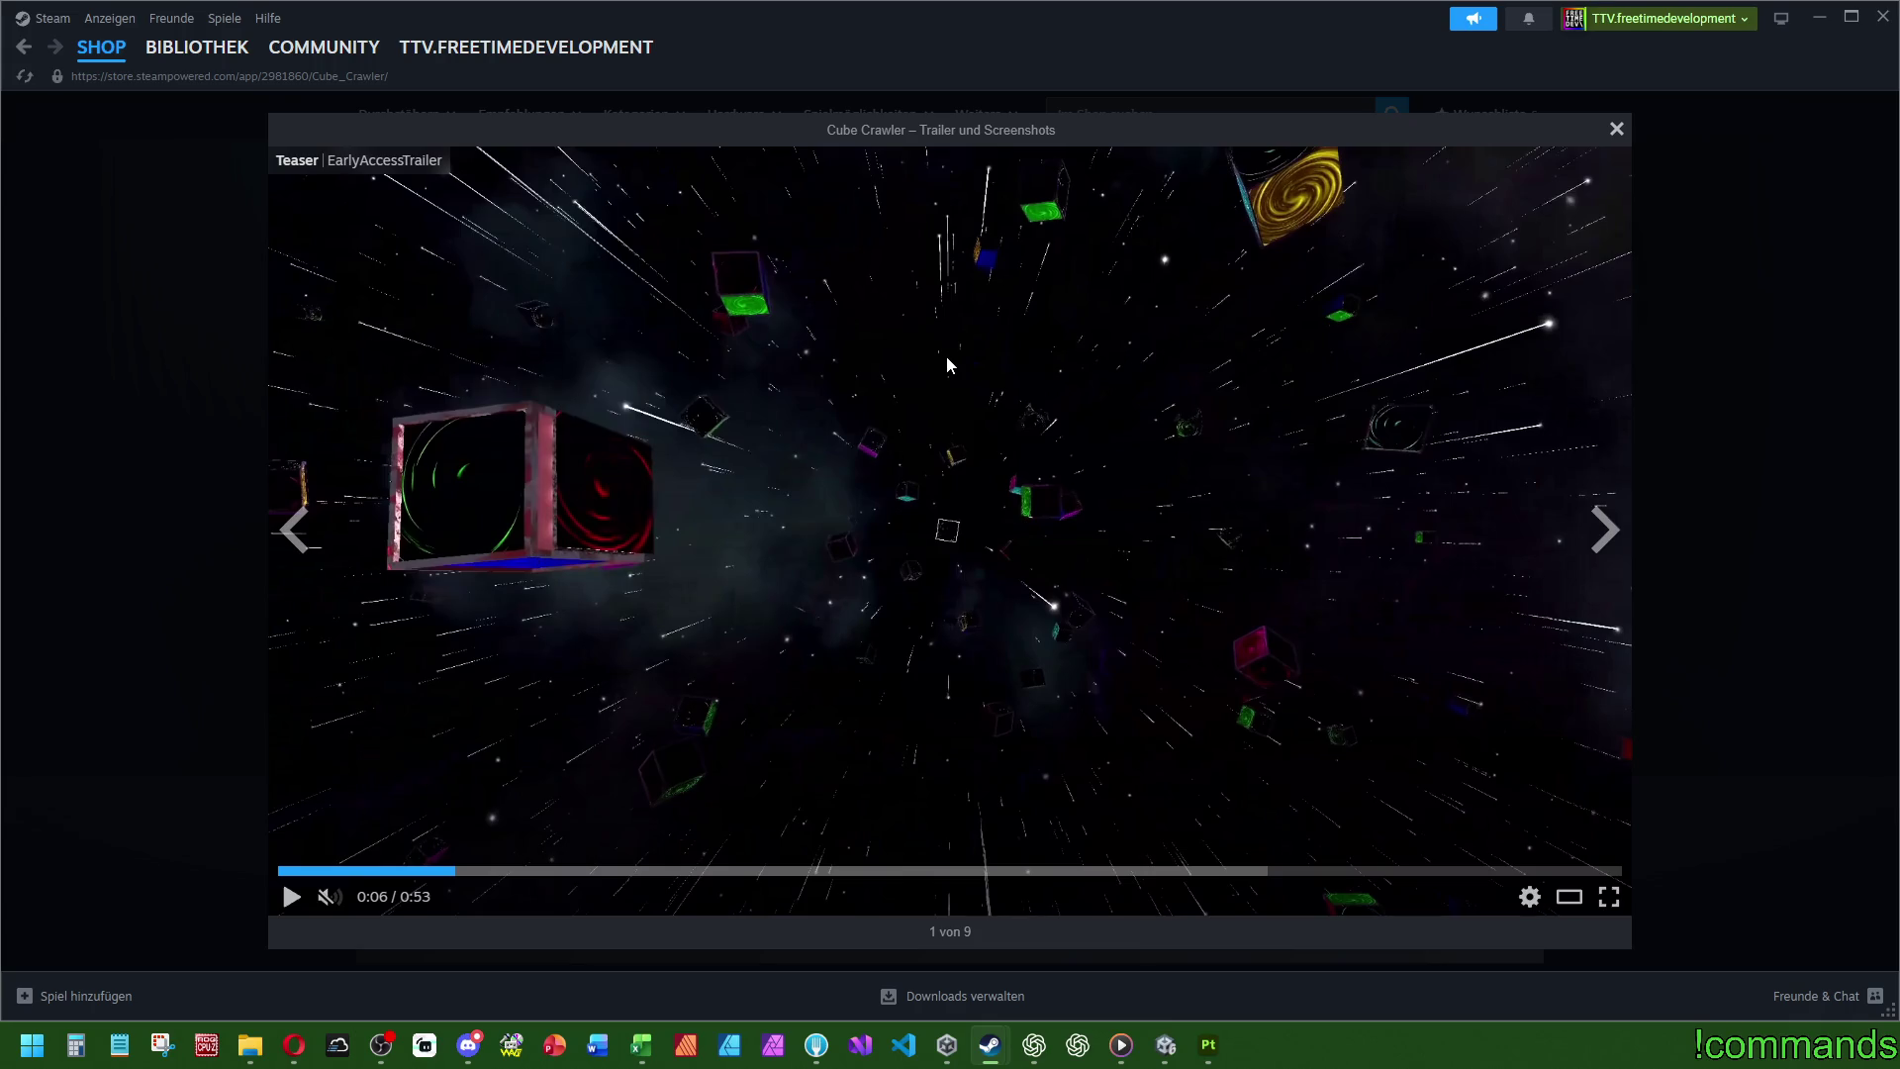
pyautogui.click(291, 897)
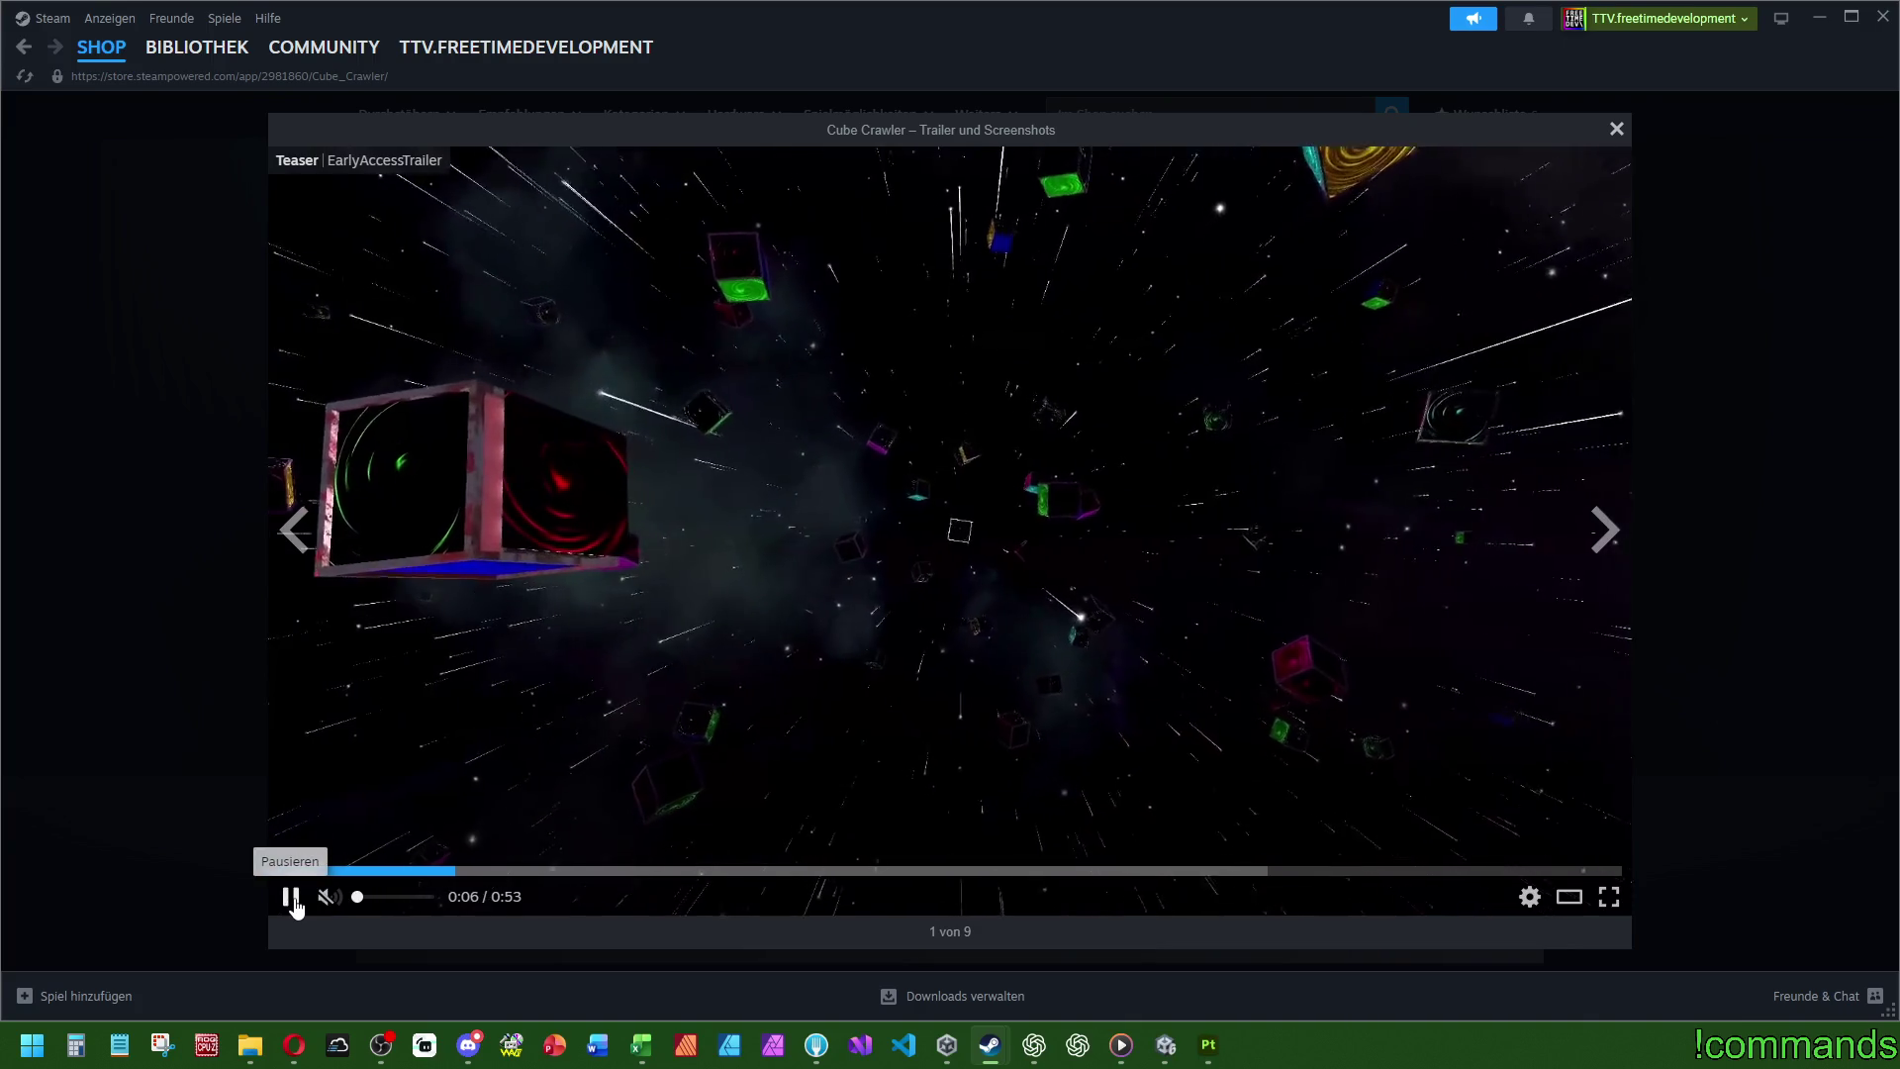
pyautogui.click(291, 898)
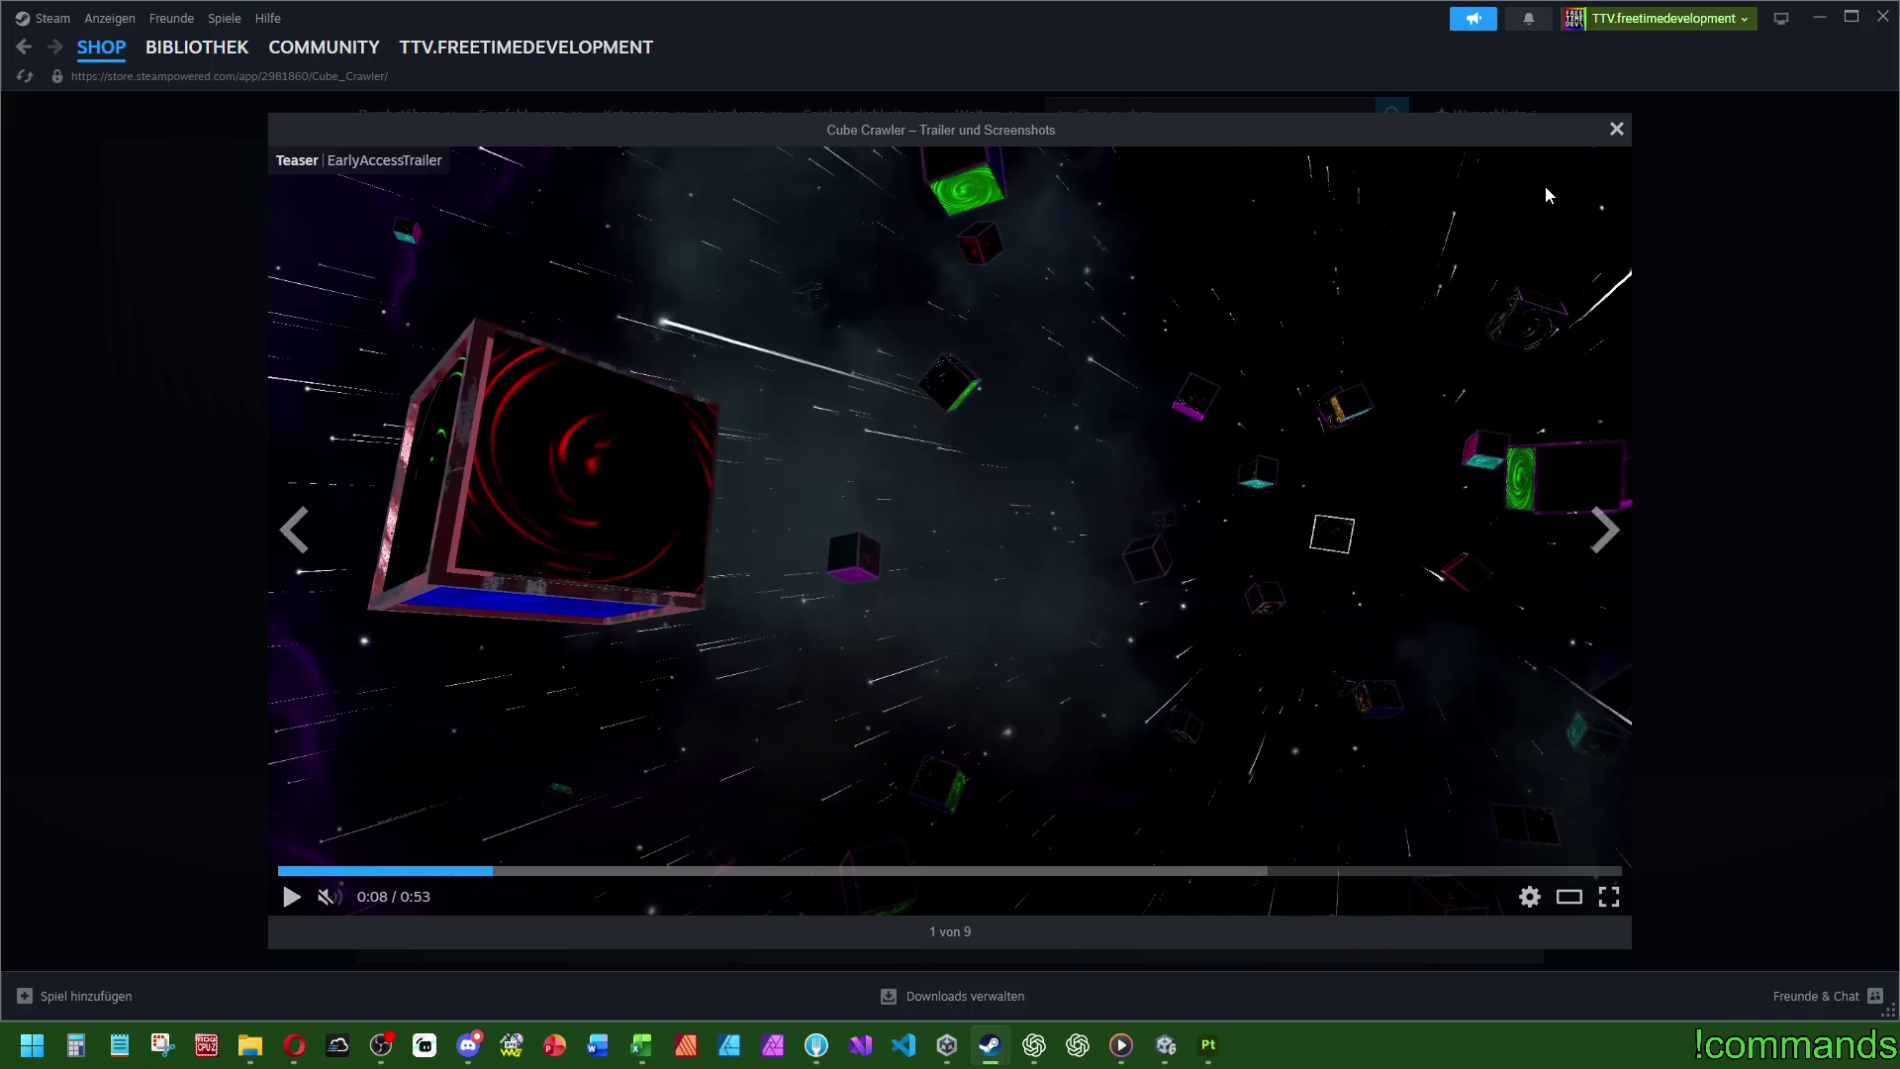
pyautogui.click(1615, 130)
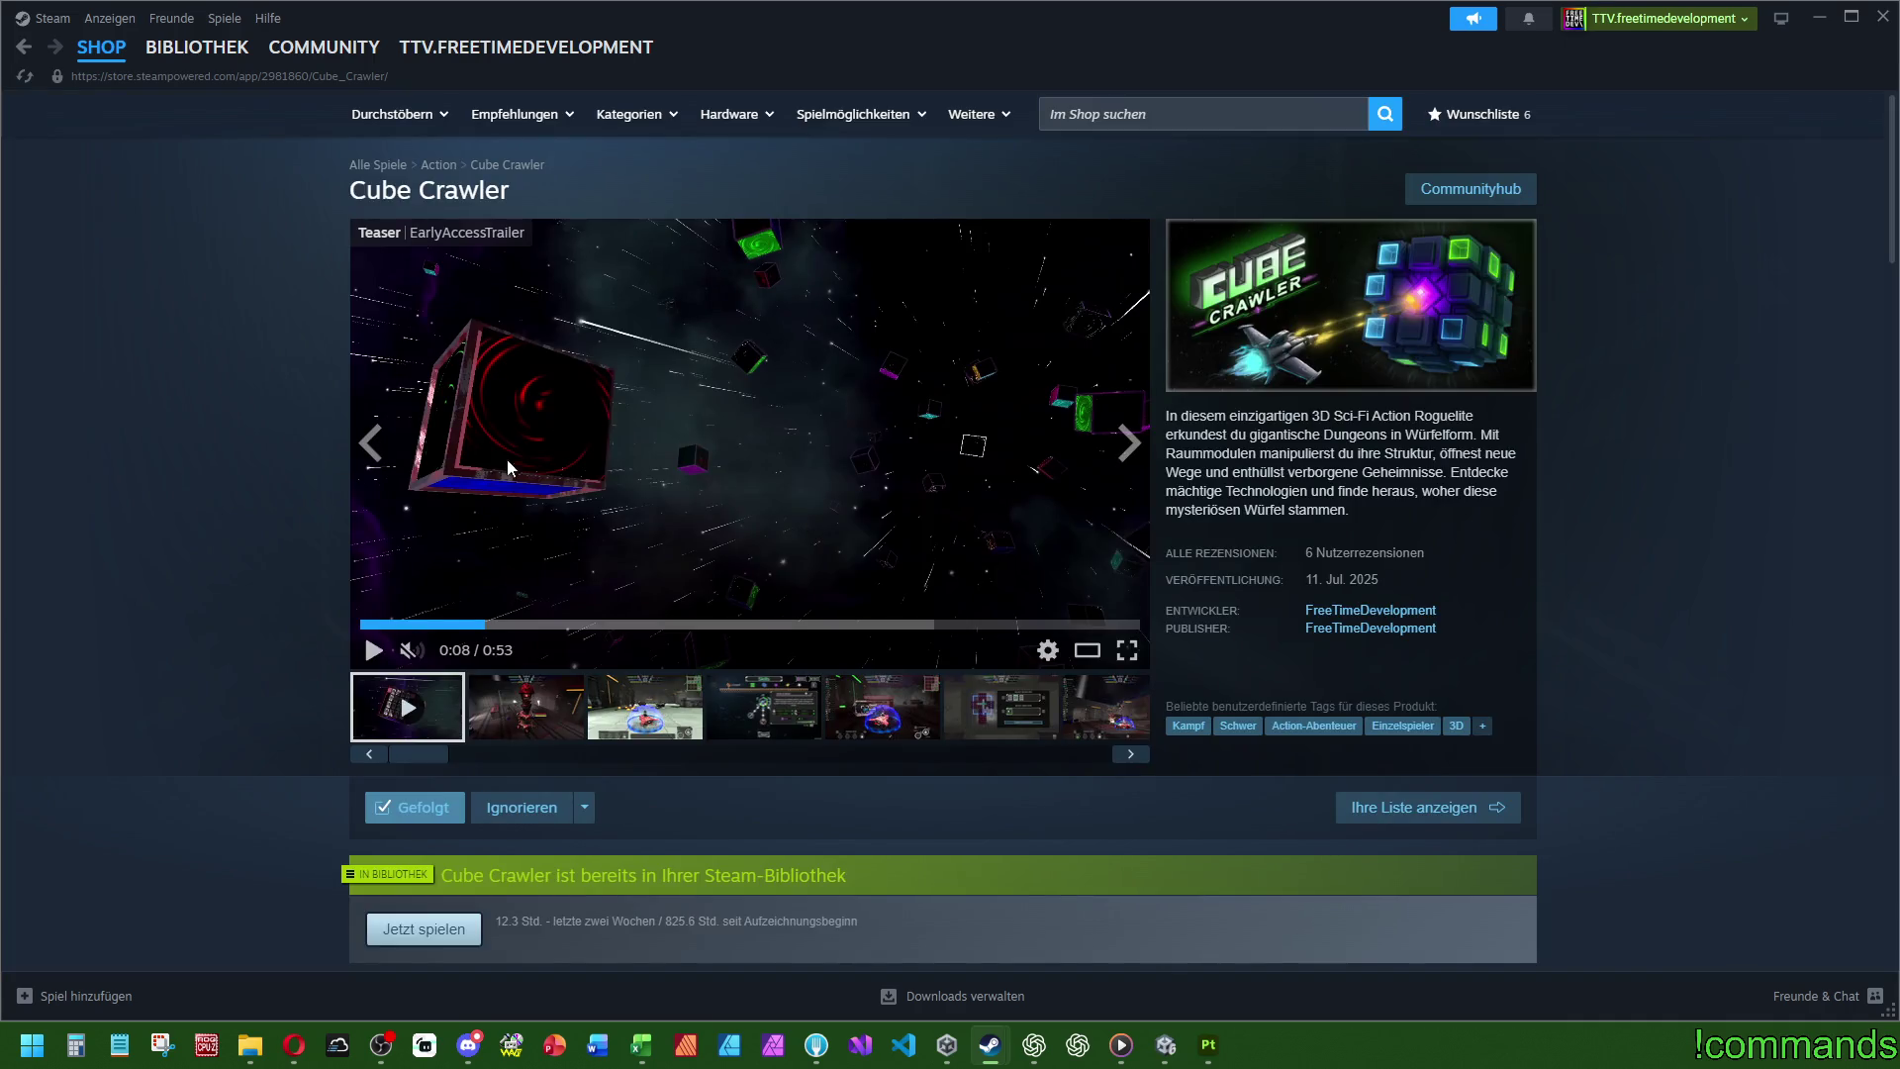
# - Reopen the trailer large and play it past UNIQUE SECTORS, 0:11 and 0:13 to INFINITE CUBES at 0:16
pyautogui.moveTo(411, 654)
pyautogui.click(665, 656)
pyautogui.click(289, 898)
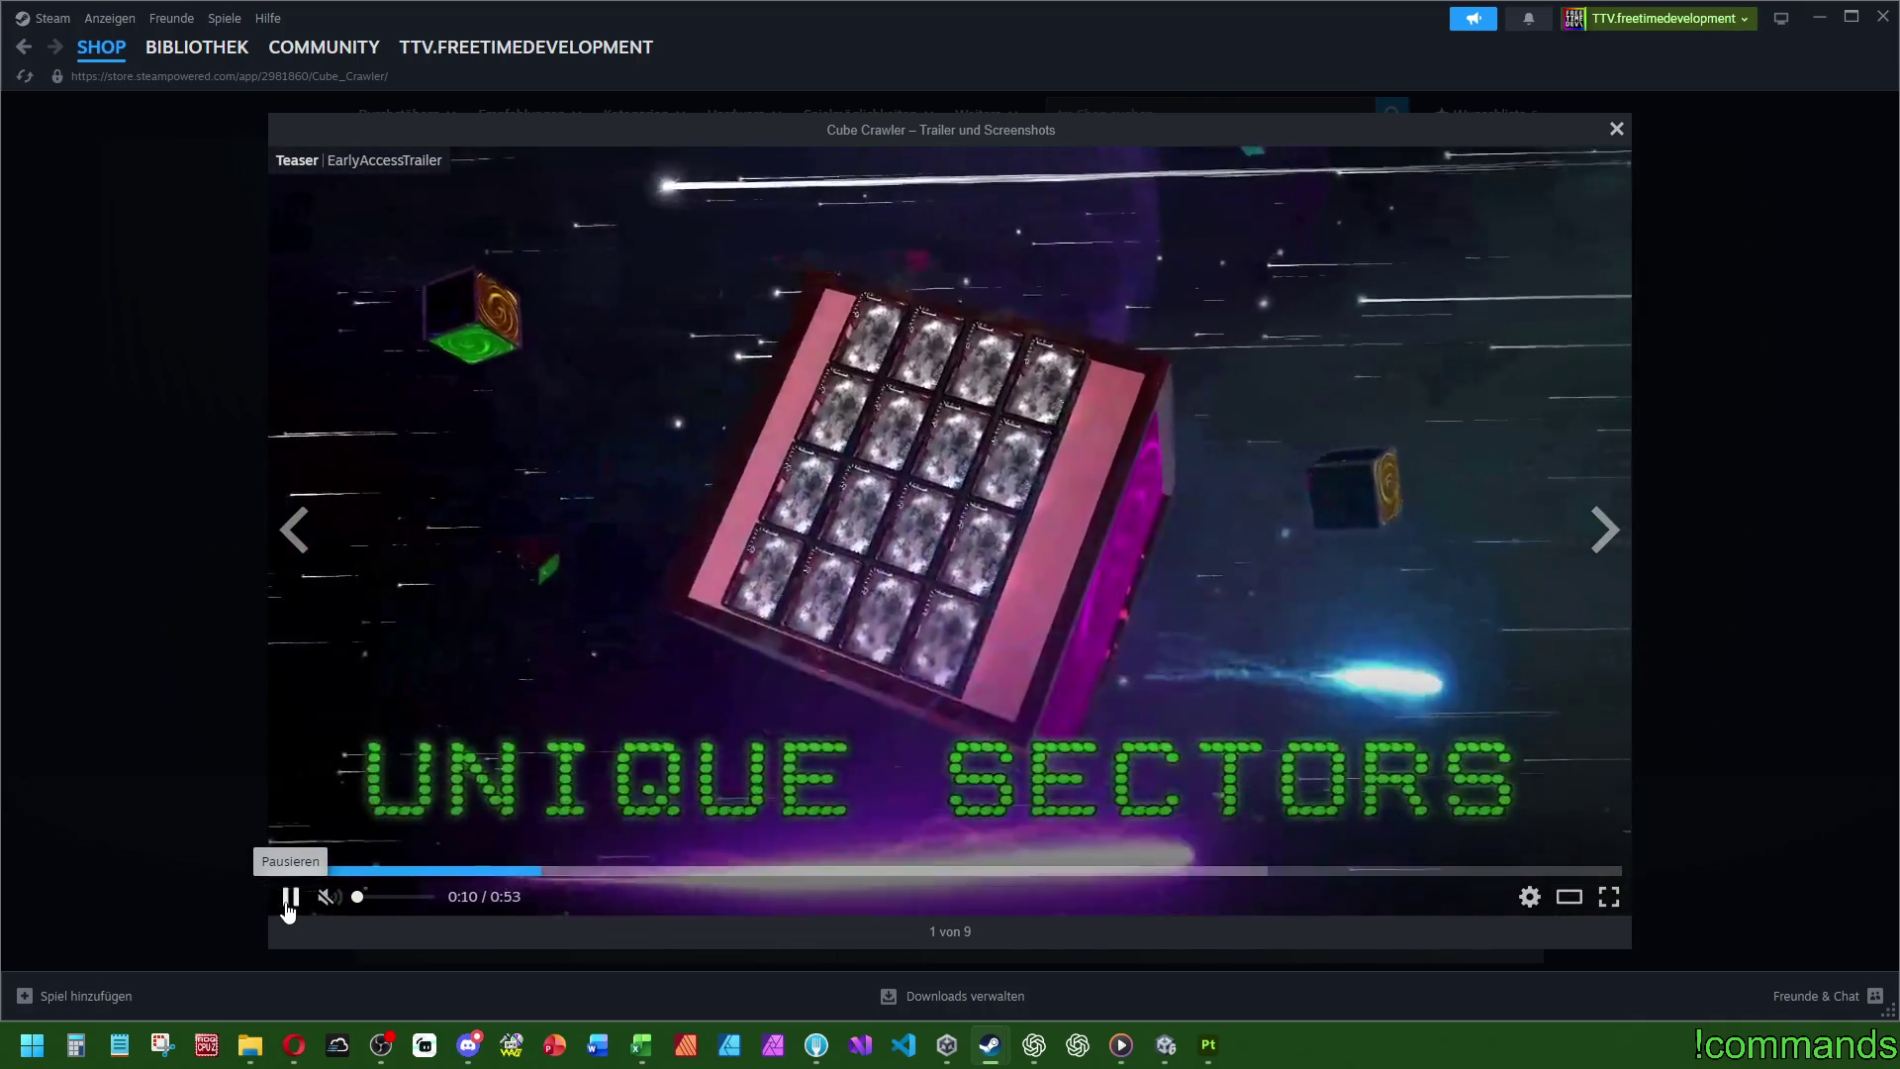
pyautogui.click(290, 897)
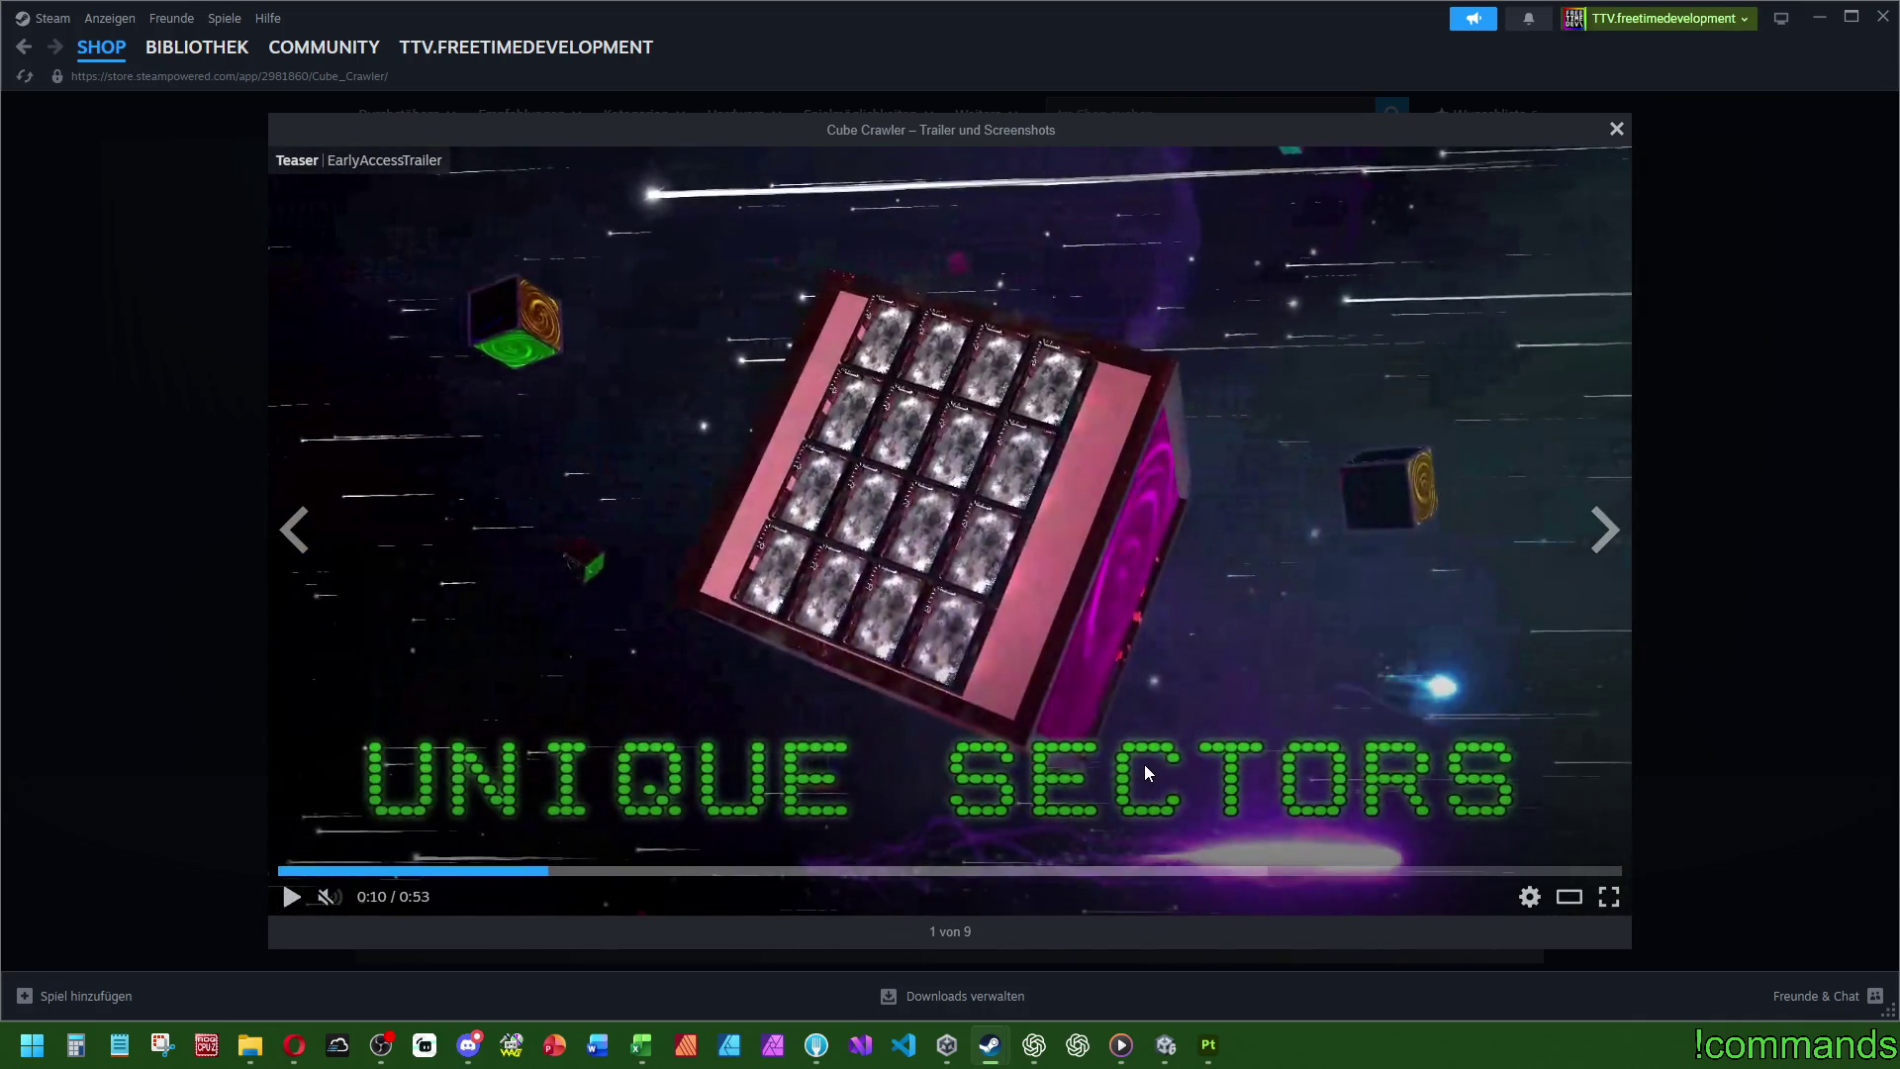
pyautogui.click(291, 900)
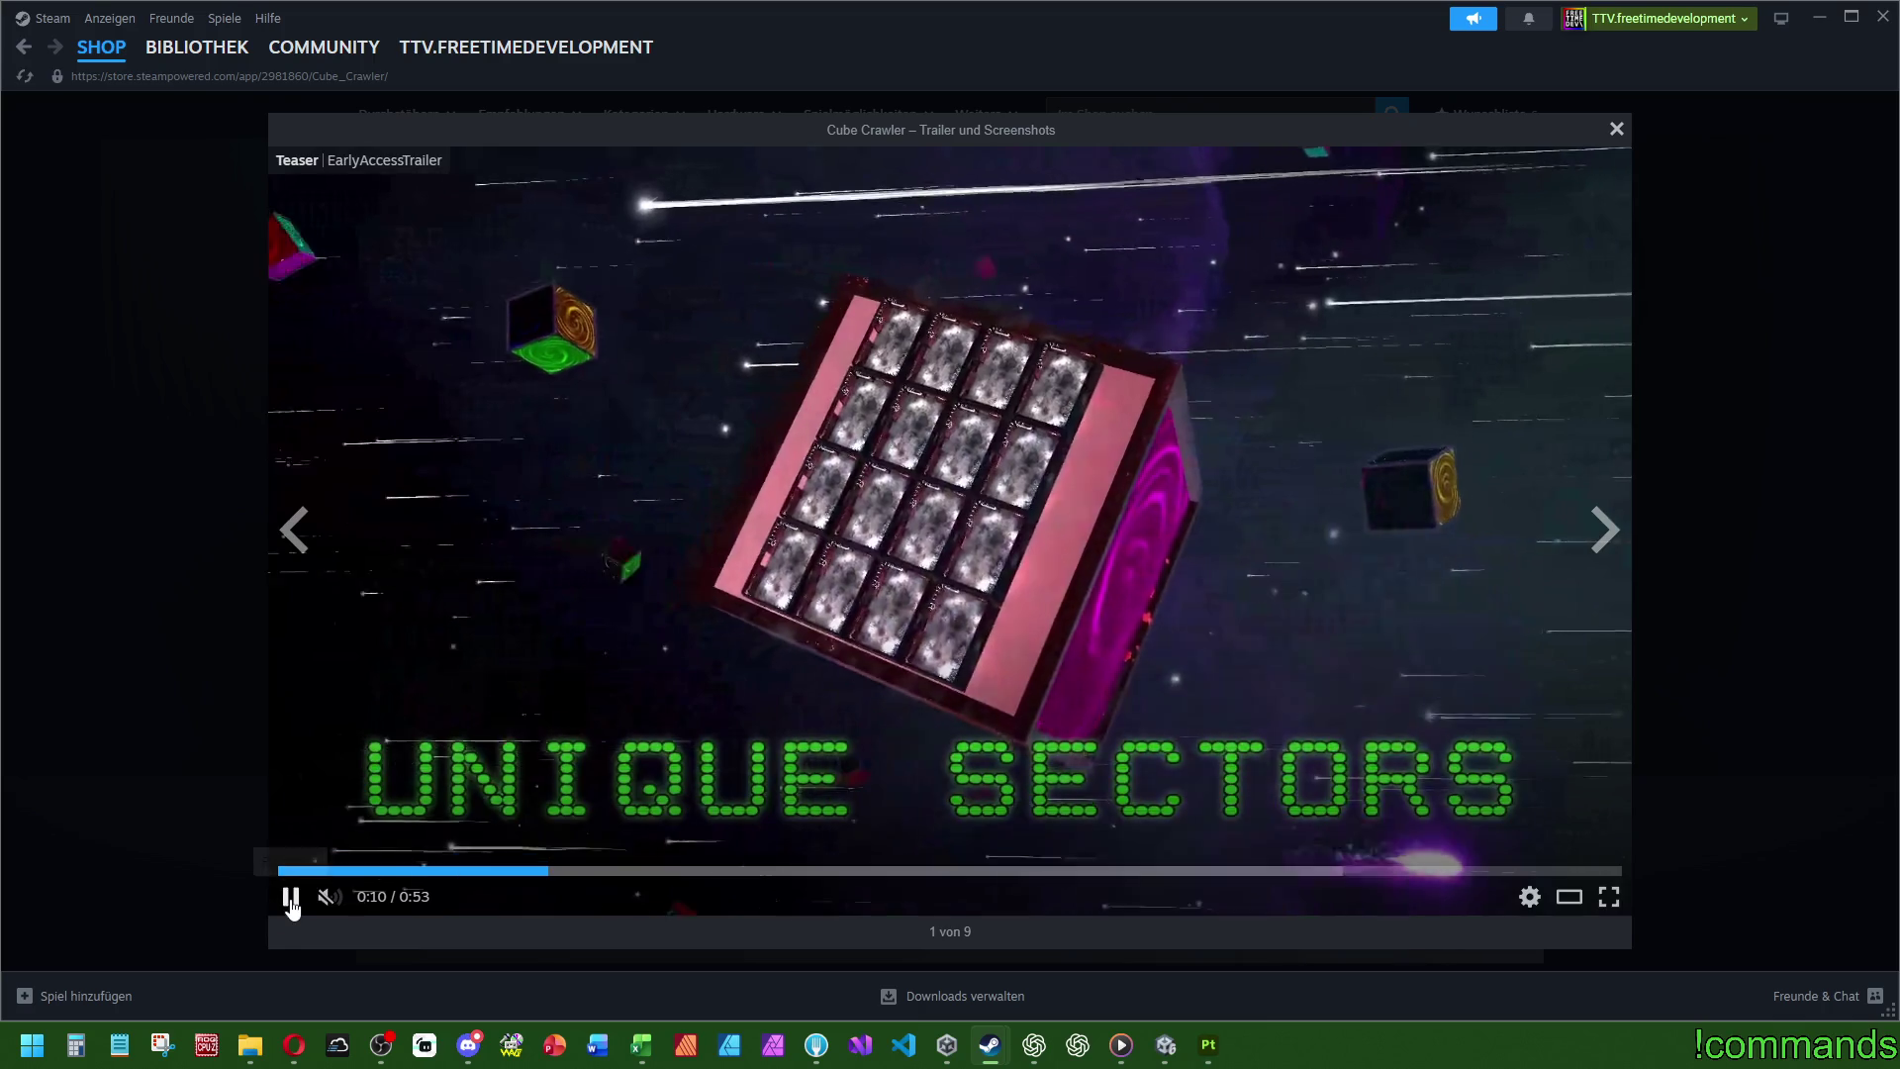
pyautogui.click(291, 901)
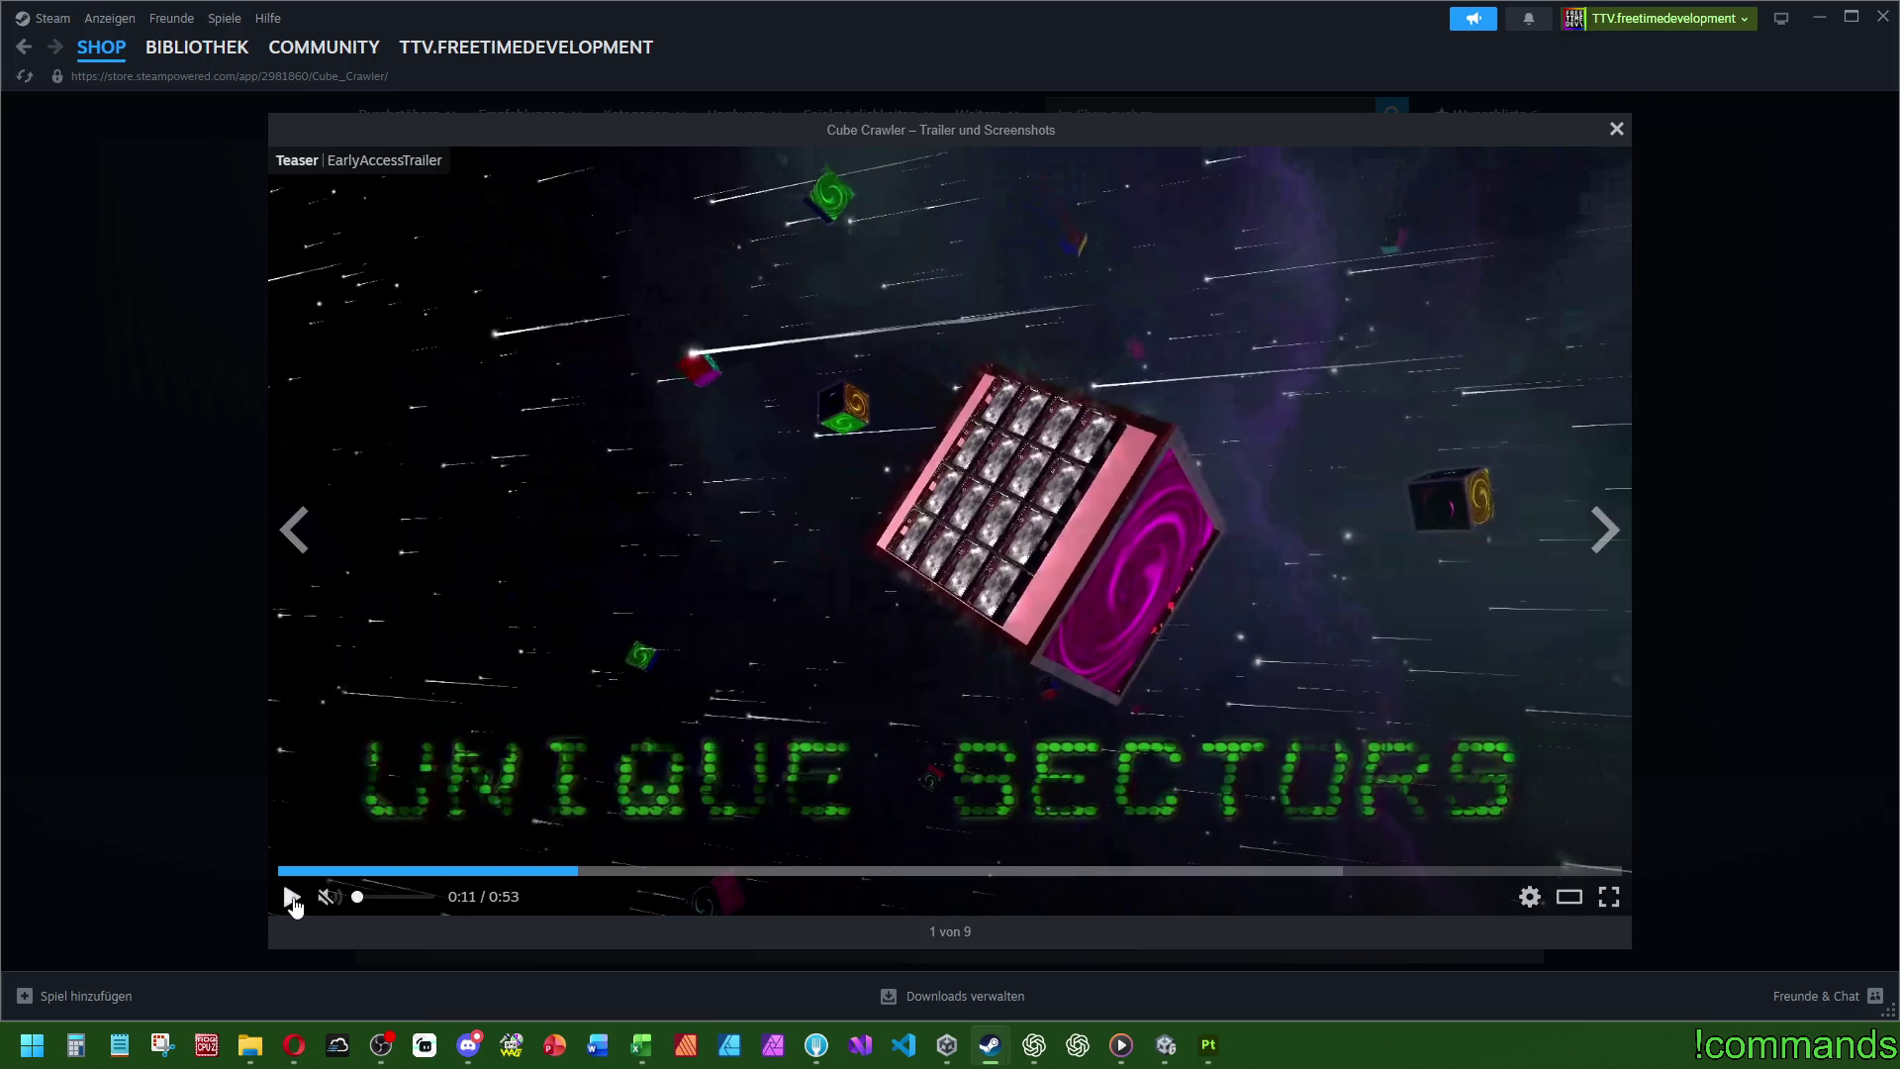
pyautogui.click(292, 898)
pyautogui.click(999, 594)
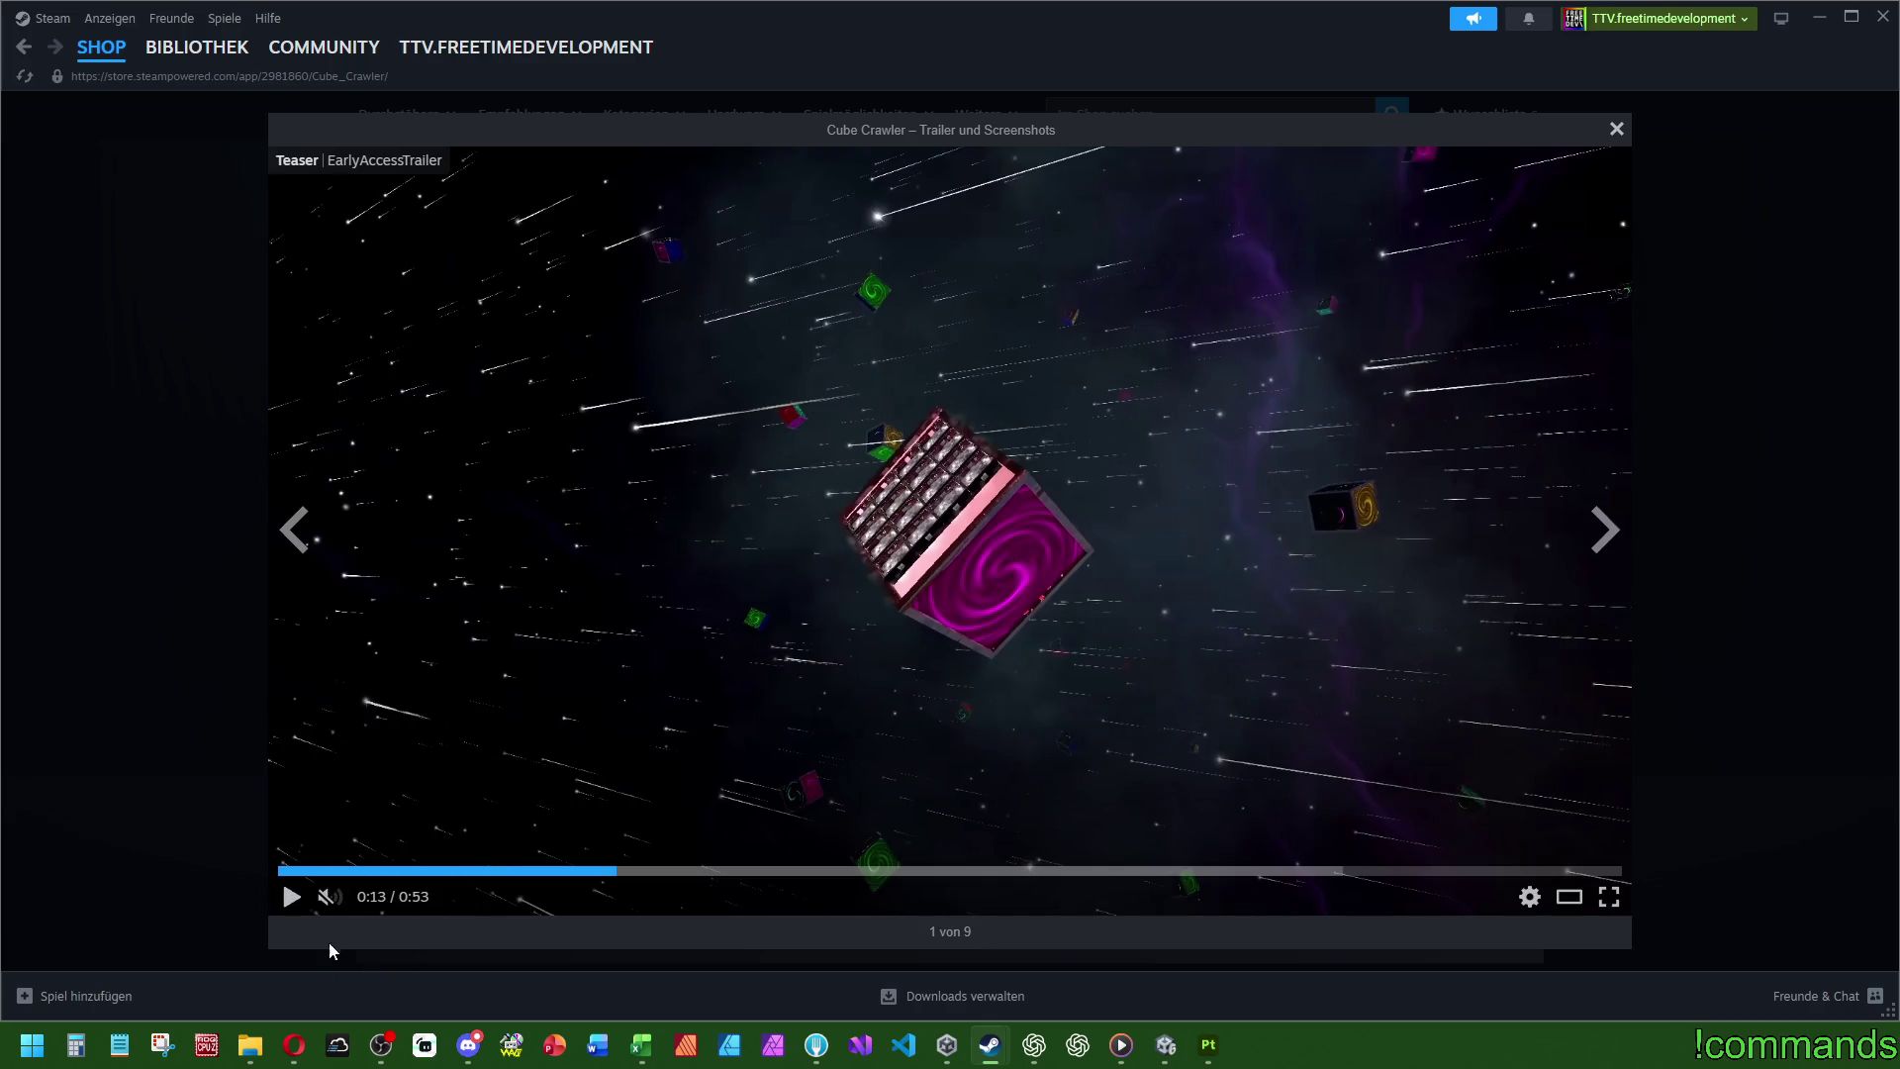
pyautogui.click(288, 899)
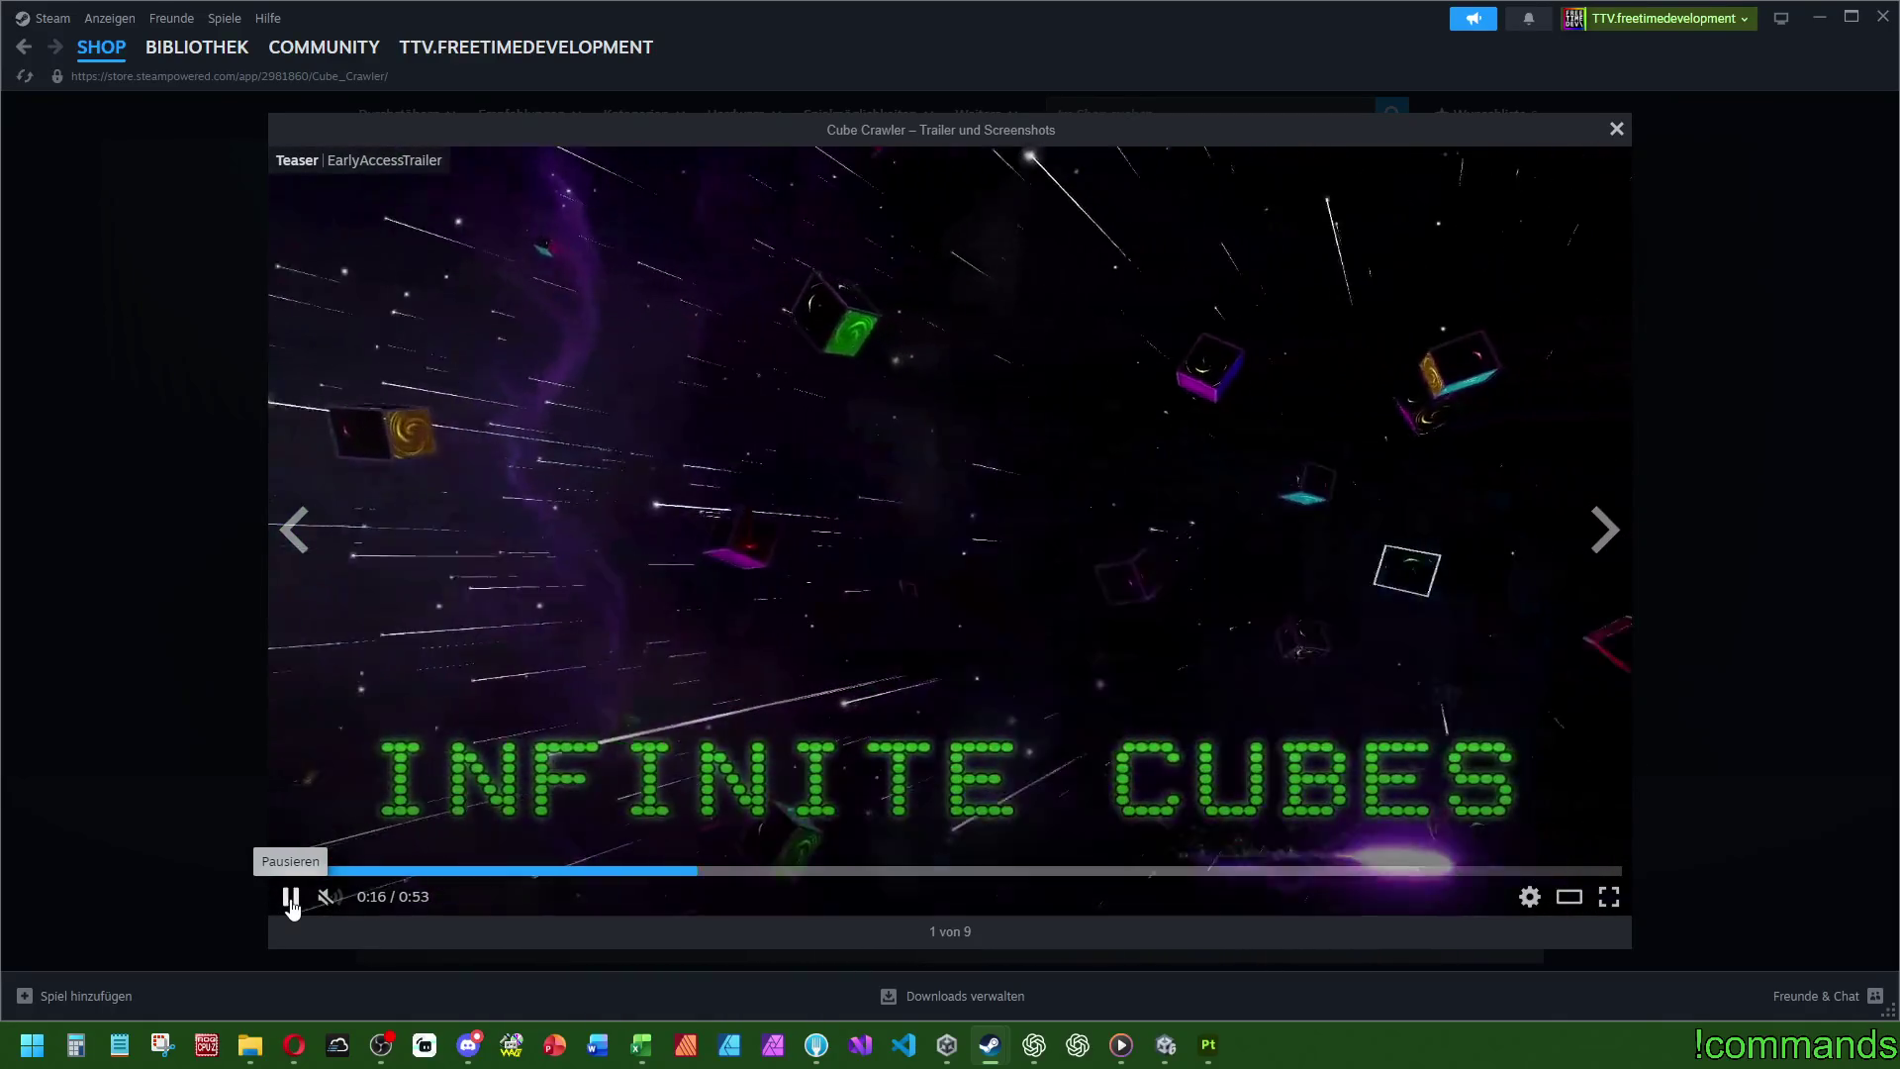
pyautogui.click(290, 898)
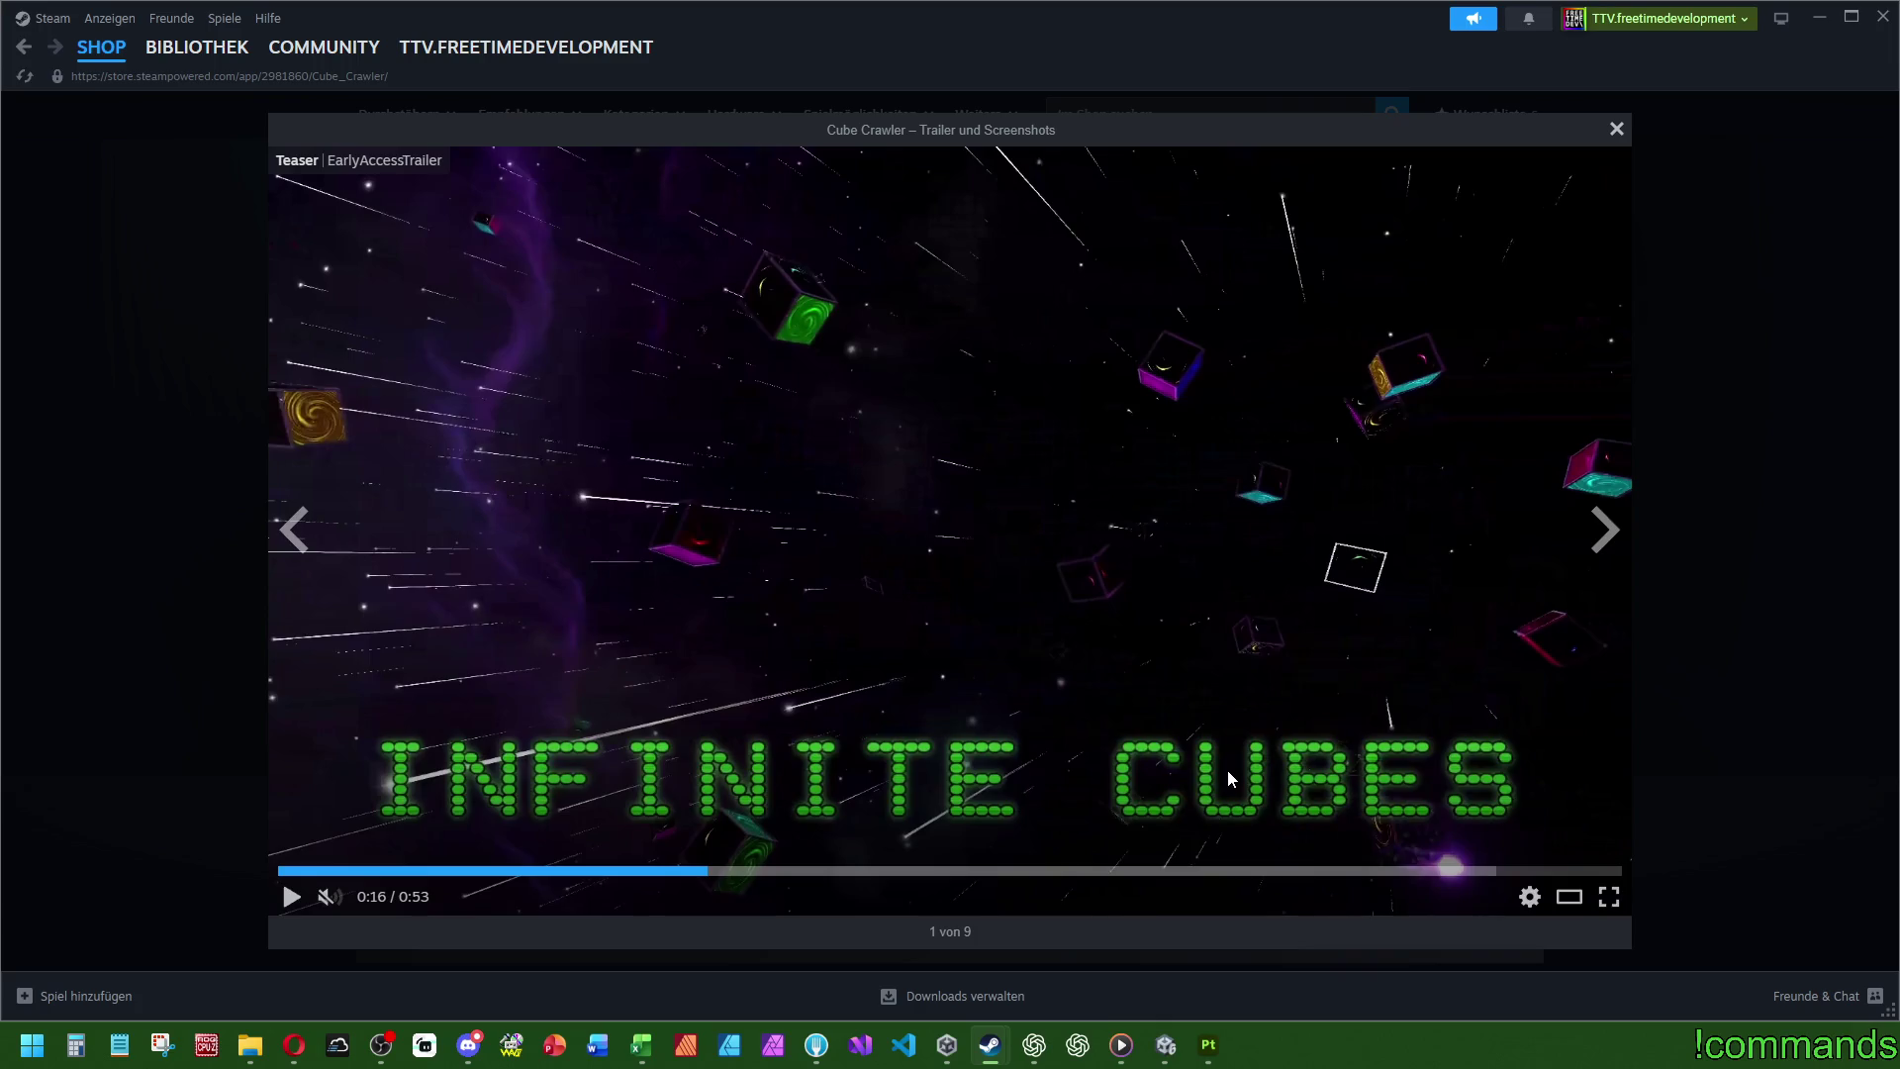
# - Play the Cube Crawler trailer from 0:16 into its gameplay footage, then seek back to 0:23
pyautogui.click(289, 898)
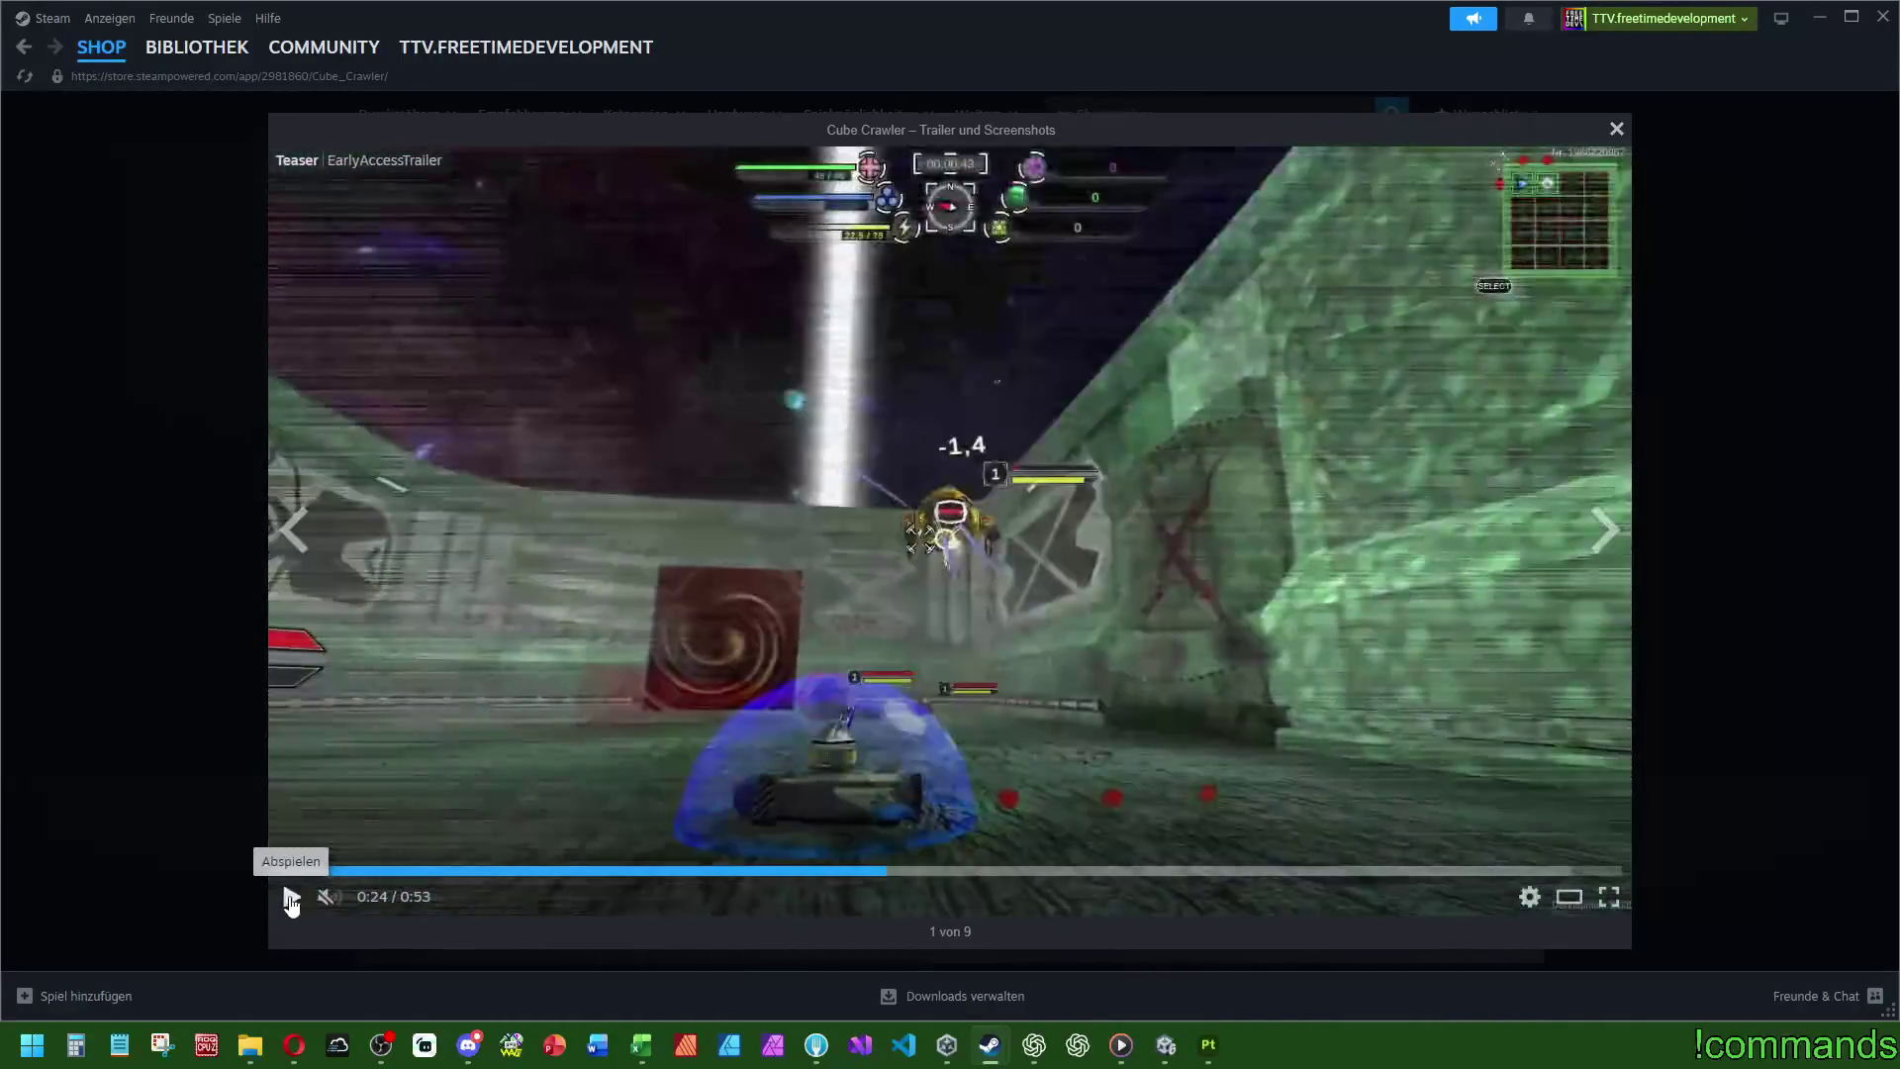
pyautogui.click(290, 898)
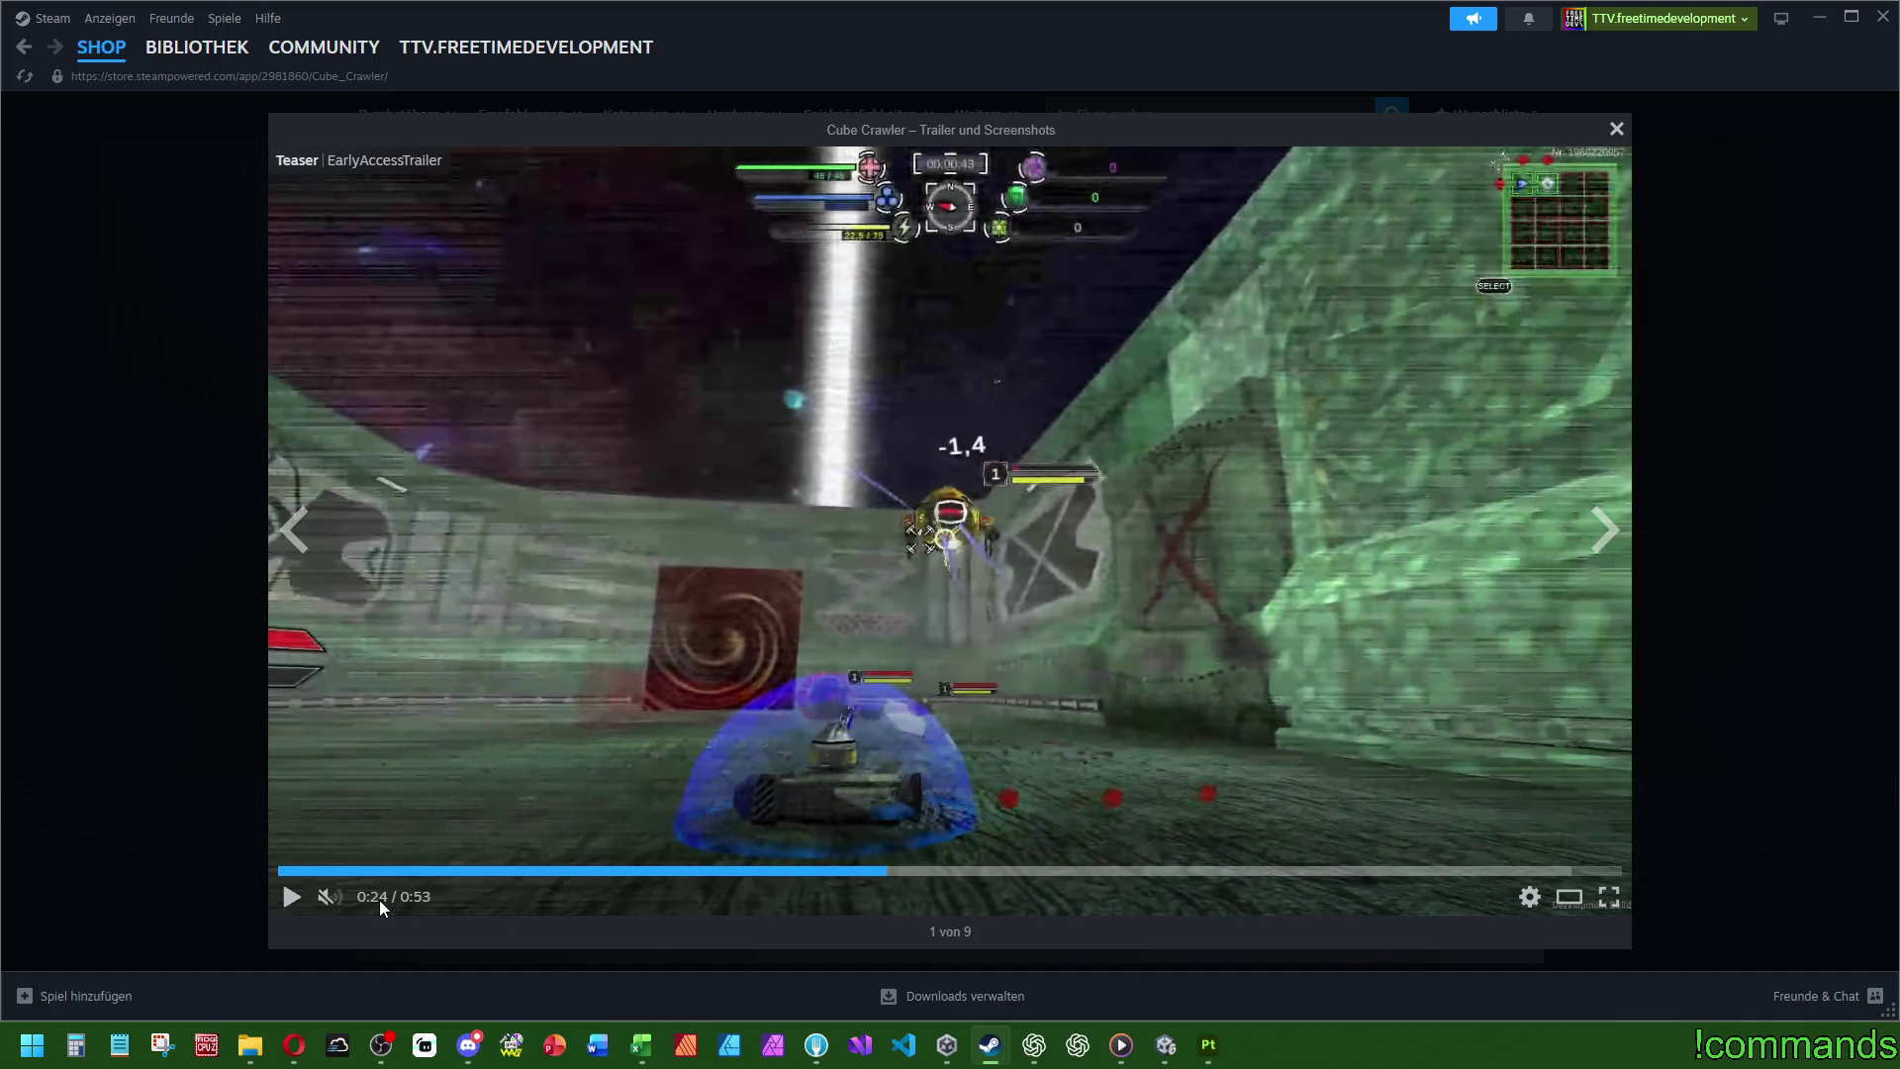
pyautogui.click(292, 897)
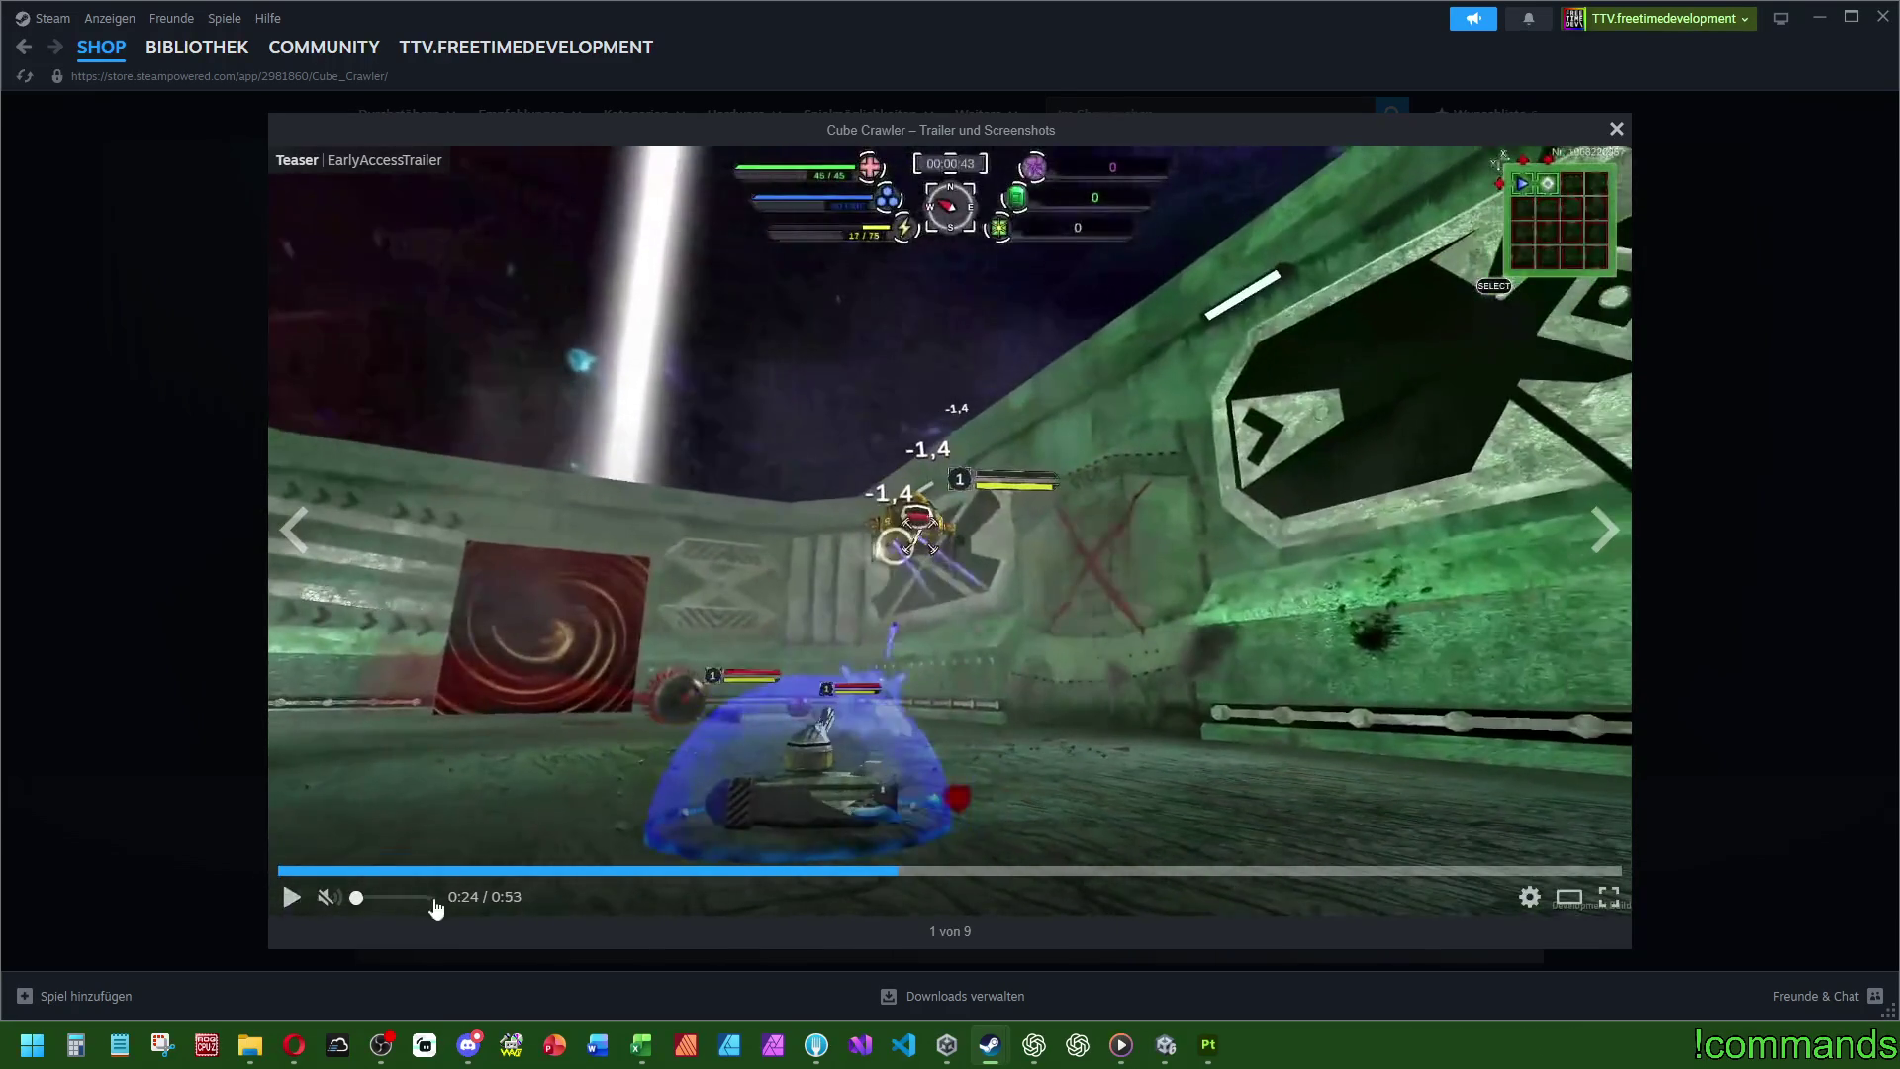
pyautogui.click(287, 895)
pyautogui.click(287, 896)
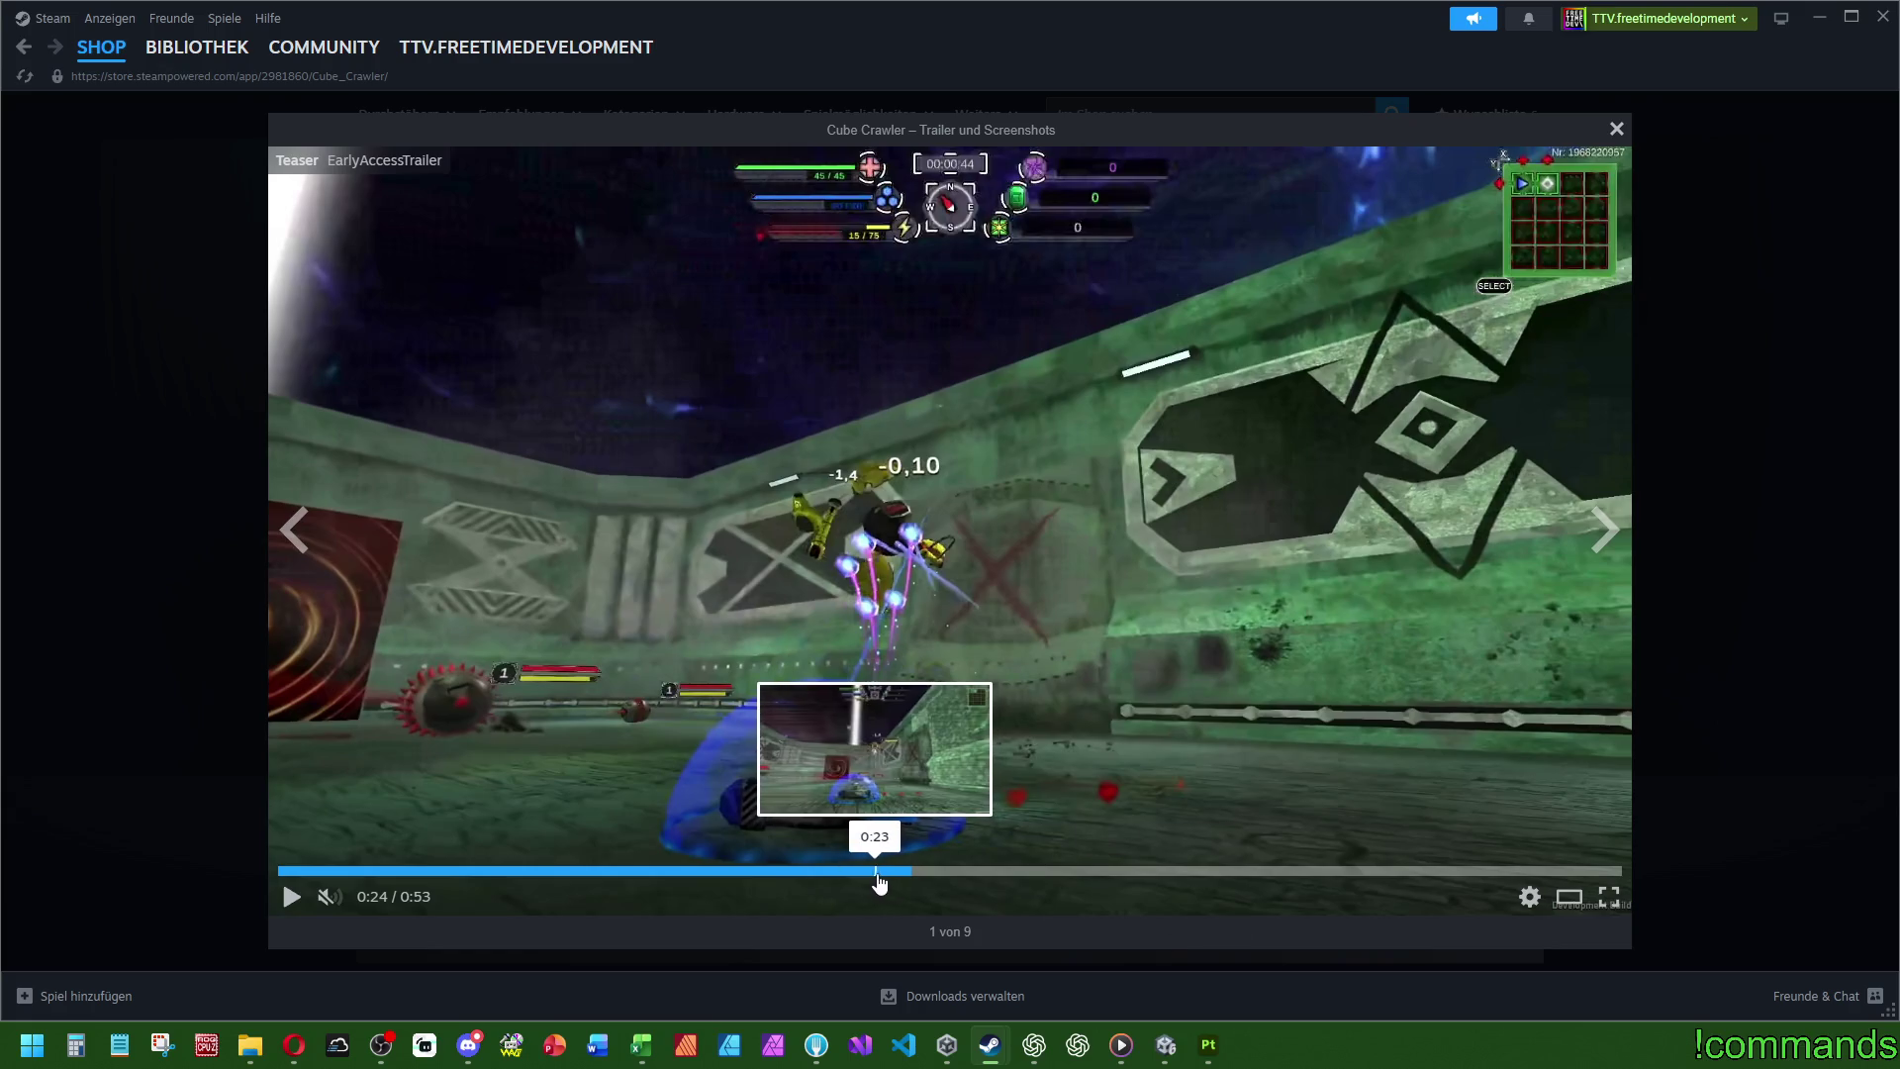
pyautogui.click(877, 873)
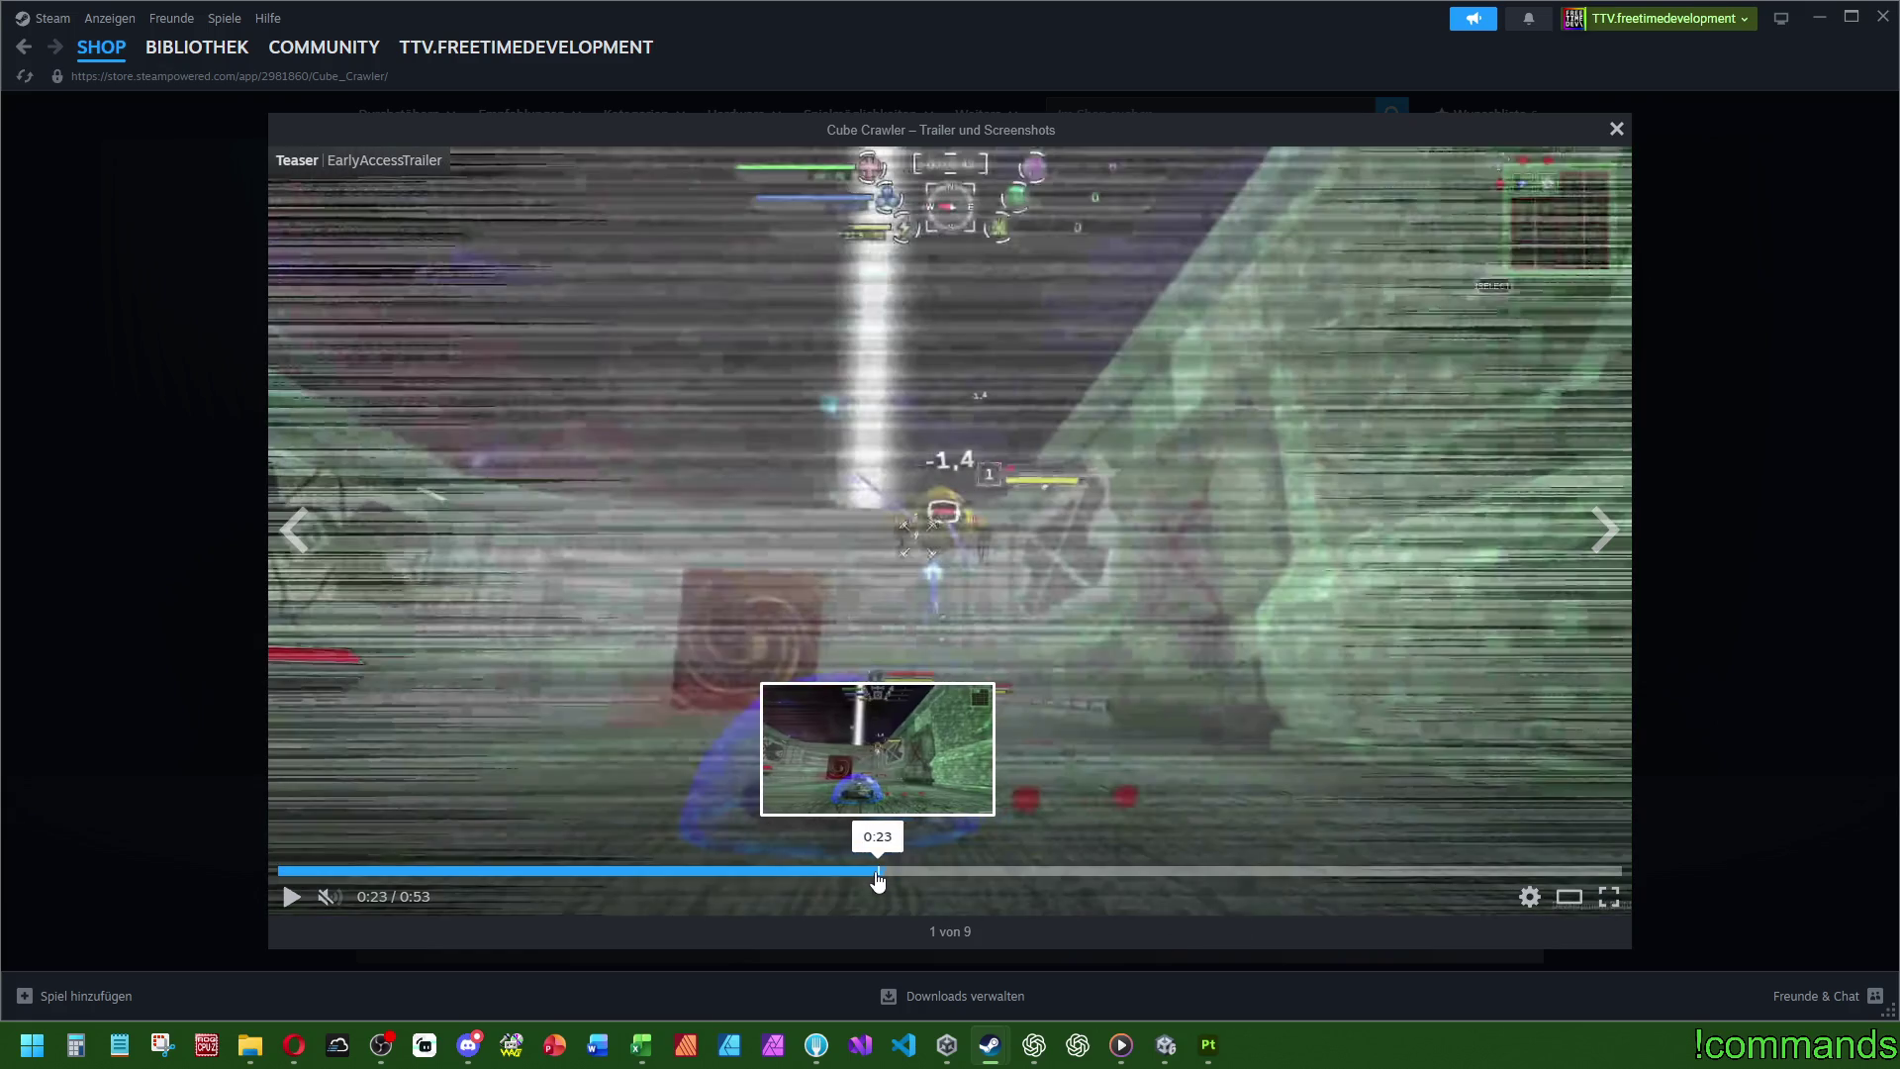
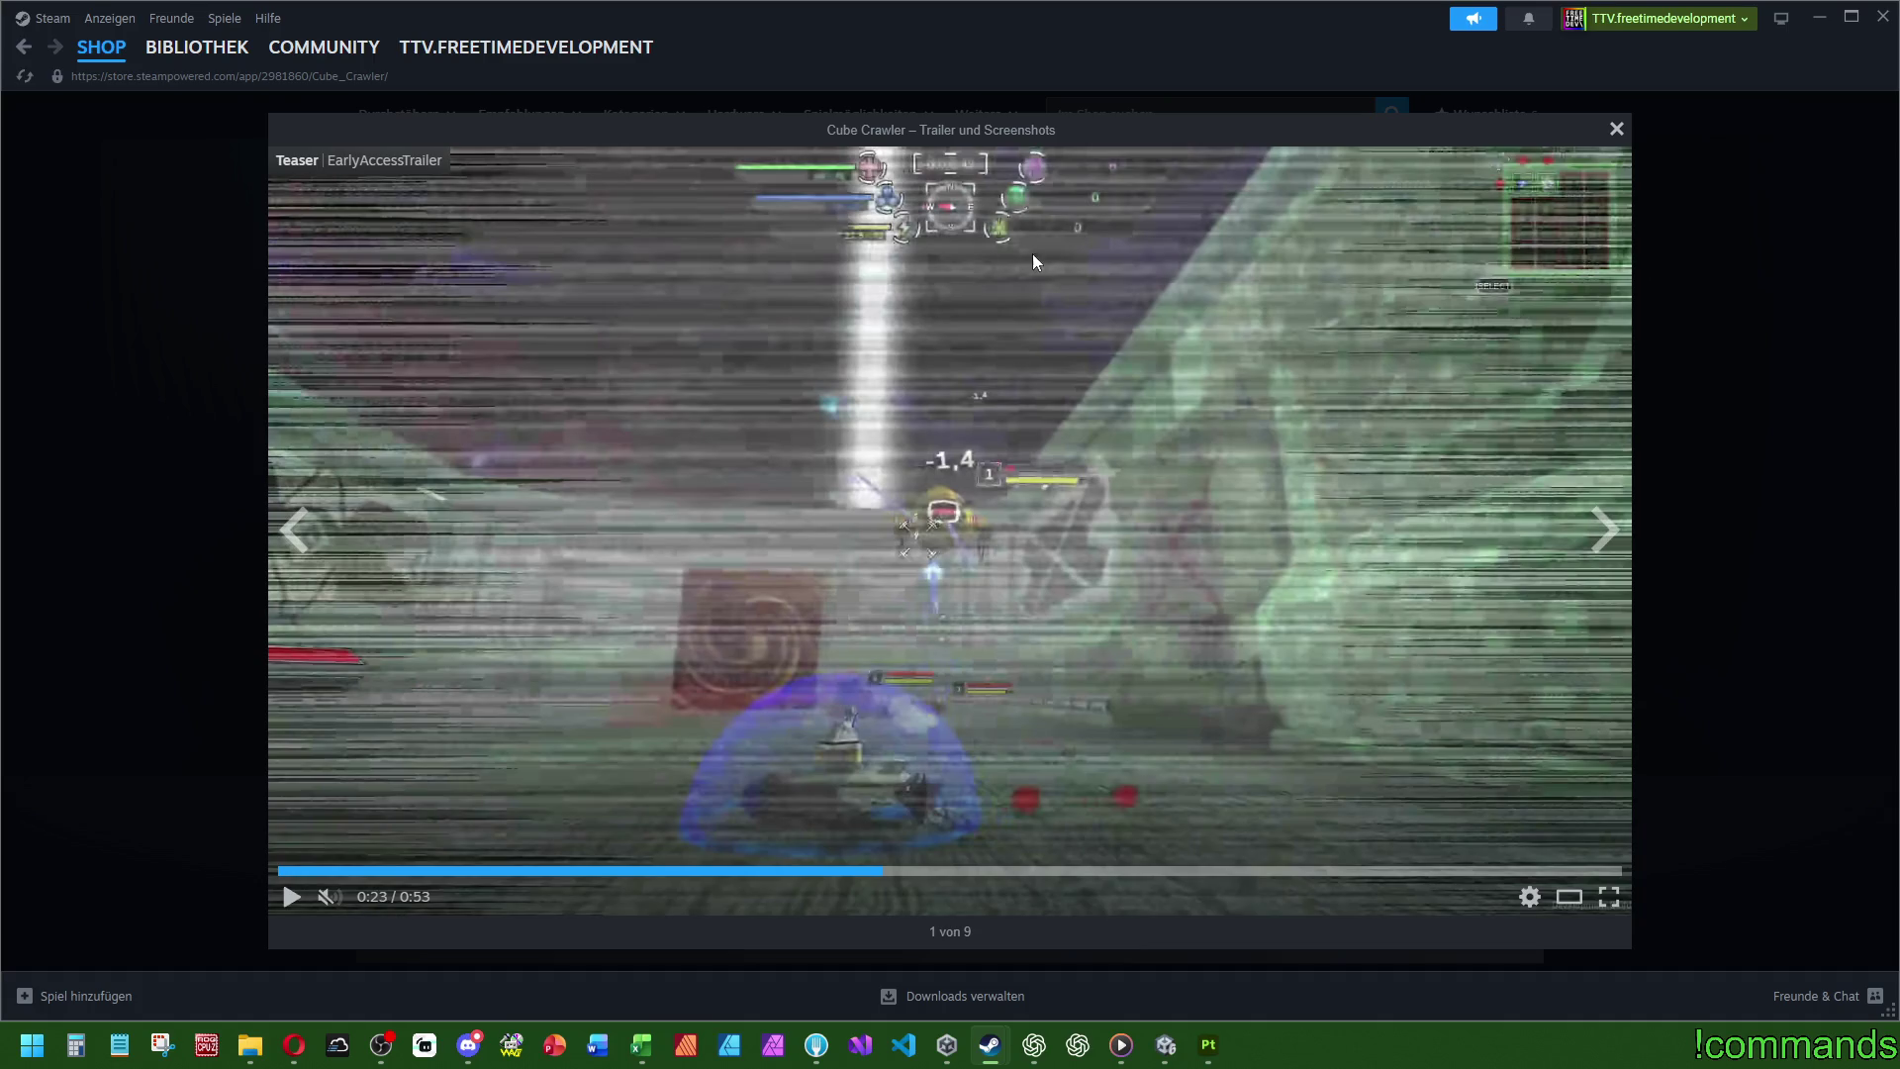
# - Close the trailer viewer and select phrases in the Cube Crawler description, such as '3D Sci-Fi Action'
pyautogui.click(1616, 129)
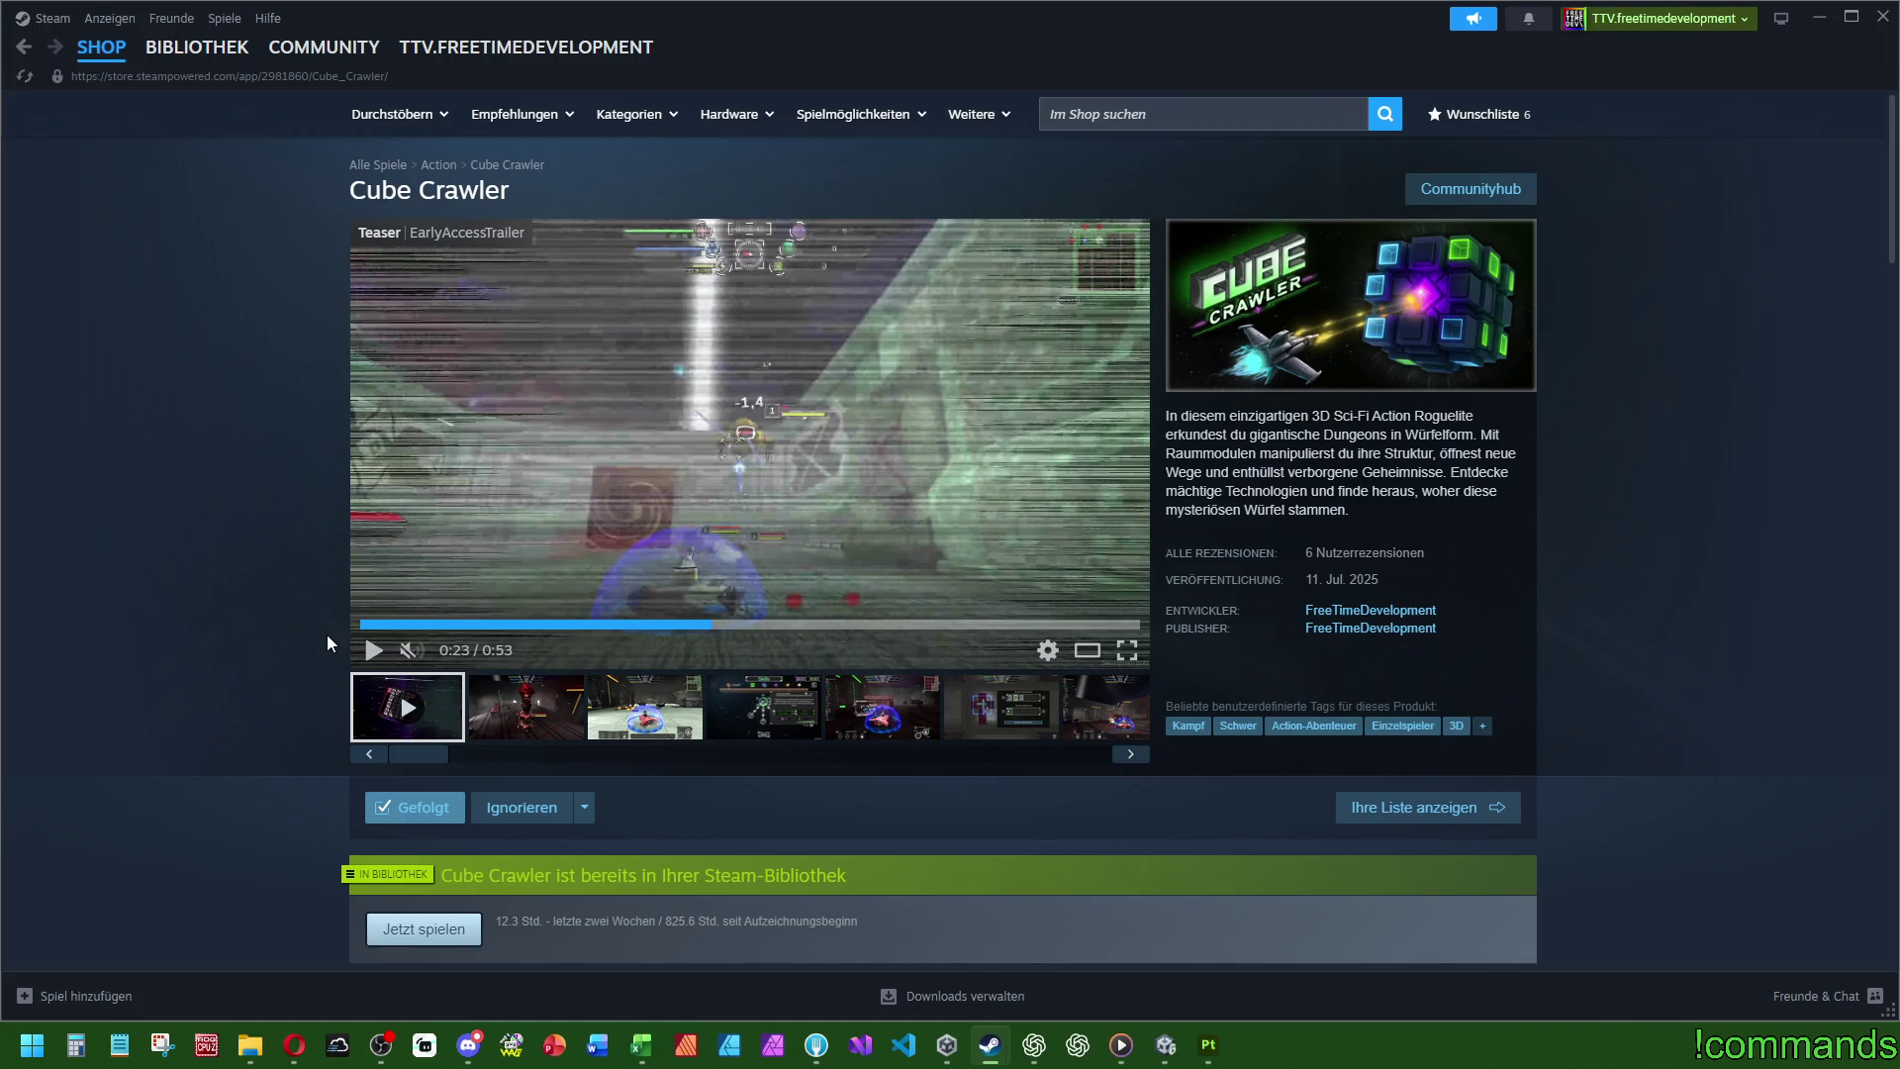
pyautogui.moveTo(1480, 435)
pyautogui.mouseDown()
pyautogui.moveTo(1308, 453)
pyautogui.moveTo(1406, 435)
pyautogui.moveTo(1444, 473)
pyautogui.mouseUp()
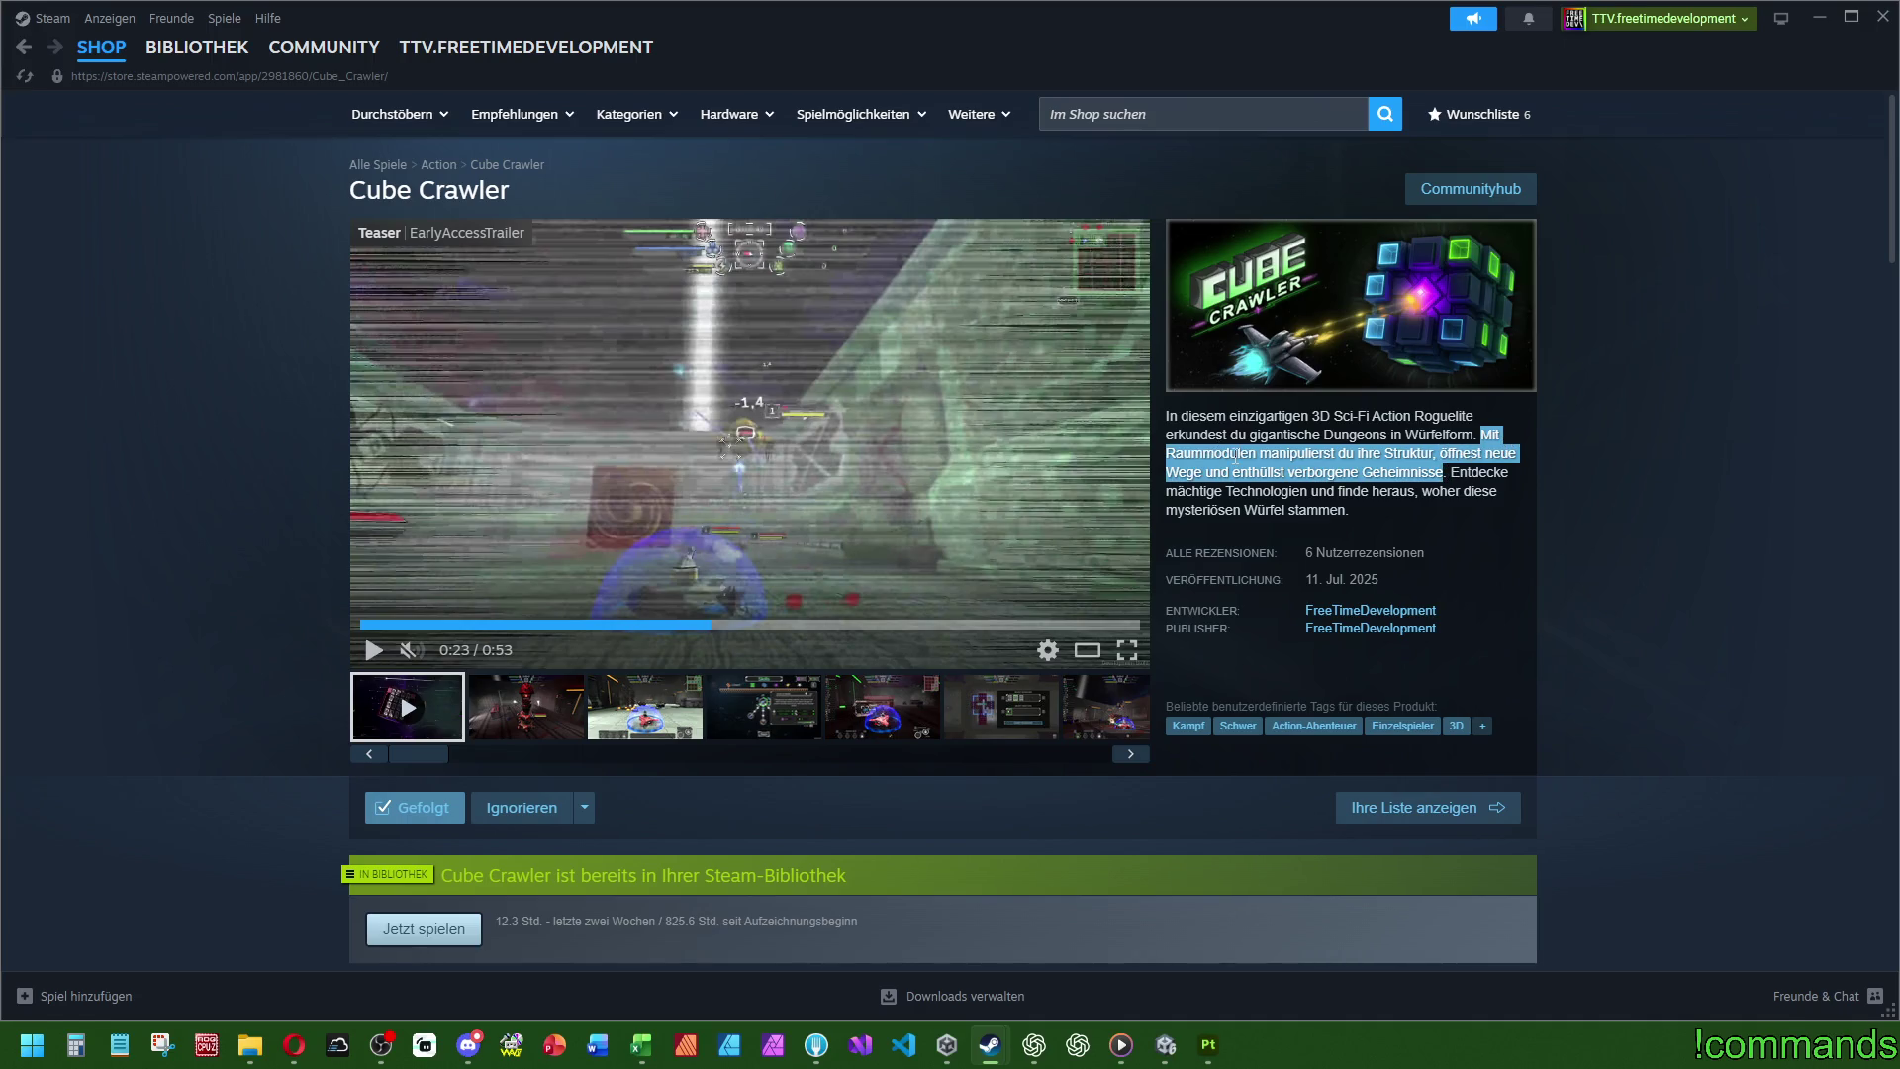
pyautogui.moveTo(1374, 453); pyautogui.dragTo(1435, 454)
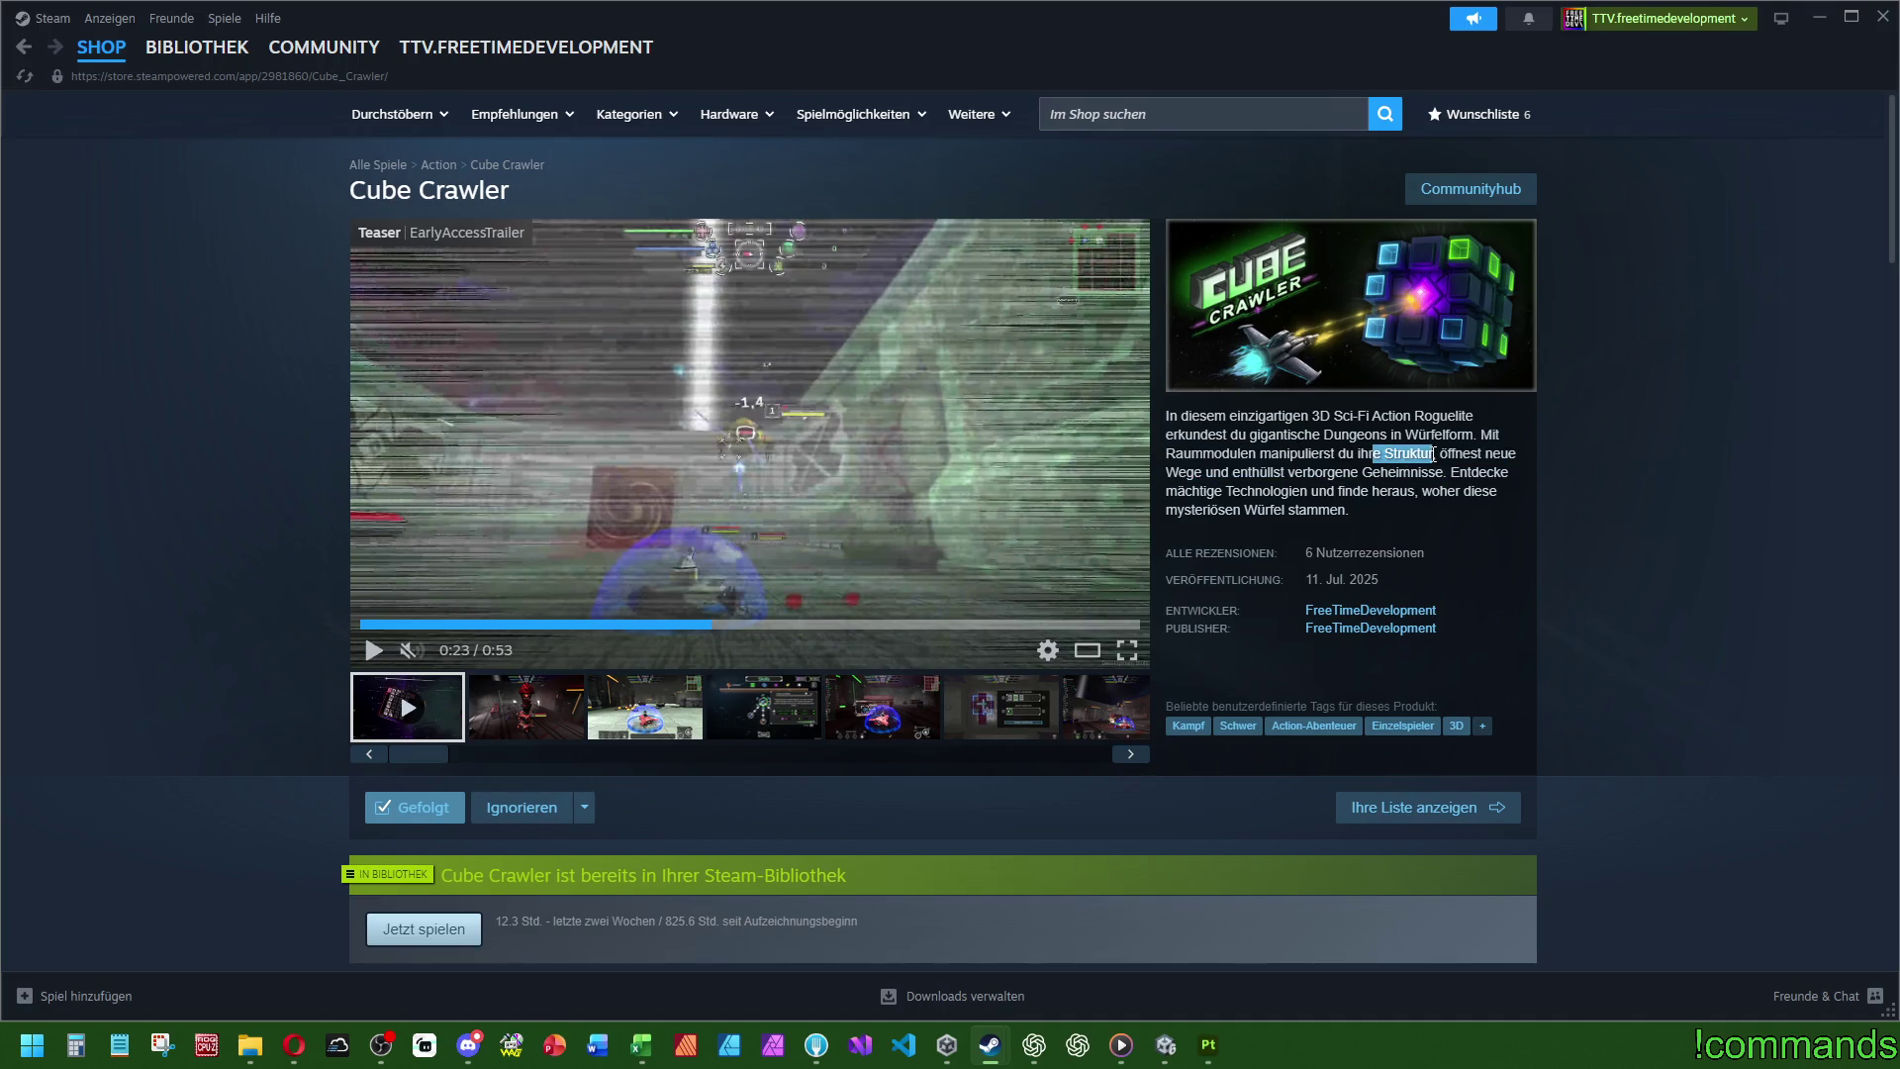
pyautogui.moveTo(1195, 472)
pyautogui.mouseDown()
pyautogui.moveTo(1442, 472)
pyautogui.moveTo(1480, 435)
pyautogui.mouseUp()
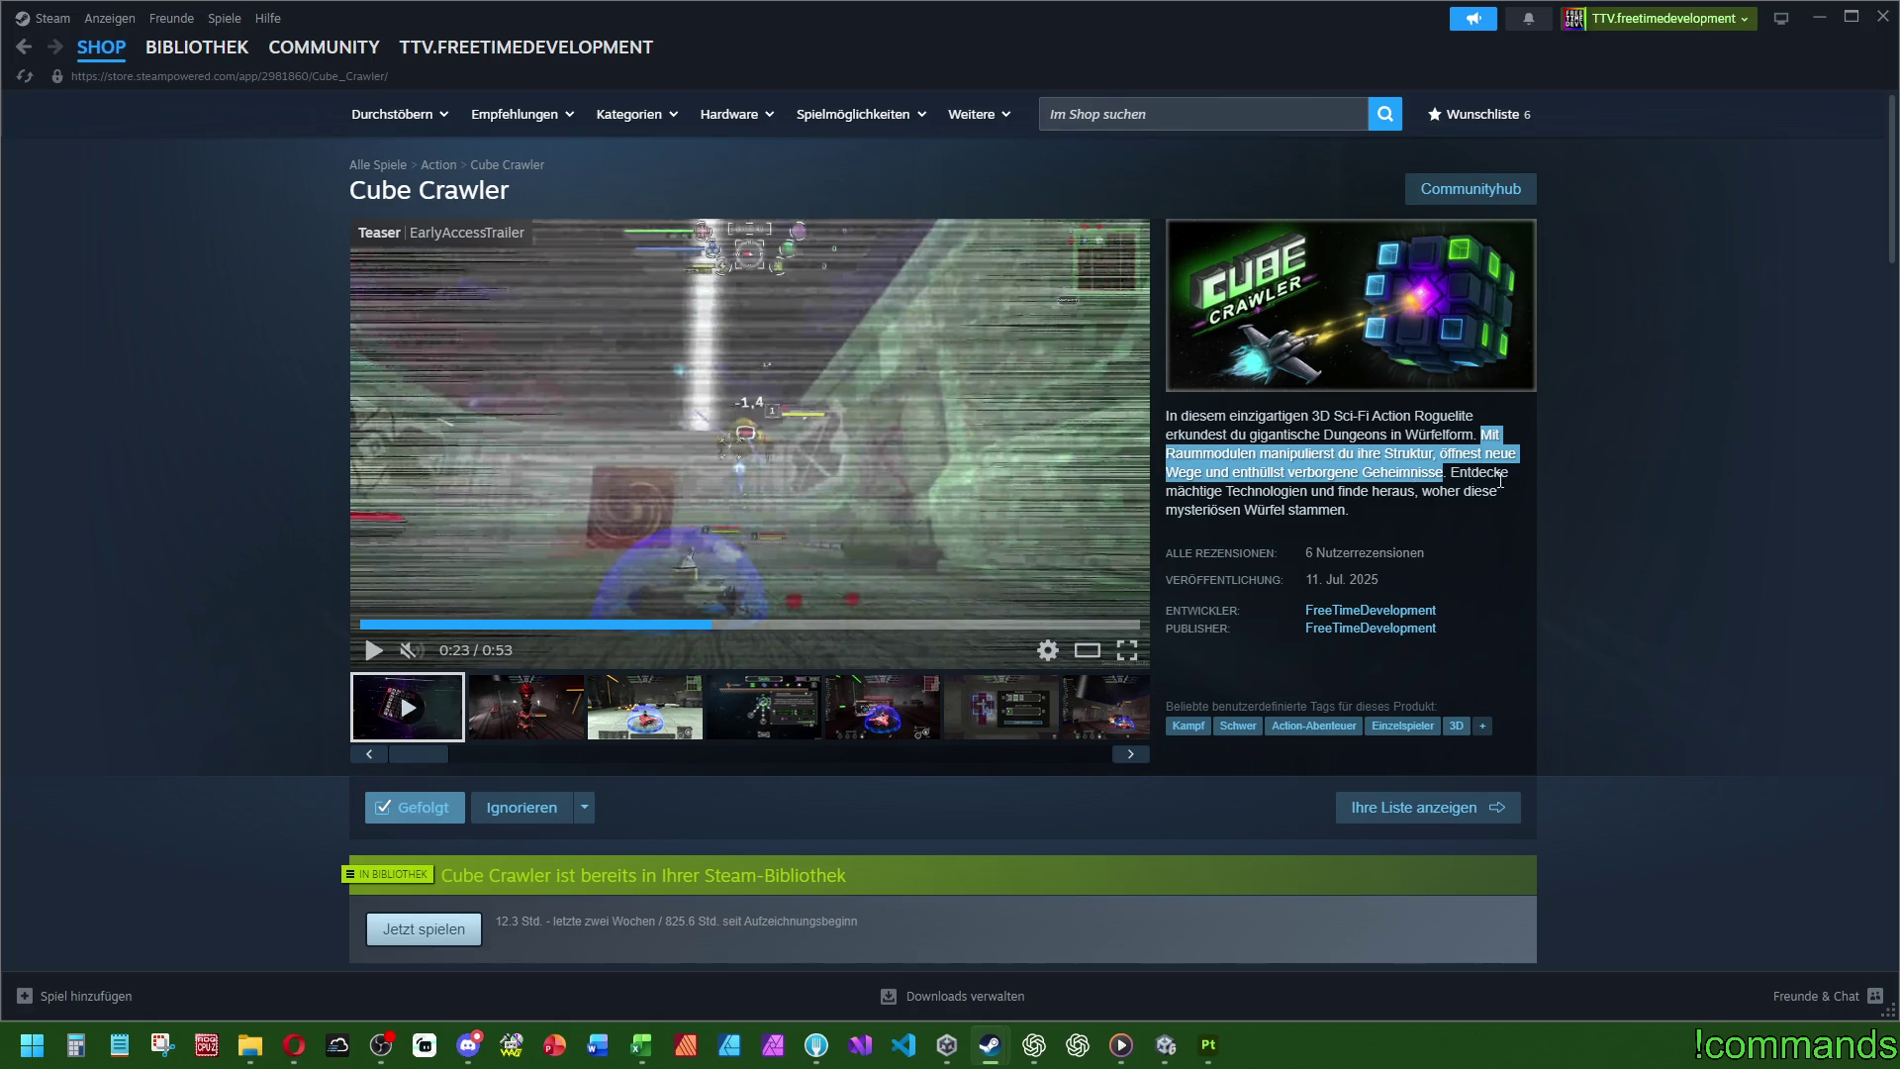
pyautogui.moveTo(1324, 417); pyautogui.dragTo(1416, 416)
pyautogui.click(1419, 417)
pyautogui.click(1419, 415)
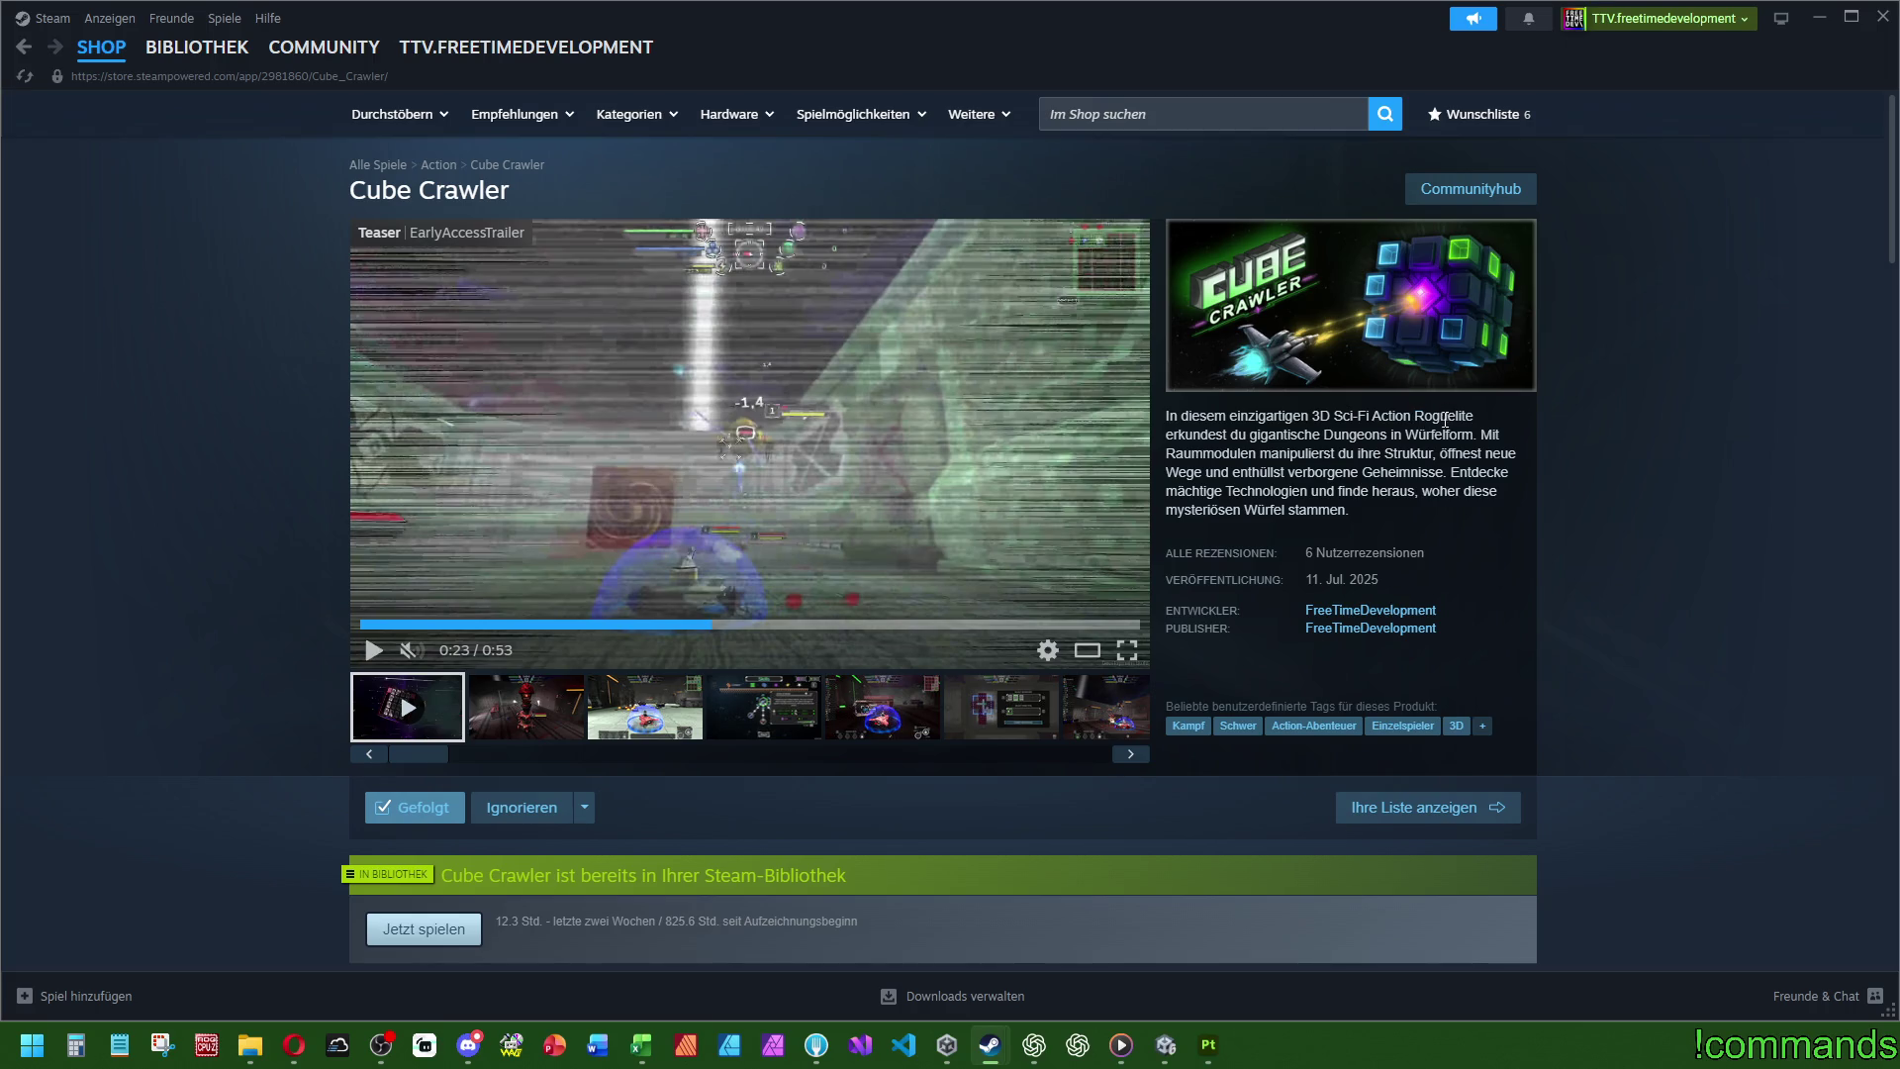
pyautogui.moveTo(1480, 436)
pyautogui.mouseDown()
pyautogui.moveTo(1401, 473)
pyautogui.moveTo(1446, 473)
pyautogui.mouseUp()
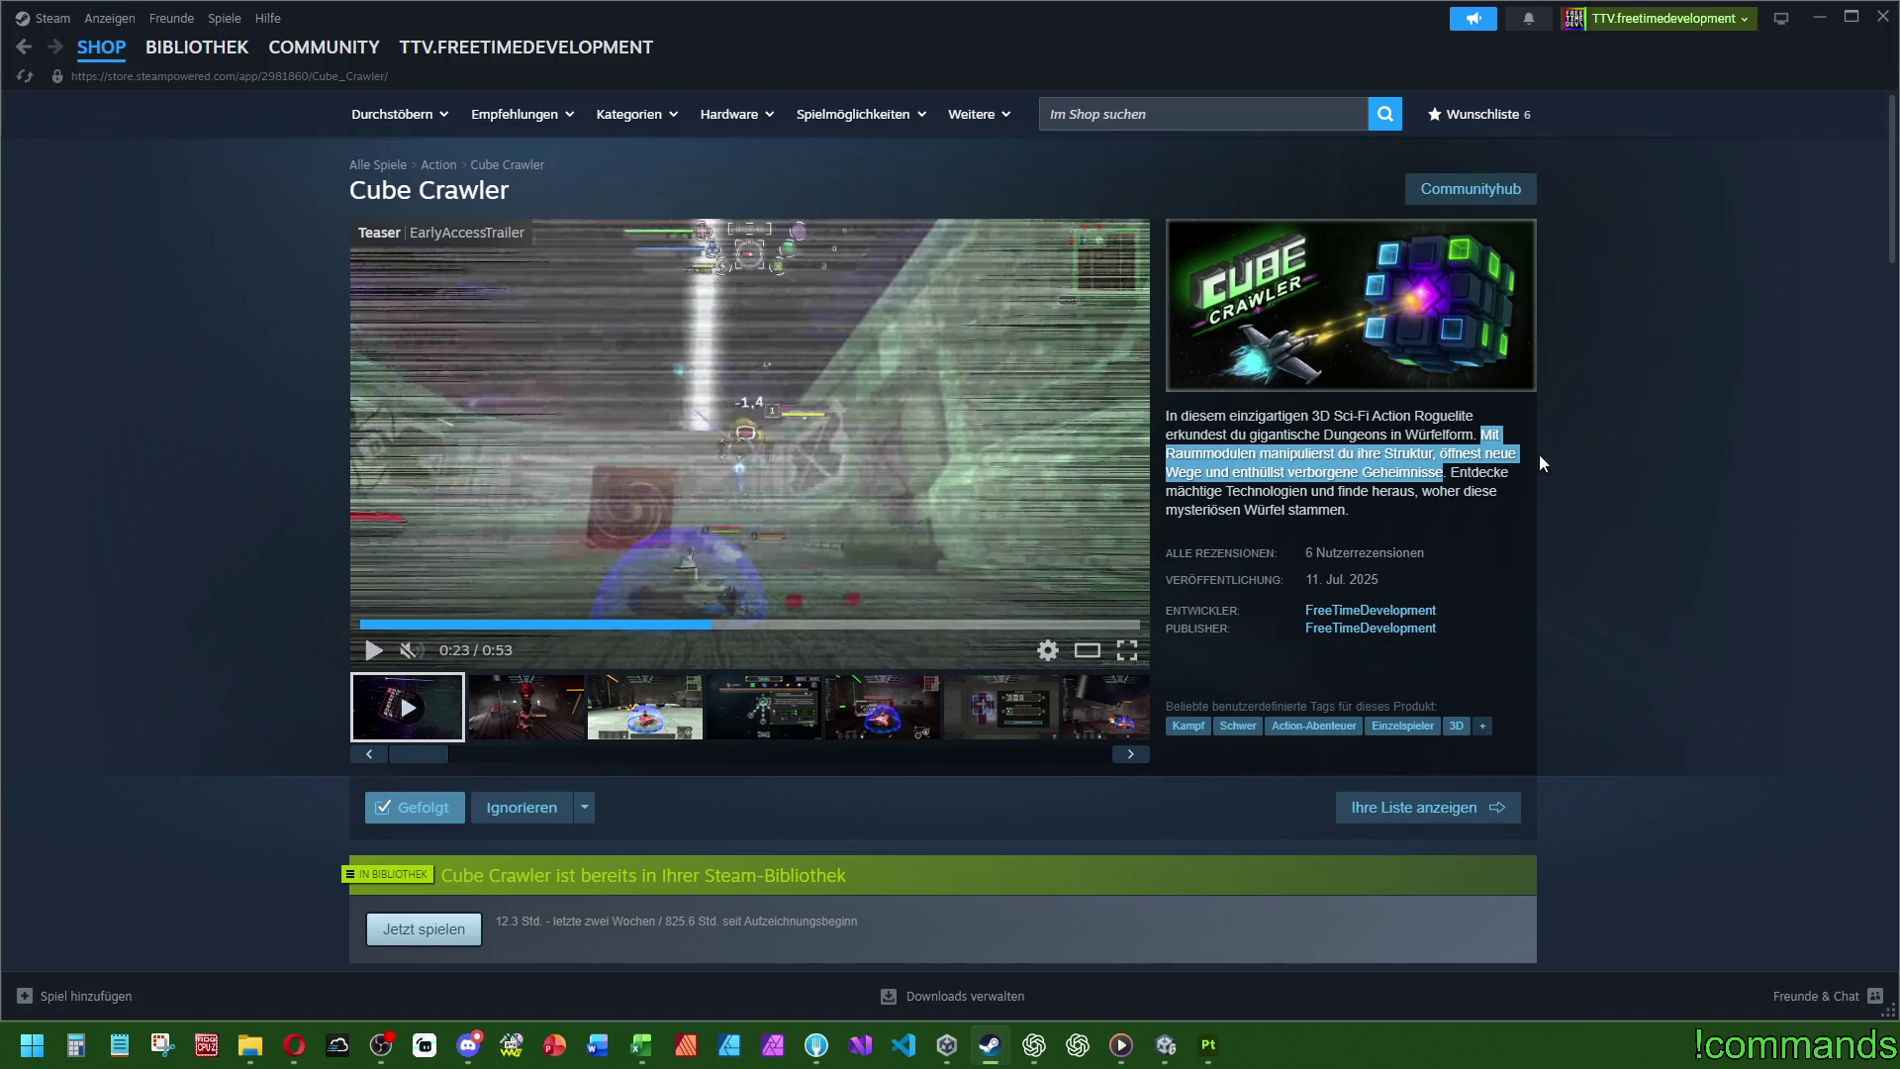
pyautogui.moveTo(1447, 472); pyautogui.dragTo(1466, 516)
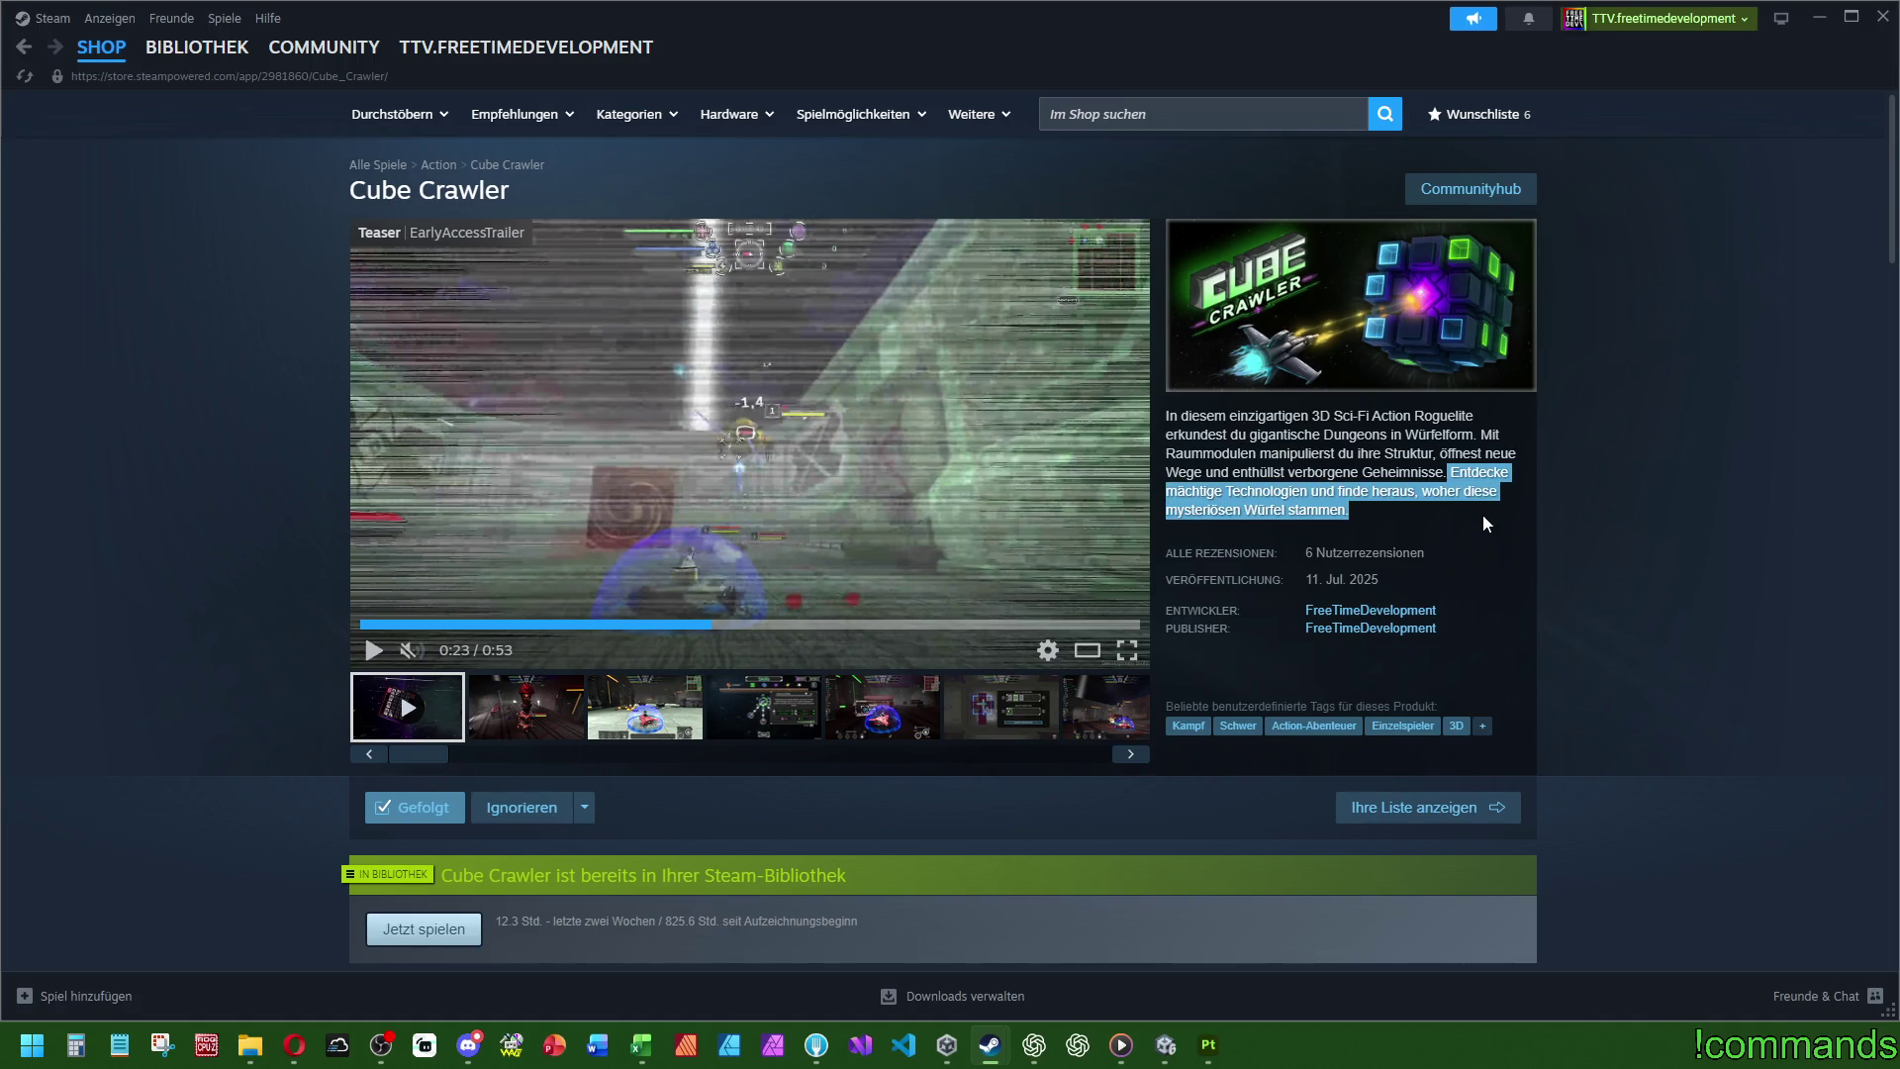
pyautogui.moveTo(1481, 435); pyautogui.dragTo(1434, 473)
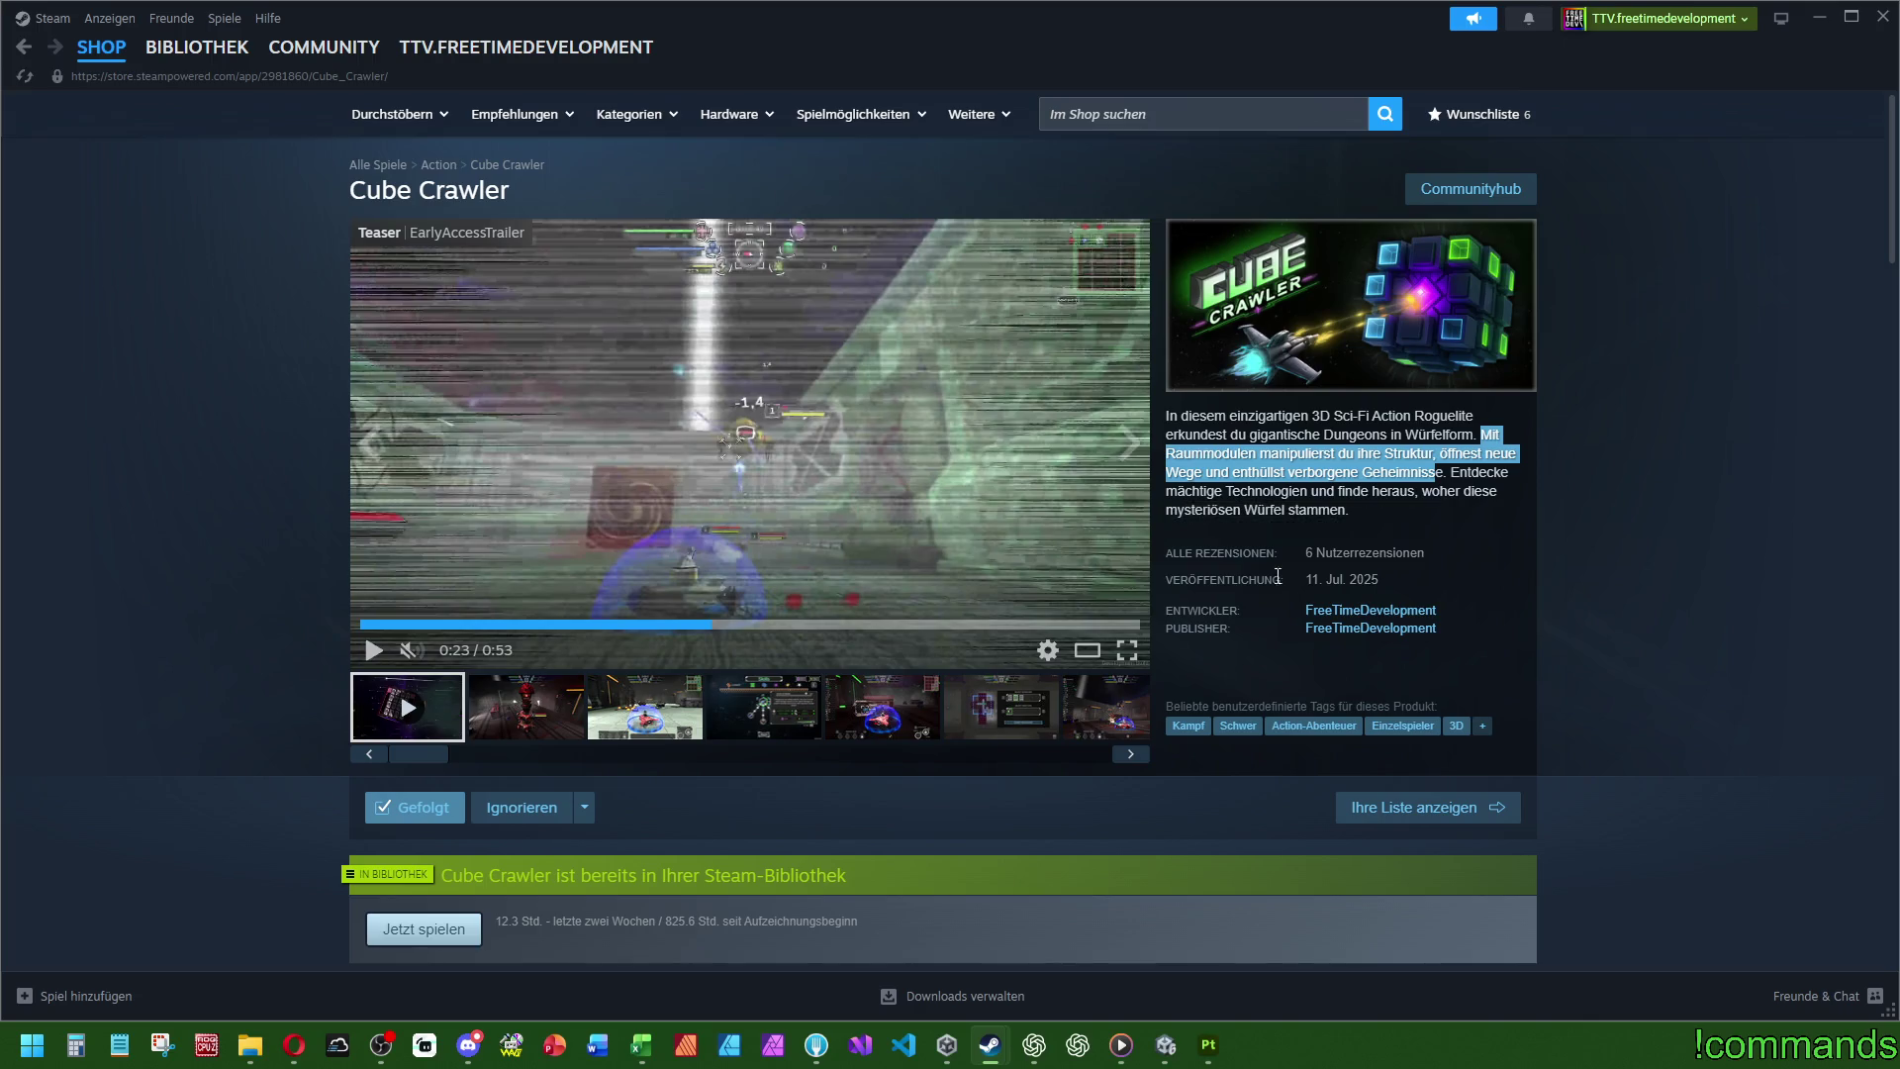
# - Play the trailer in the enlarged viewer, pausing, resuming and rewinding to the Danger Sector scene near 0:29
pyautogui.click(1088, 650)
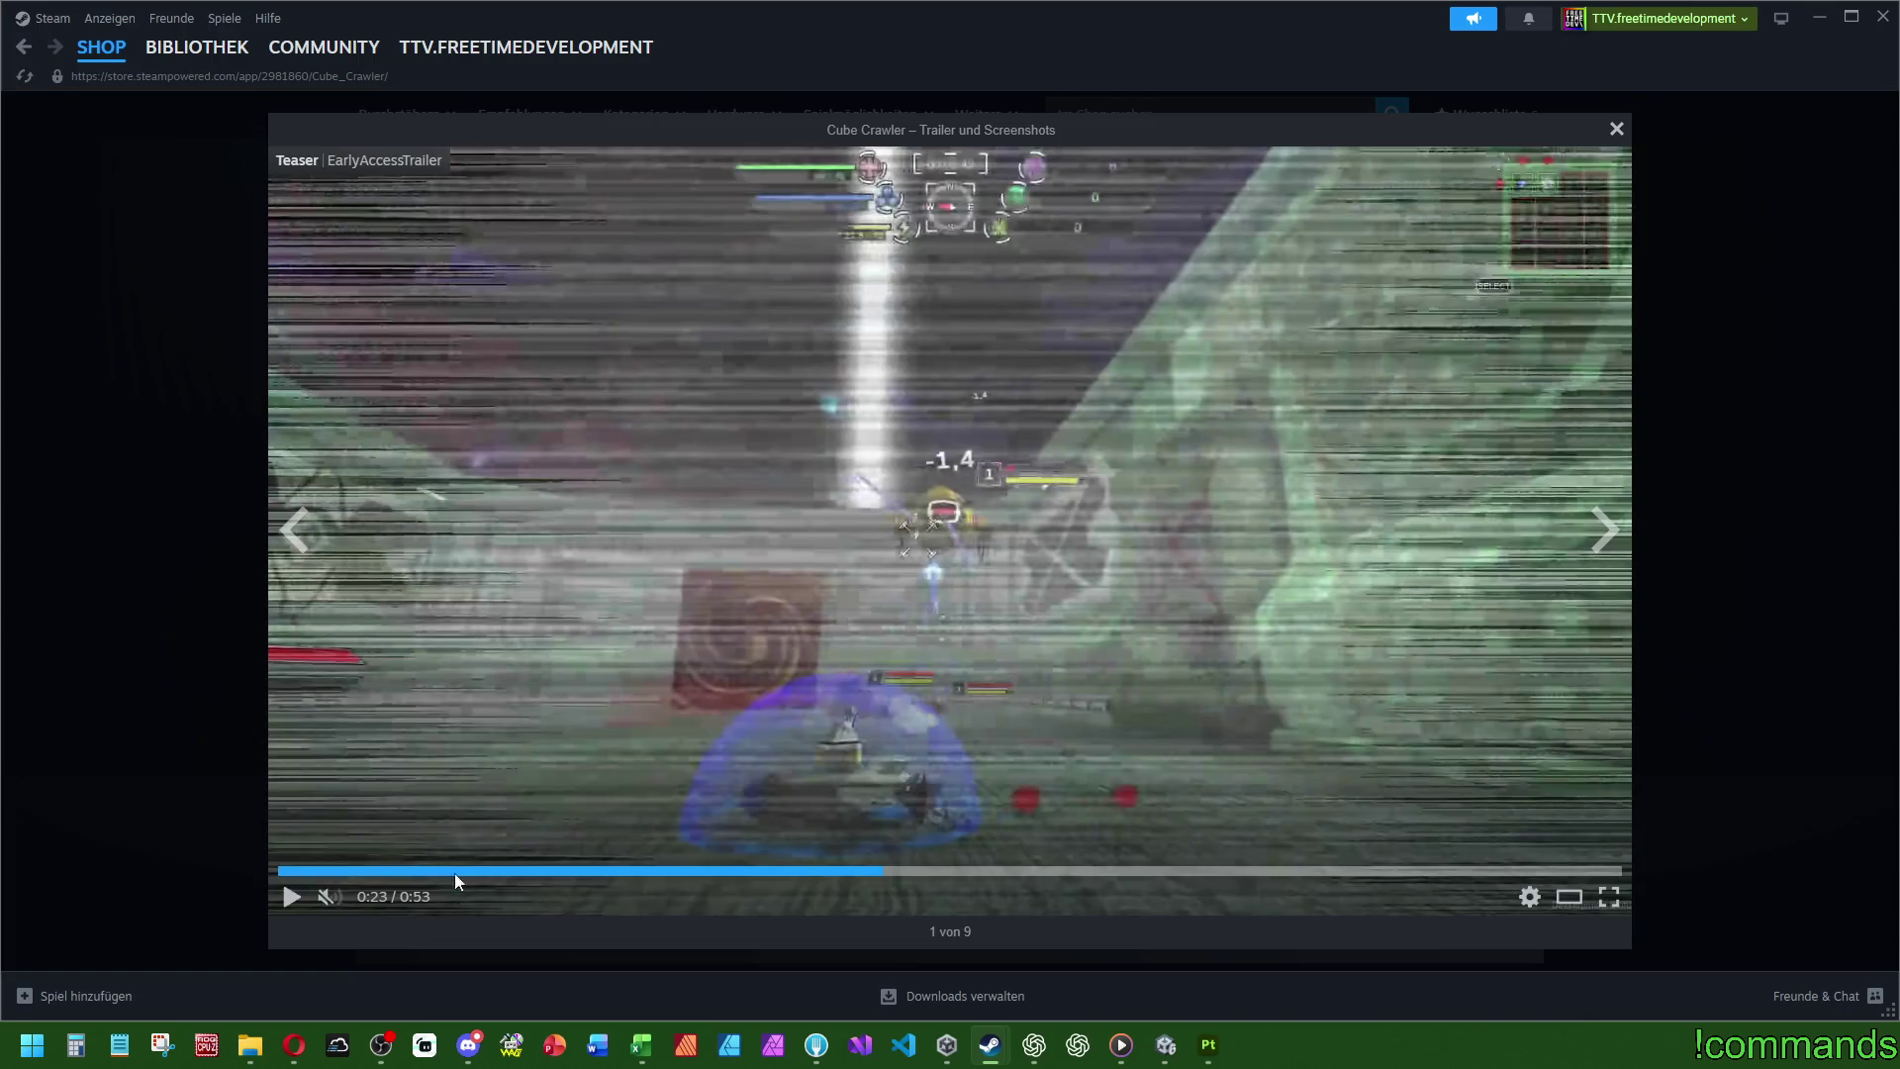
pyautogui.click(290, 897)
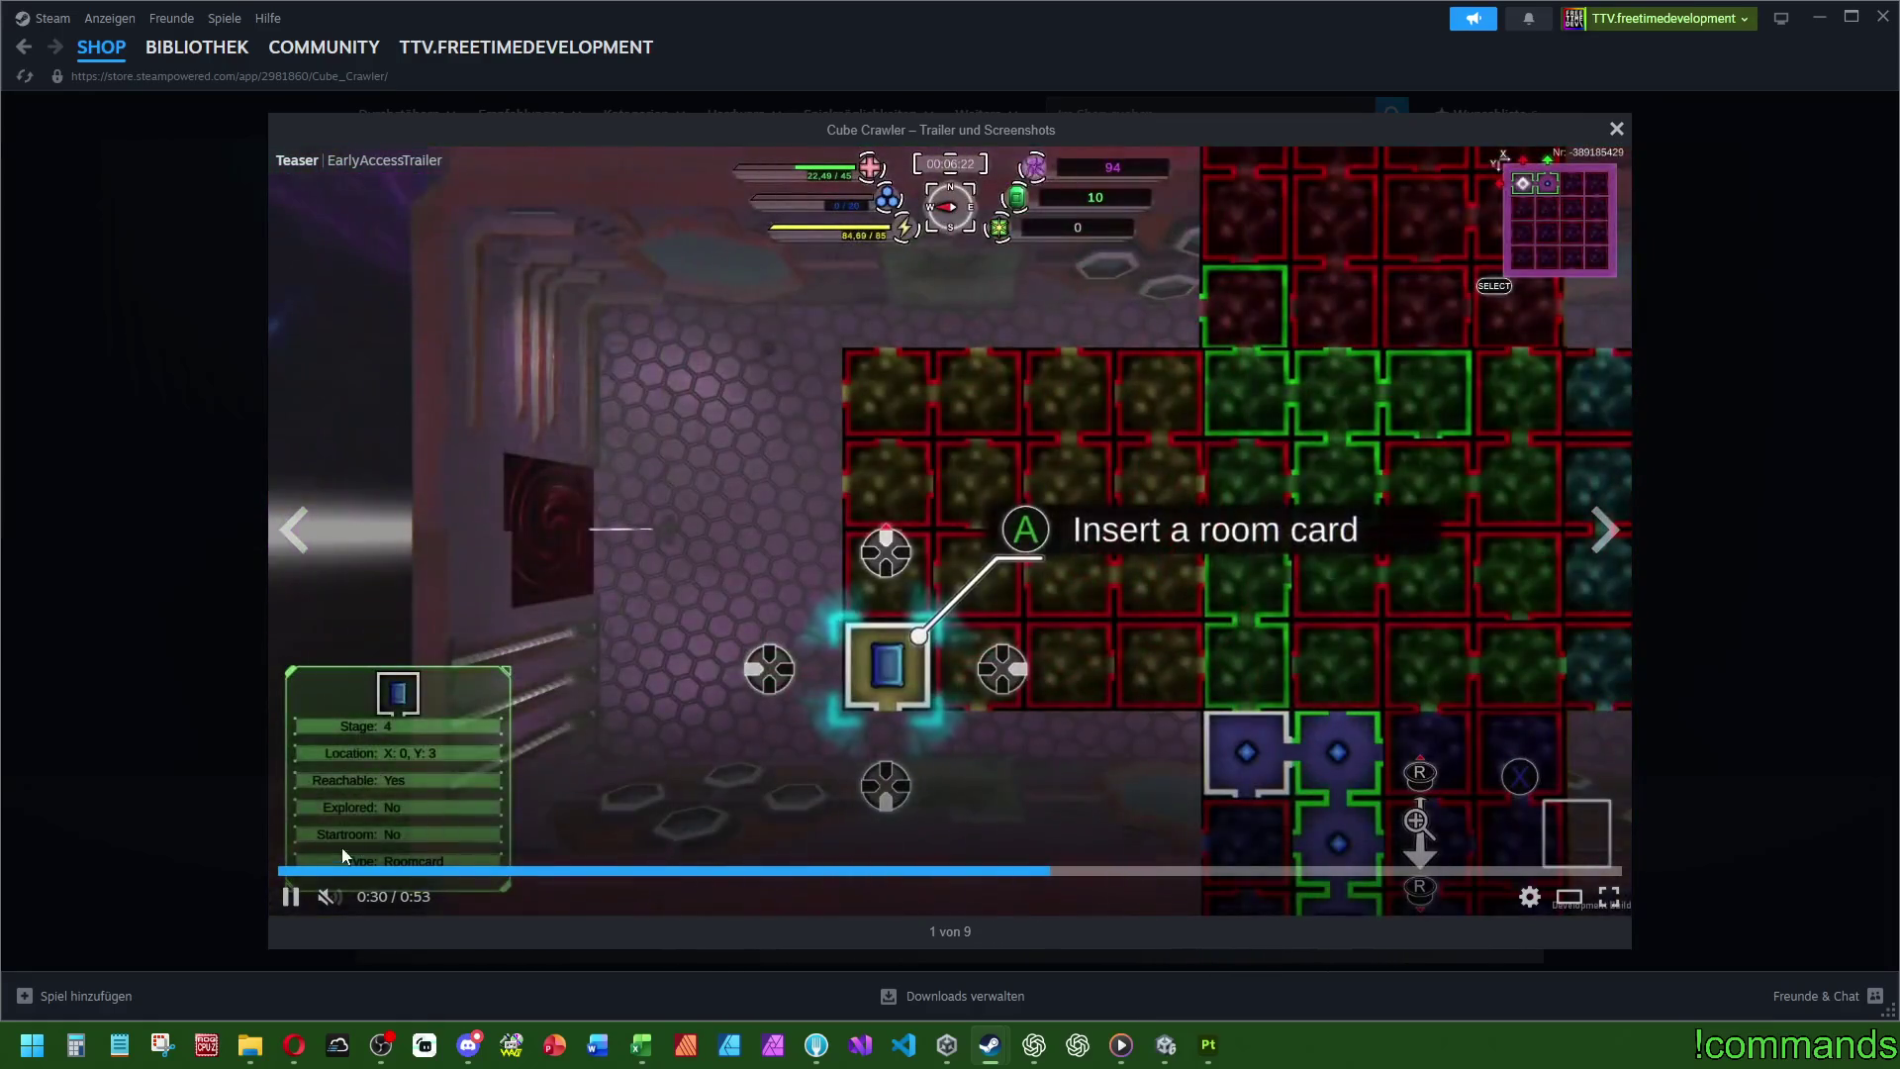
pyautogui.click(341, 847)
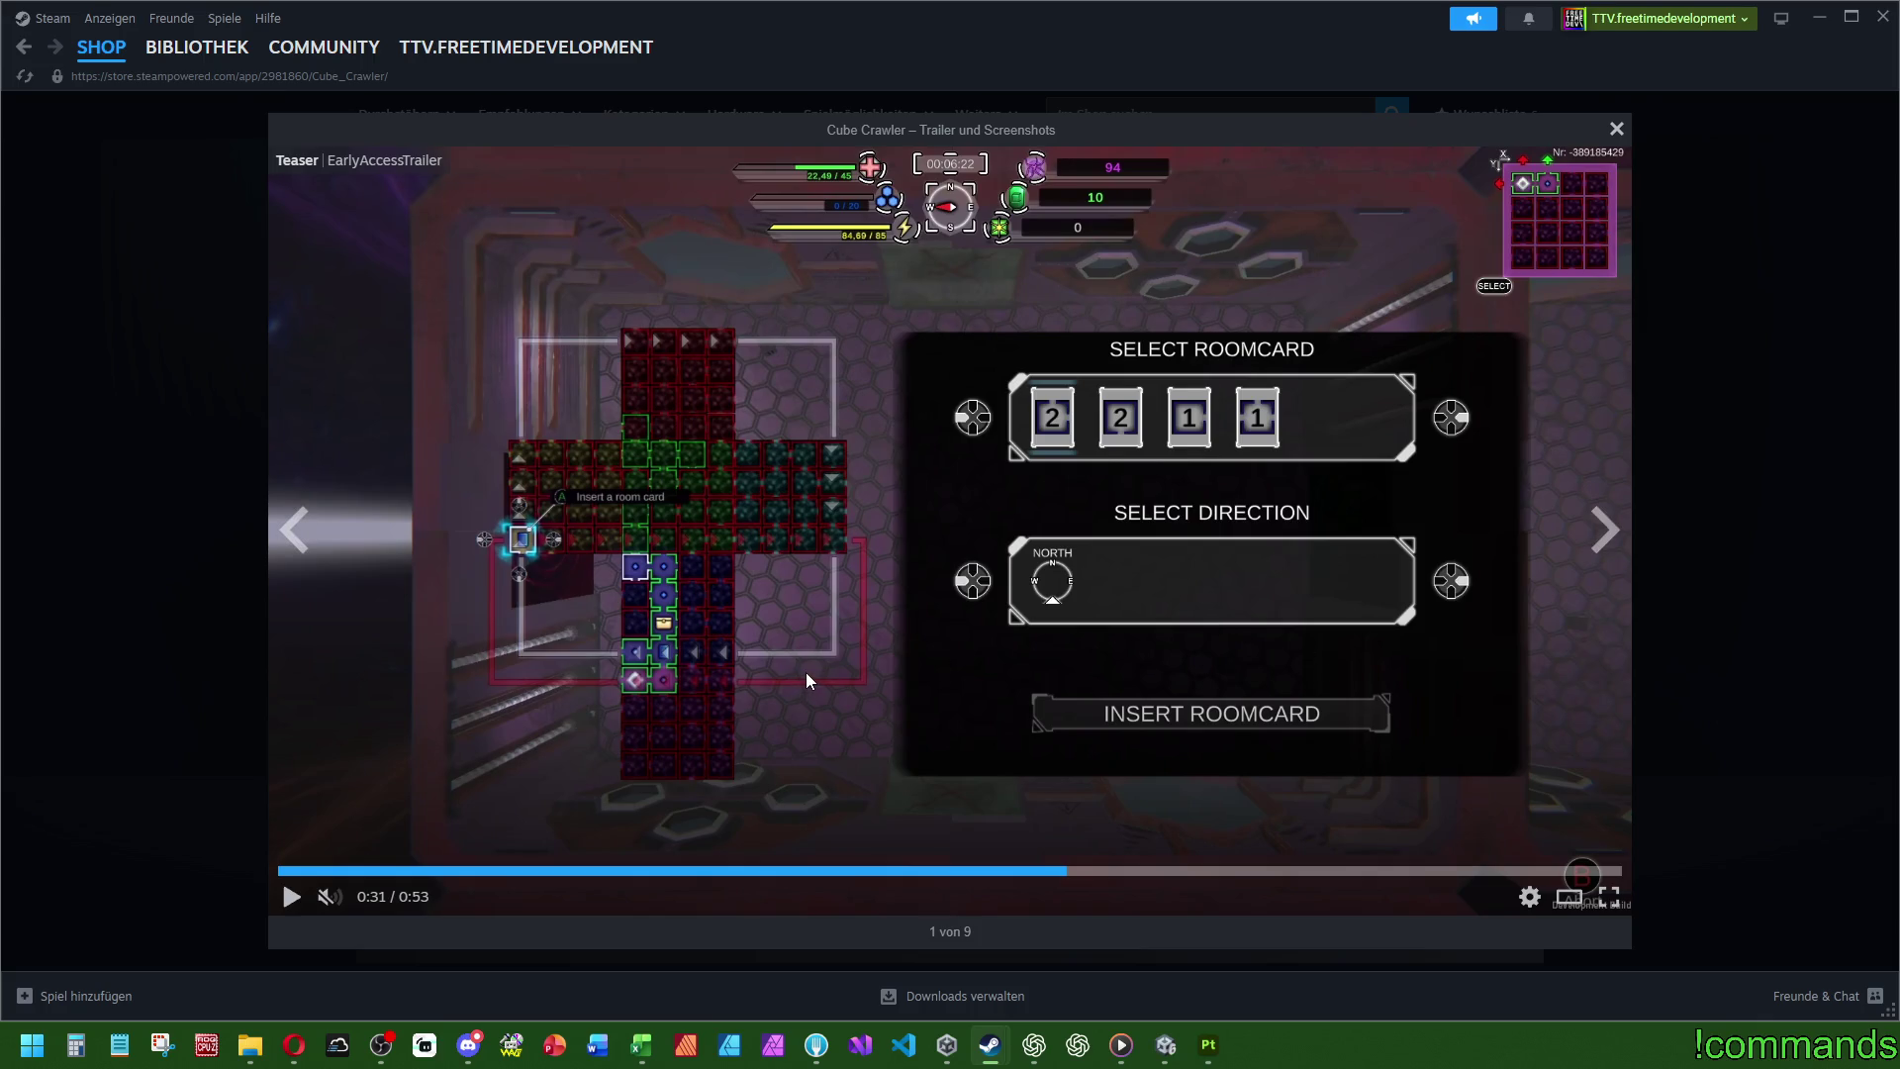
pyautogui.click(282, 879)
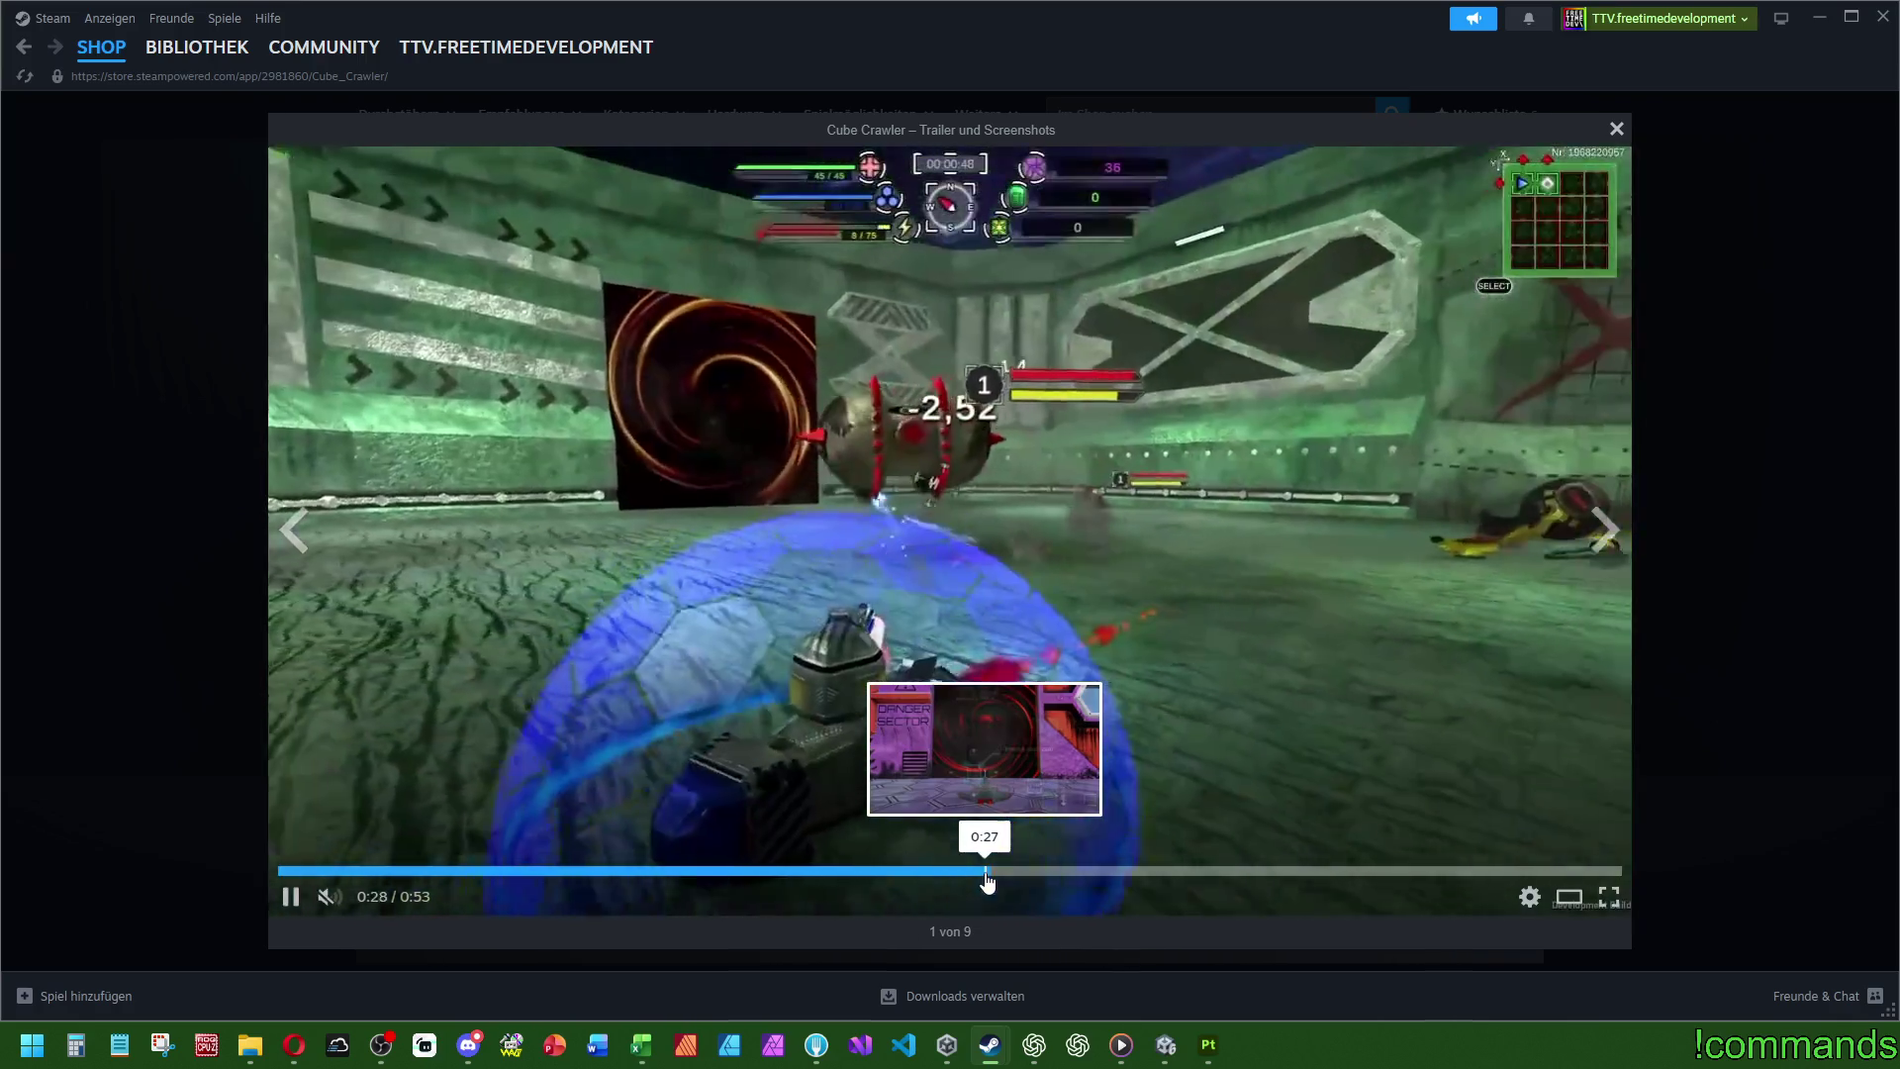
pyautogui.click(998, 881)
pyautogui.click(1013, 880)
pyautogui.click(1018, 881)
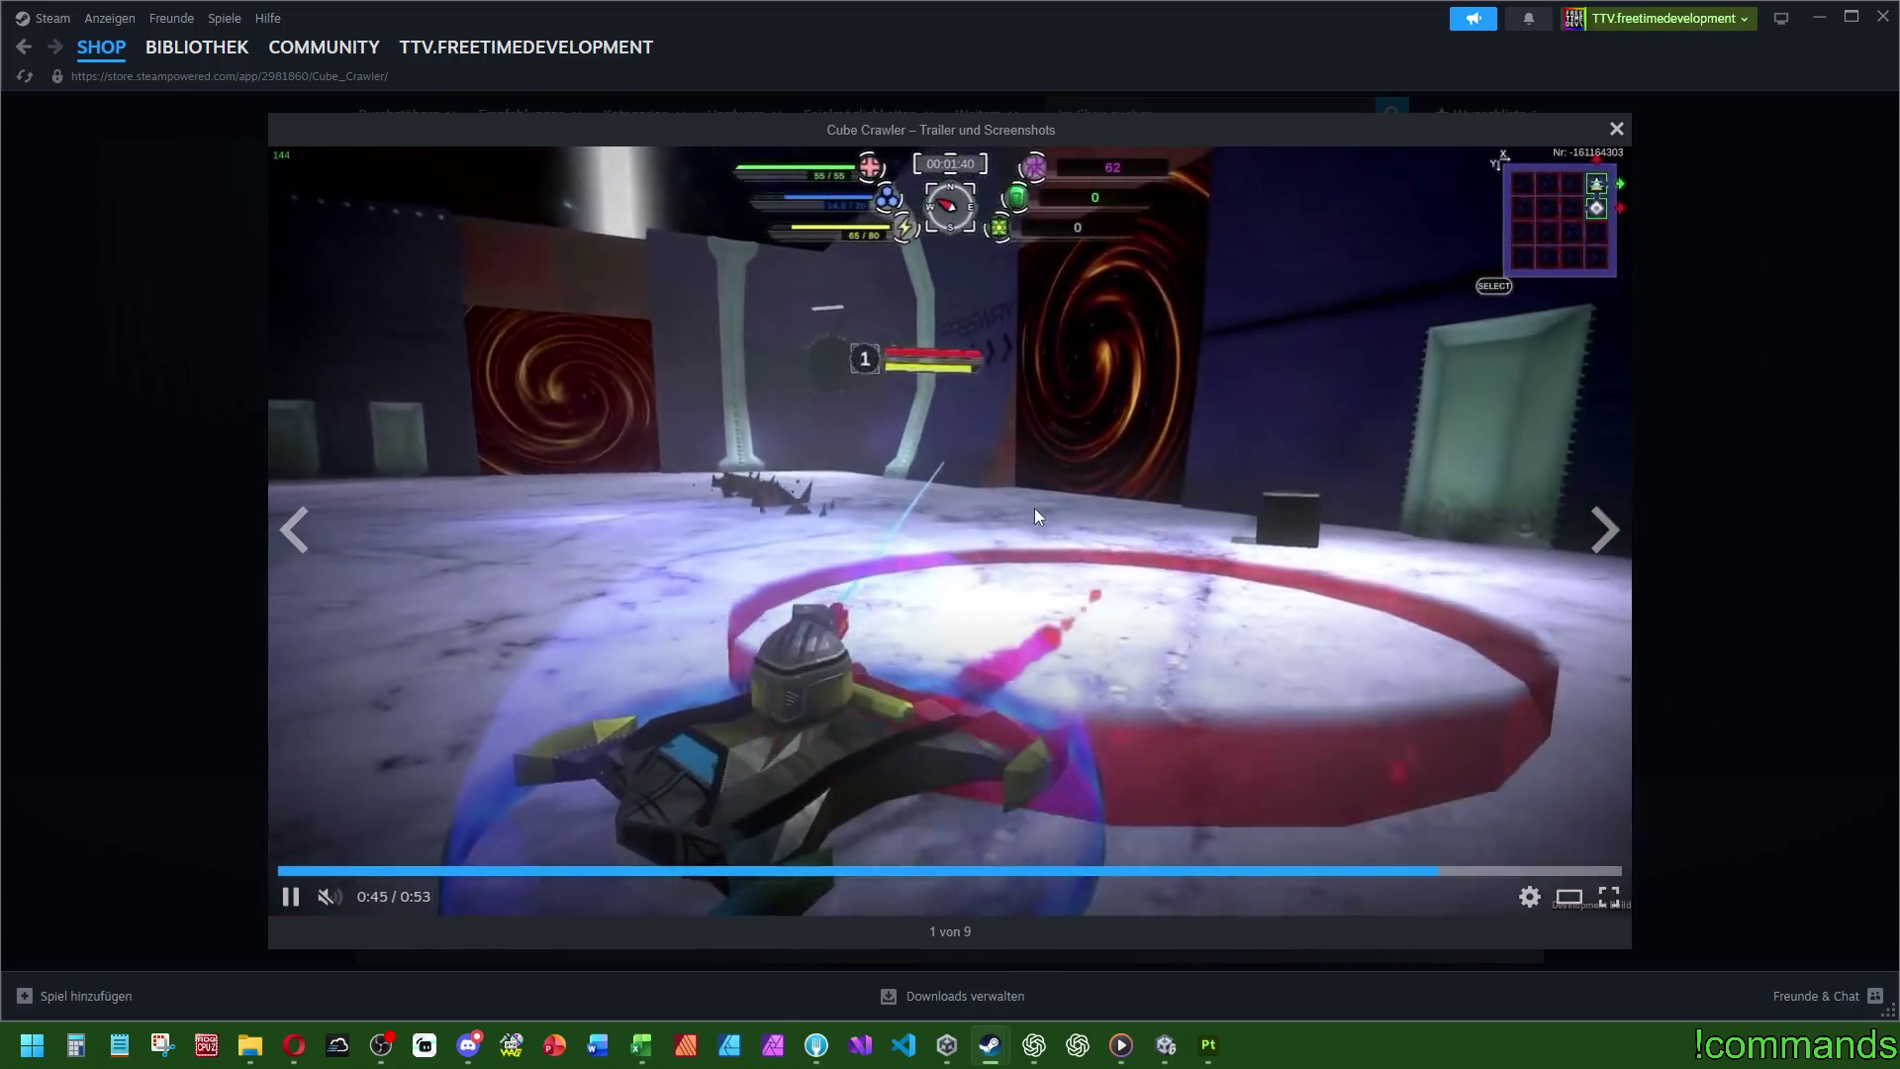
# - Pause and resume the trailer, jump back to gameplay near 0:38, and close the viewer
pyautogui.click(1041, 508)
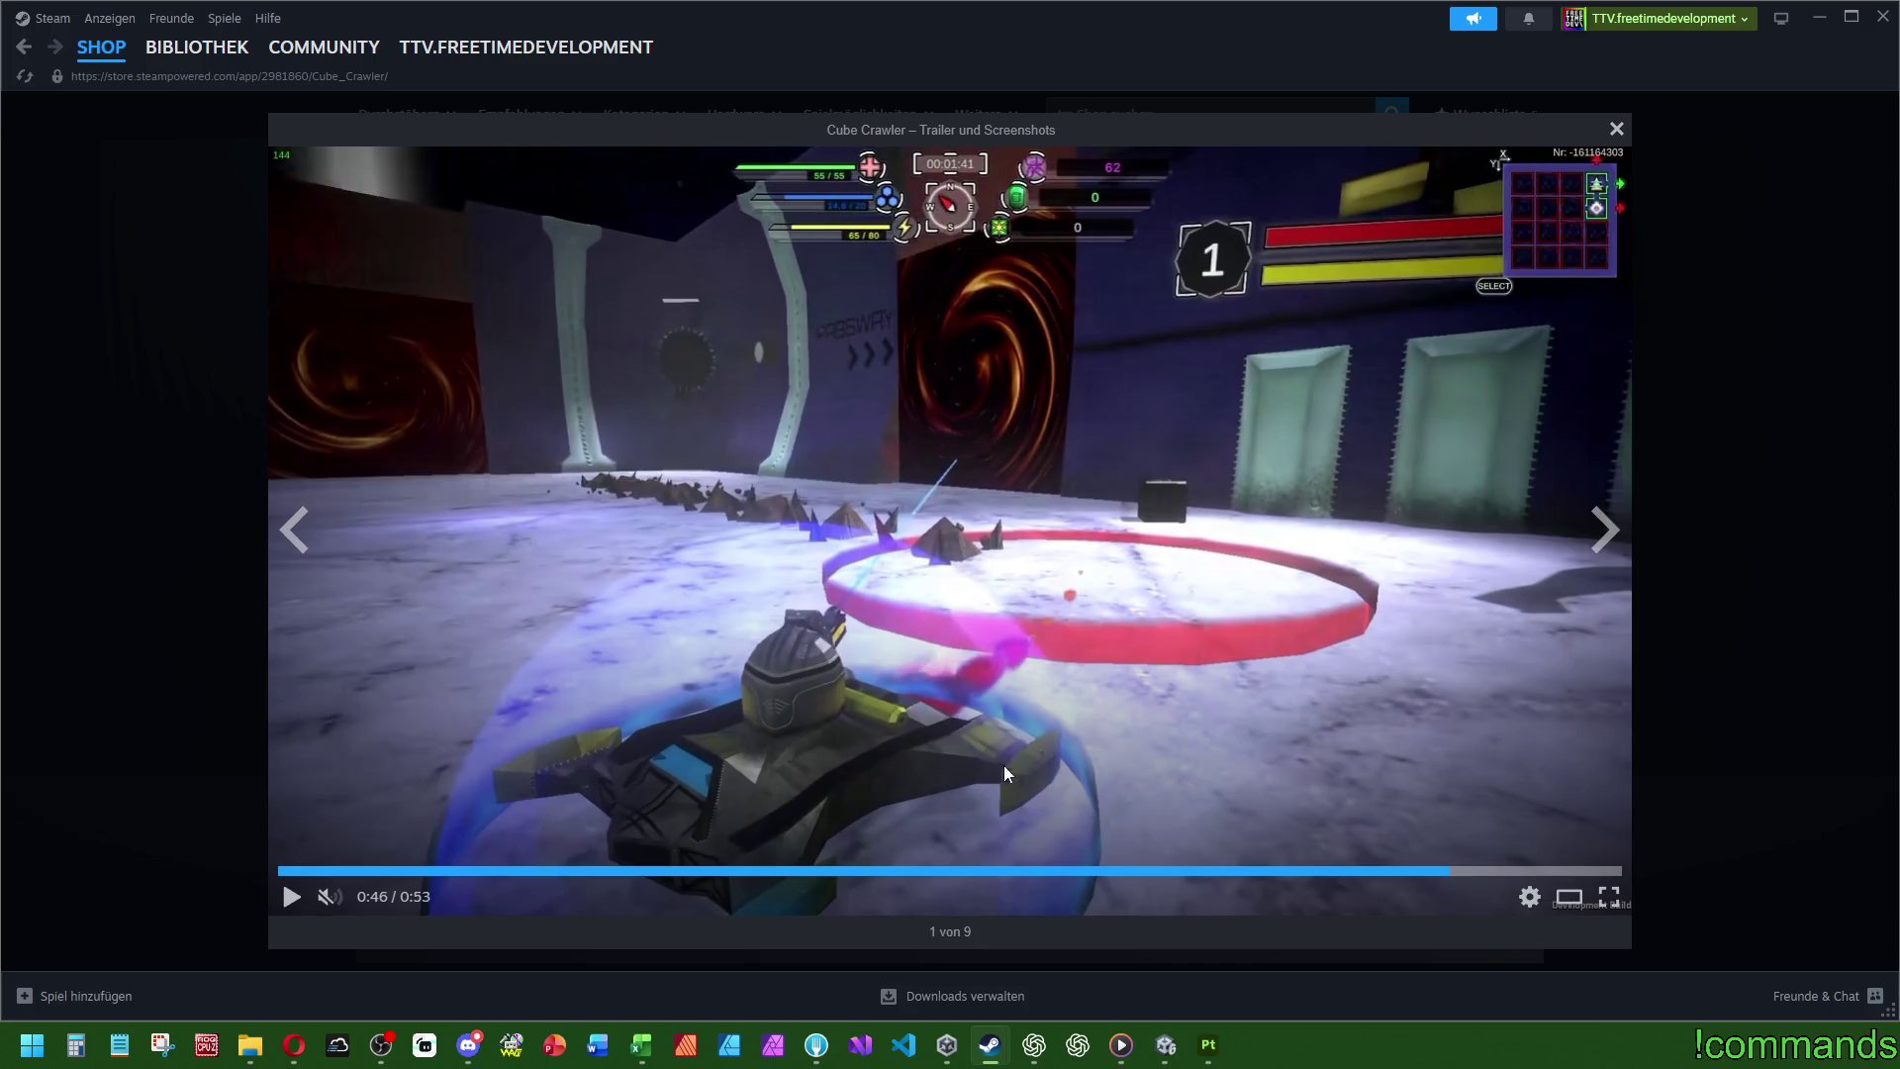
pyautogui.click(1189, 573)
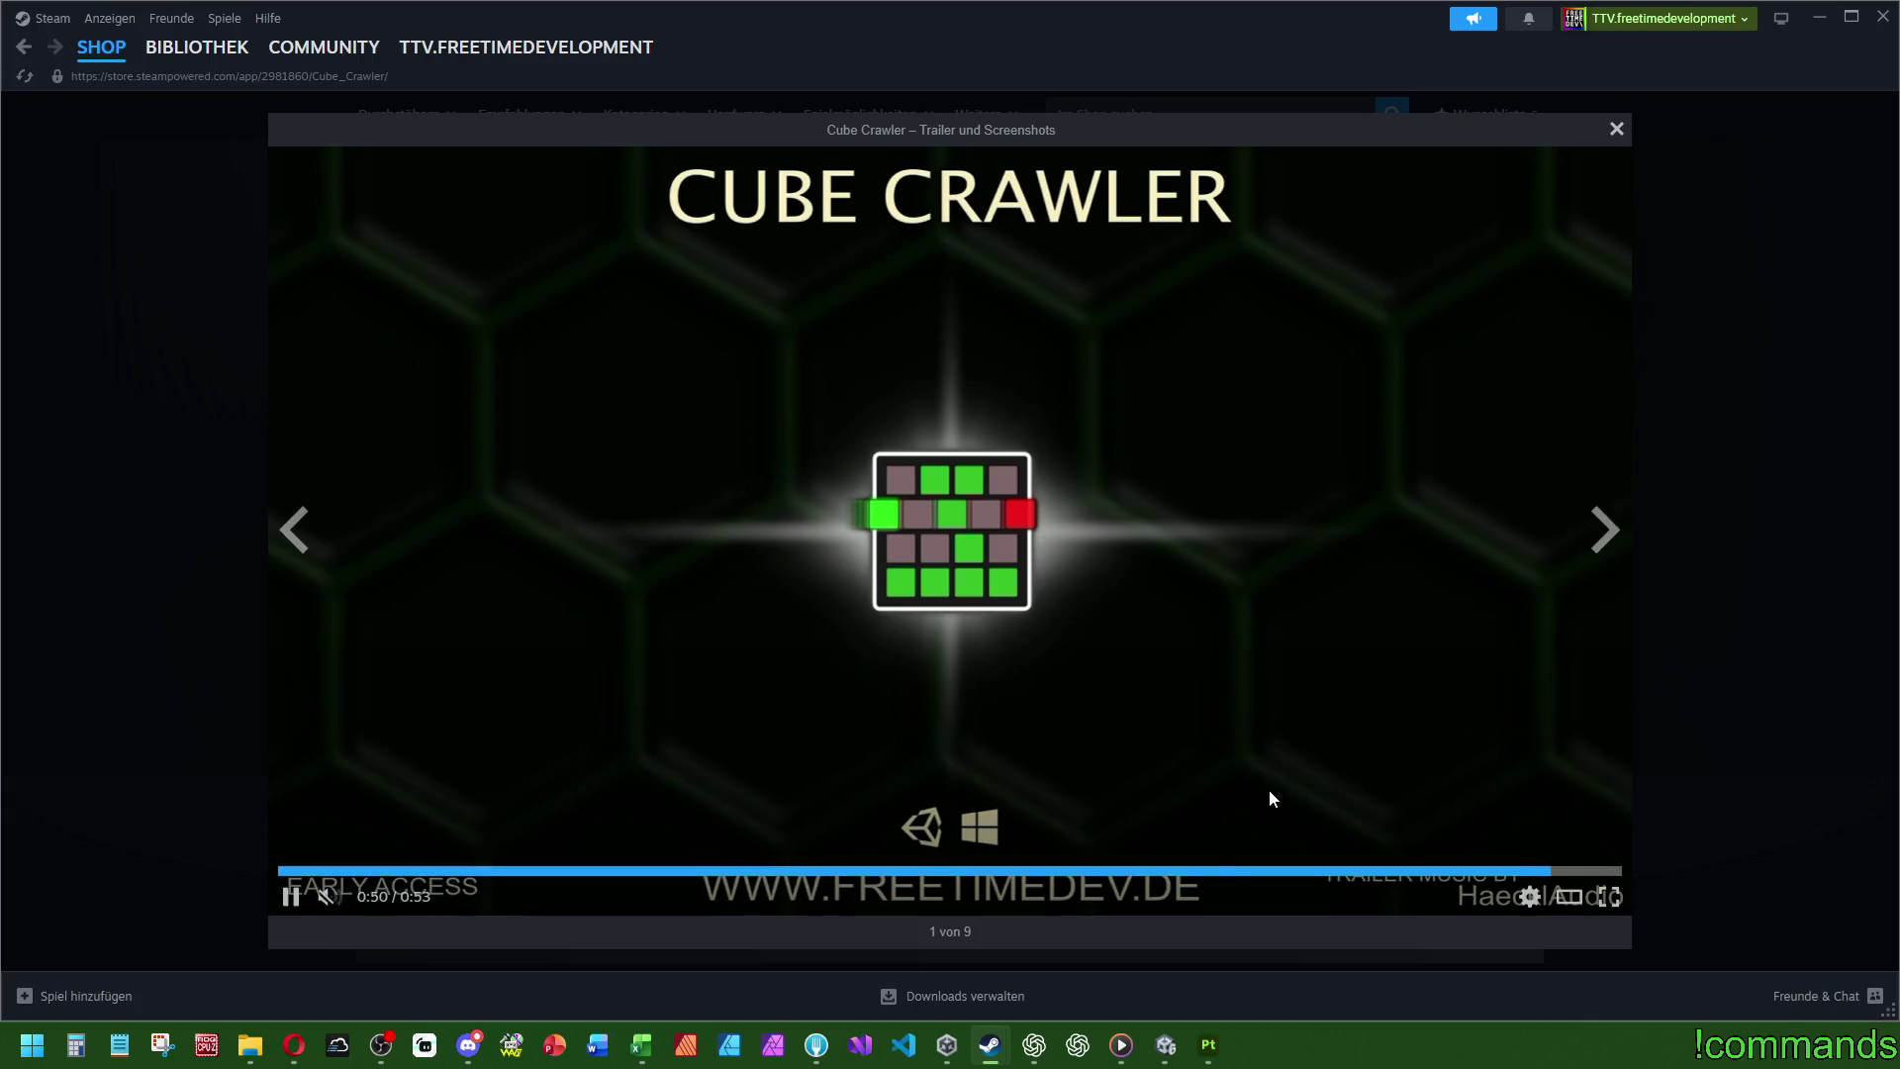
pyautogui.click(1237, 871)
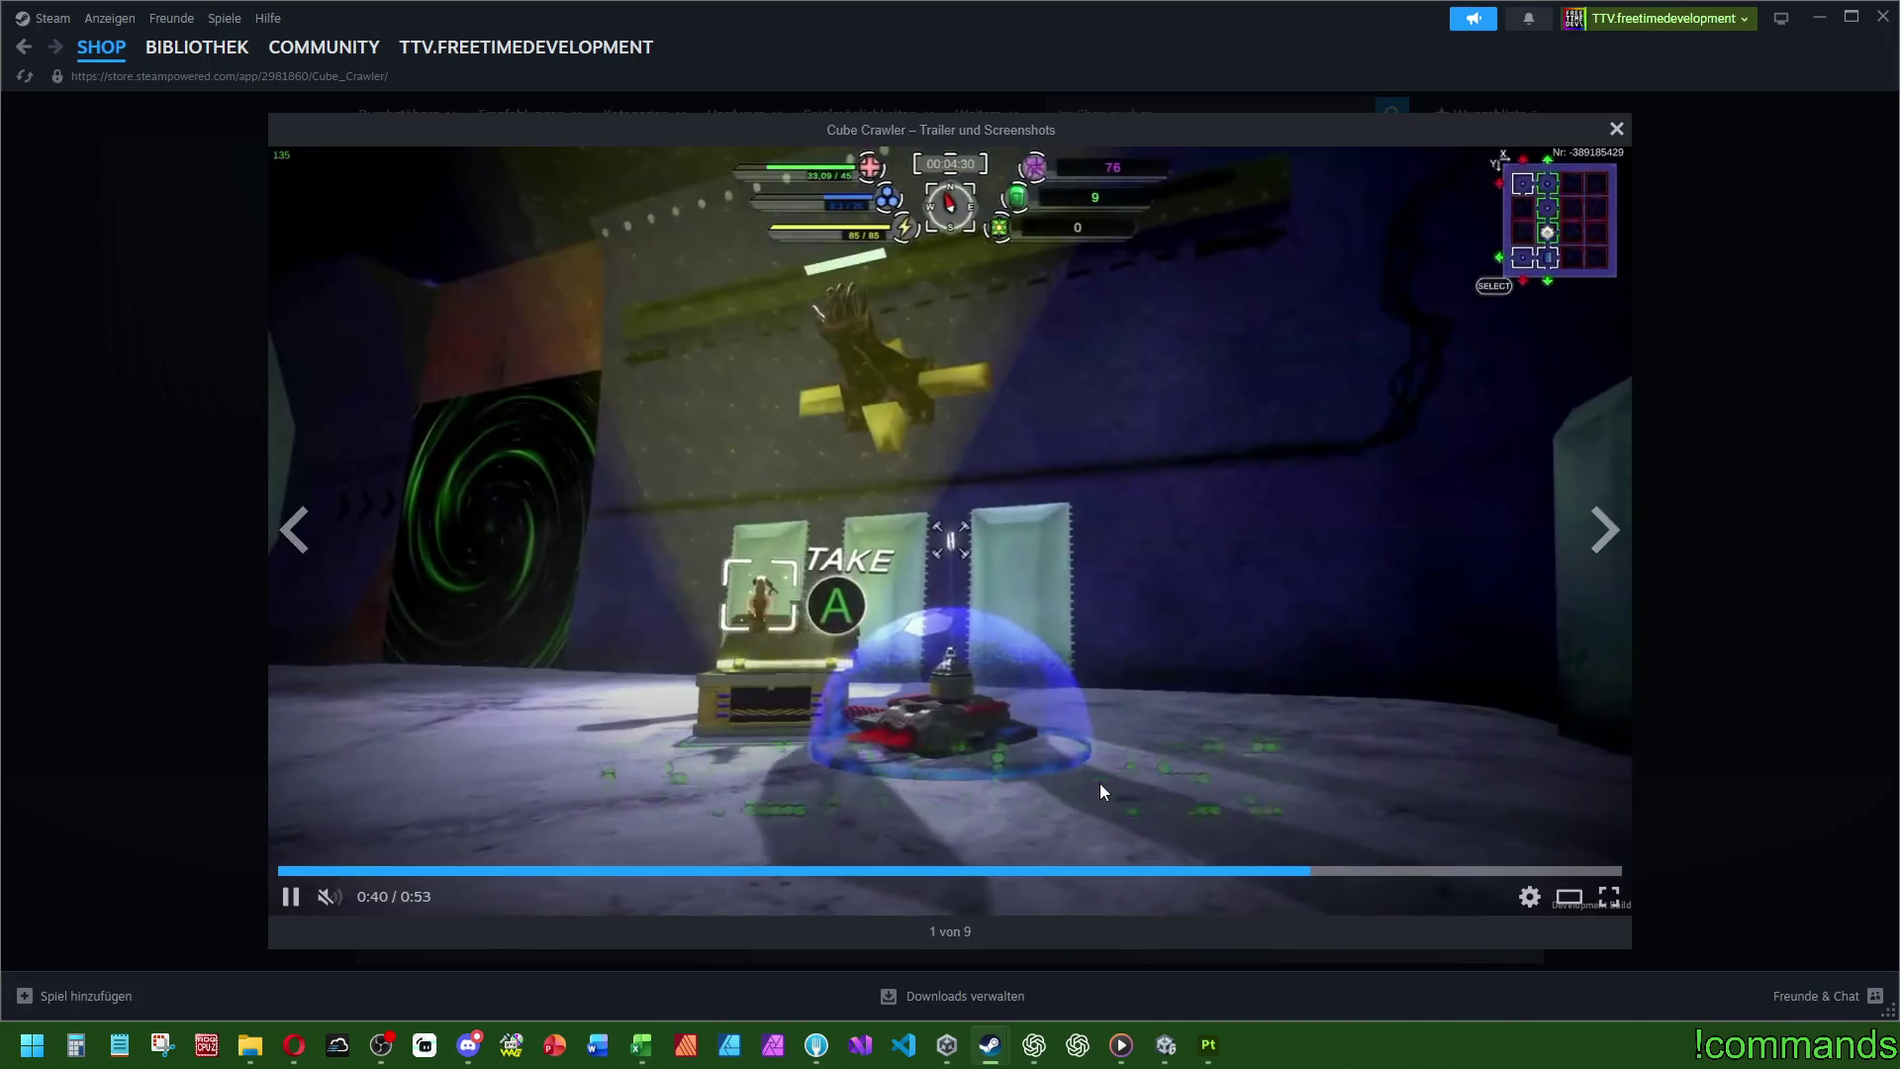
pyautogui.click(1707, 448)
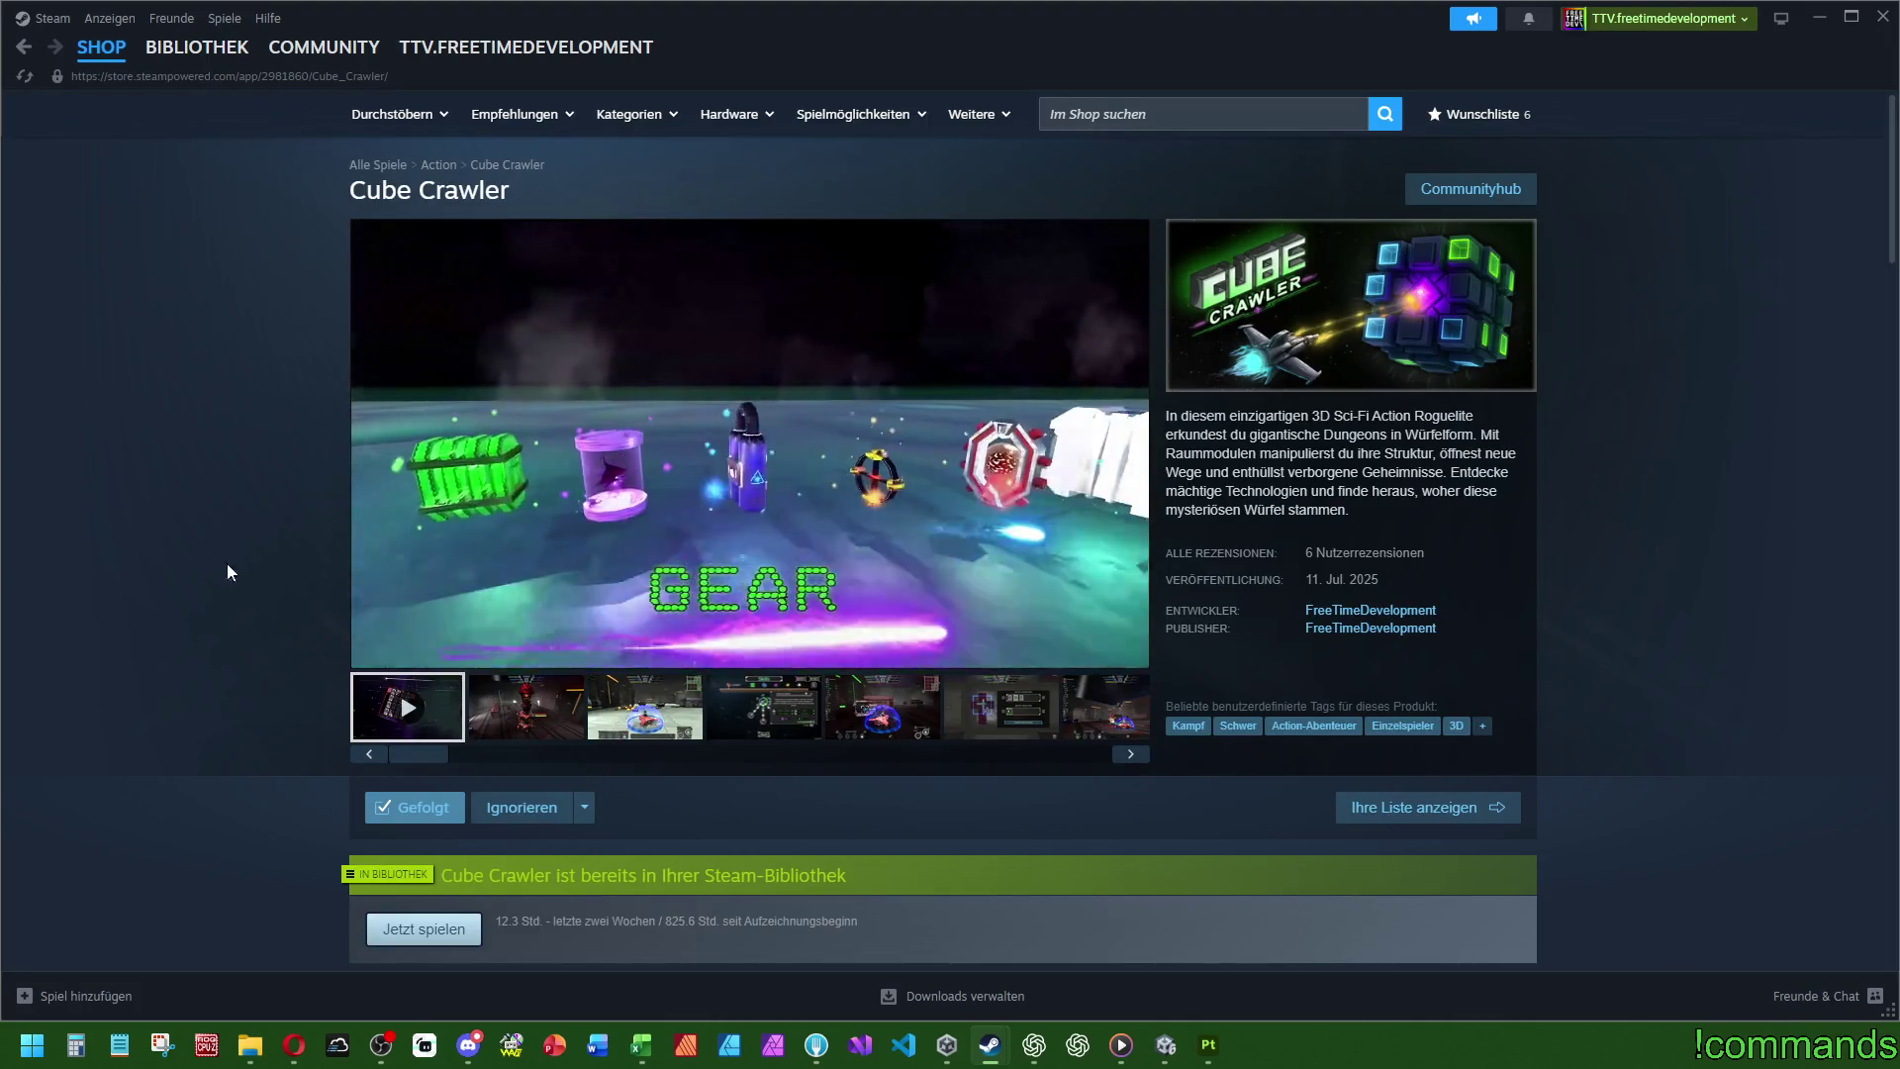
# - Scroll down the Cube Crawler store page and close the Steam window
pyautogui.scroll(-10, 760, 448)
pyautogui.moveTo(911, 481)
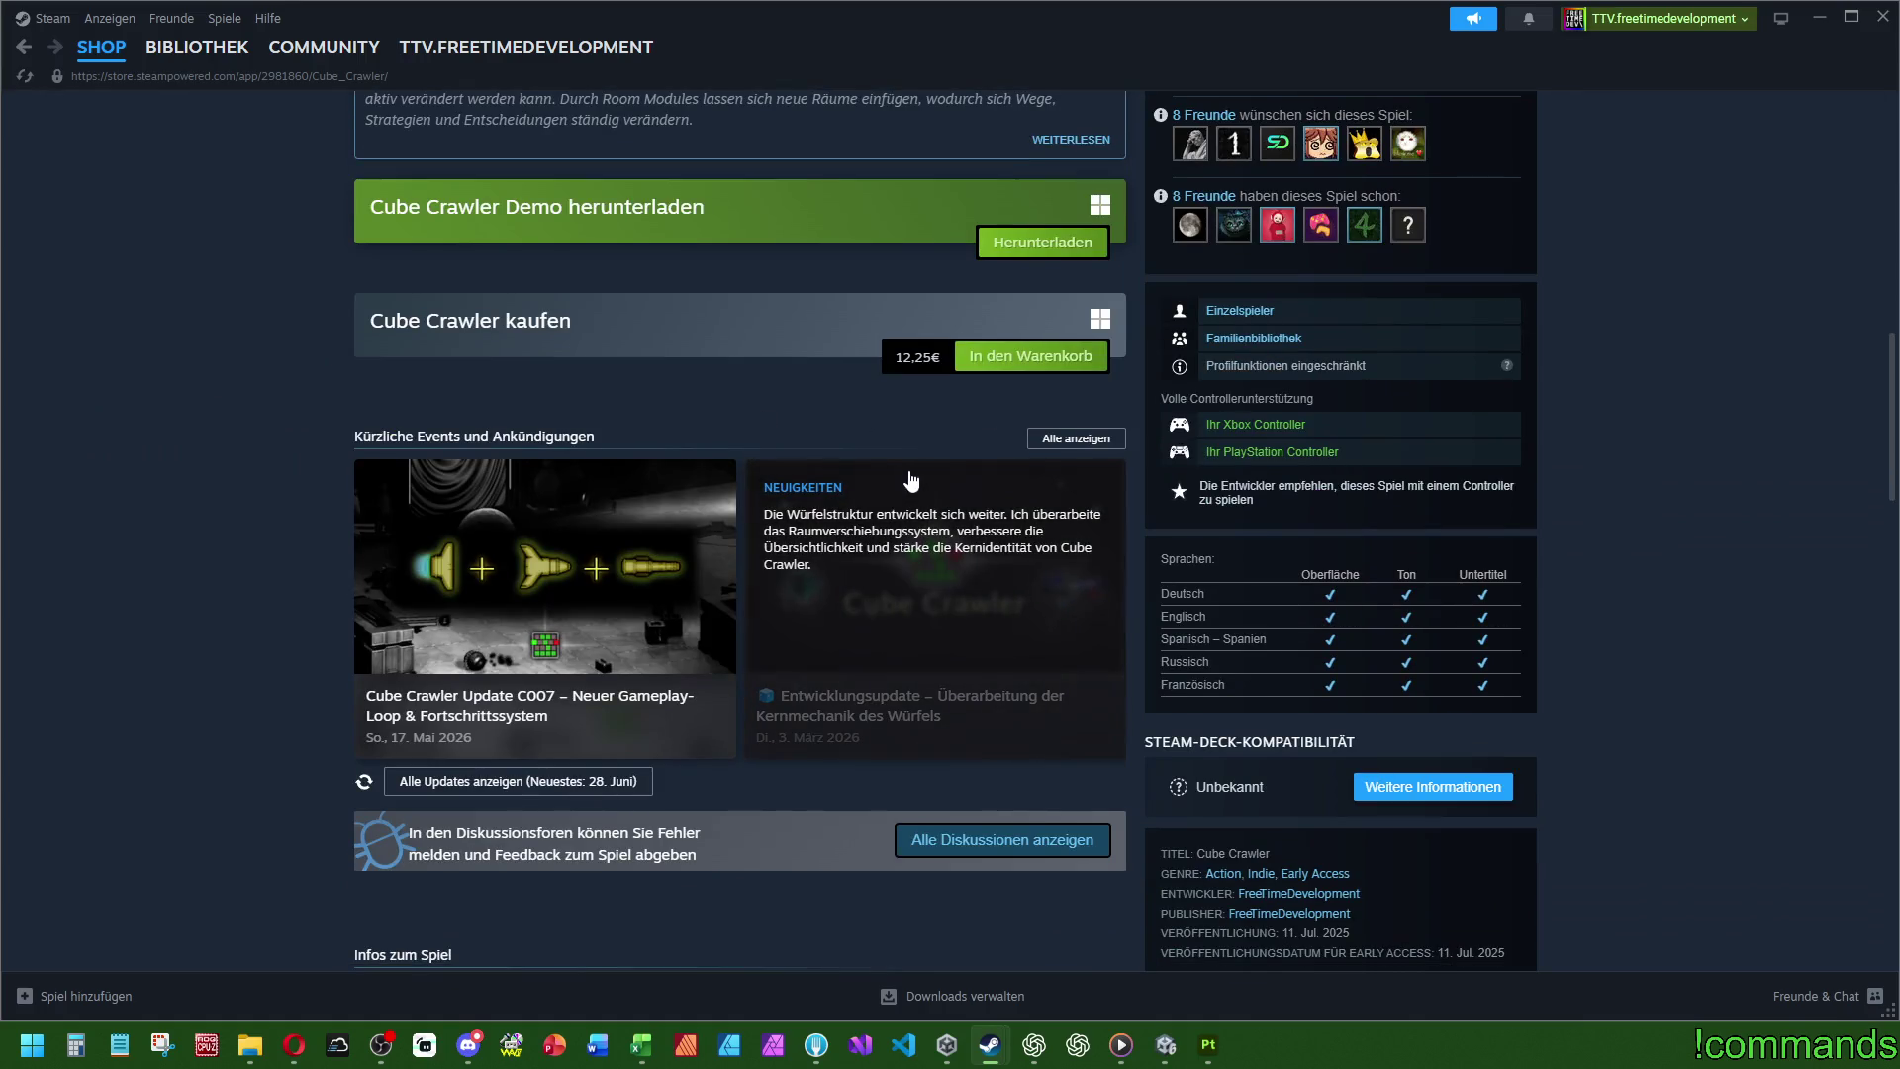
pyautogui.click(1884, 16)
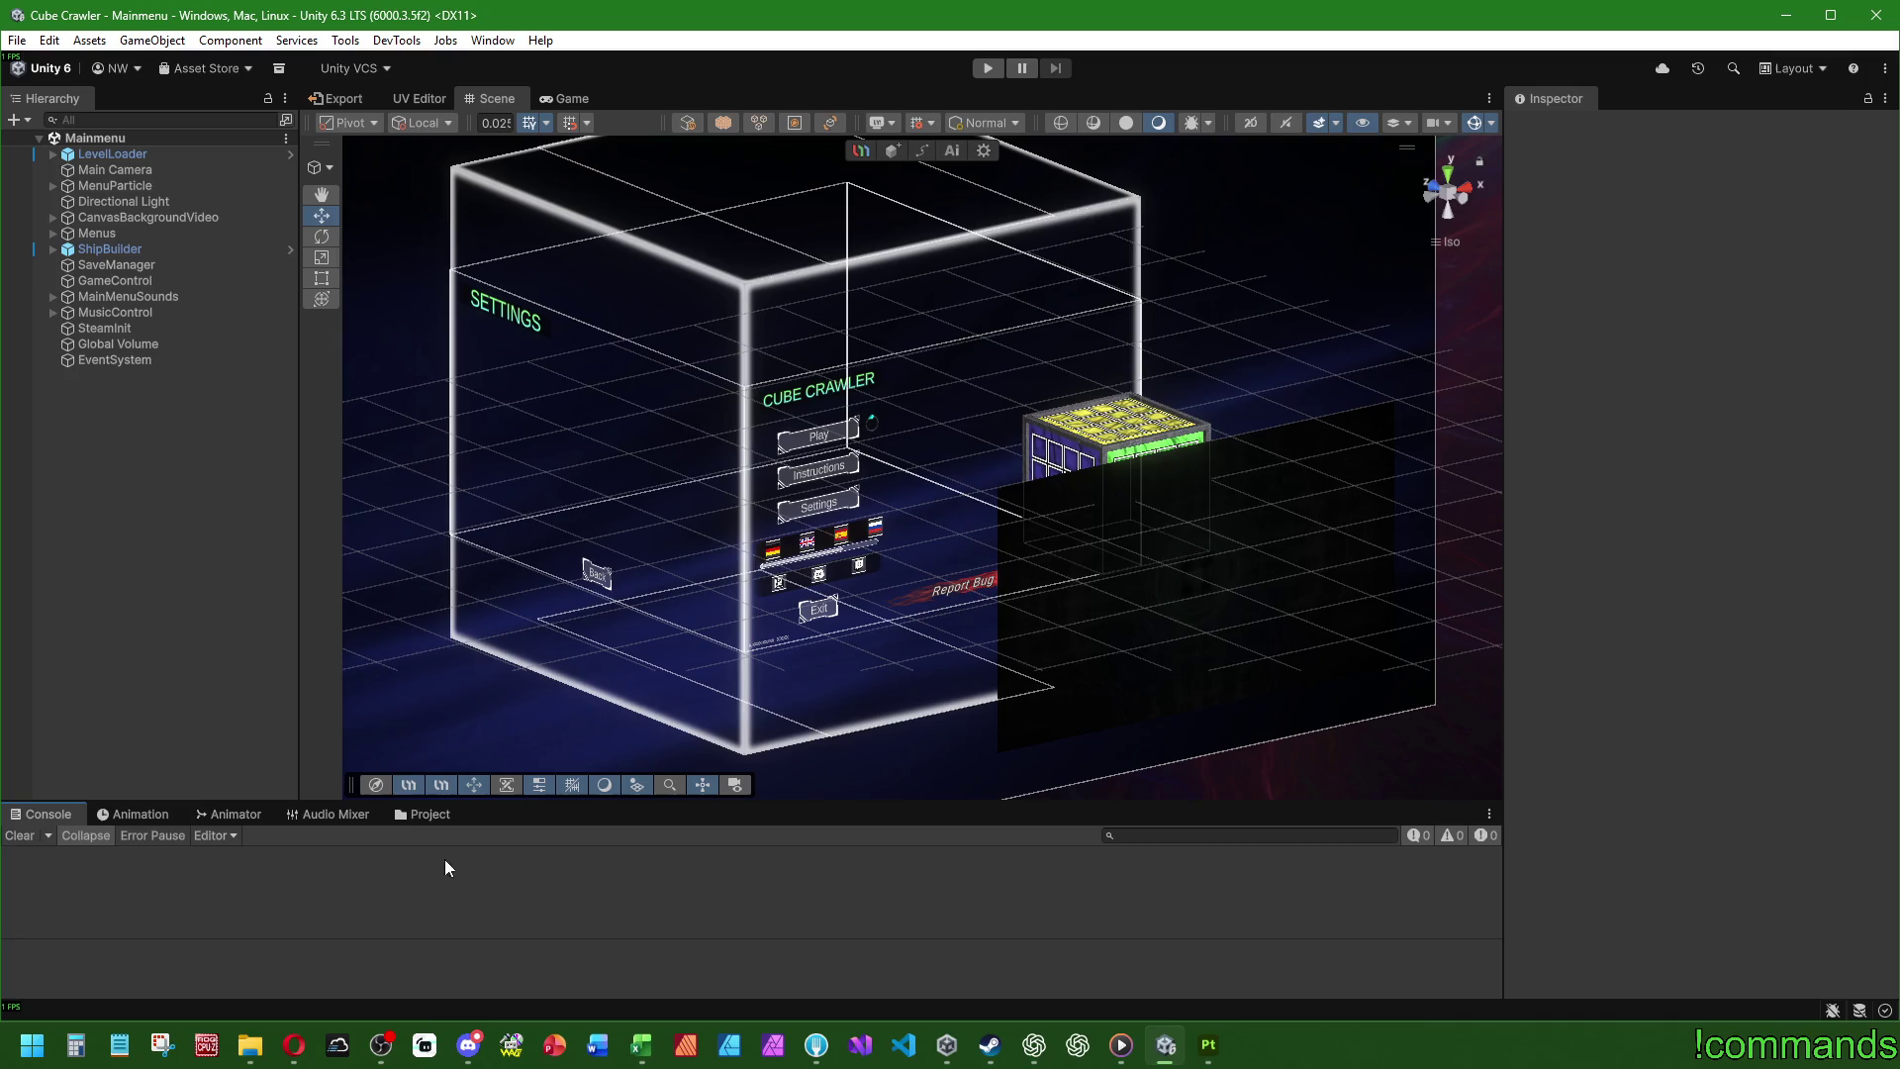
# - Open the CustomShip prefab from Assets/Prefabs/Ships and bring up Visual Studio's recent solutions list
pyautogui.click(416, 814)
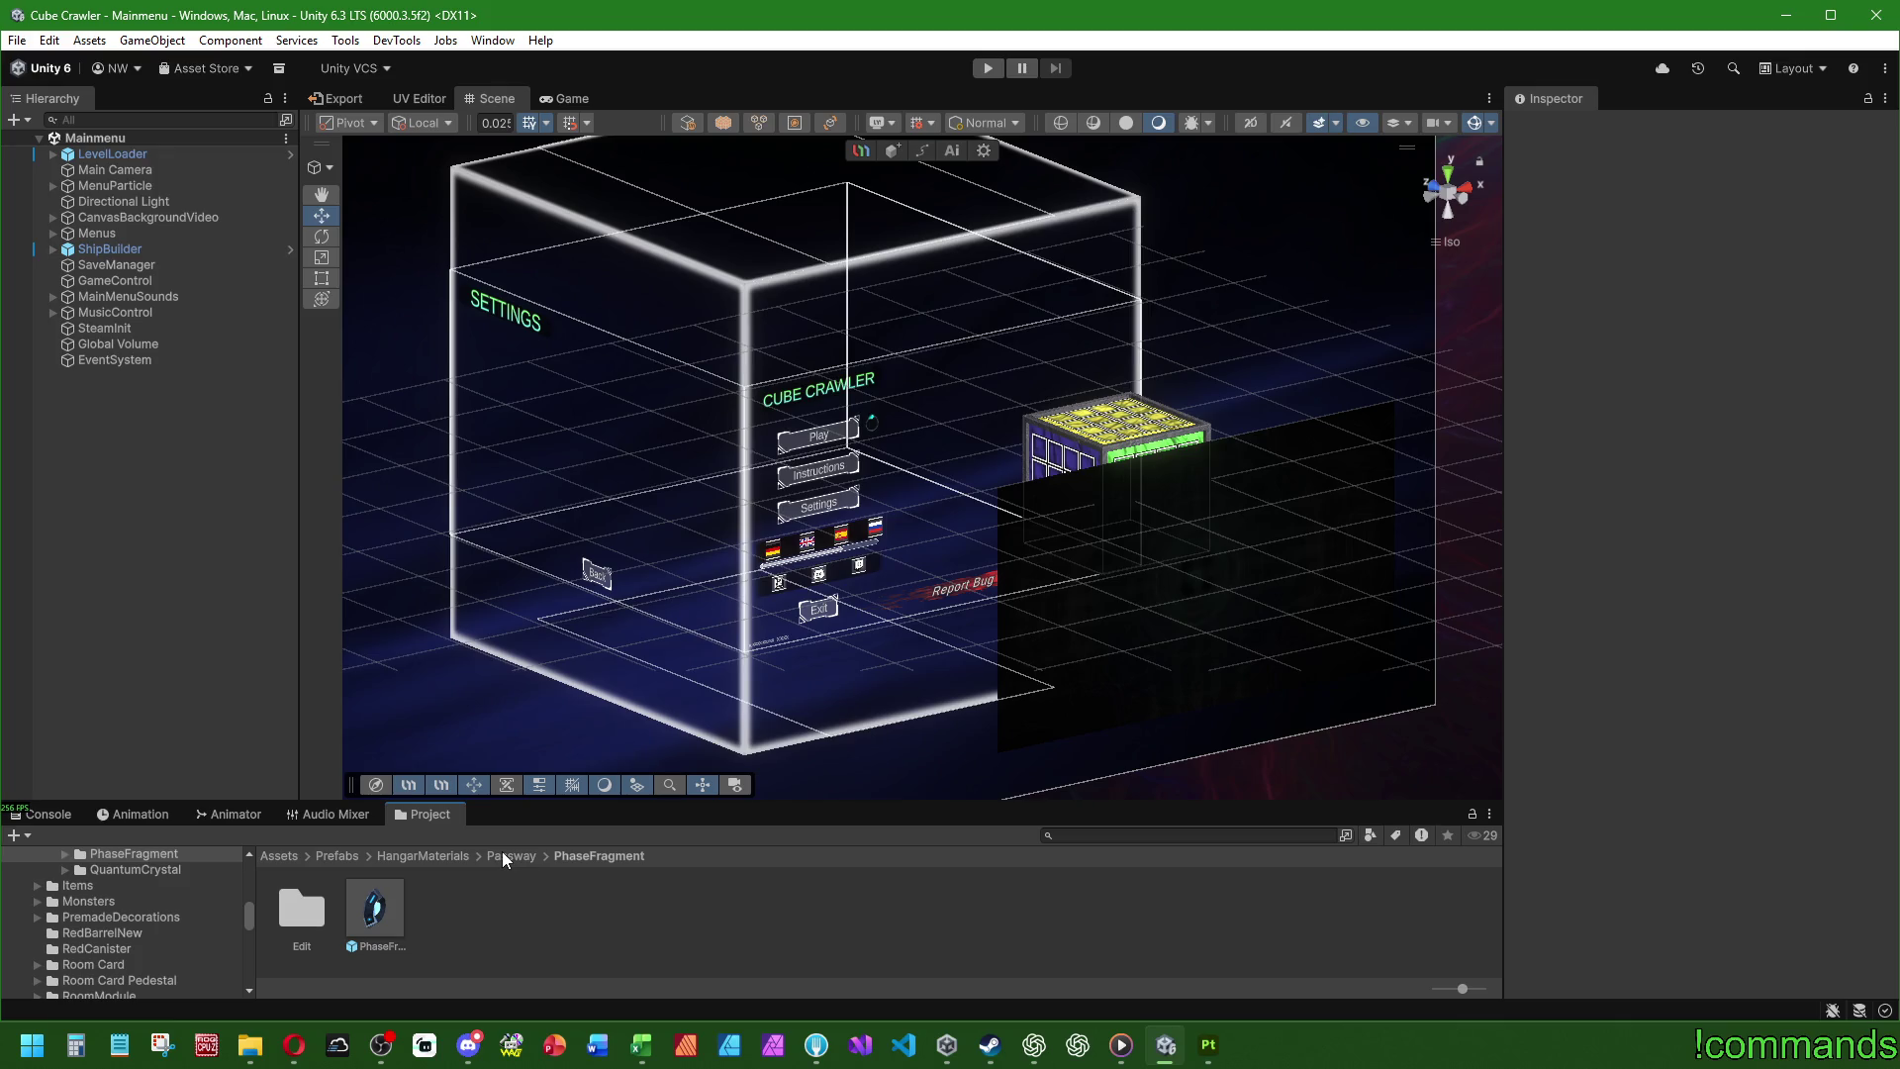
pyautogui.click(44, 813)
pyautogui.click(424, 813)
pyautogui.scroll(-2, 803, 953)
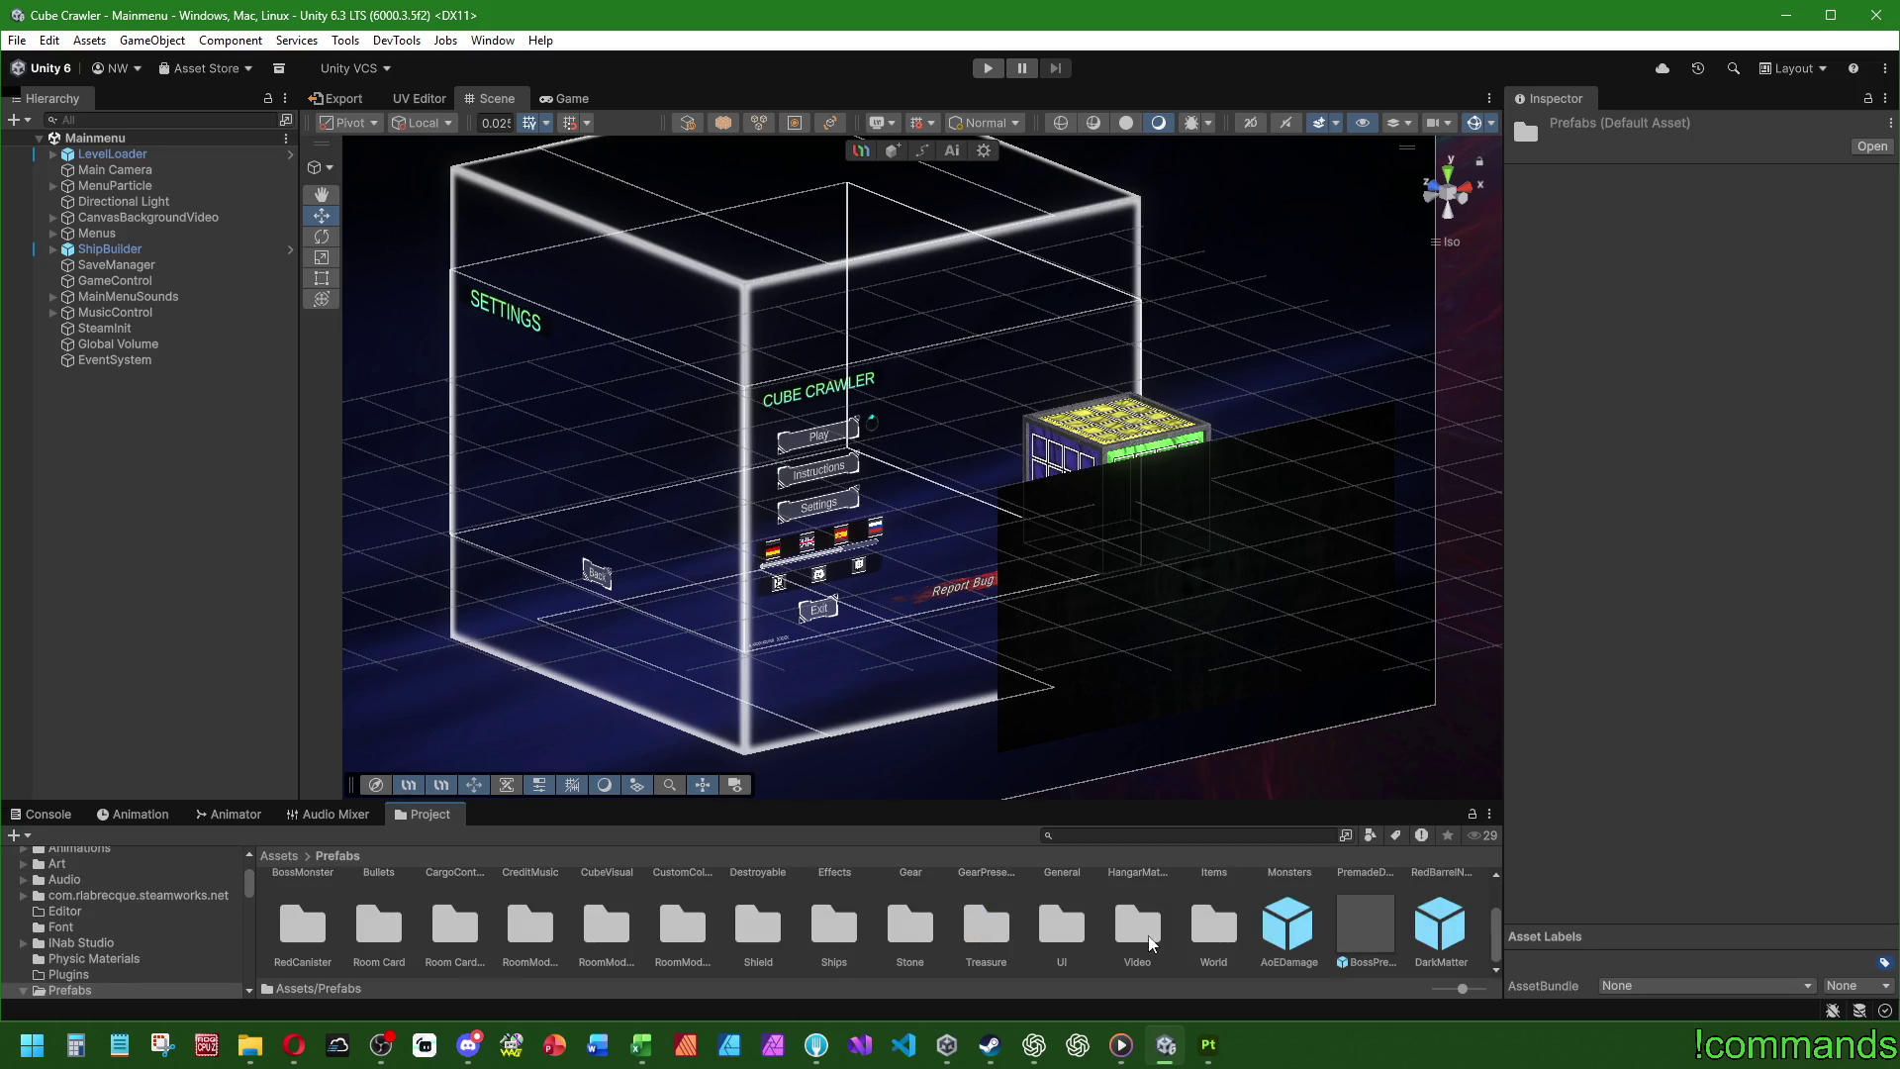
pyautogui.doubleClick(844, 935)
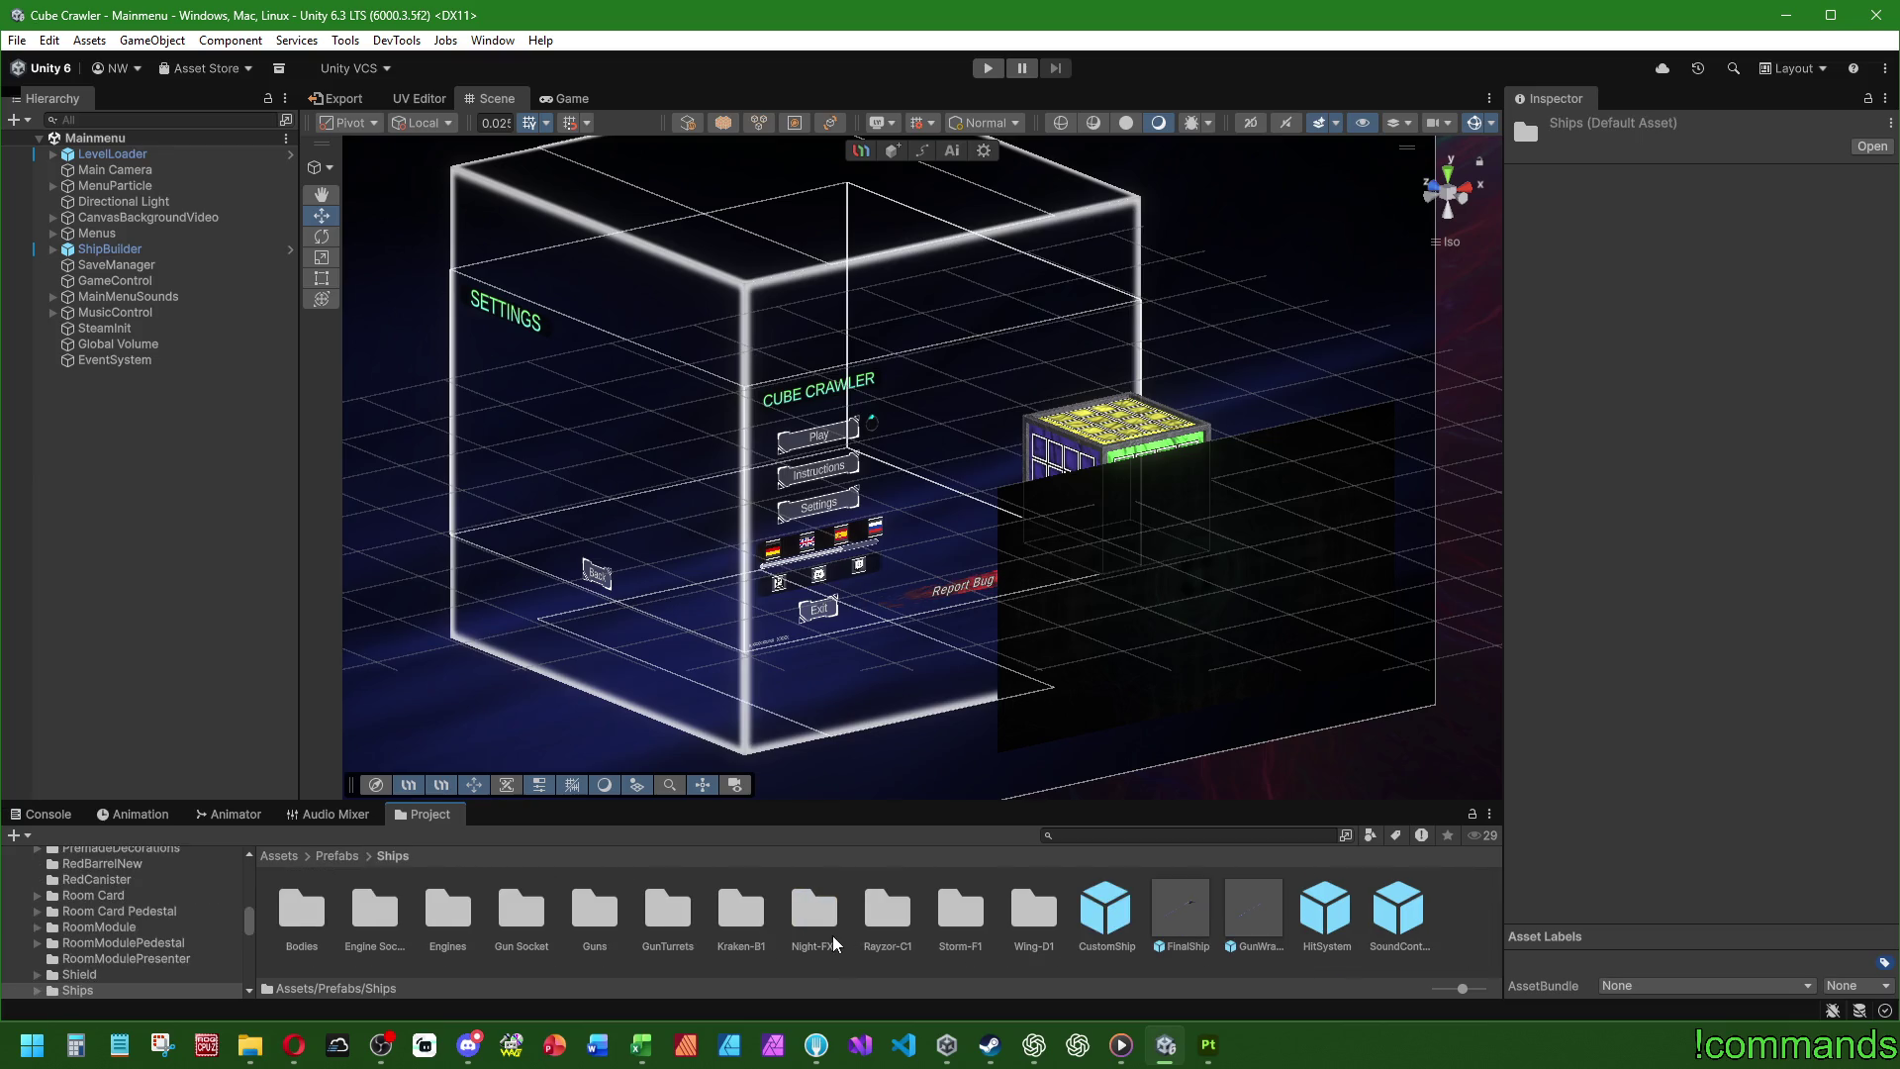
pyautogui.doubleClick(1106, 909)
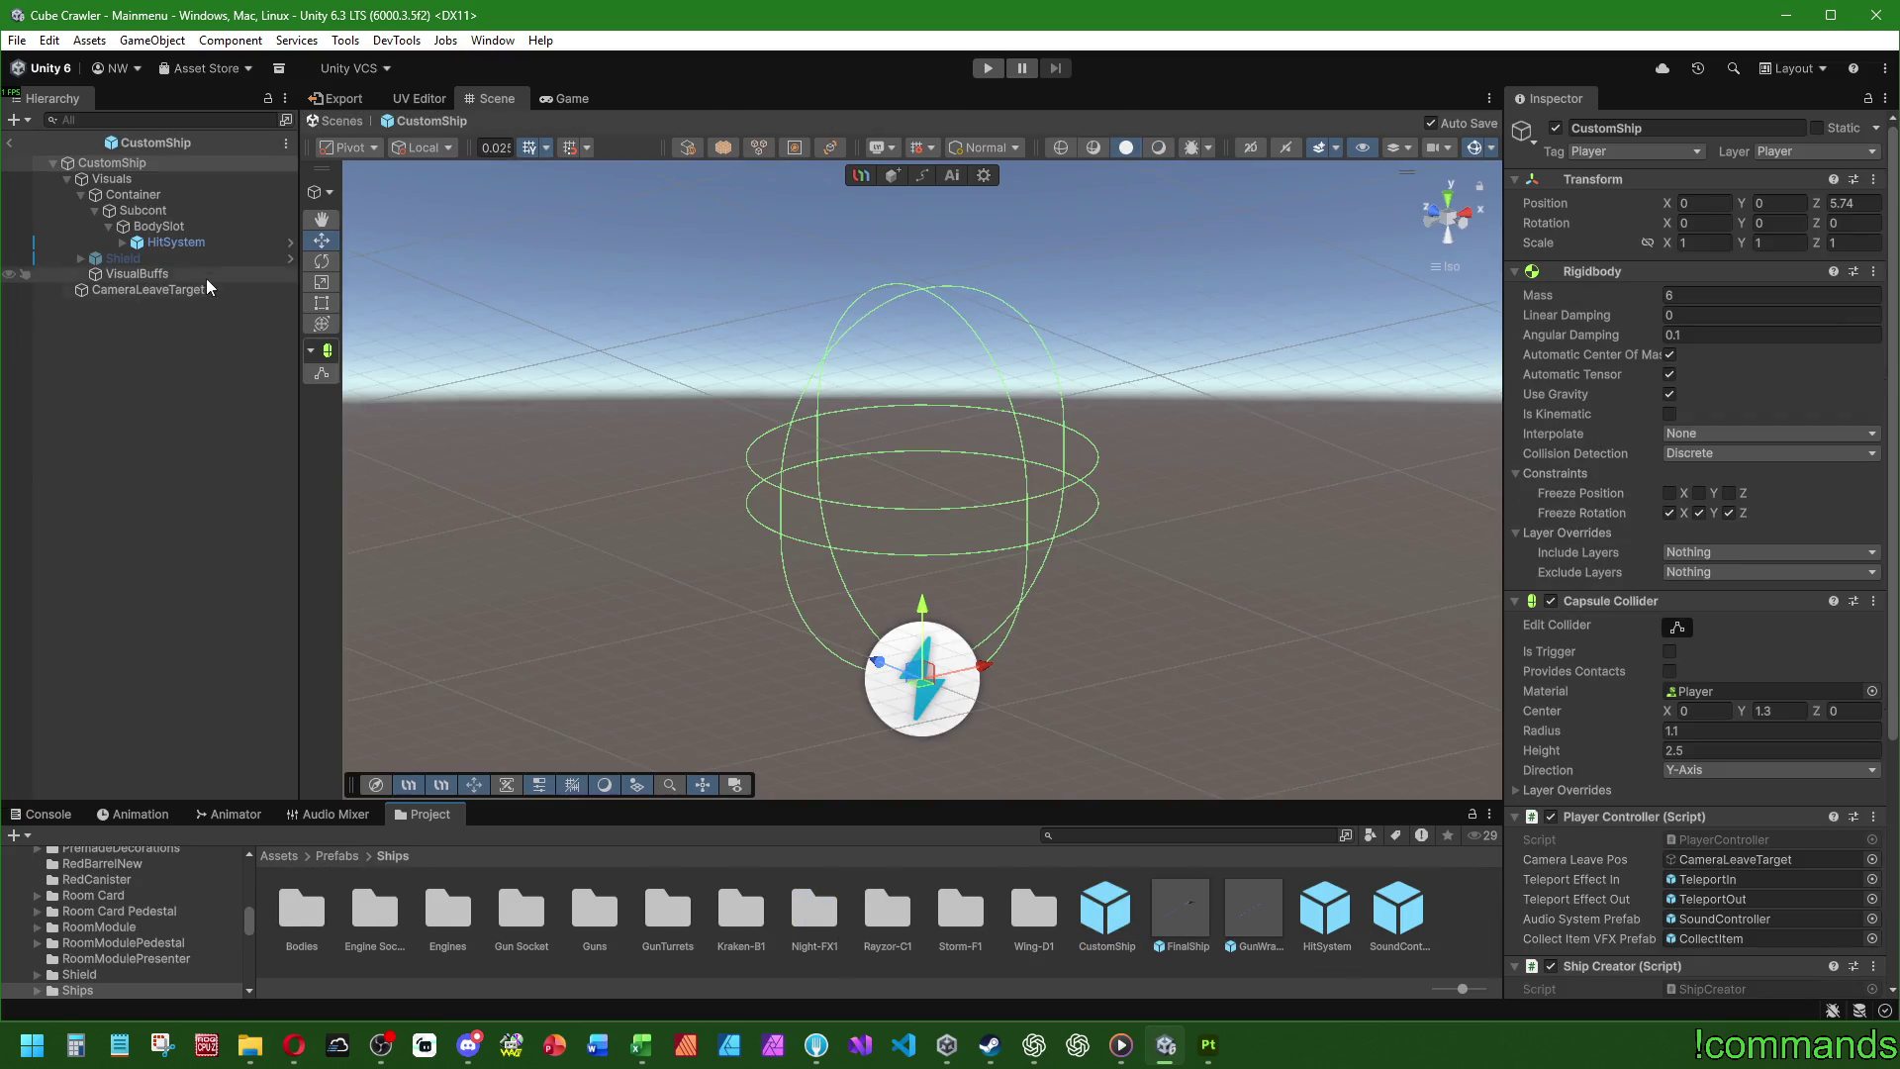
pyautogui.scroll(-6, 1577, 646)
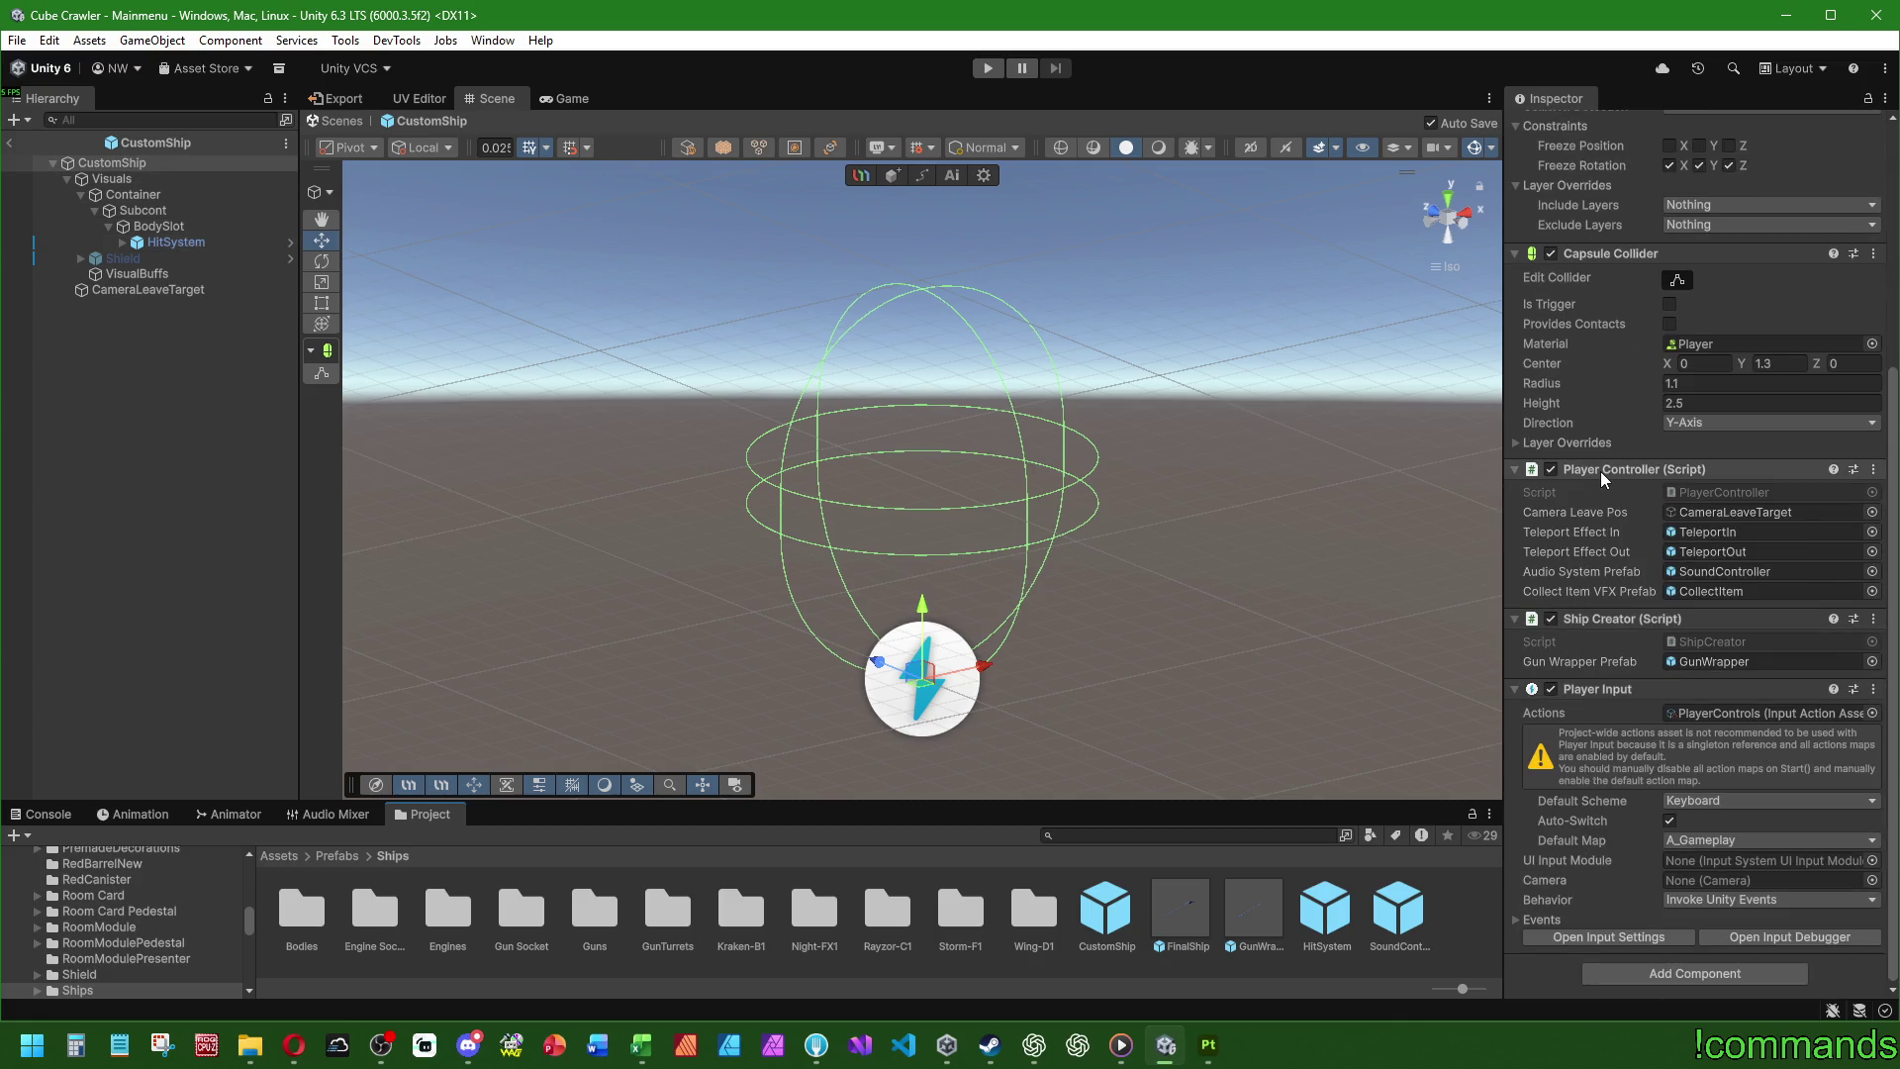
pyautogui.rightClick(860, 1044)
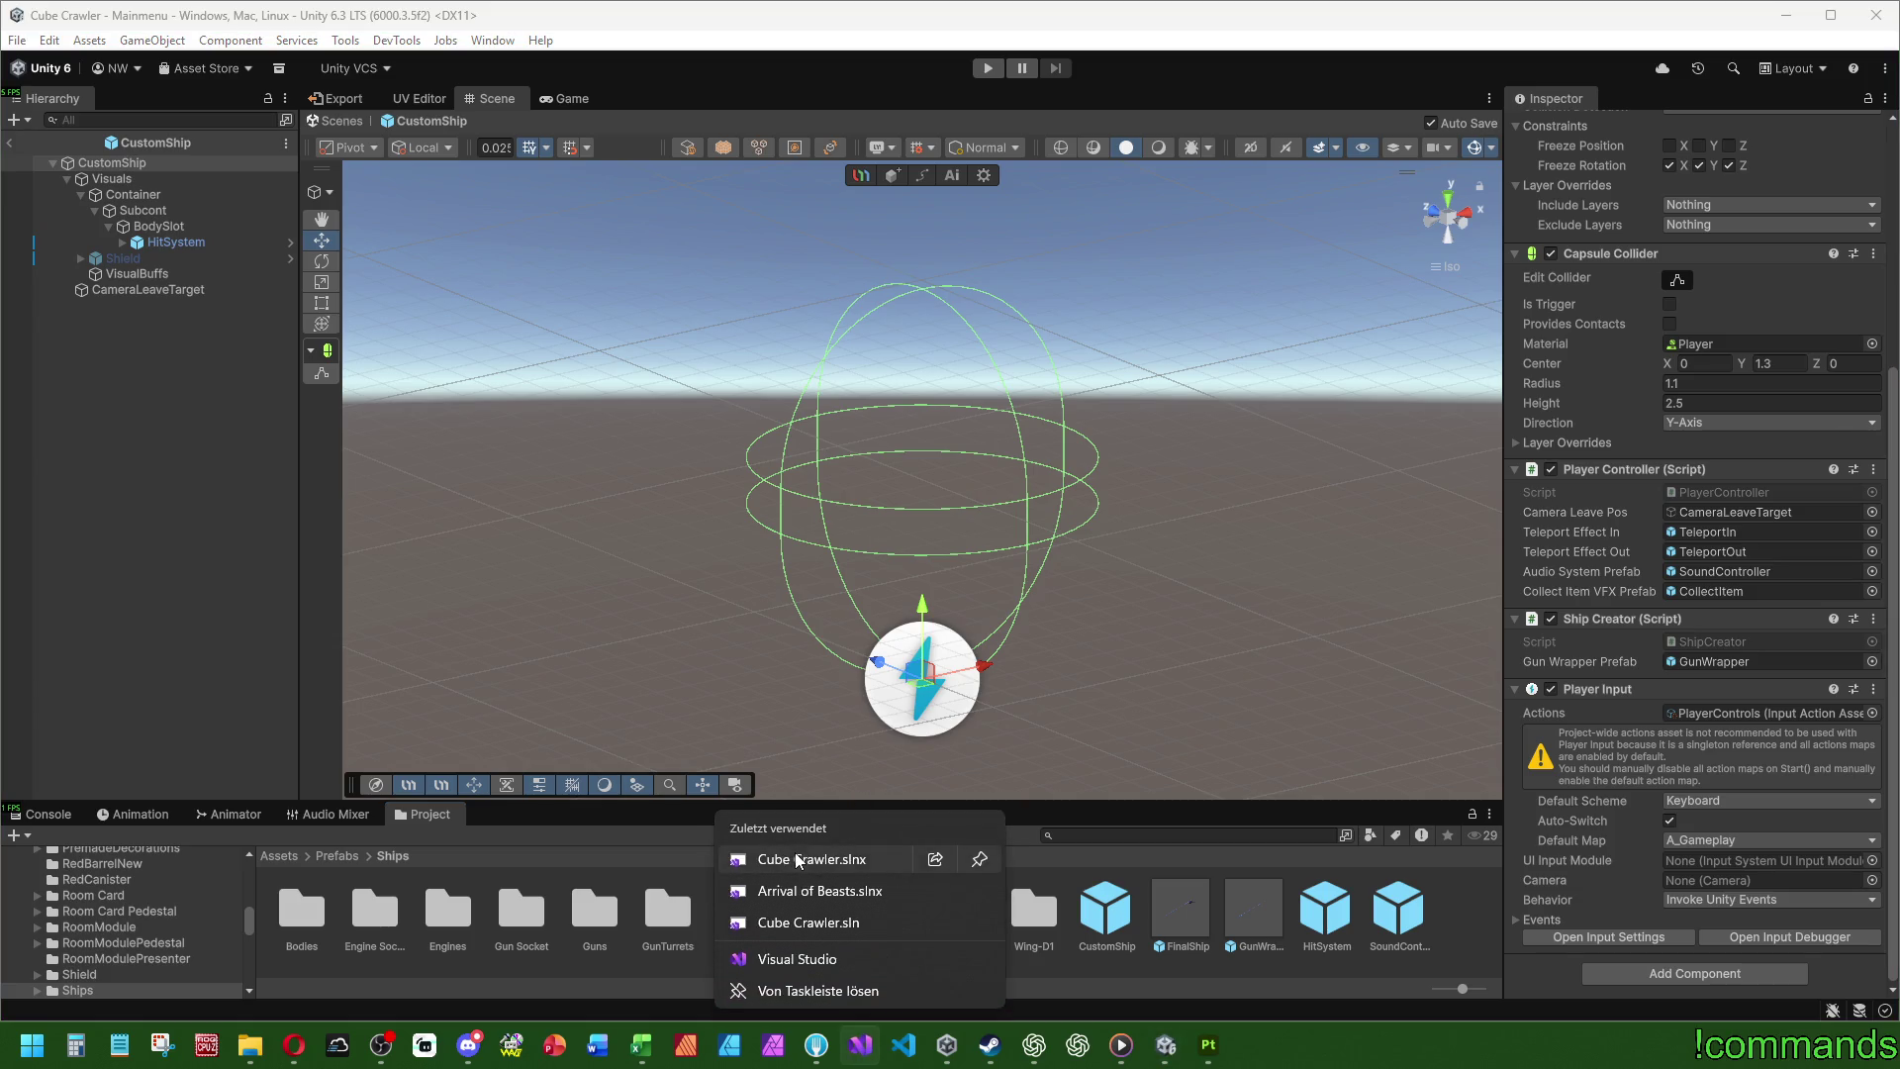
# - Open the Cube Crawler.slnx solution and search PlayerController.cs for 'boost'
pyautogui.click(806, 859)
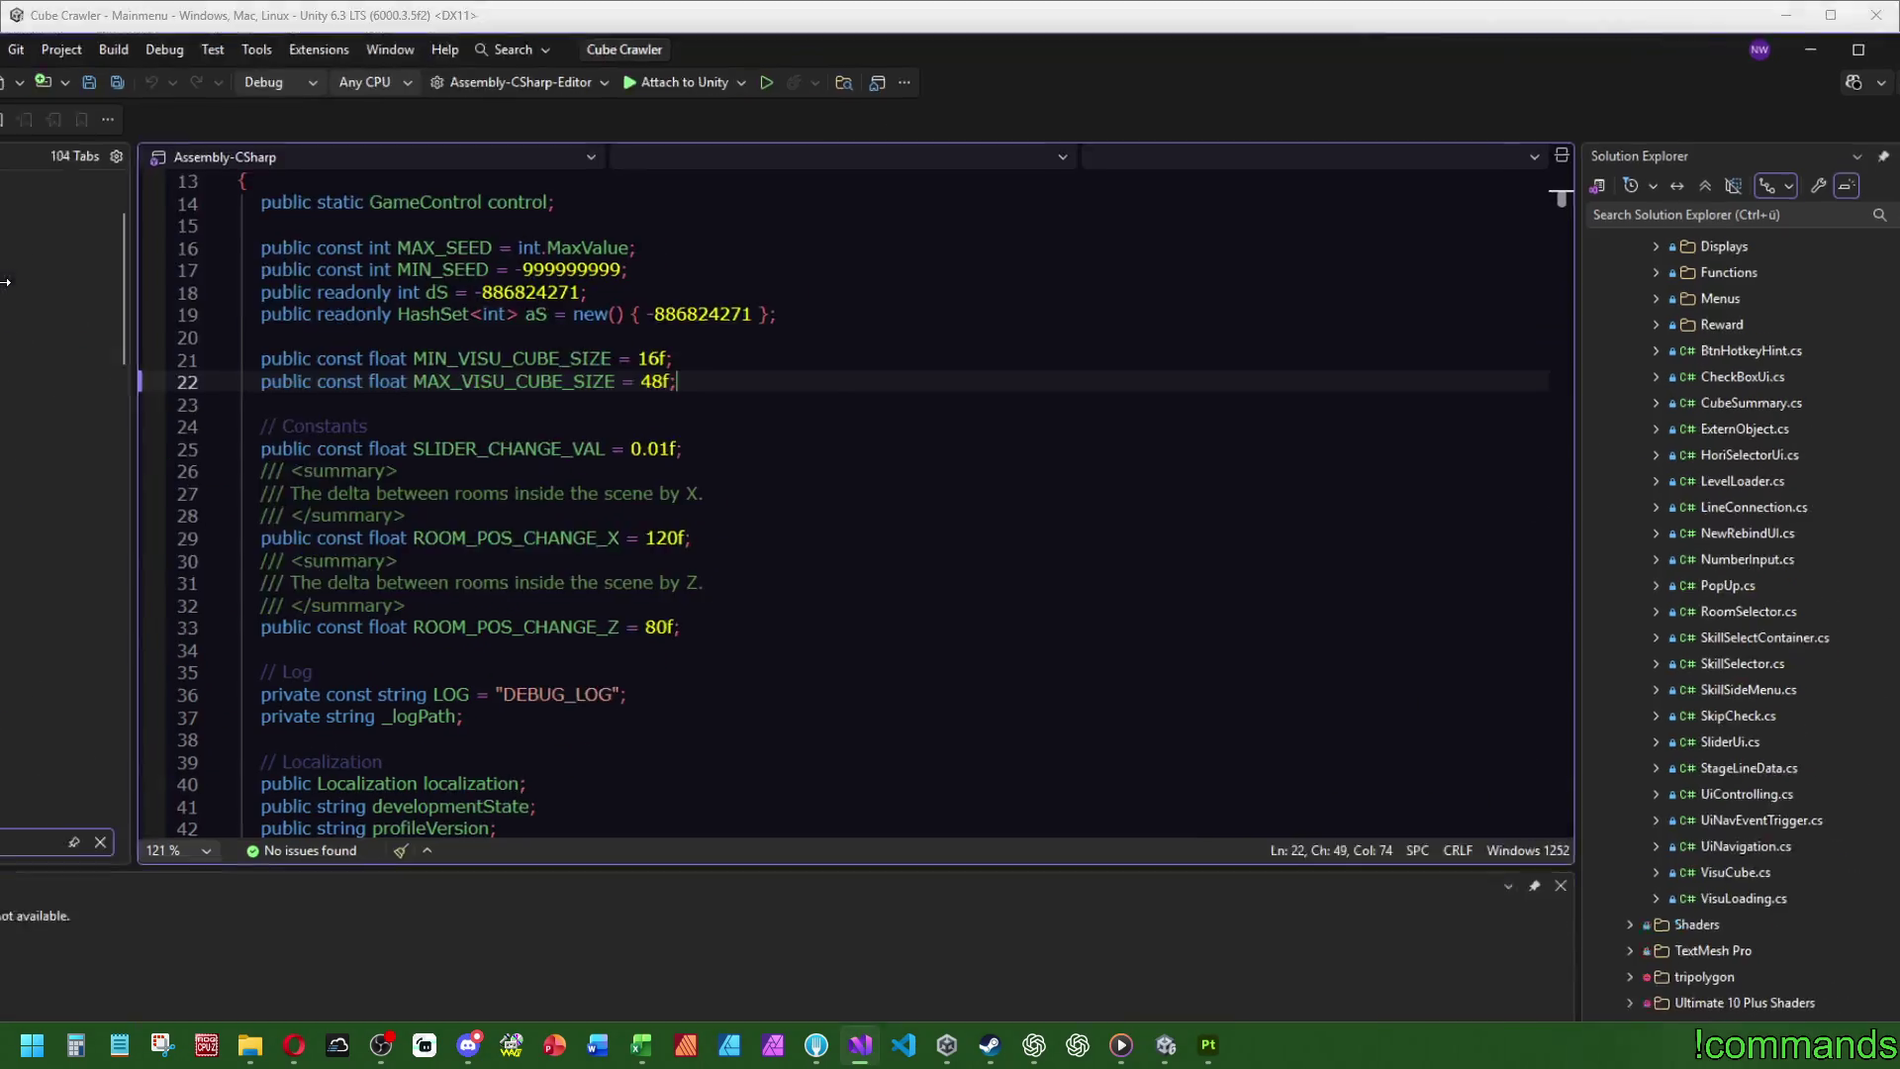
pyautogui.scroll(-10, 150, 413)
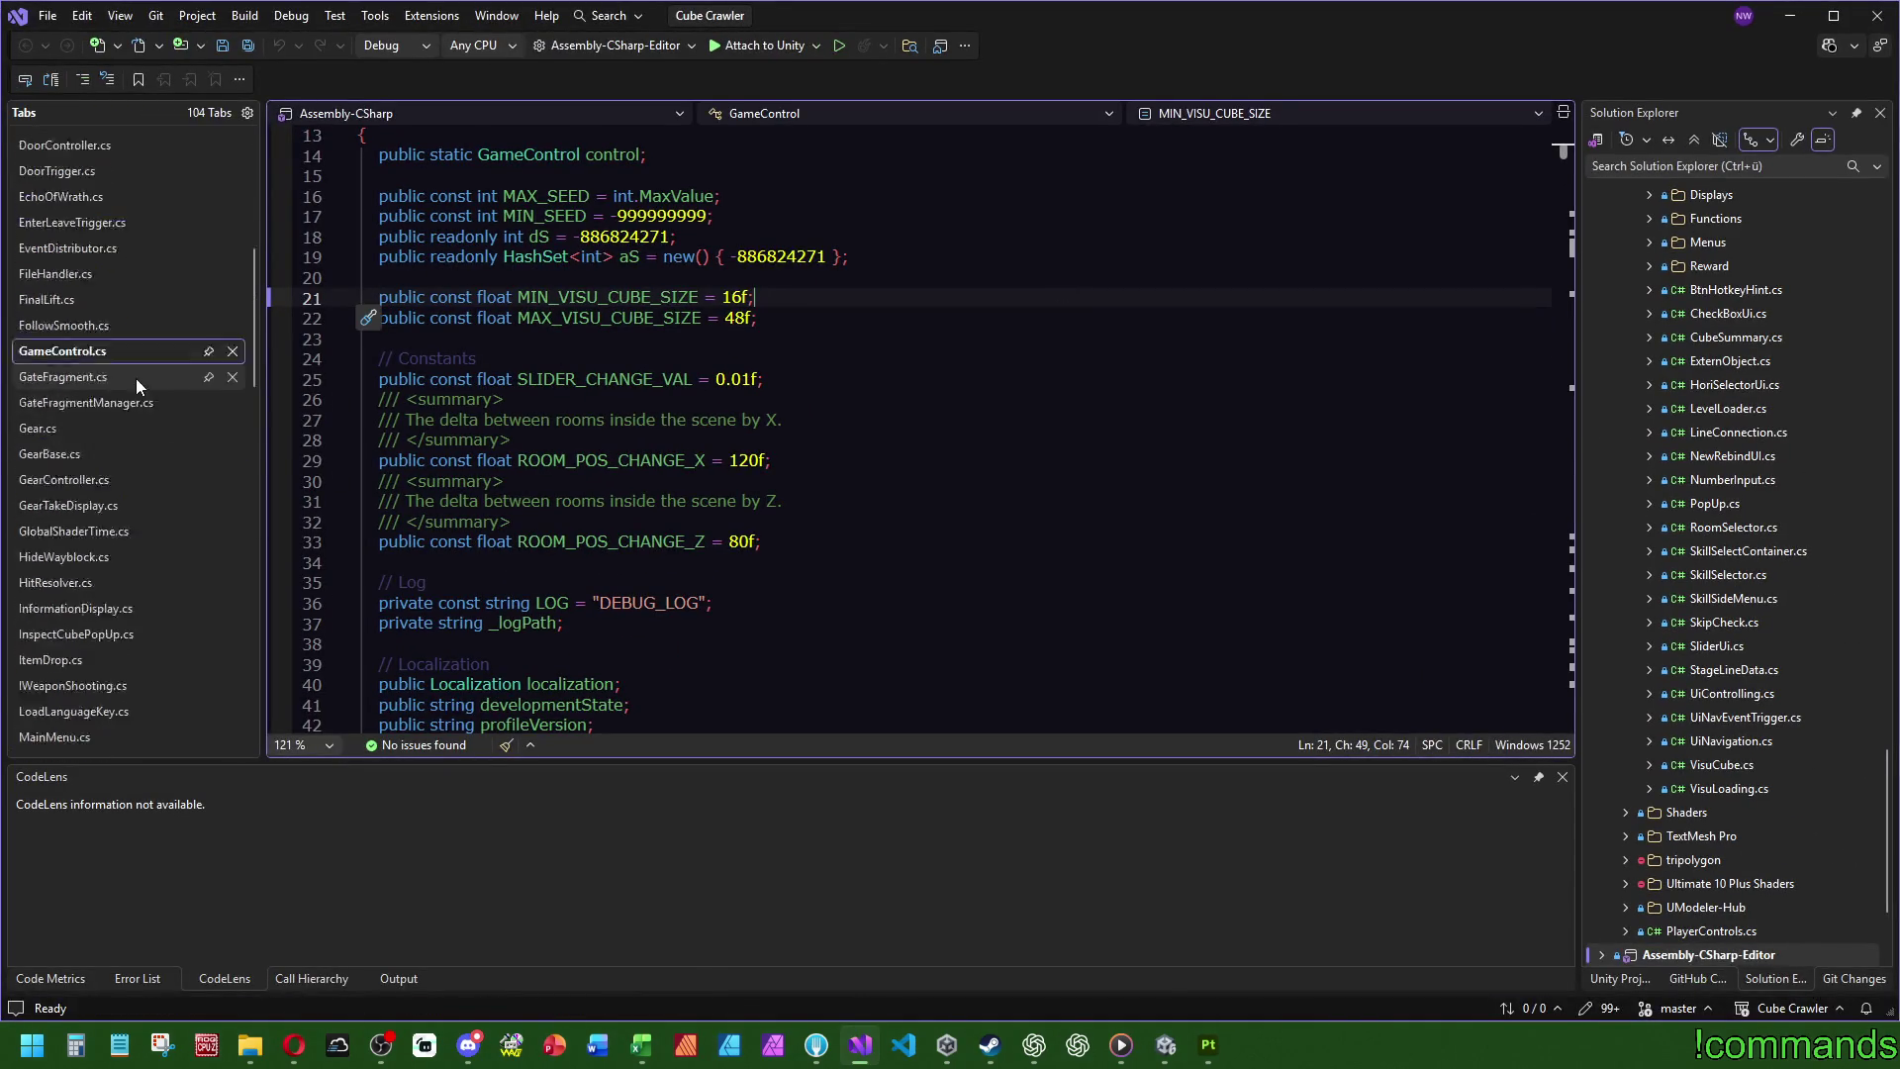
pyautogui.click(138, 311)
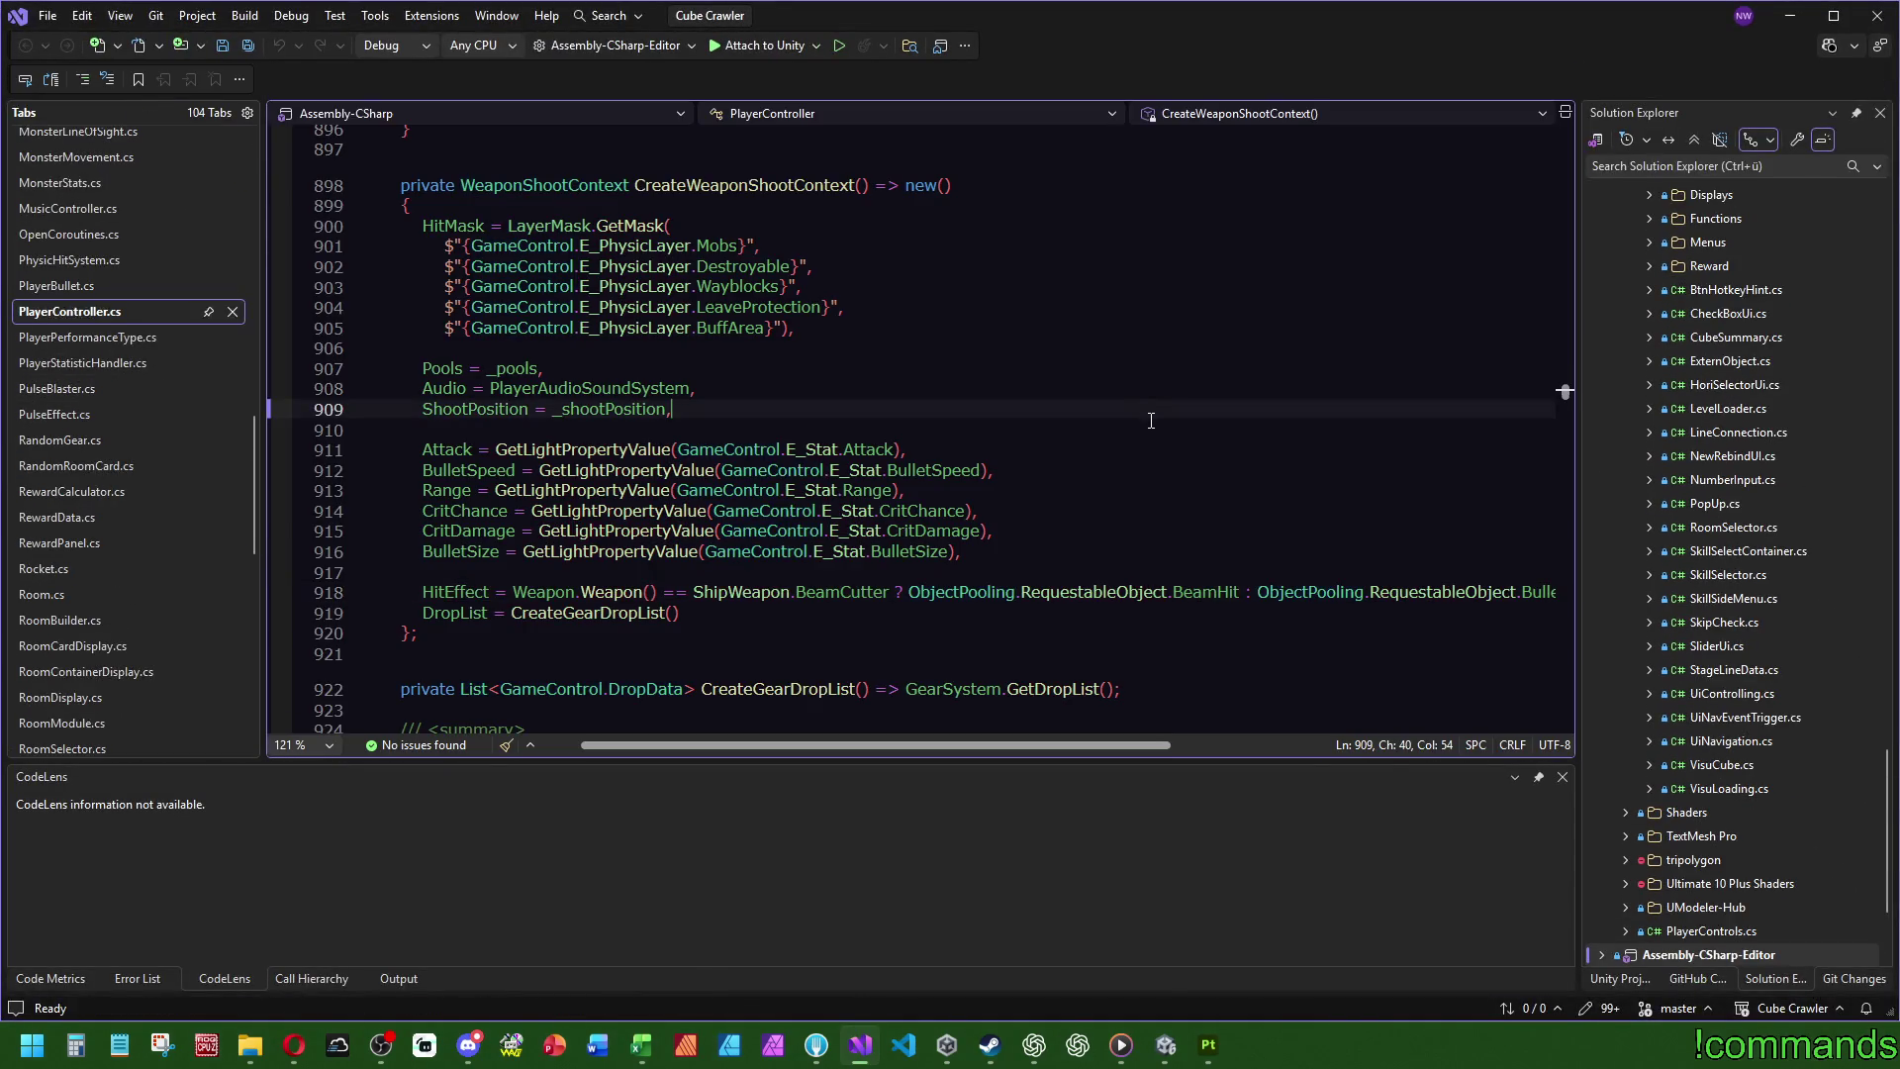
pyautogui.hotkey('ctrl', 'f')
pyautogui.write('boost')
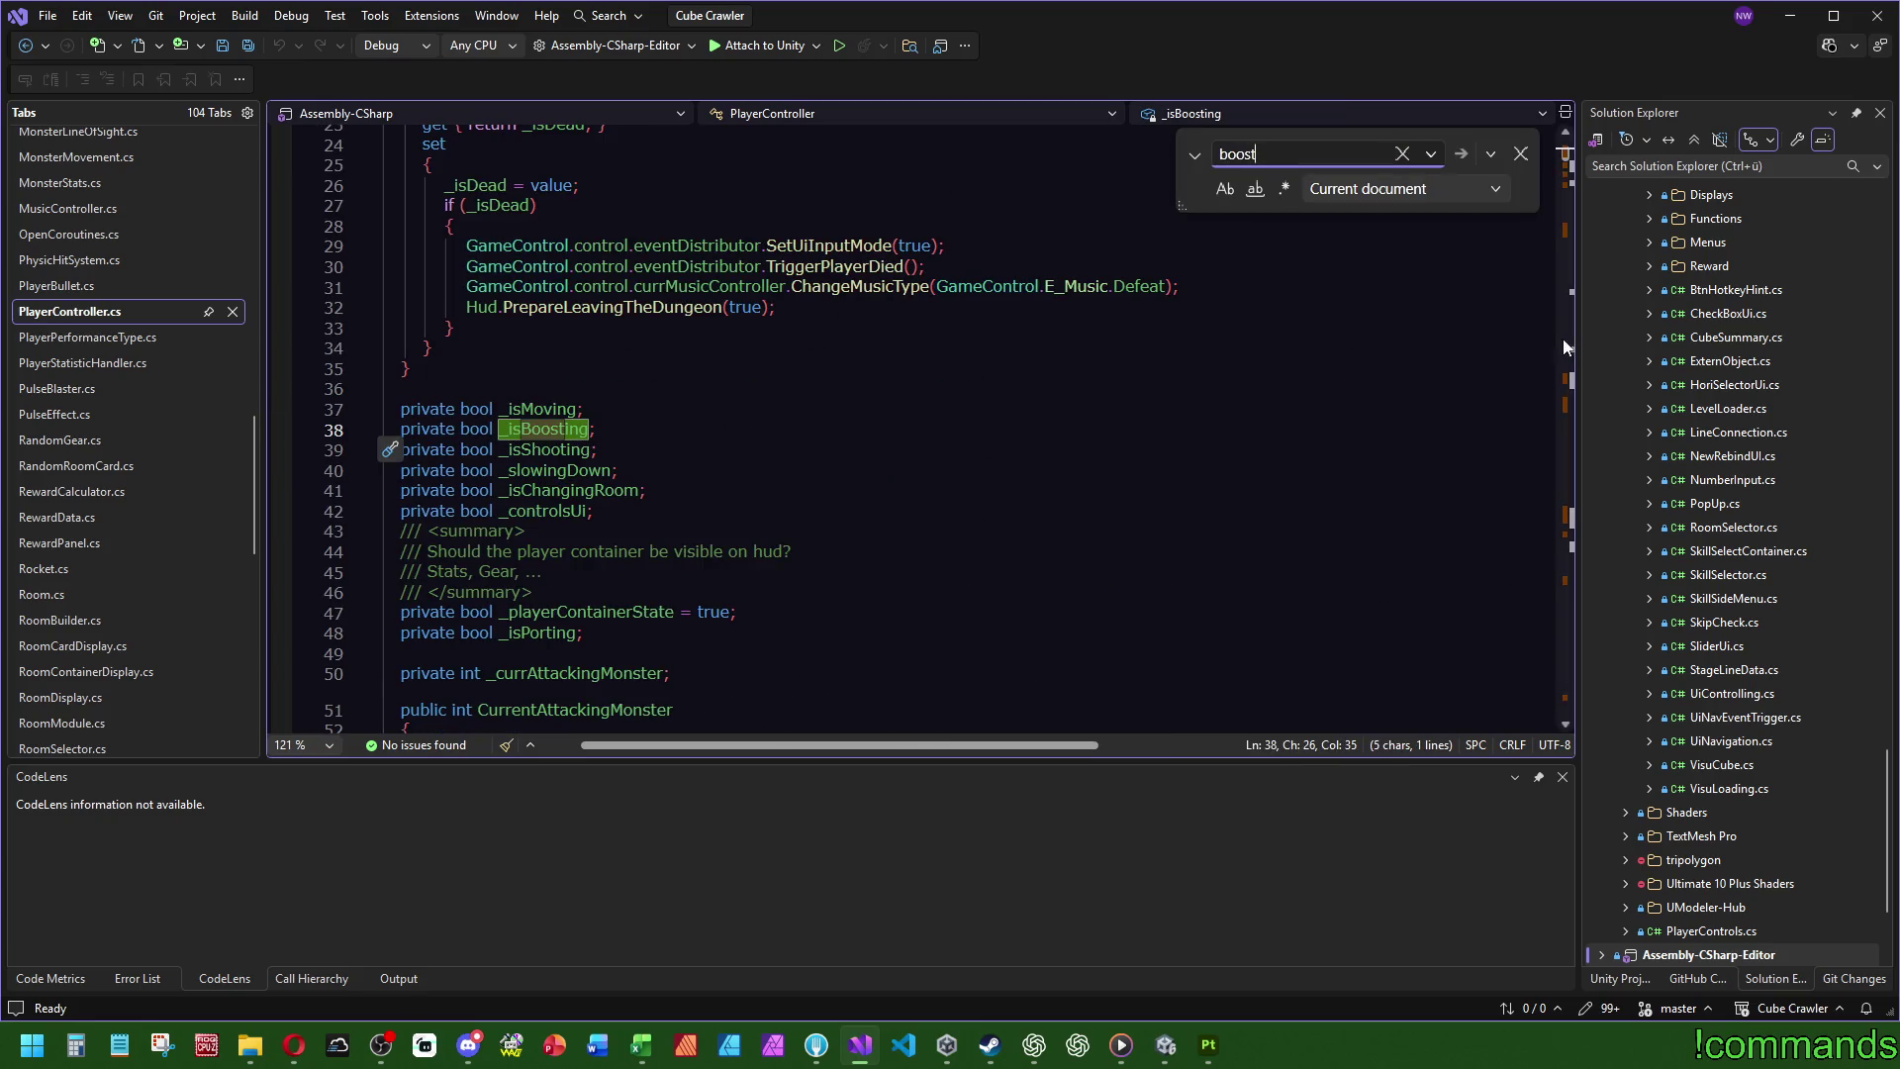
pyautogui.scroll(-13, 1246, 334)
pyautogui.scroll(-5, 1262, 366)
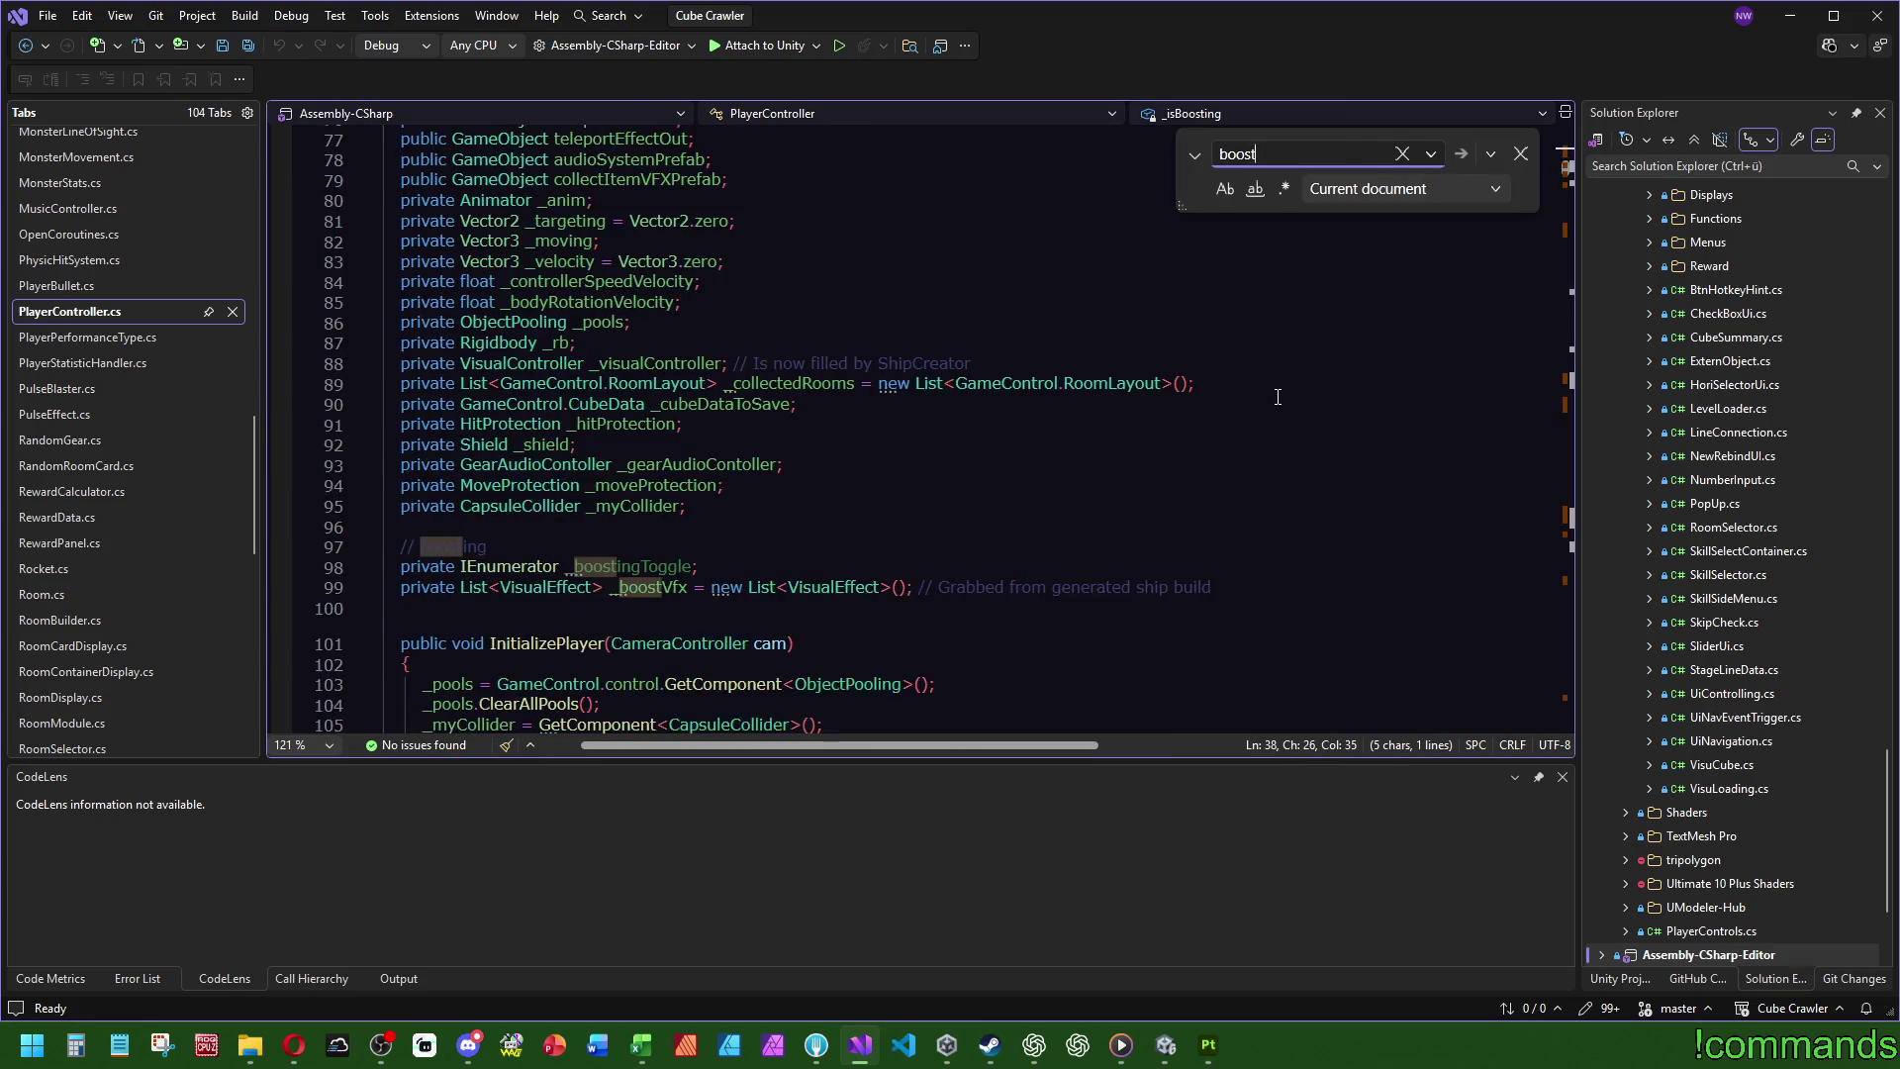
pyautogui.scroll(-2, 699, 486)
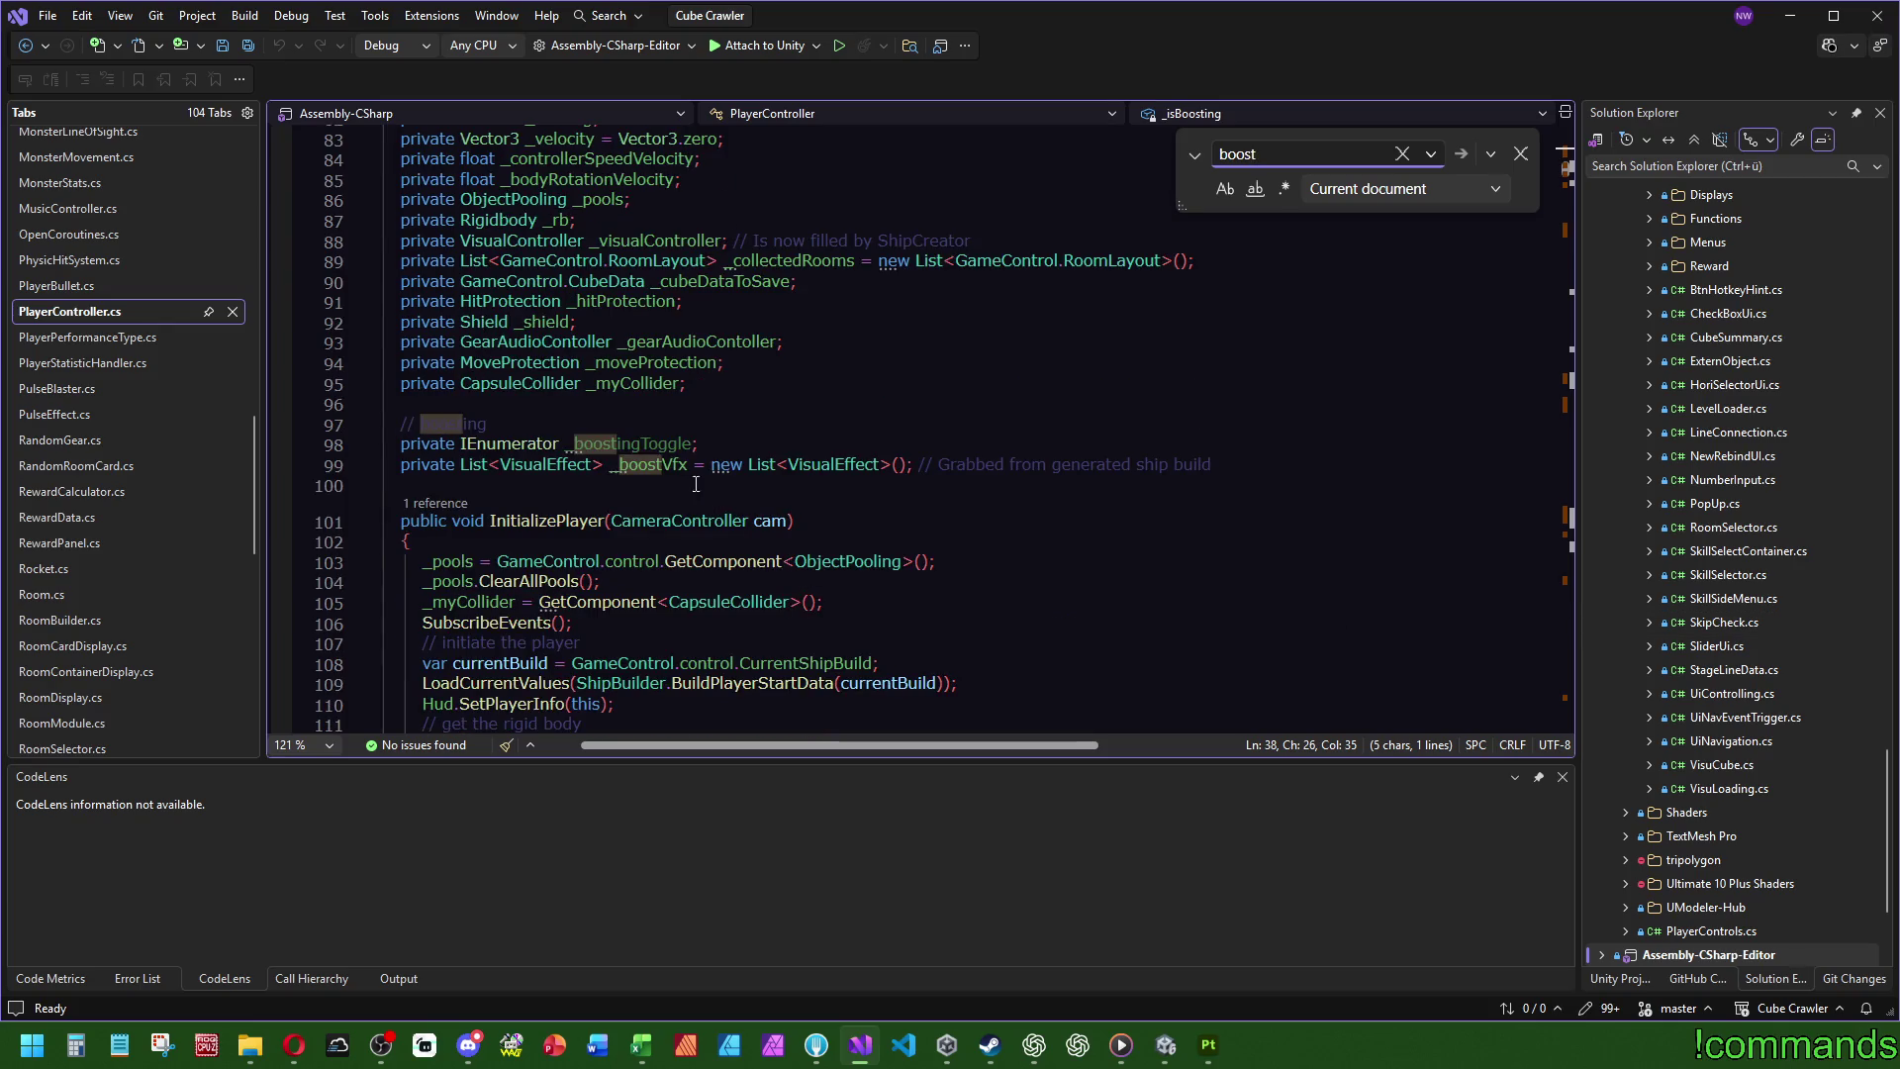
# - Search for _boostVfx, visit its uses in BuildUpShip and StartFly, and go to SetupVisualController's definition
pyautogui.doubleClick(650, 465)
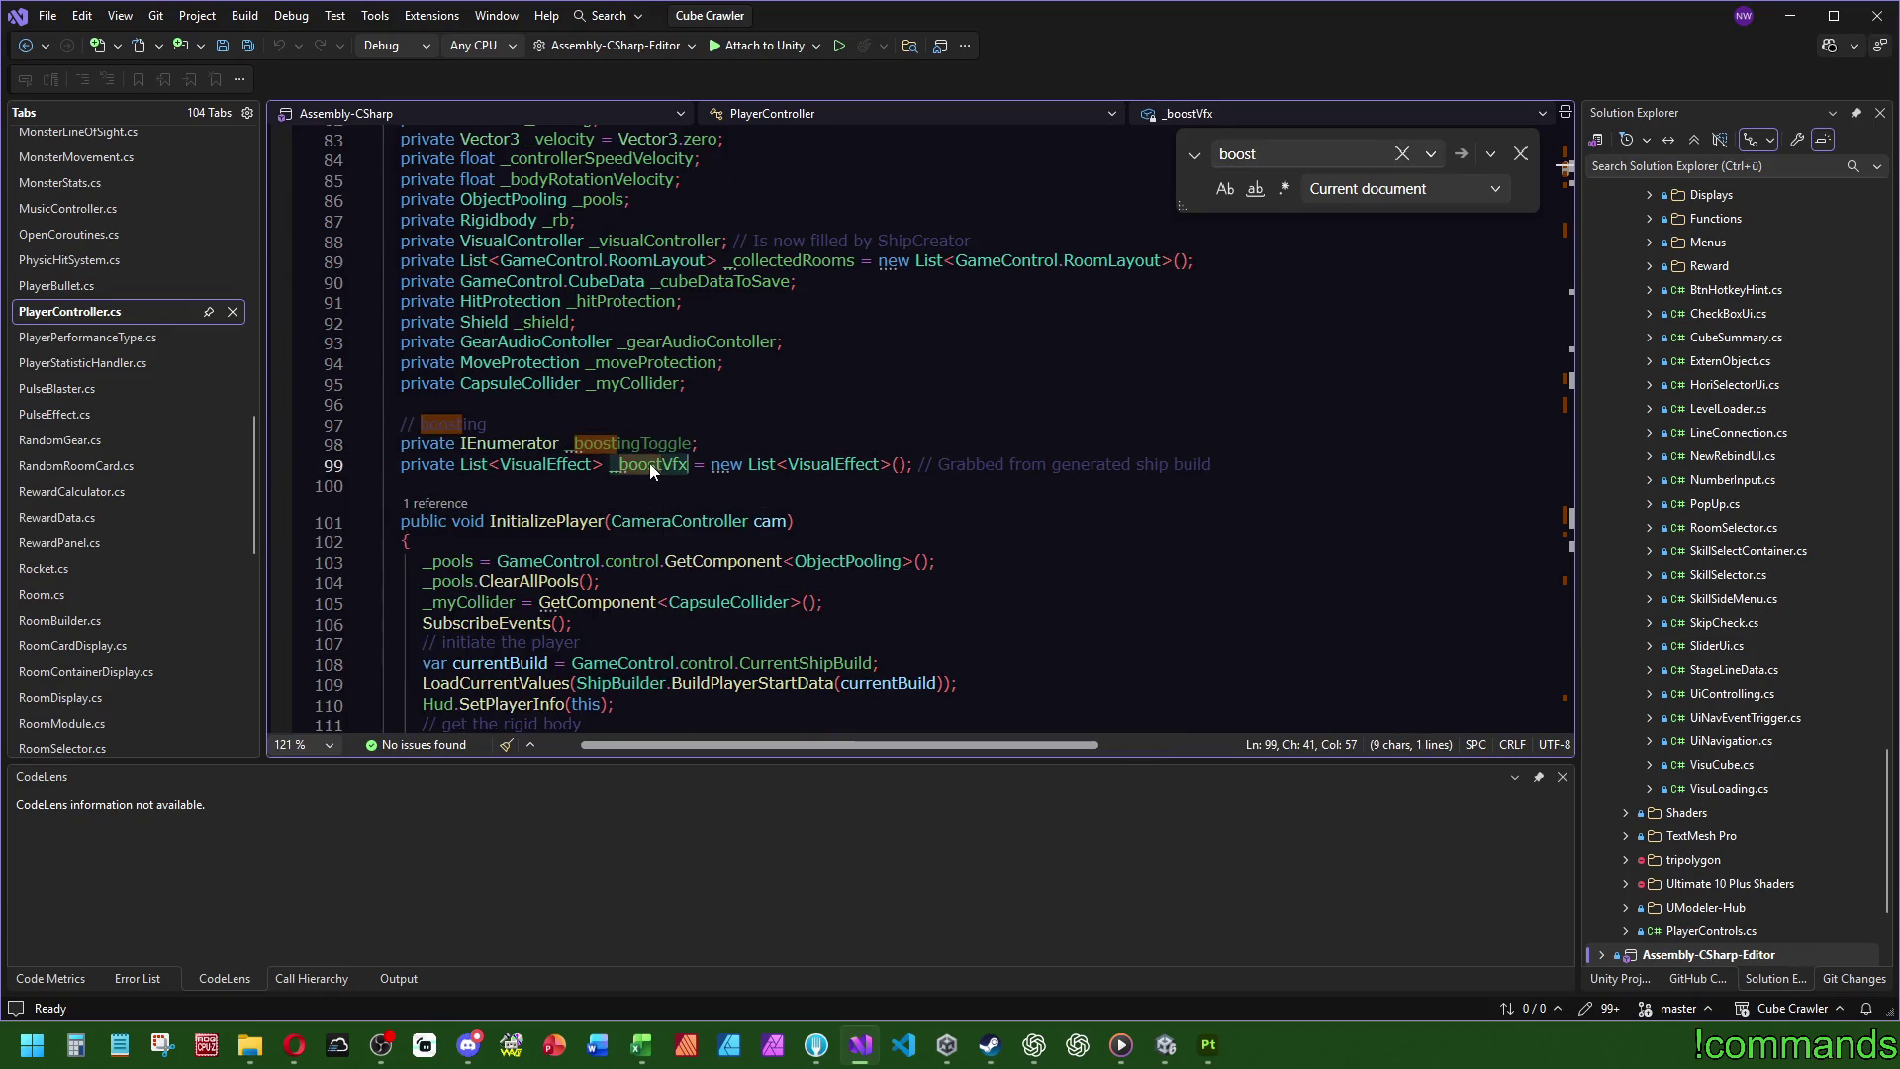
pyautogui.hotkey('ctrl', 'f')
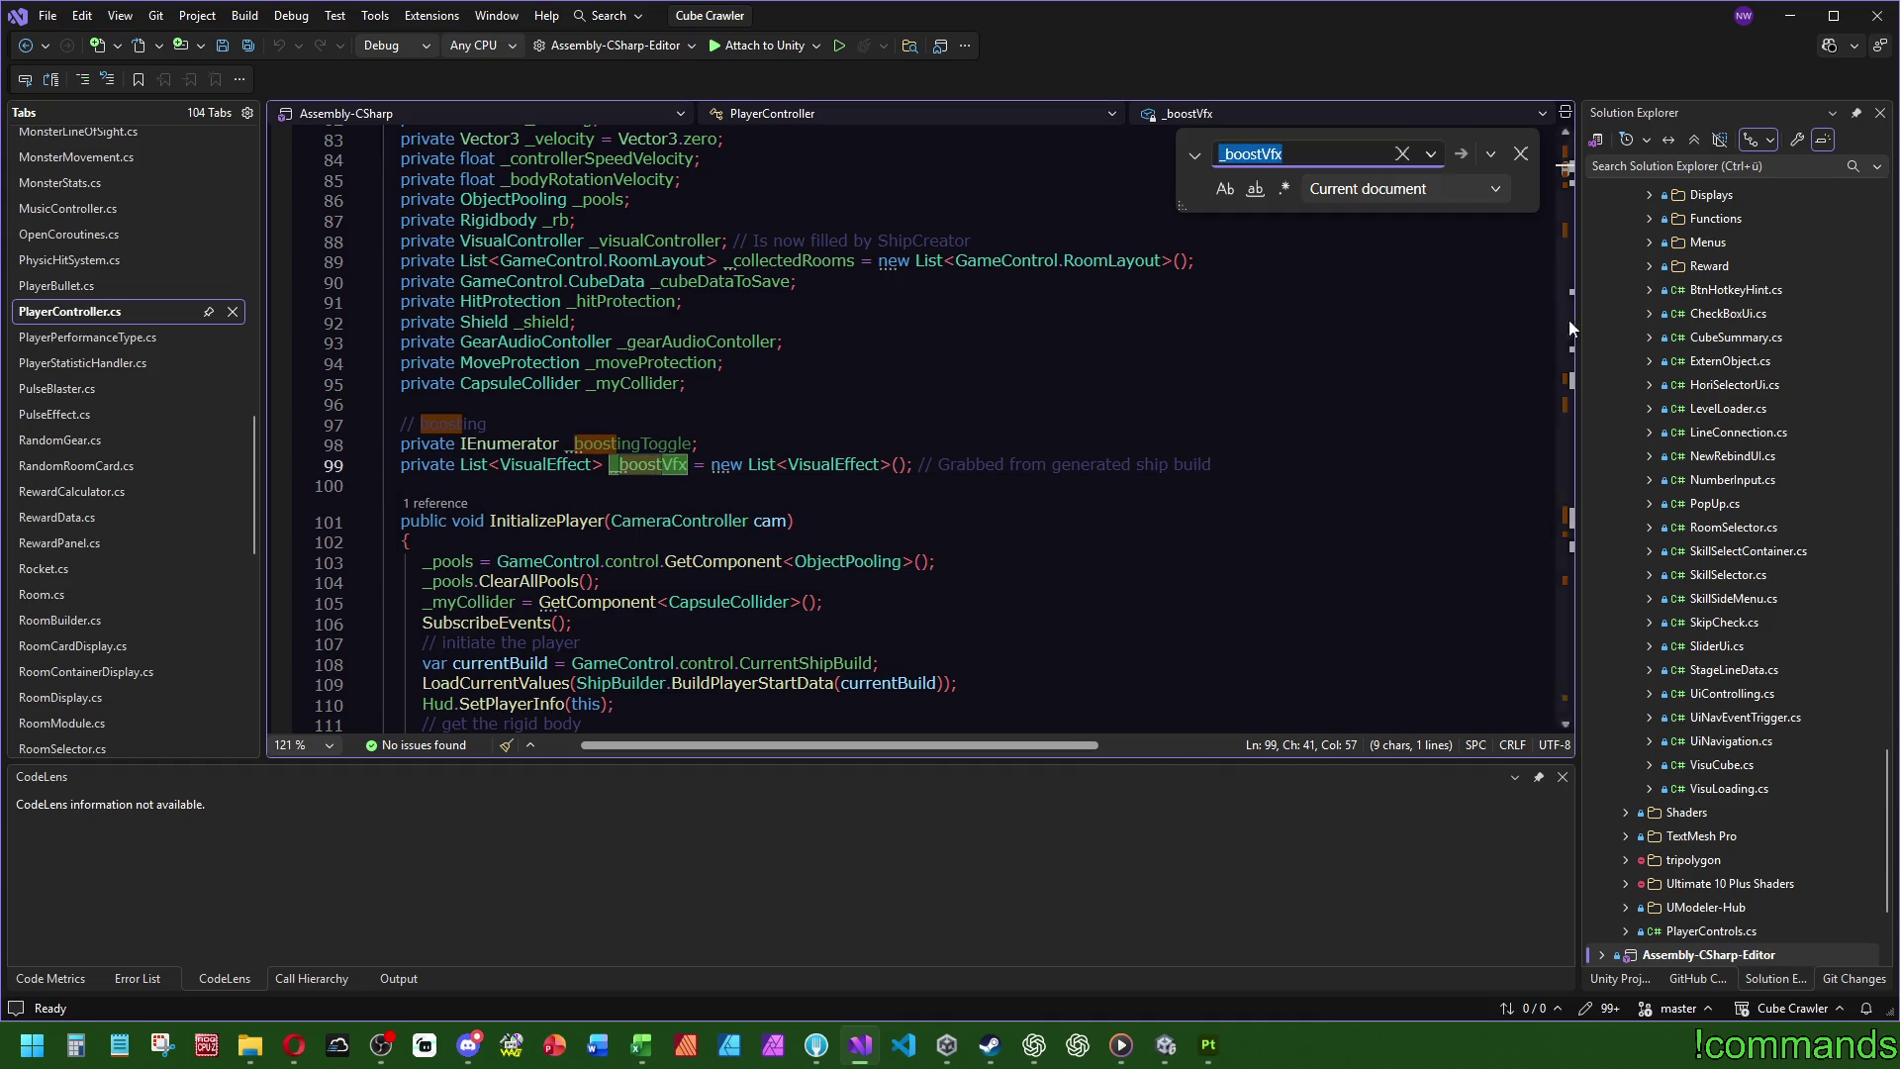
pyautogui.click(1568, 186)
pyautogui.scroll(4, 1569, 187)
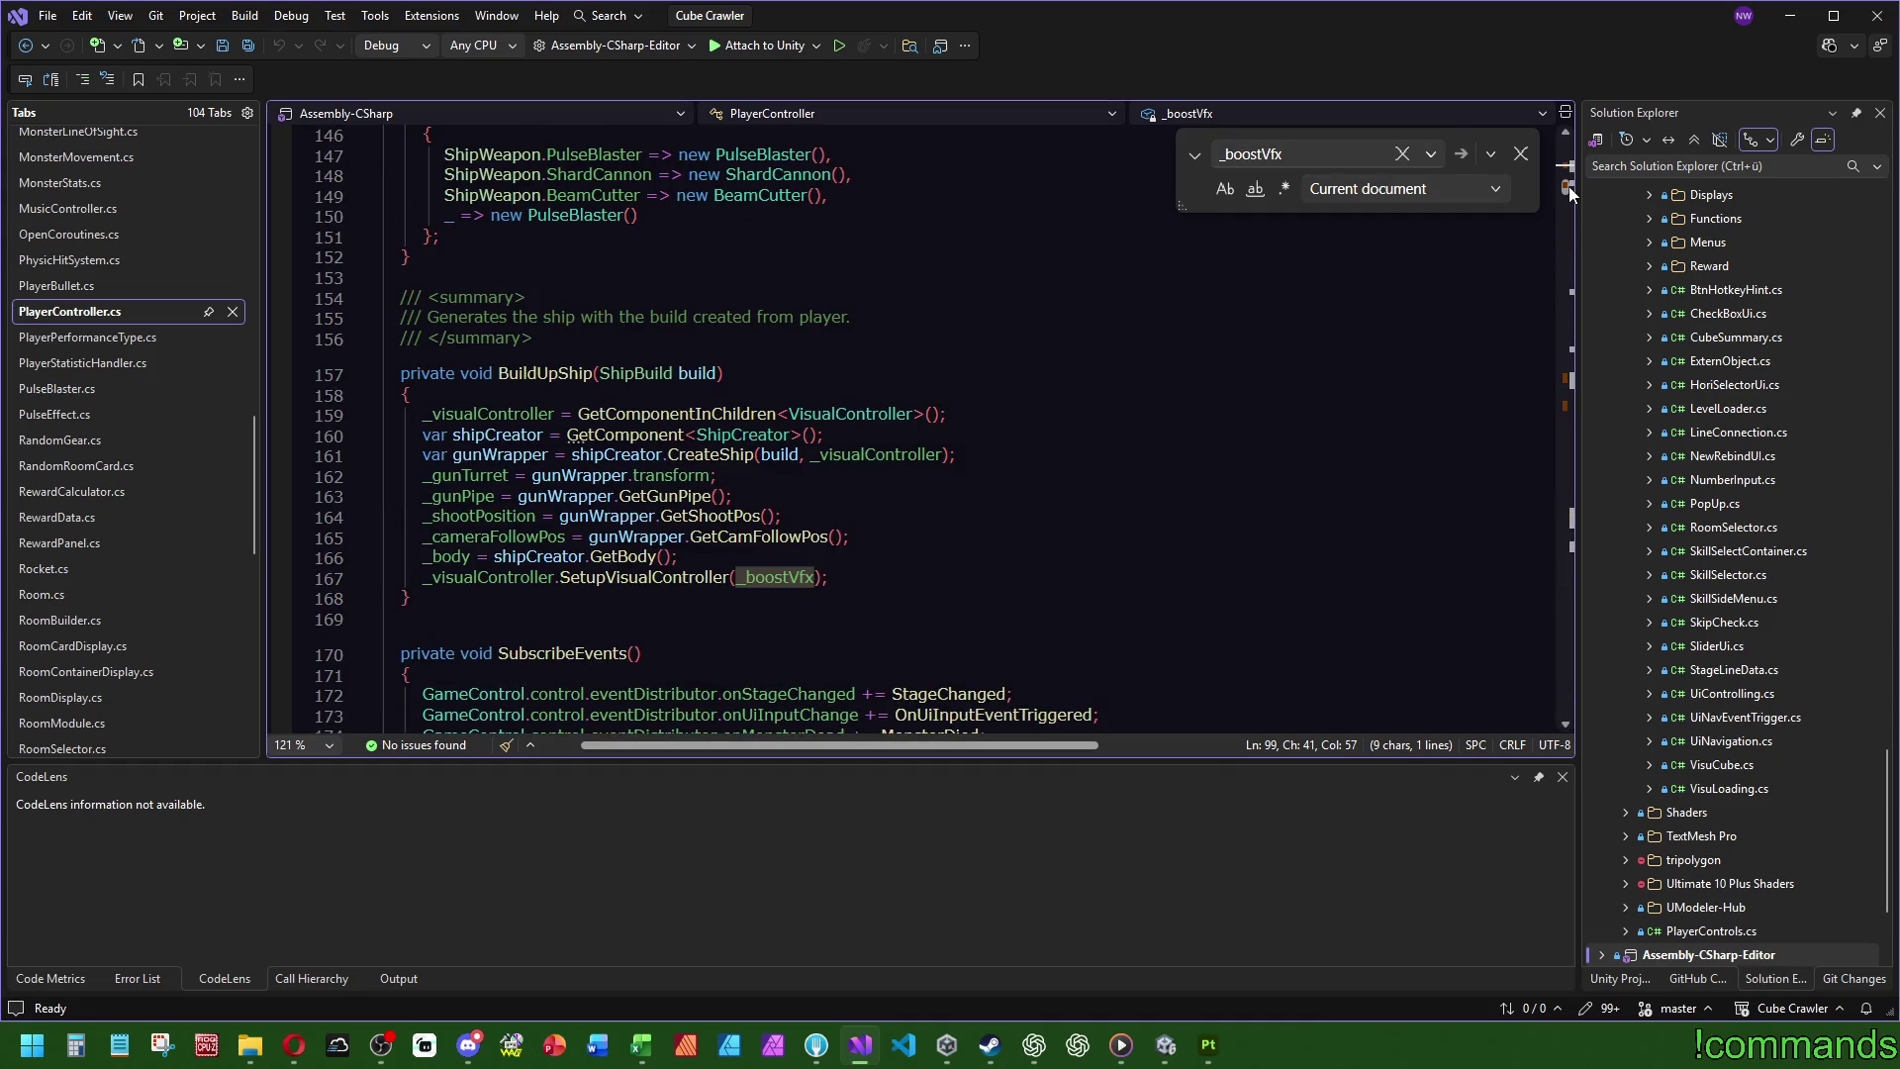
pyautogui.click(1572, 384)
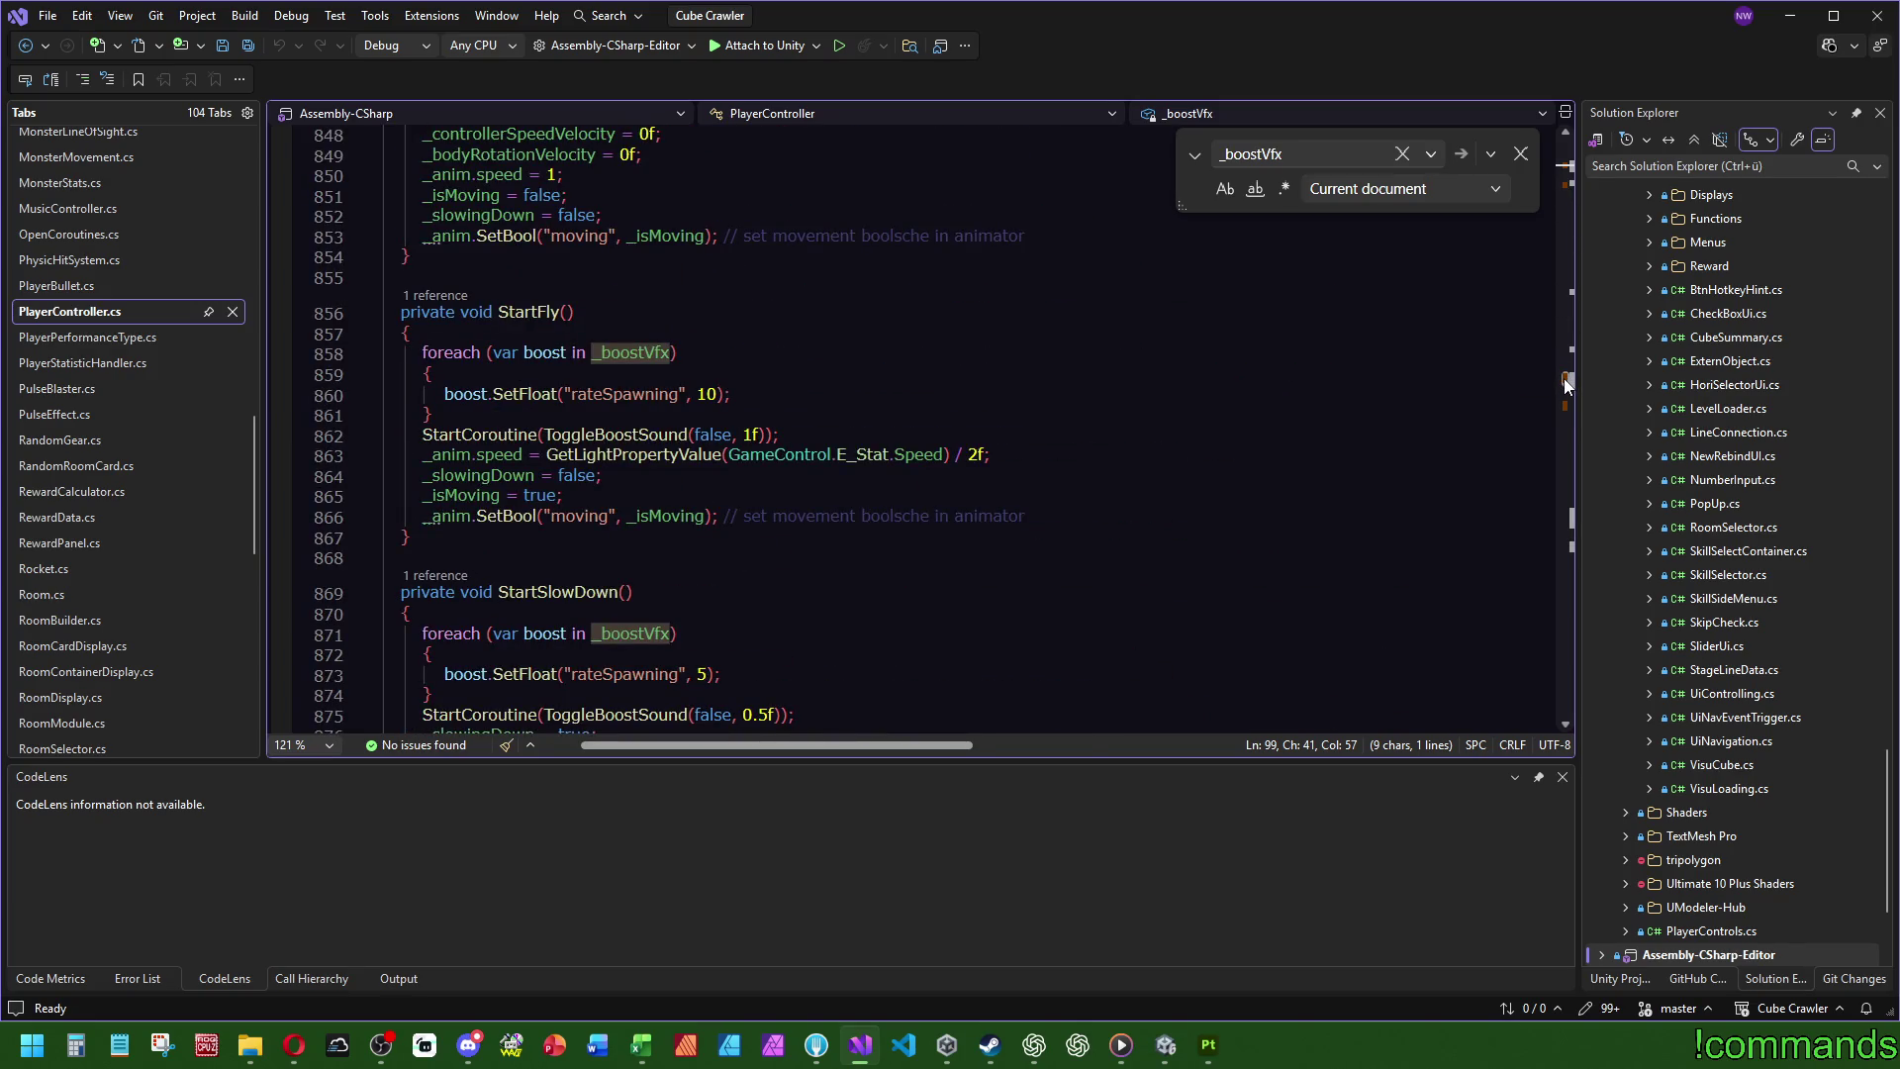
pyautogui.moveTo(1563, 378)
pyautogui.mouseDown()
pyautogui.moveTo(1566, 403)
pyautogui.moveTo(1600, 164)
pyautogui.mouseUp()
pyautogui.scroll(-10, 889, 561)
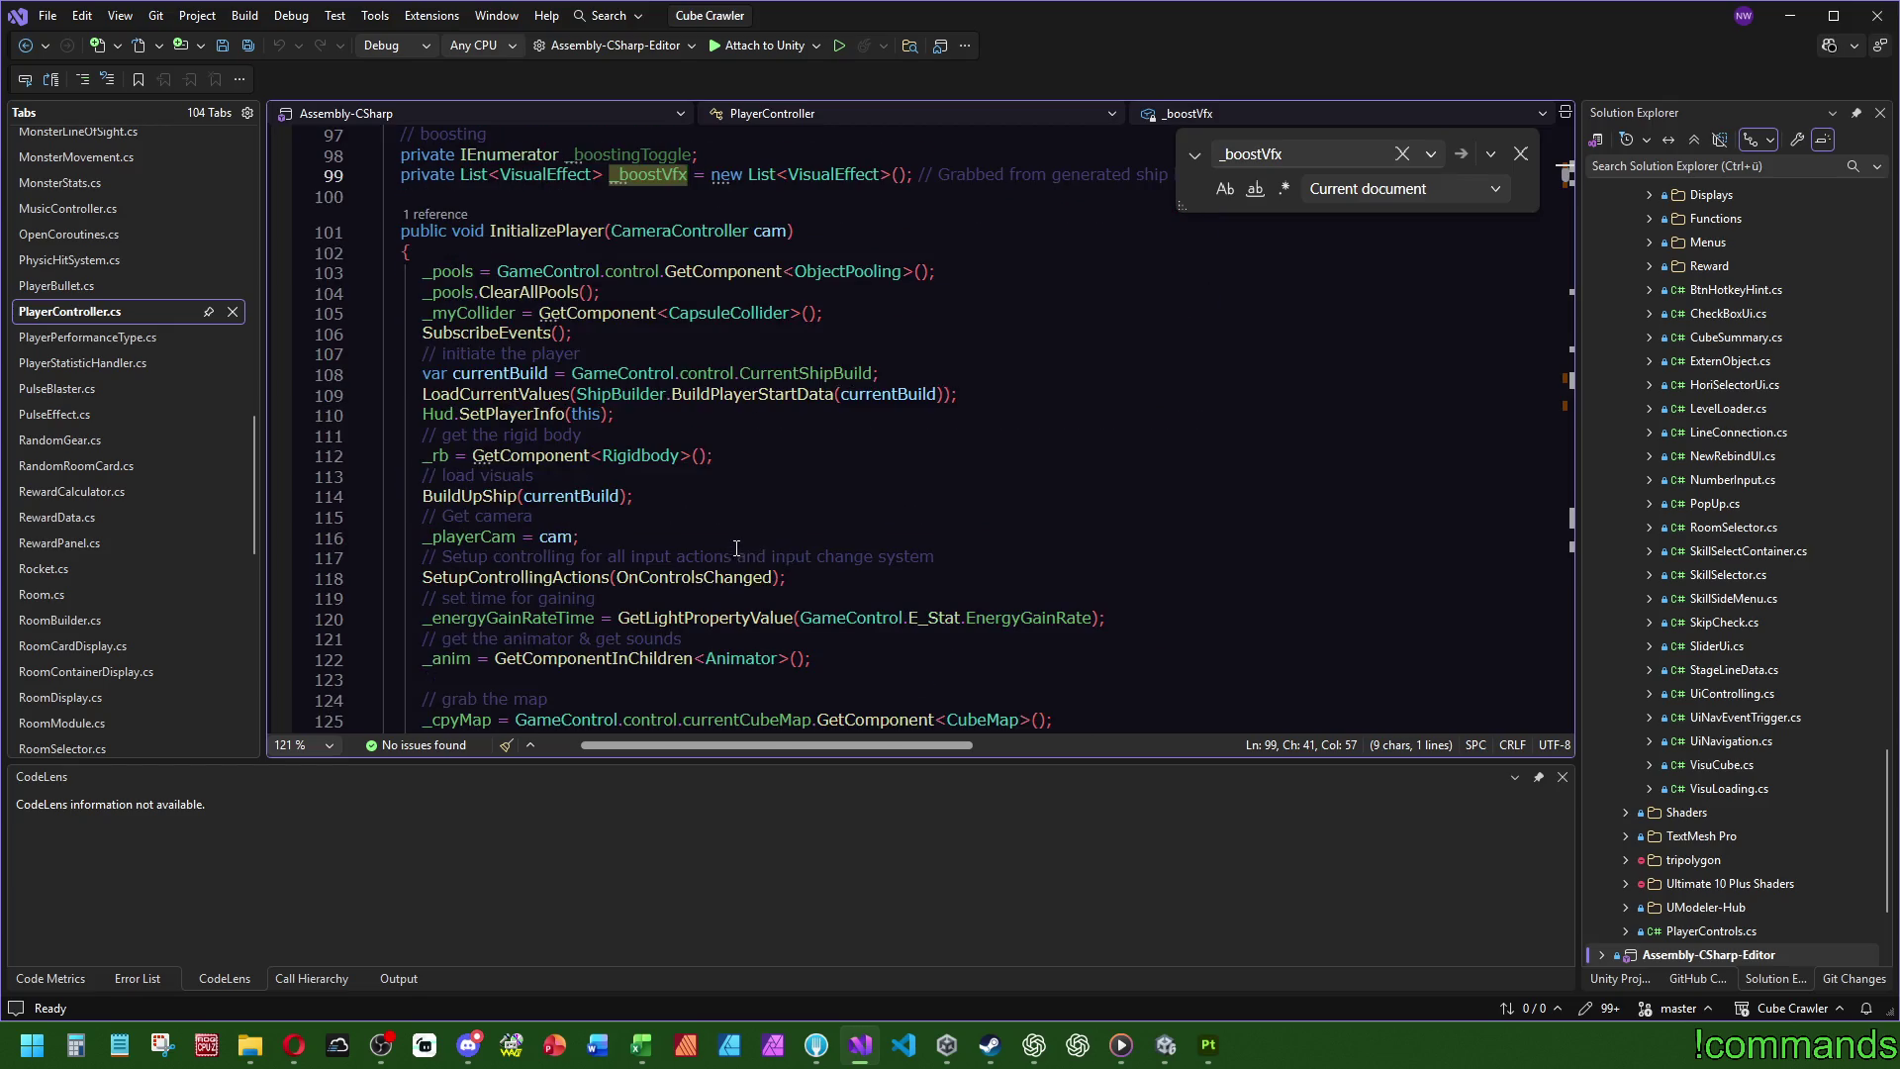
pyautogui.scroll(-6, 794, 542)
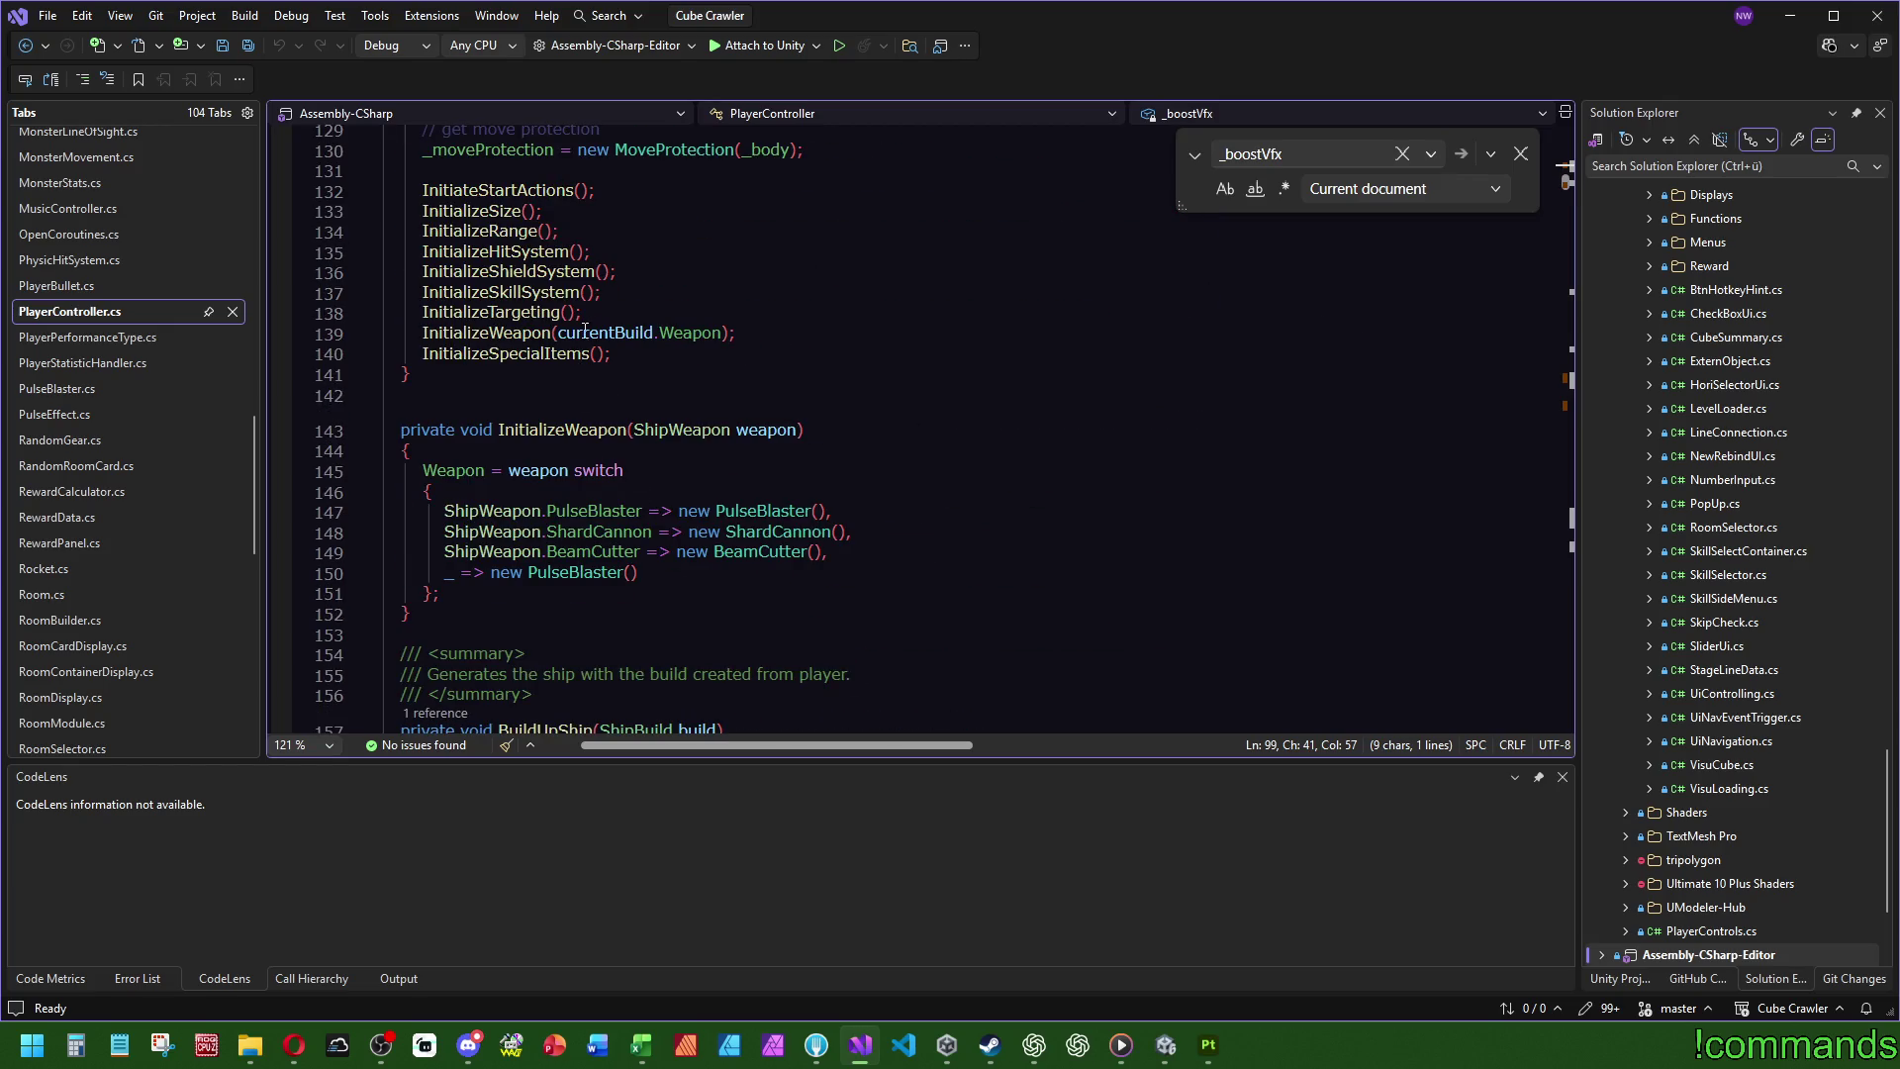
pyautogui.scroll(-6, 832, 468)
pyautogui.click(679, 572)
pyautogui.press('F12')
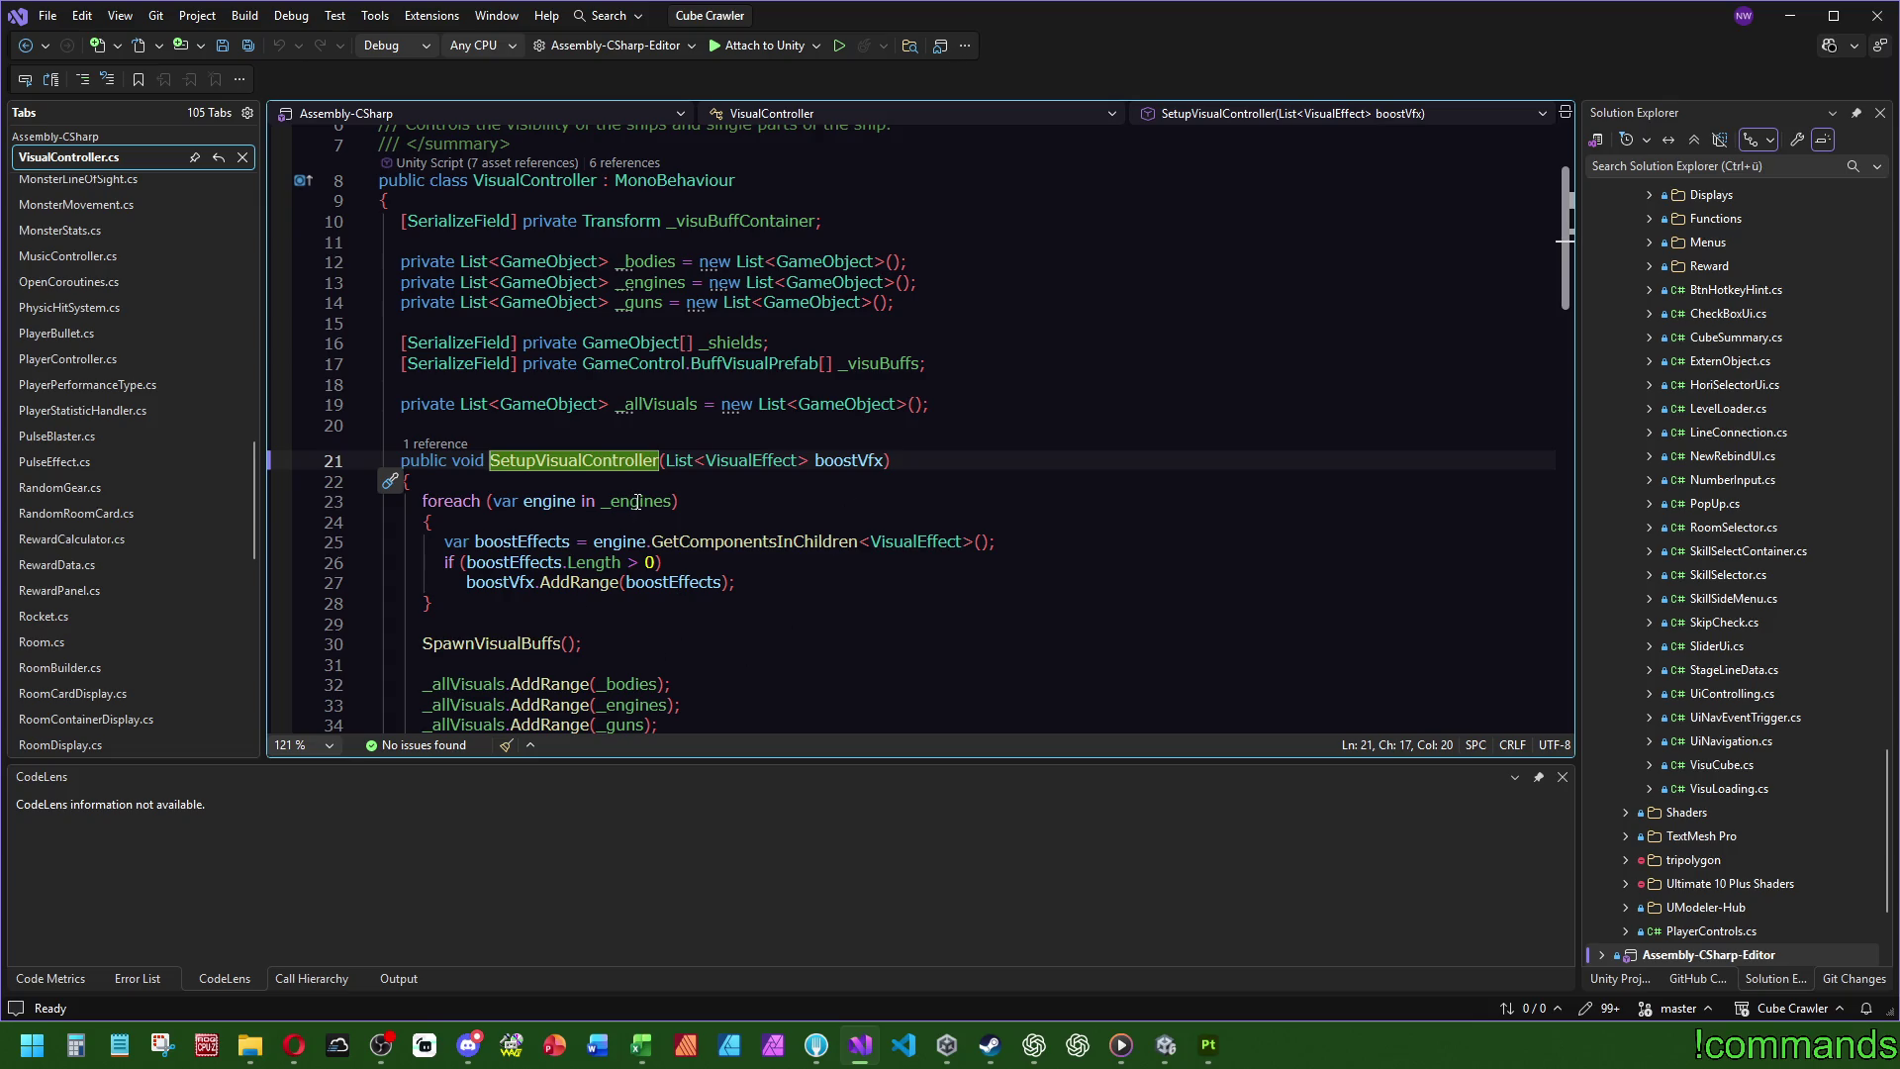
# - Read SetupVisualController in VisualController.cs, navigate back to PlayerController, and switch to Unity
pyautogui.scroll(-3, 638, 505)
pyautogui.scroll(-2, 827, 557)
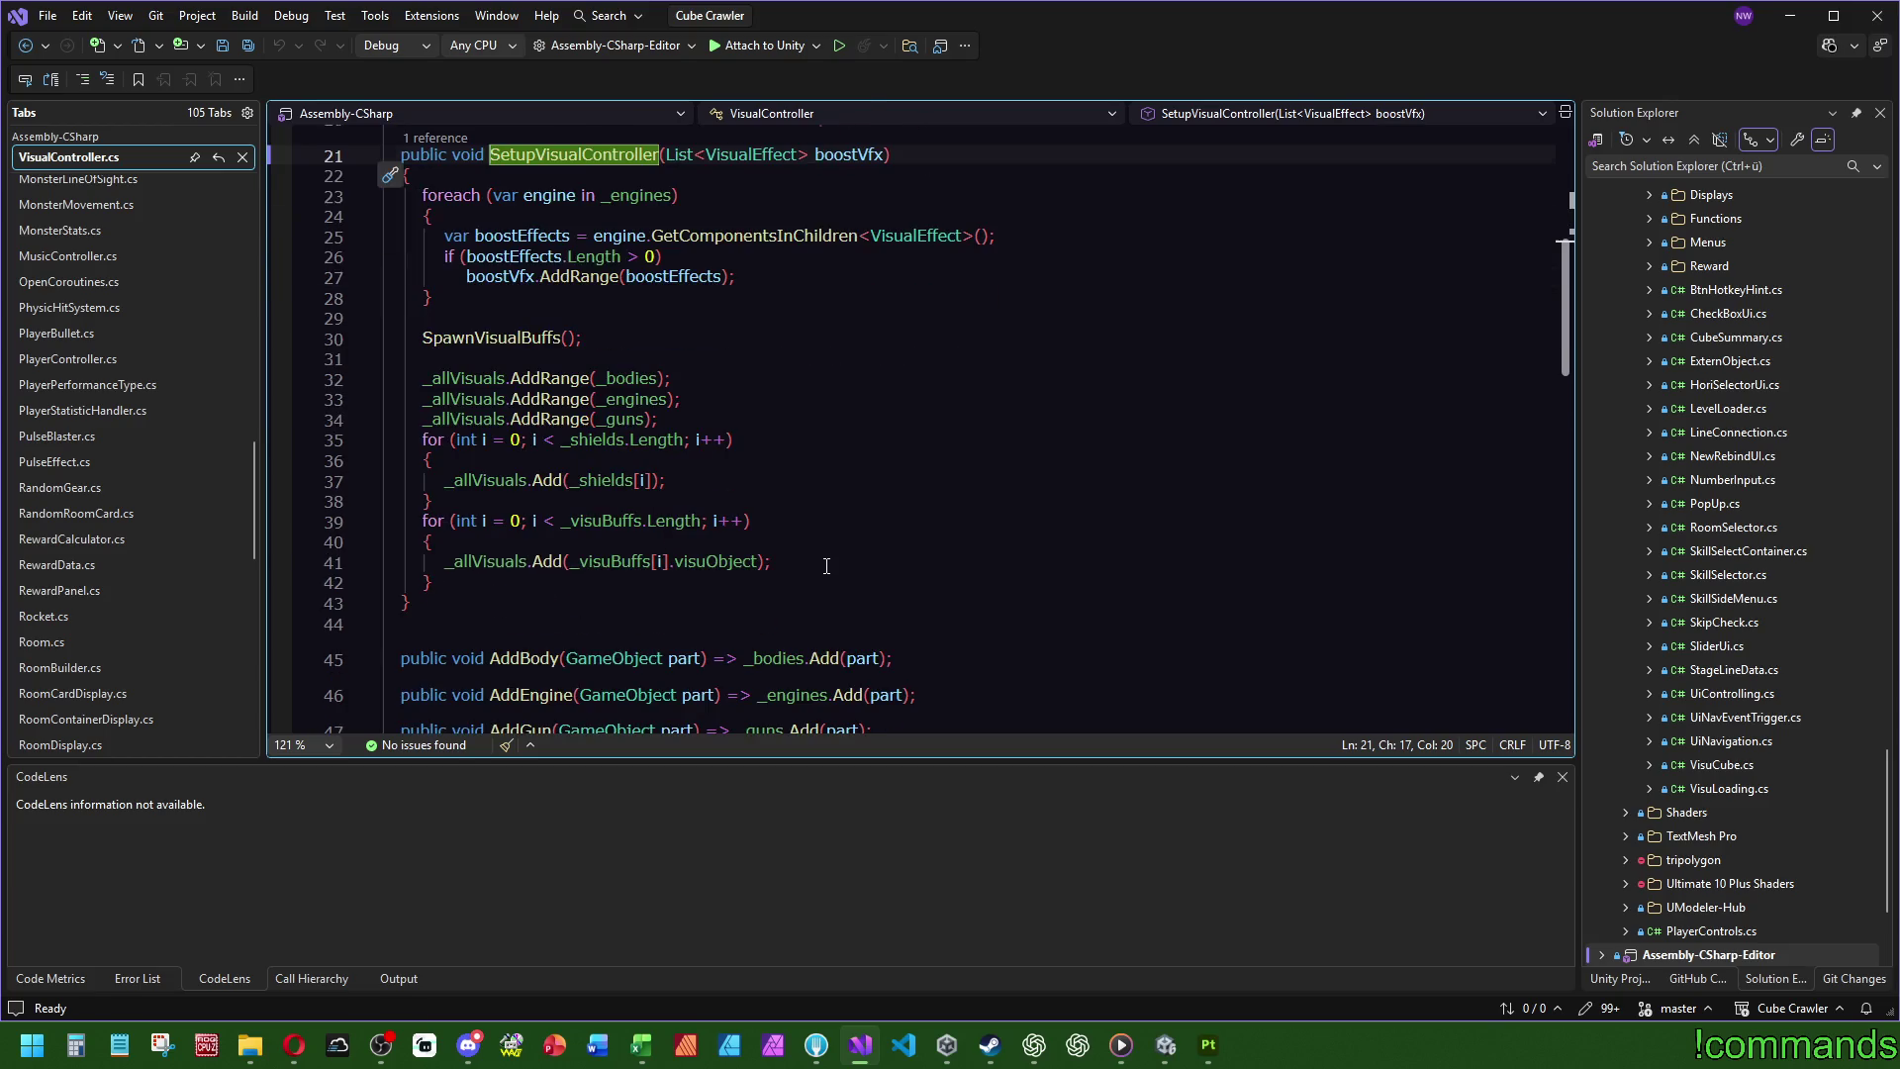
pyautogui.scroll(7, 826, 565)
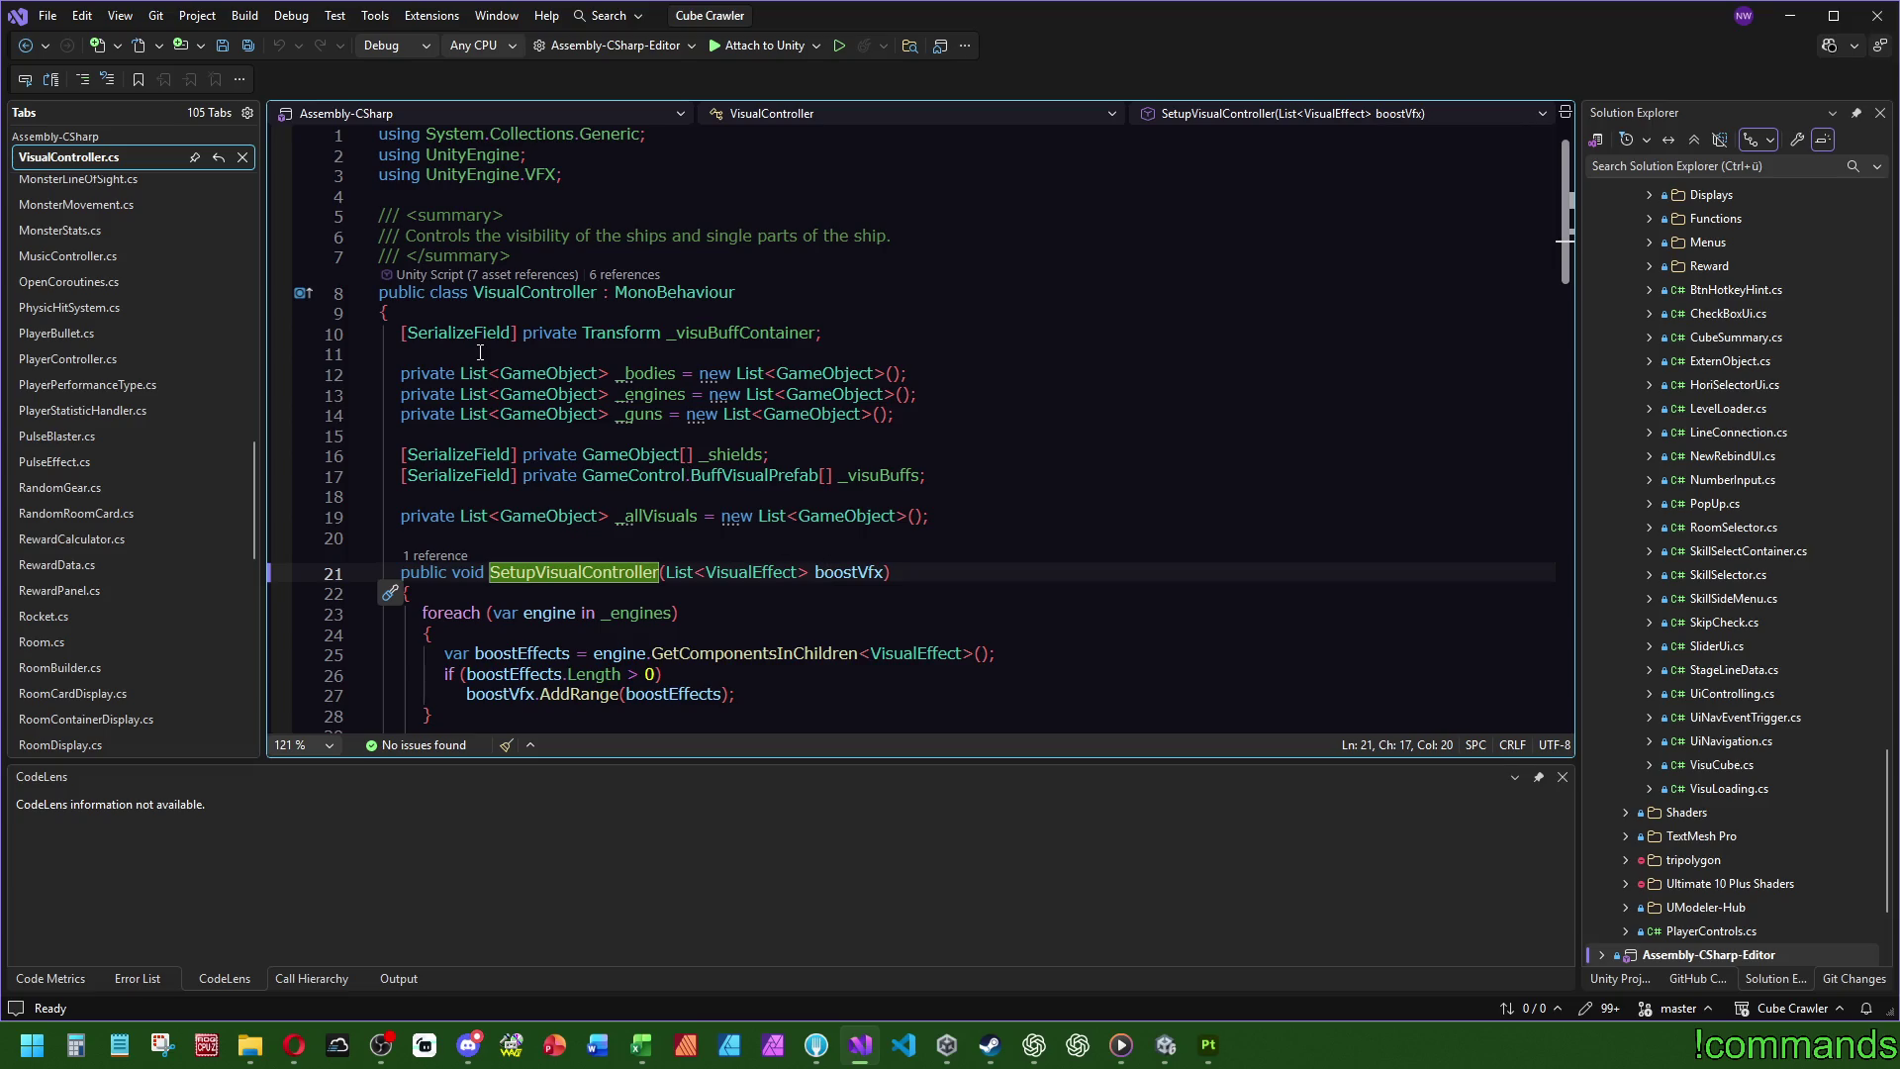
pyautogui.hotkey('ctrl', '-')
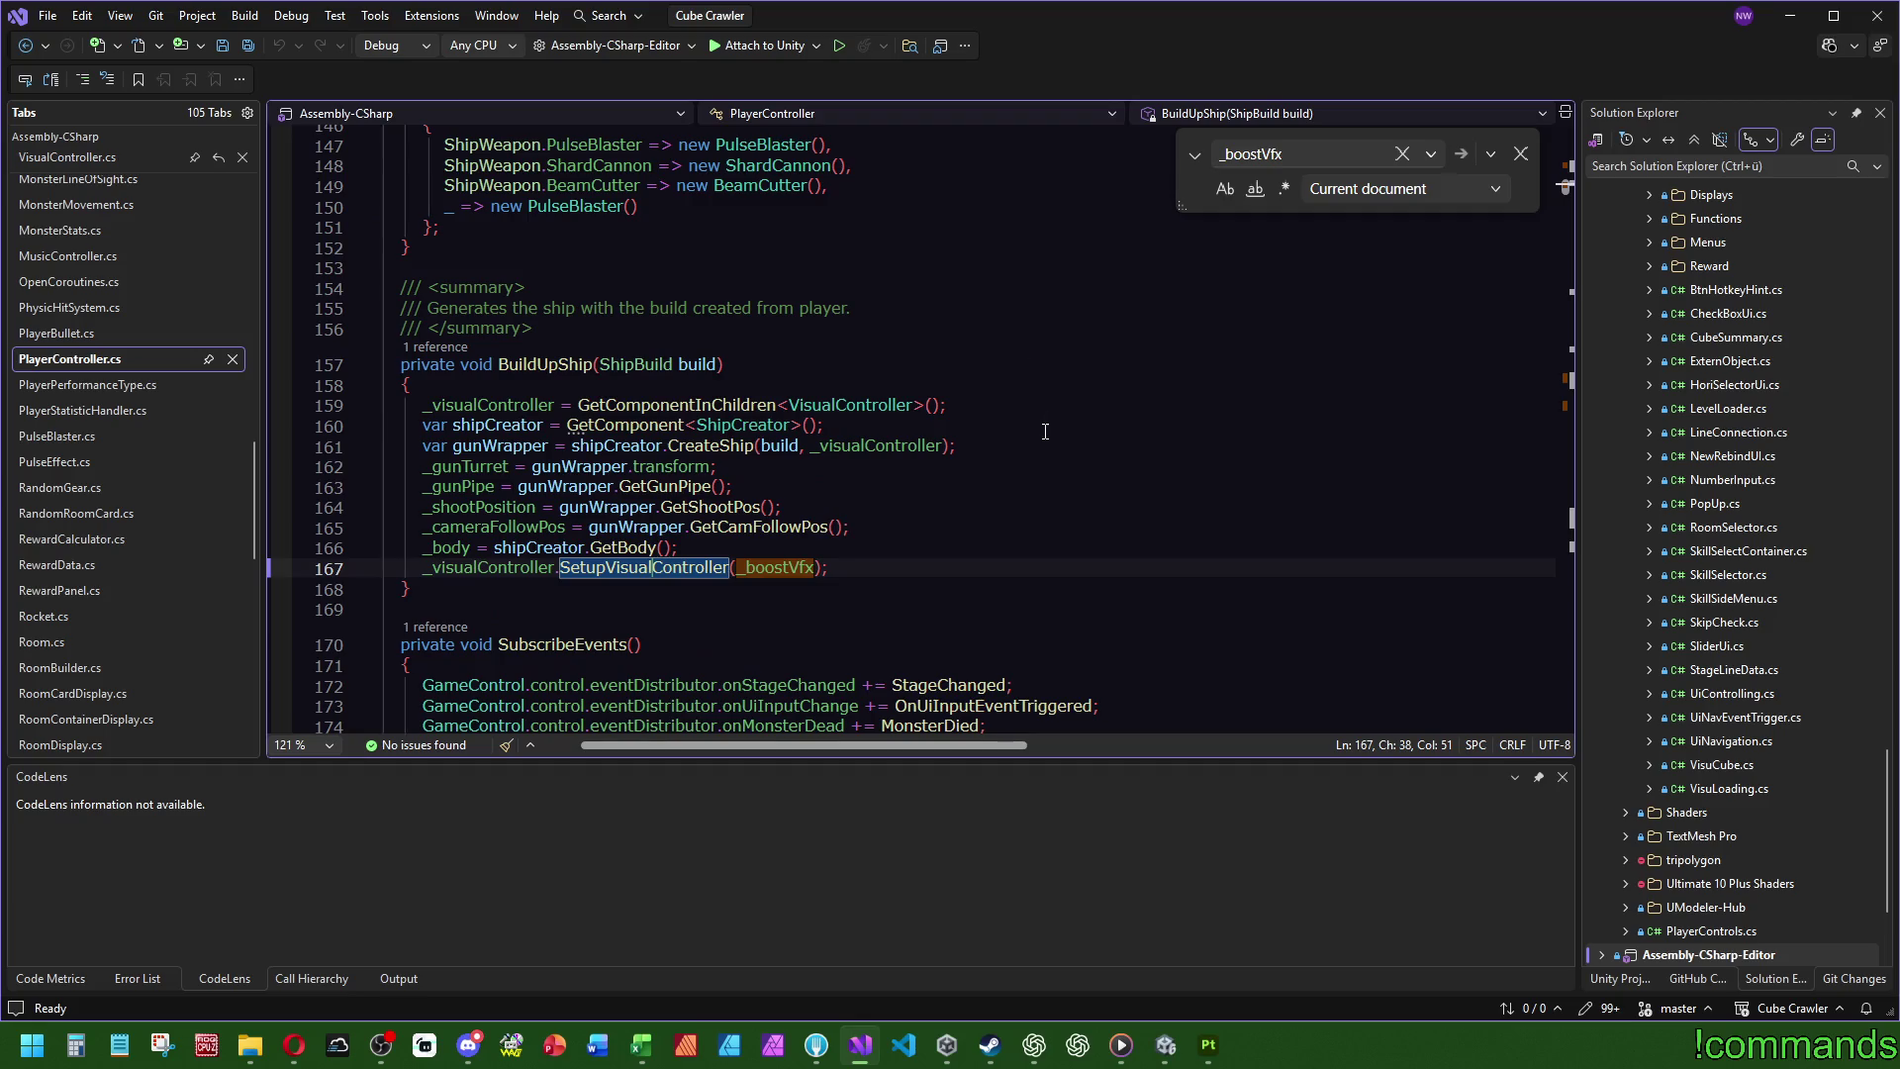
pyautogui.click(1166, 1044)
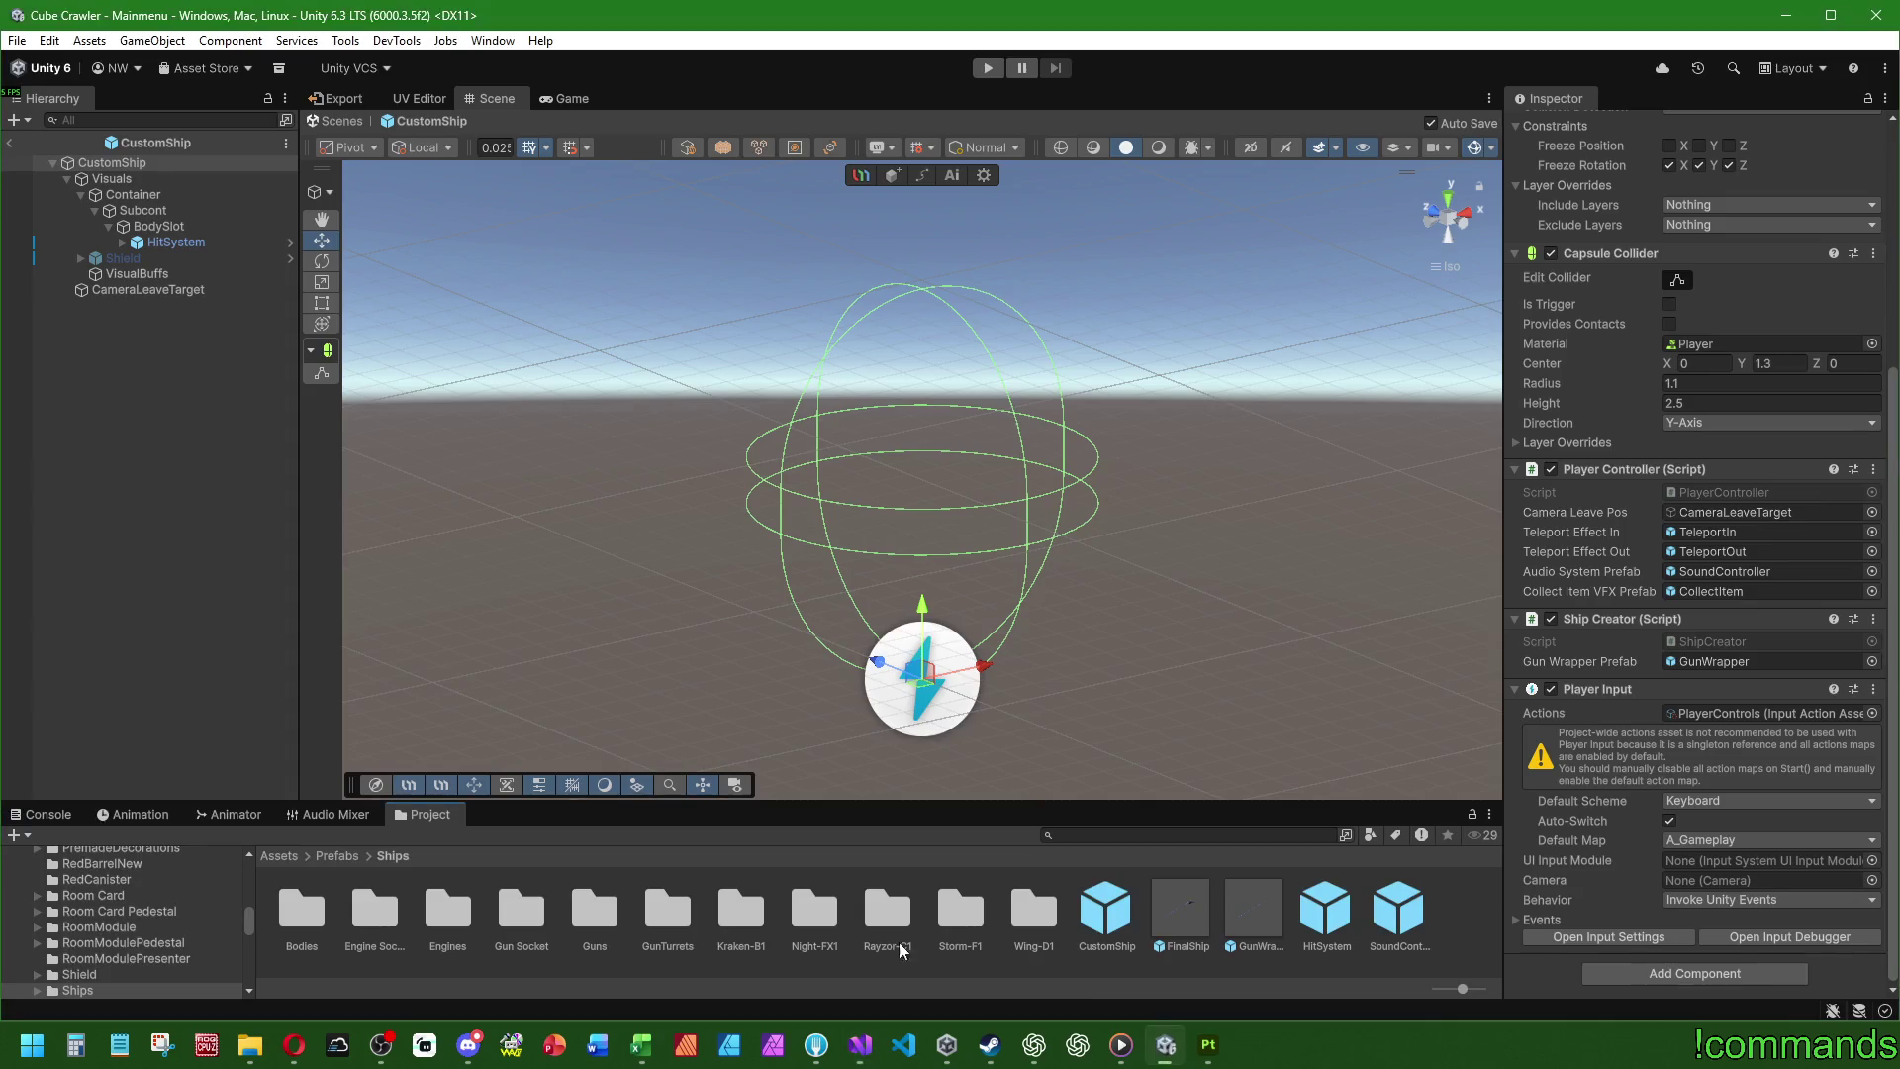
# - Exit the CustomShip prefab to the Mainmenu scene and browse to Assets/Prefabs/Ships/Engines/VectorDrive
pyautogui.click(44, 813)
pyautogui.click(115, 641)
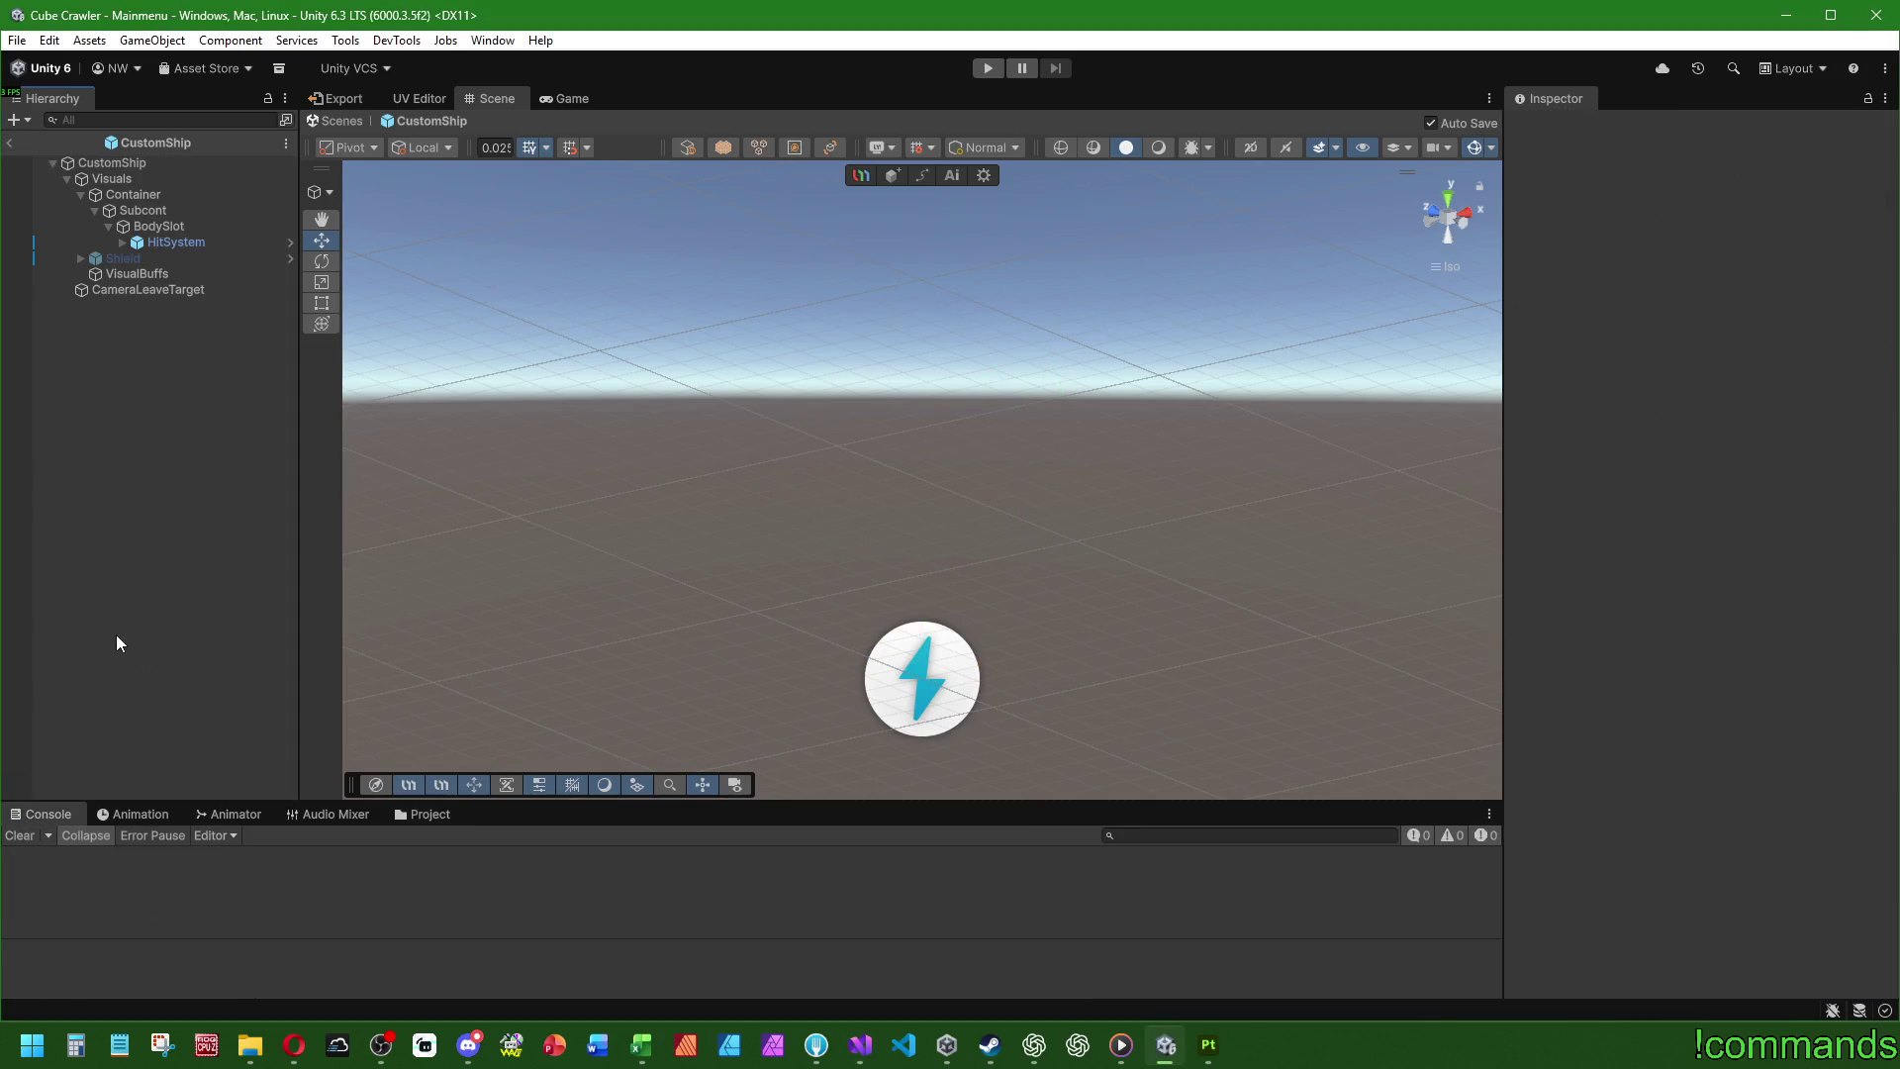
pyautogui.click(9, 143)
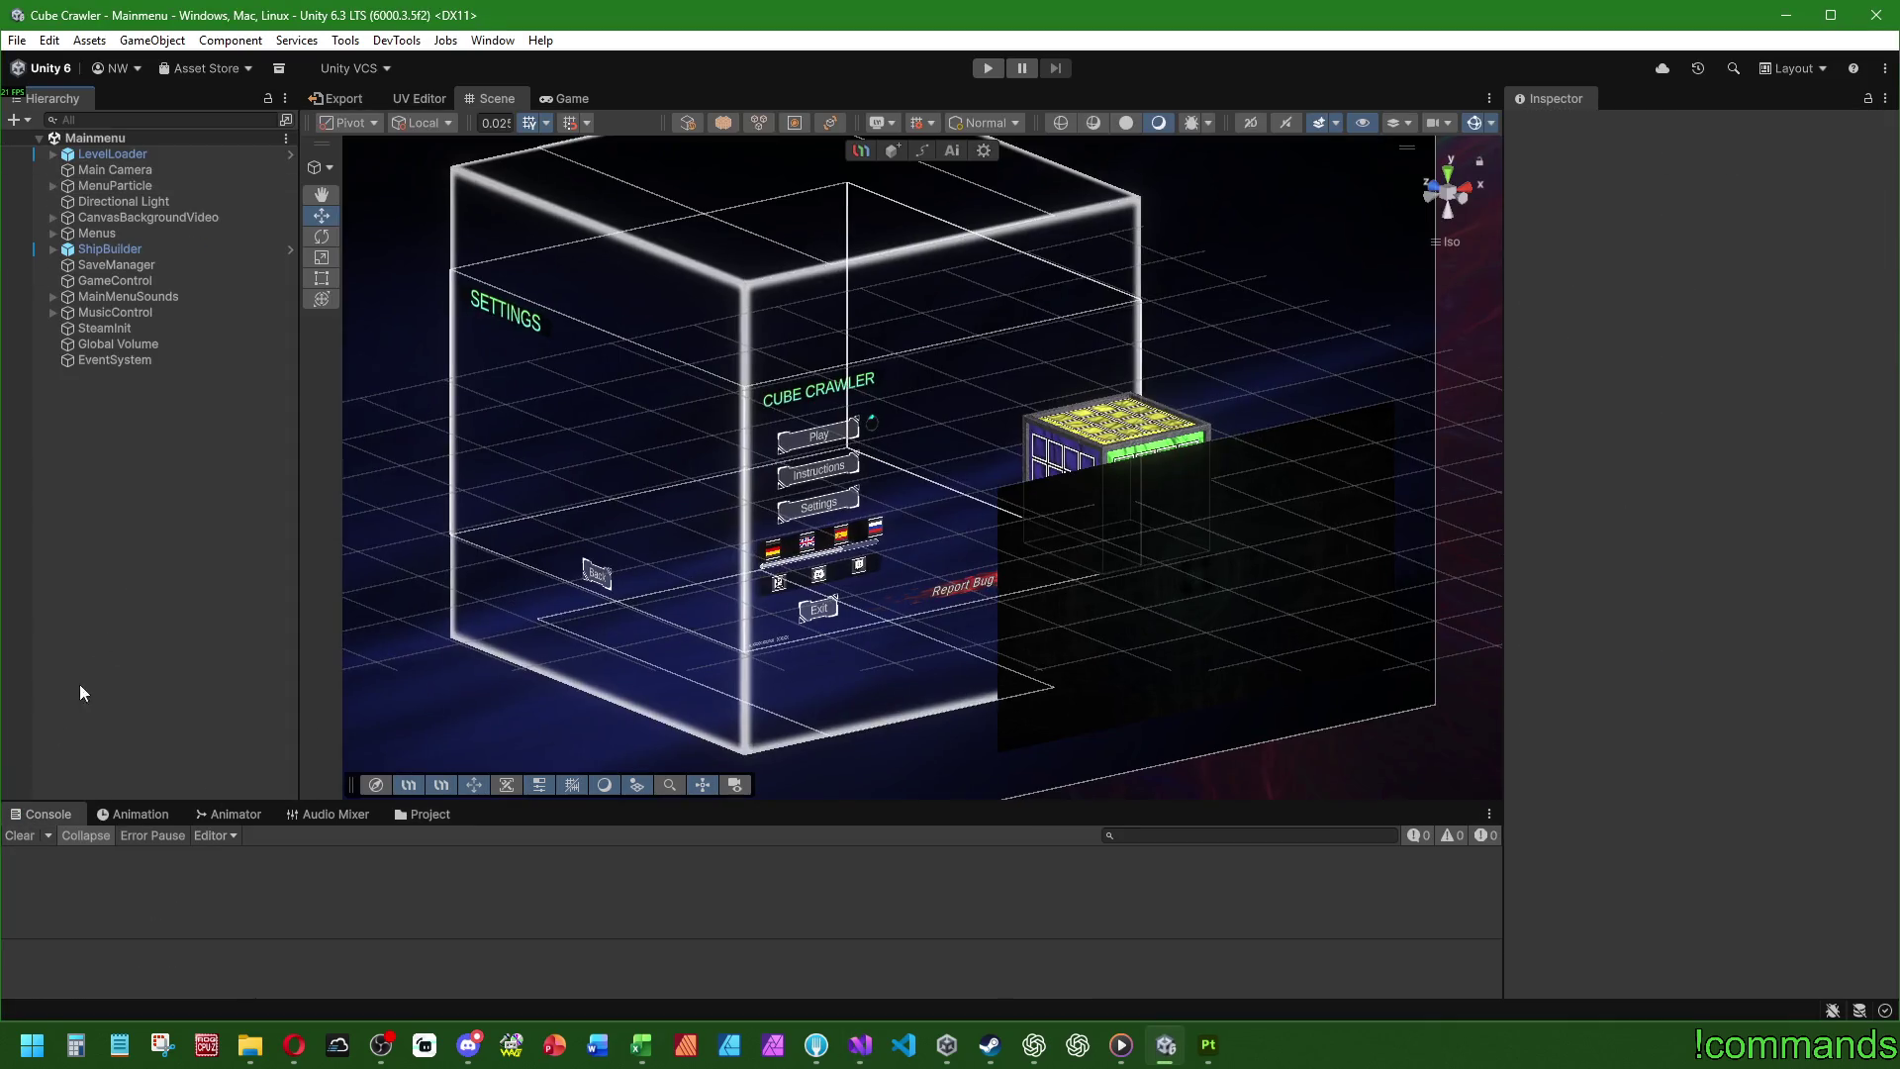
pyautogui.click(425, 813)
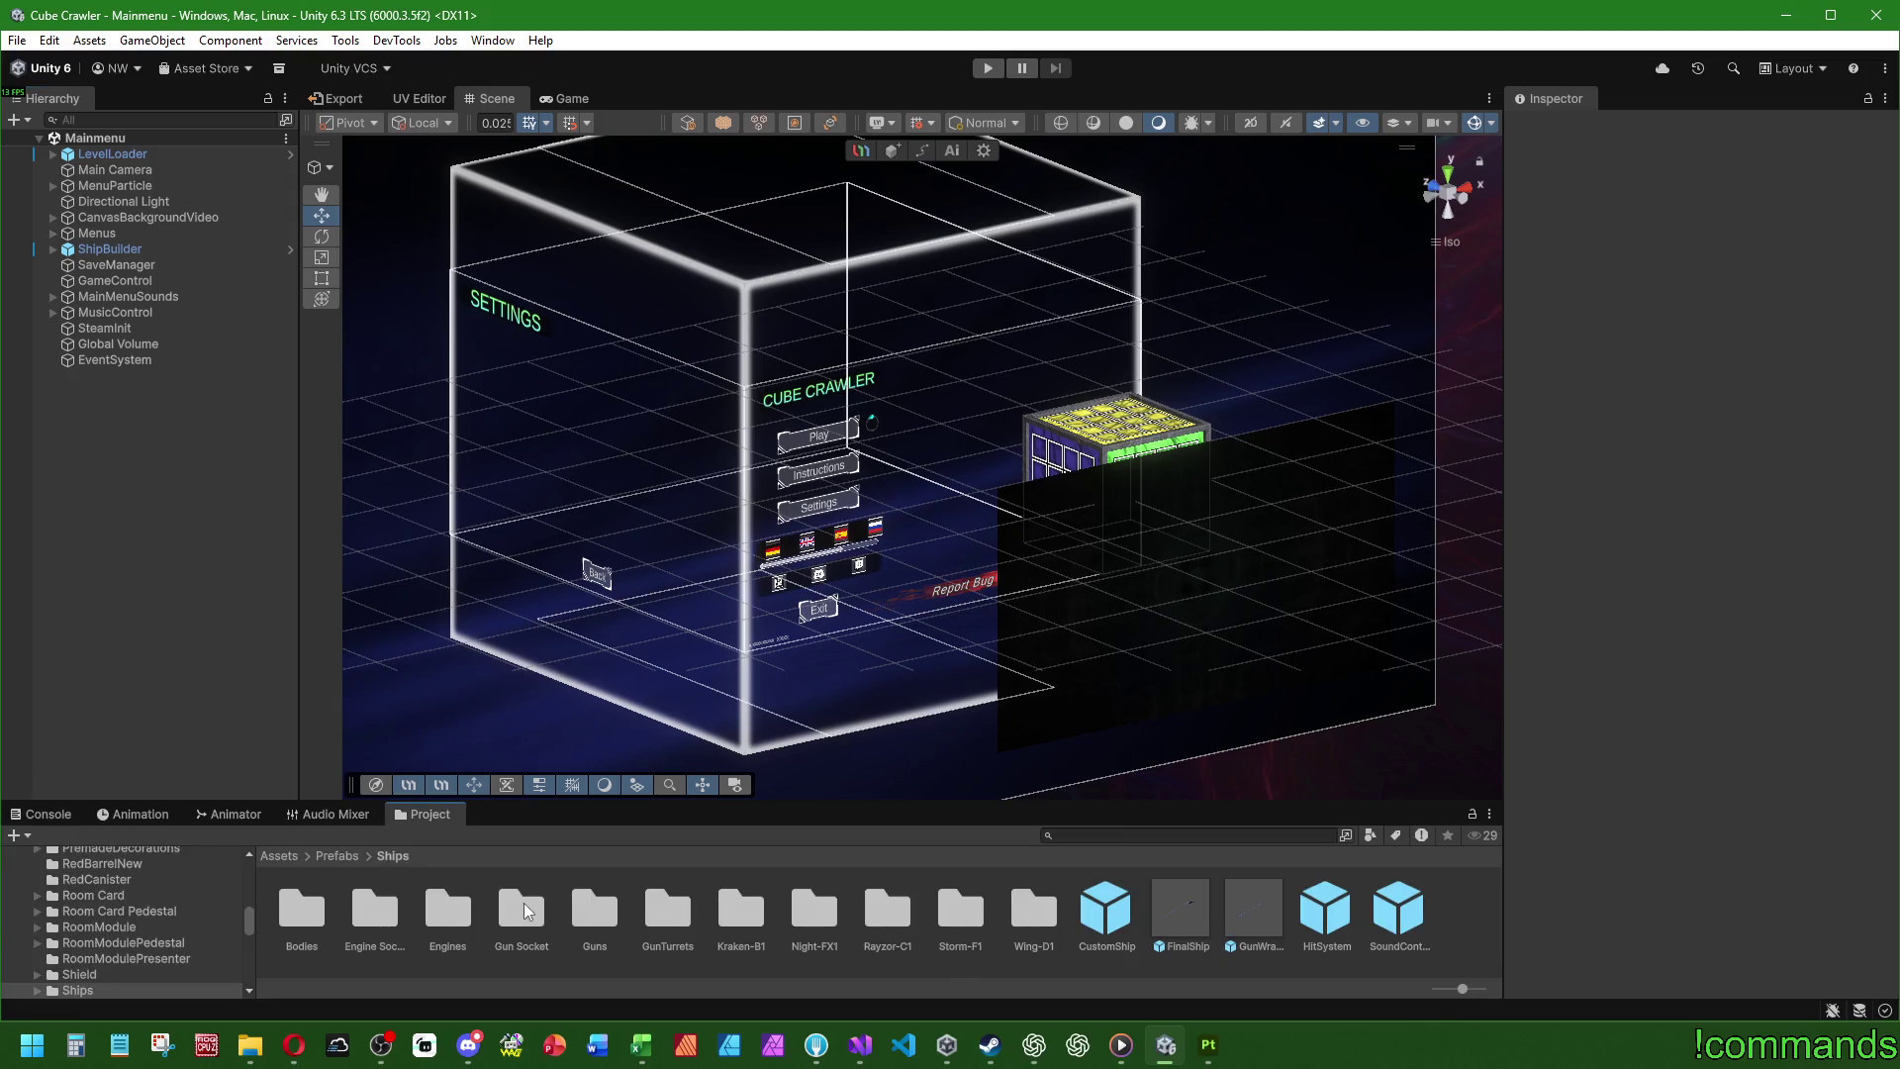
pyautogui.doubleClick(437, 914)
pyautogui.doubleClick(443, 918)
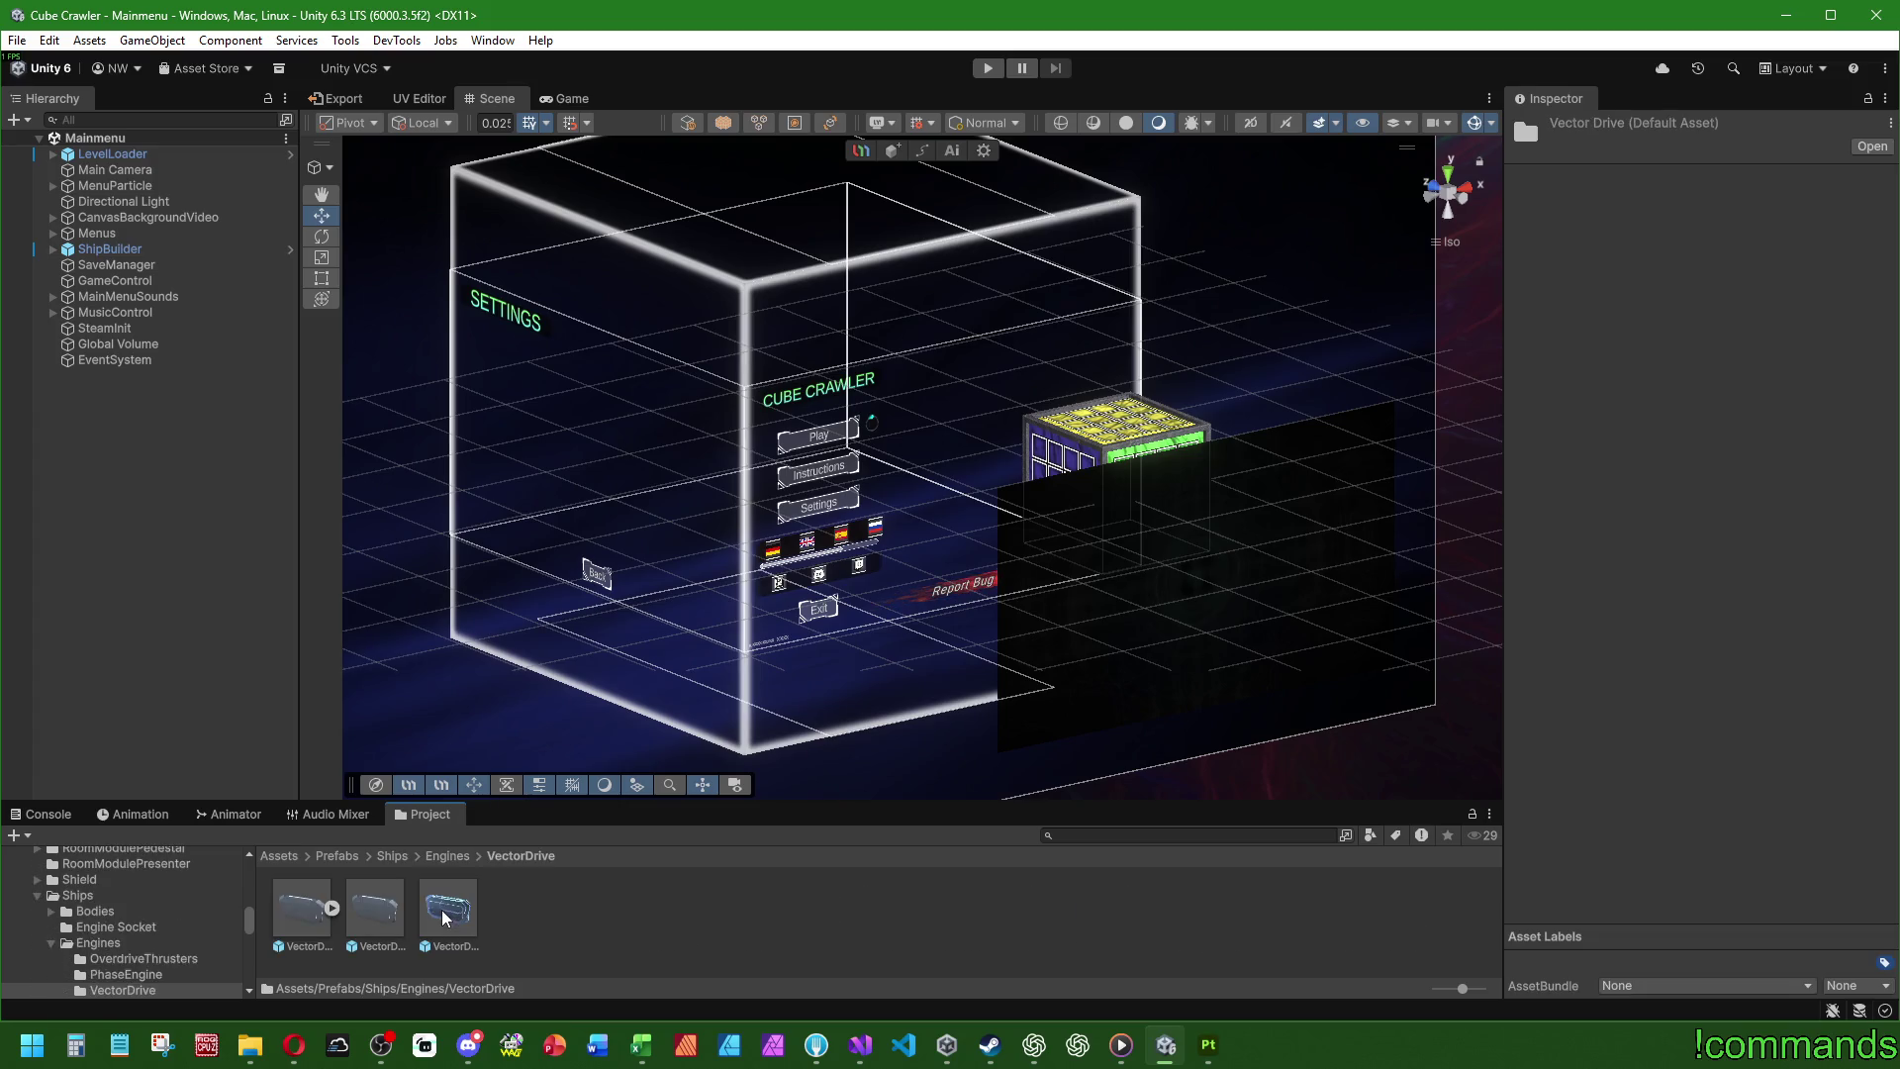
# - Open the VectorDrive_Engine prefab for editing and clear the error from the Console
pyautogui.click(379, 903)
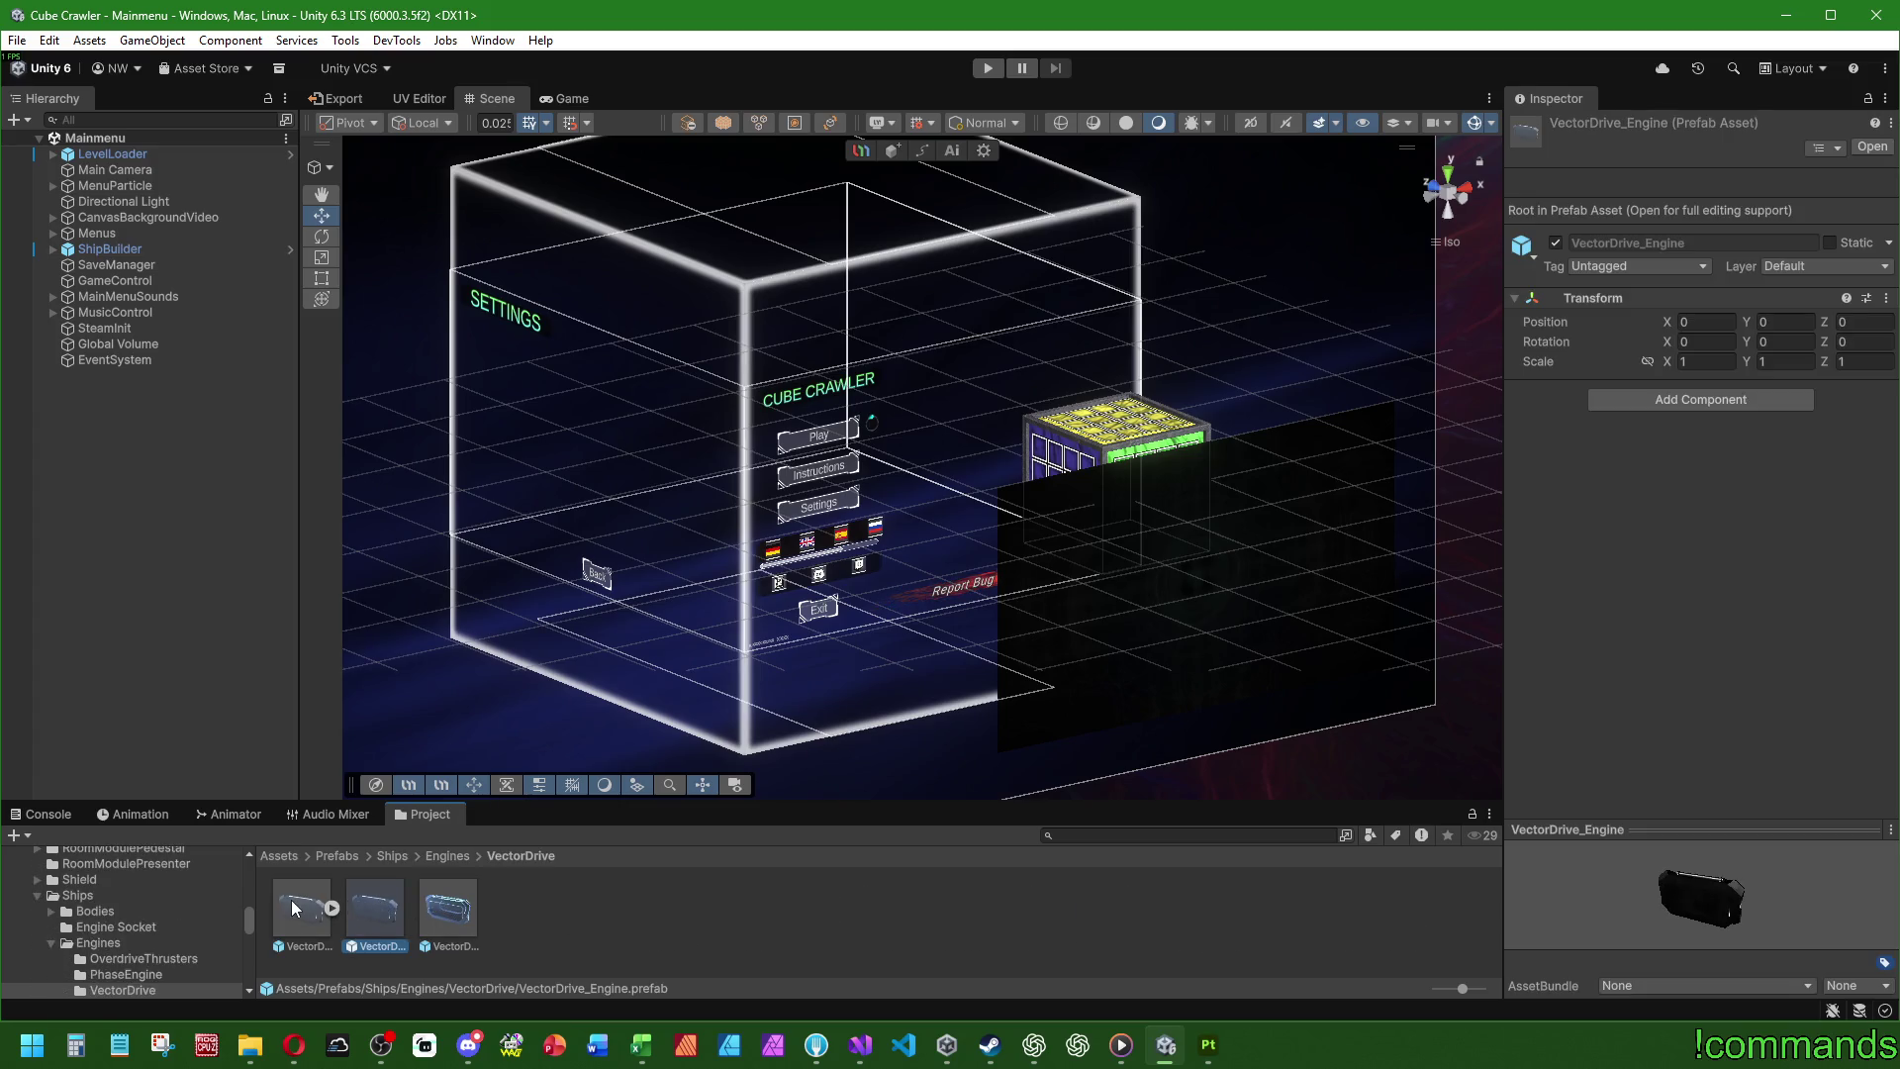
pyautogui.doubleClick(376, 903)
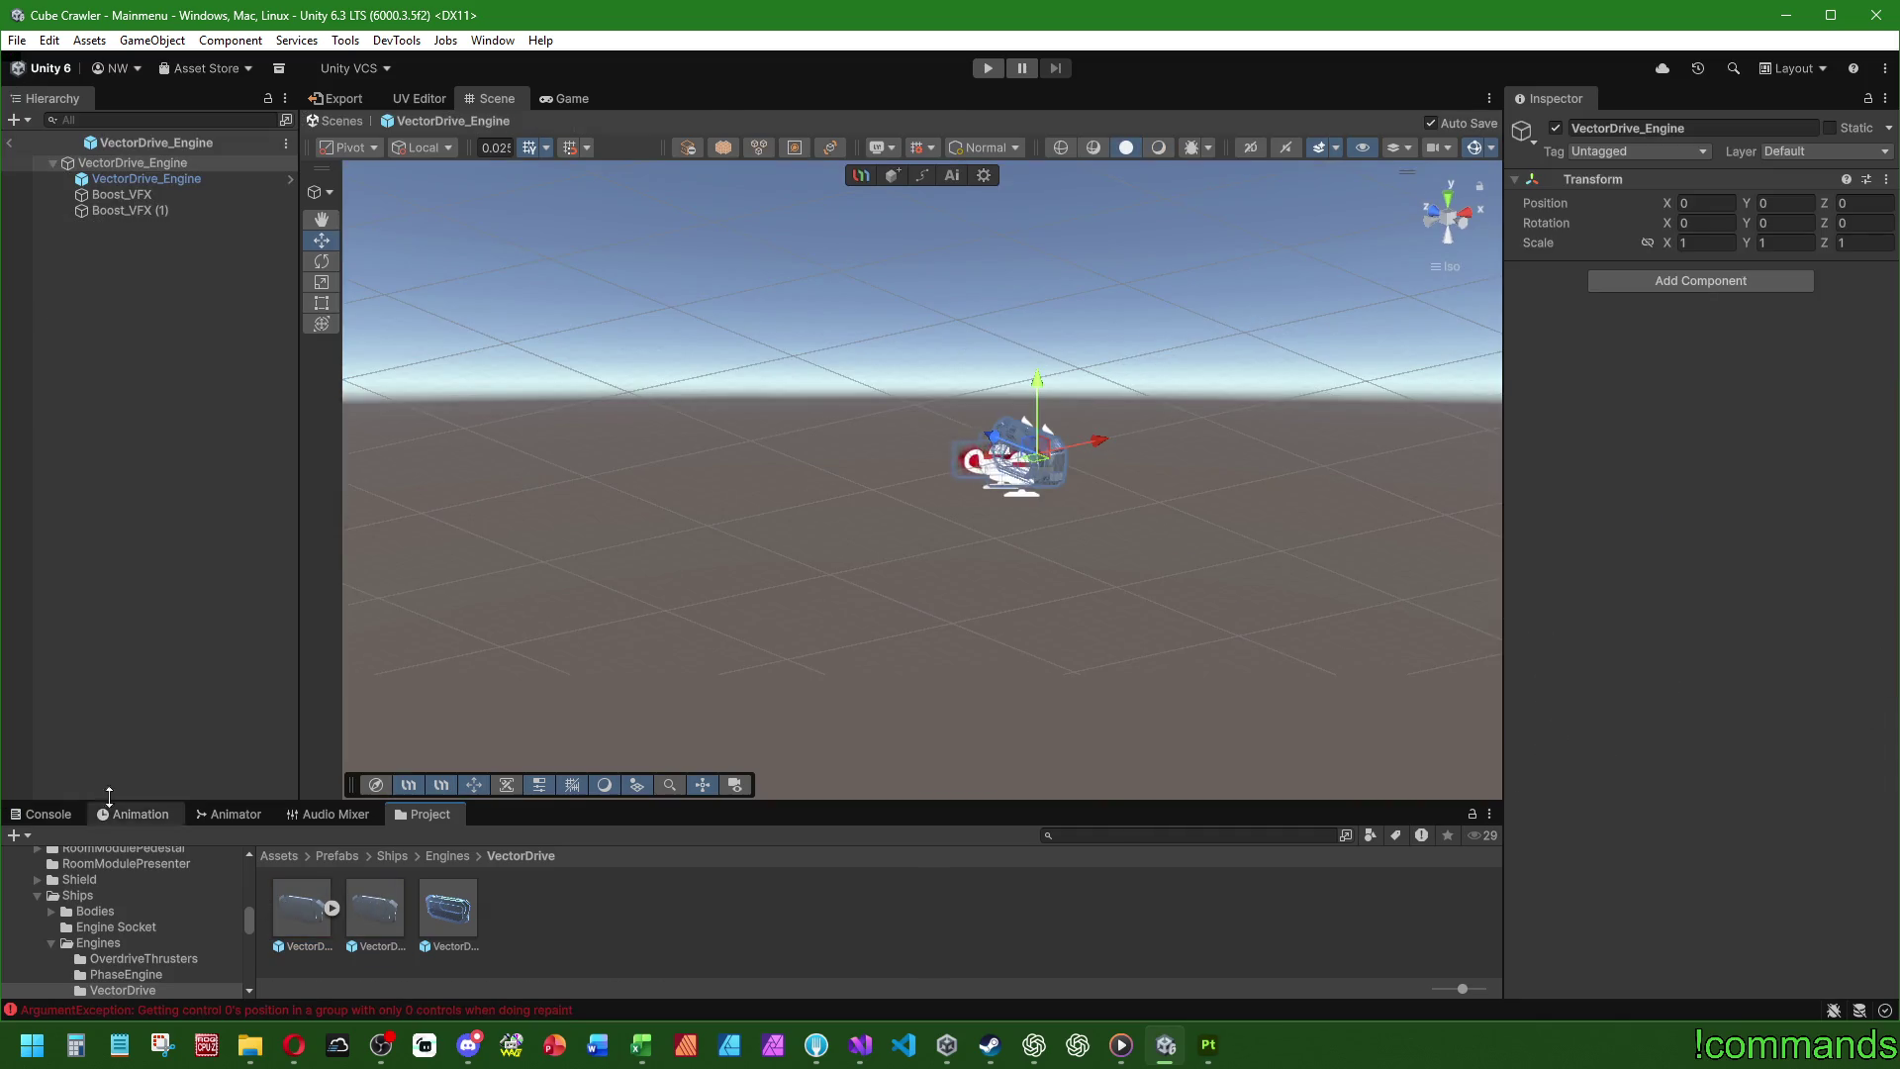
pyautogui.rightClick(24, 798)
pyautogui.click(28, 813)
pyautogui.click(40, 813)
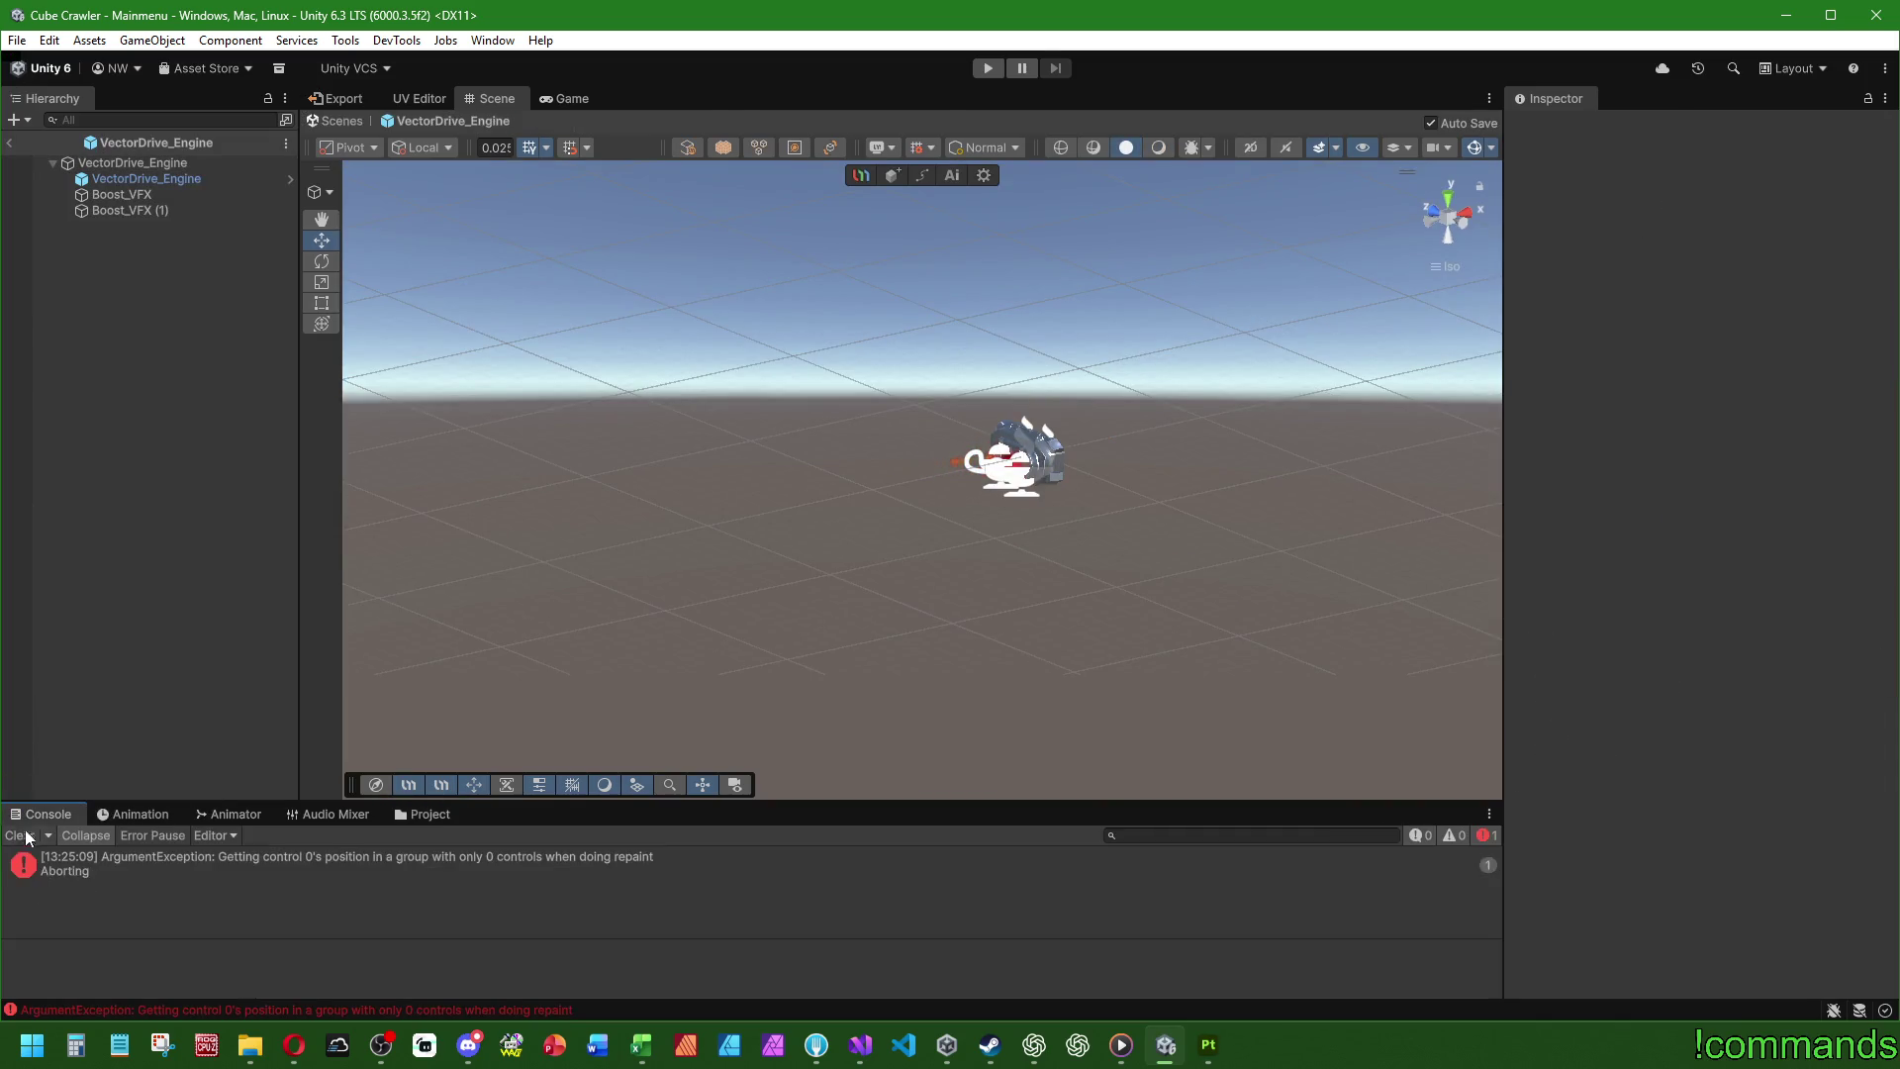
pyautogui.scroll(5, 748, 602)
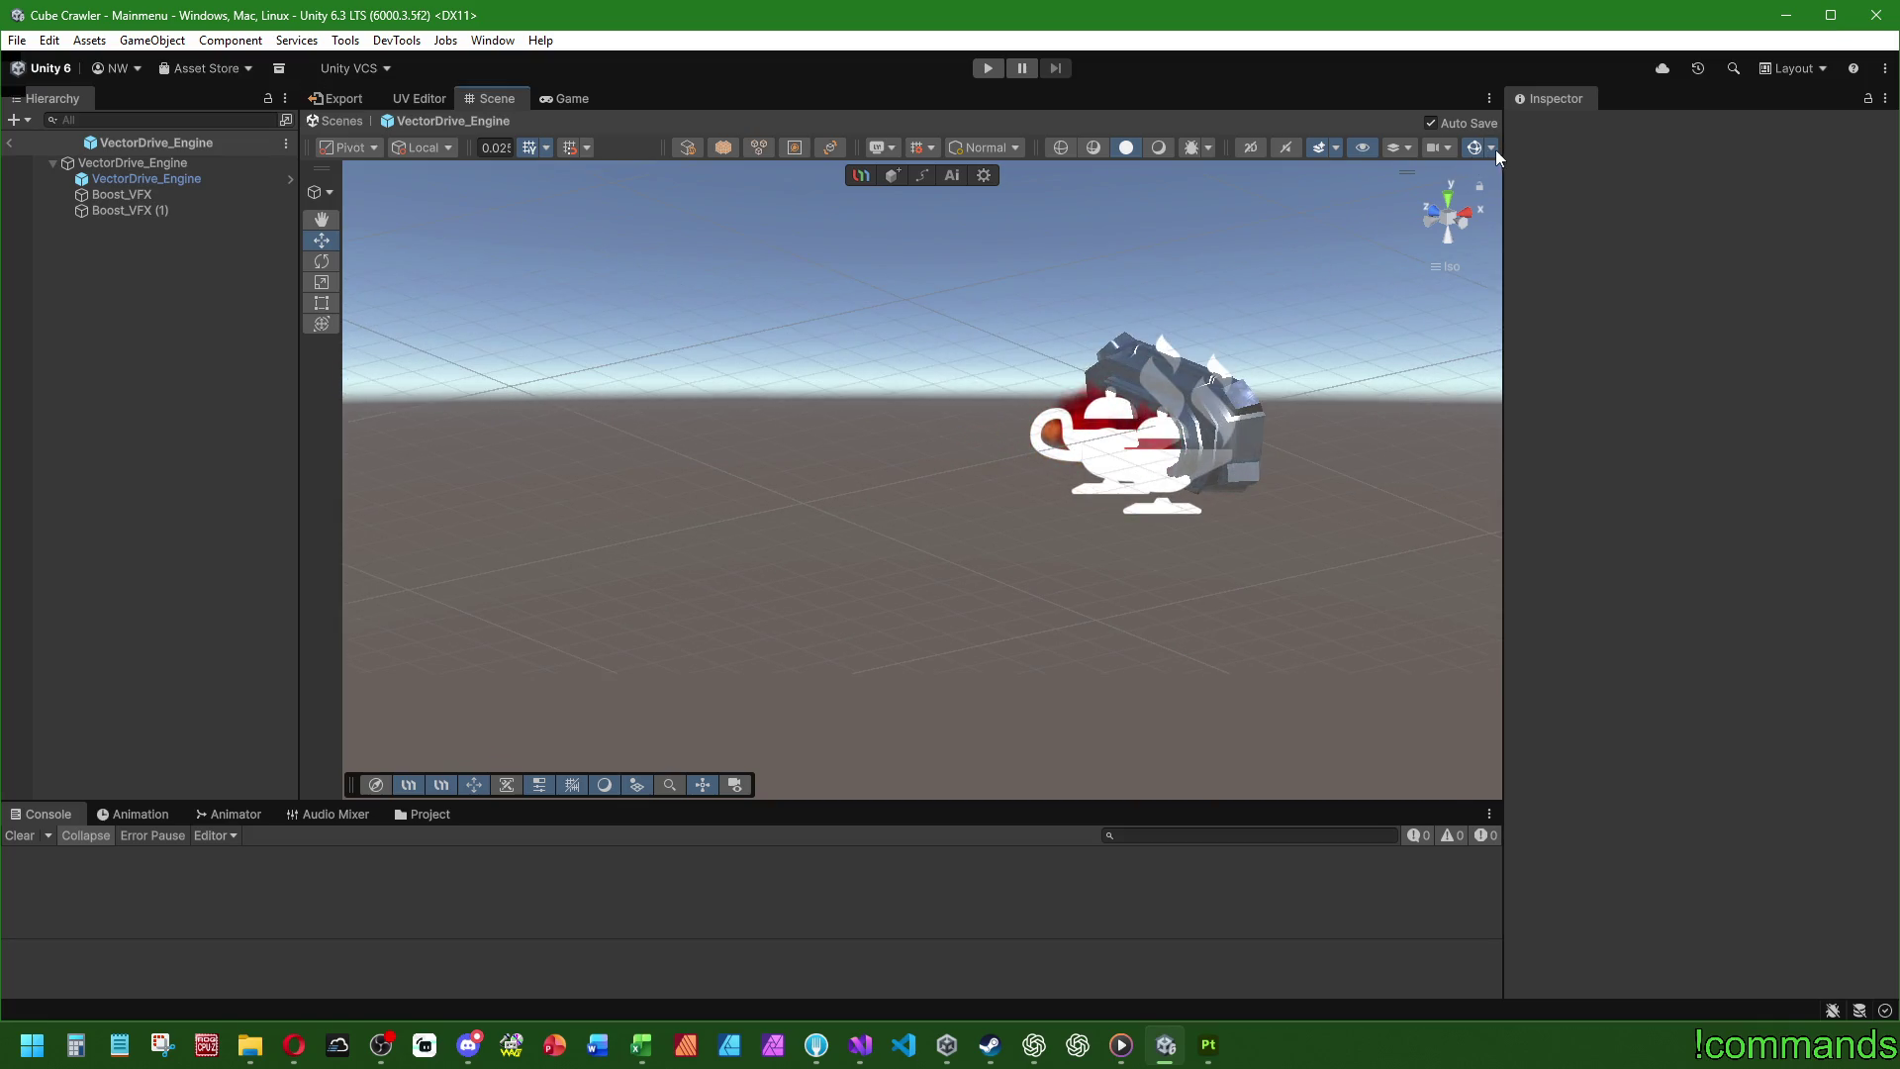
pyautogui.click(1492, 148)
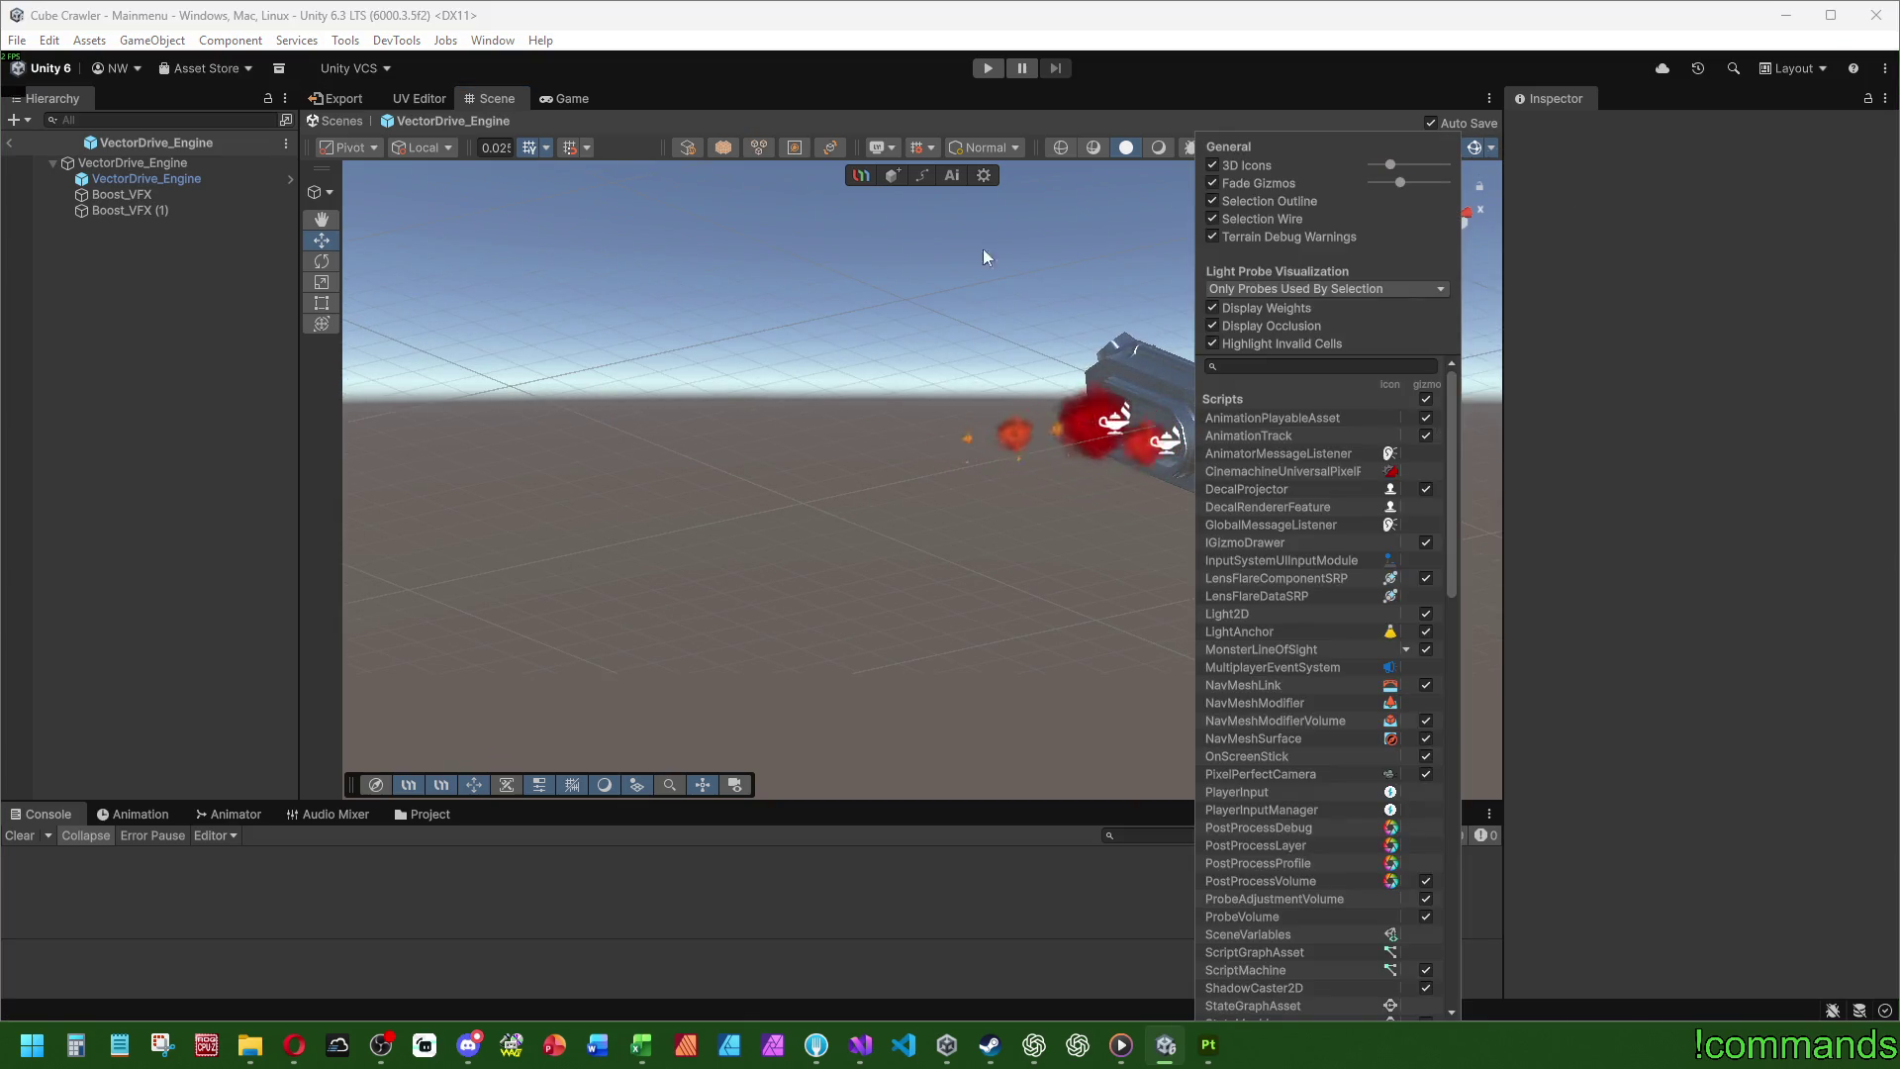
# - Select Boost_VFX, zoom in on the engine, and orbit to view the red exhaust from several sides
pyautogui.click(148, 194)
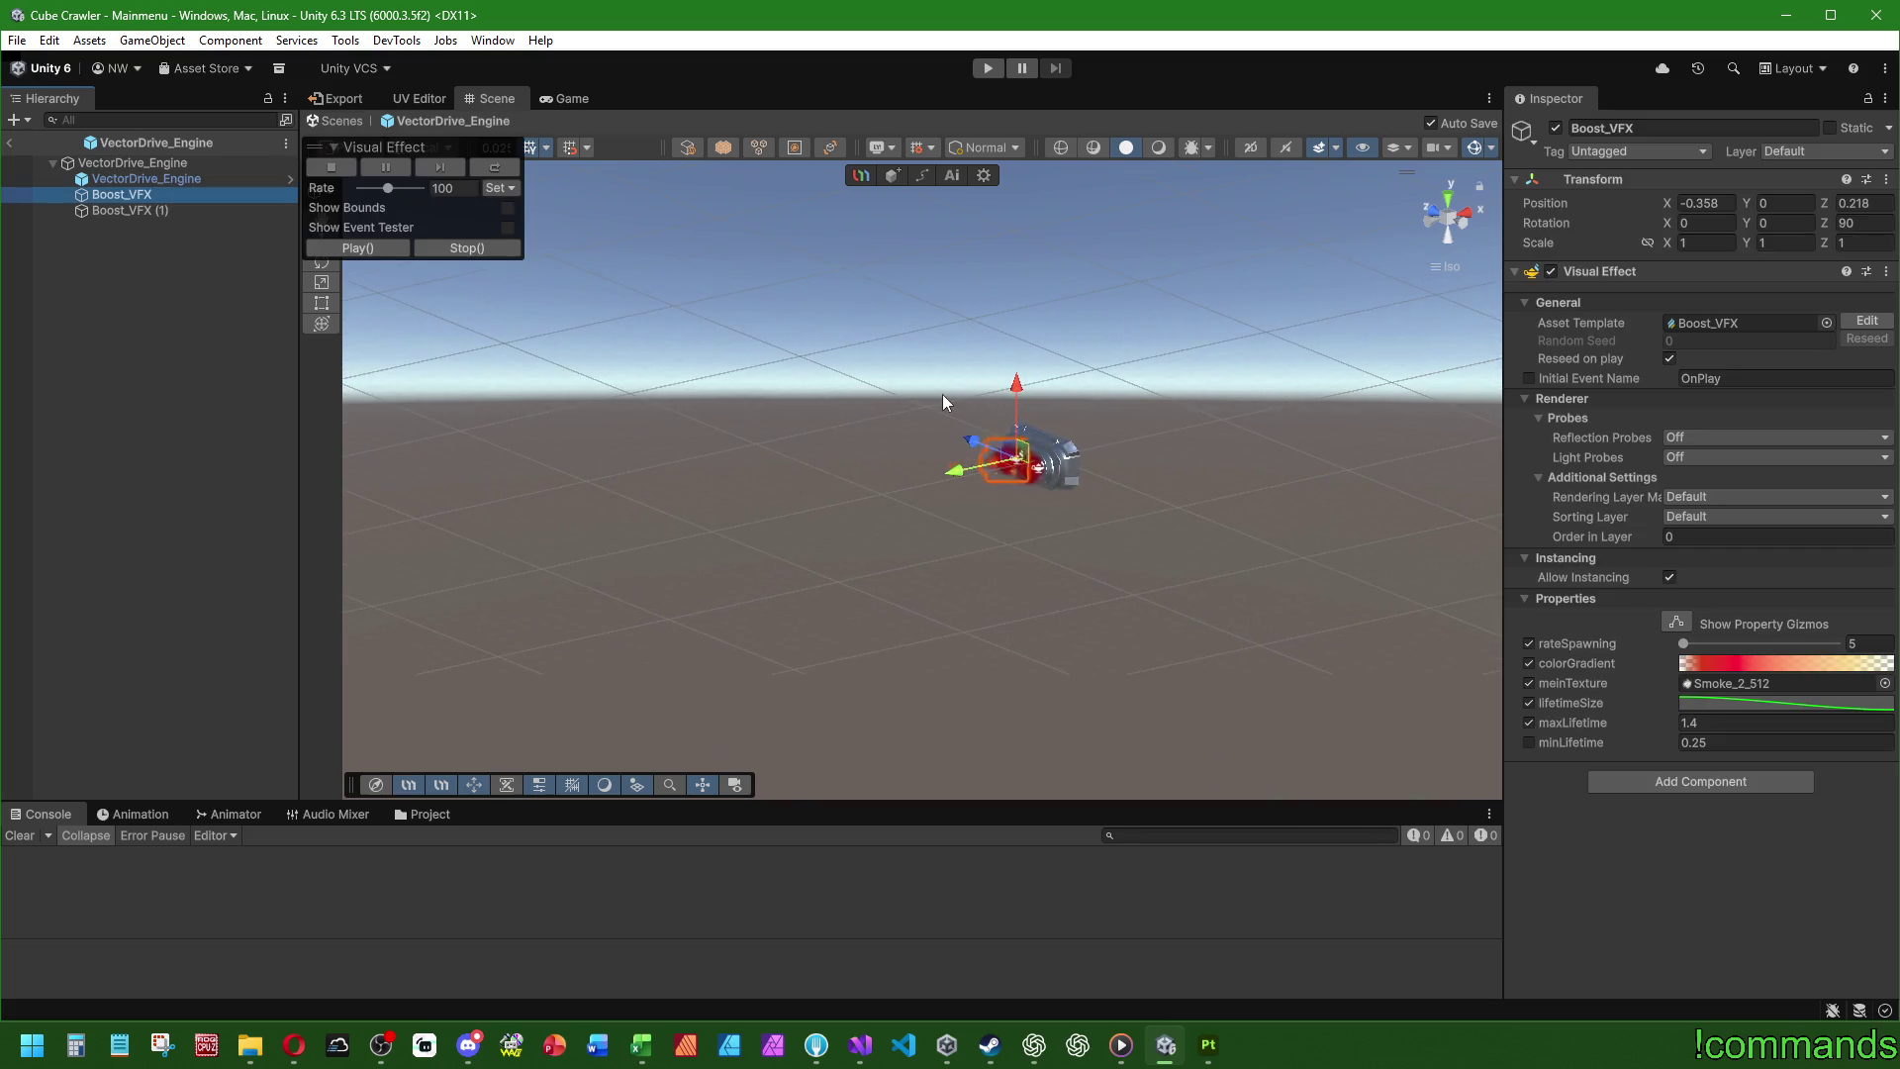
pyautogui.scroll(5, 1148, 492)
pyautogui.scroll(3, 1129, 513)
pyautogui.moveTo(1136, 530); pyautogui.dragTo(889, 578)
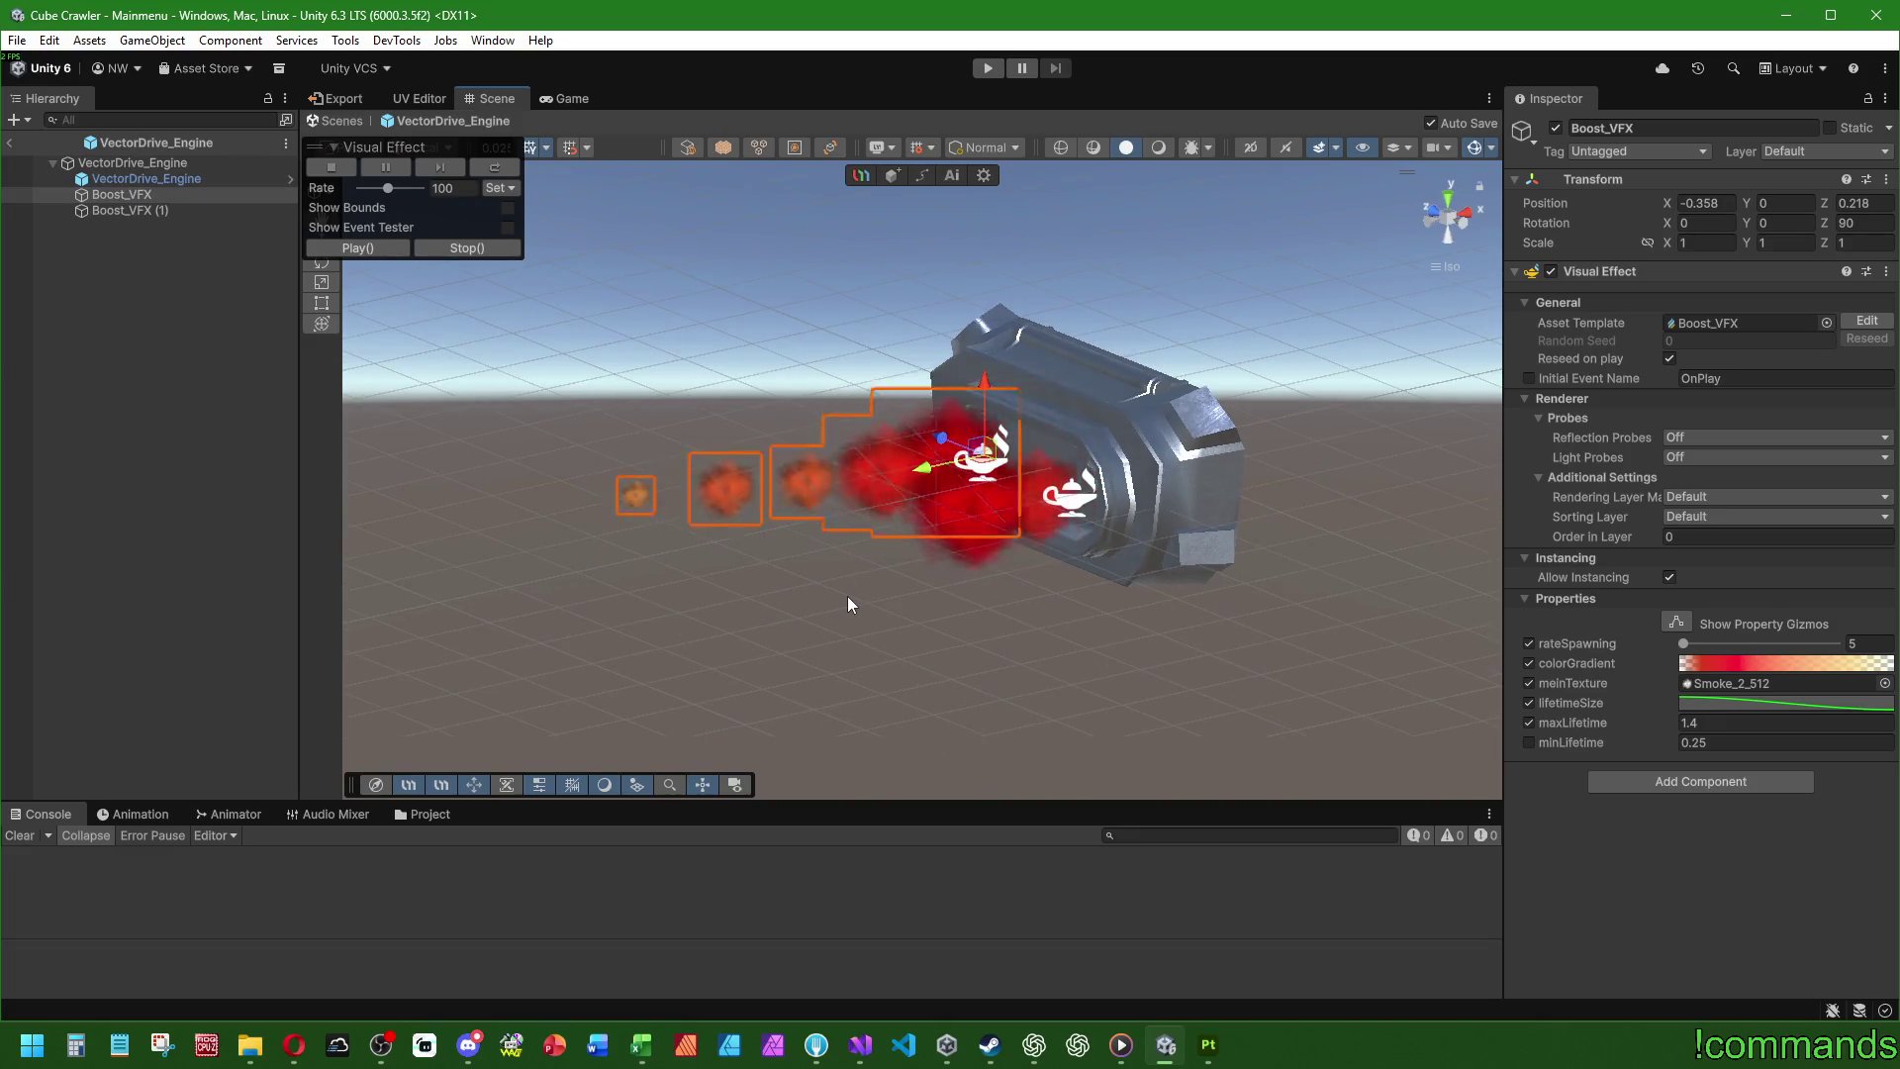
pyautogui.click(136, 598)
pyautogui.moveTo(666, 531)
pyautogui.mouseDown()
pyautogui.moveTo(1126, 539)
pyautogui.moveTo(746, 599)
pyautogui.moveTo(905, 597)
pyautogui.moveTo(935, 528)
pyautogui.mouseUp()
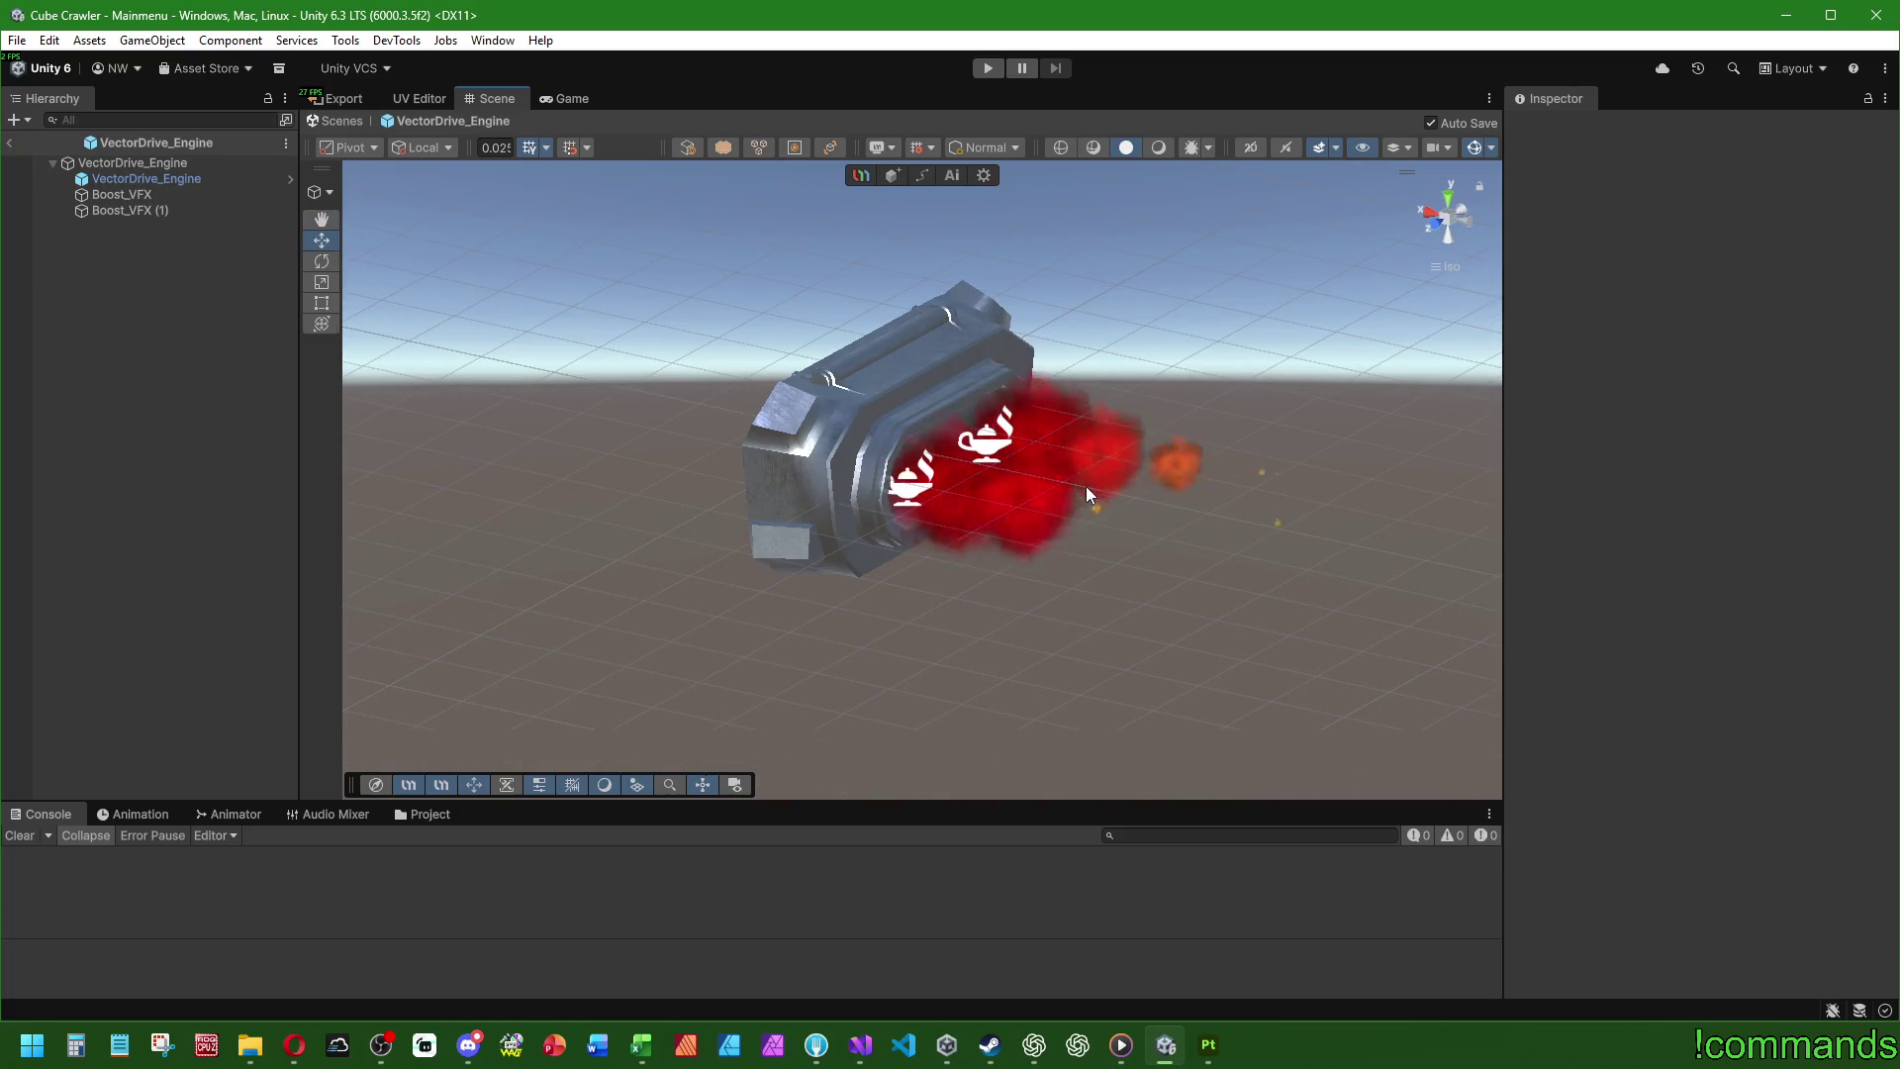
pyautogui.moveTo(1088, 491)
pyautogui.mouseDown()
pyautogui.moveTo(946, 509)
pyautogui.moveTo(577, 428)
pyautogui.mouseUp()
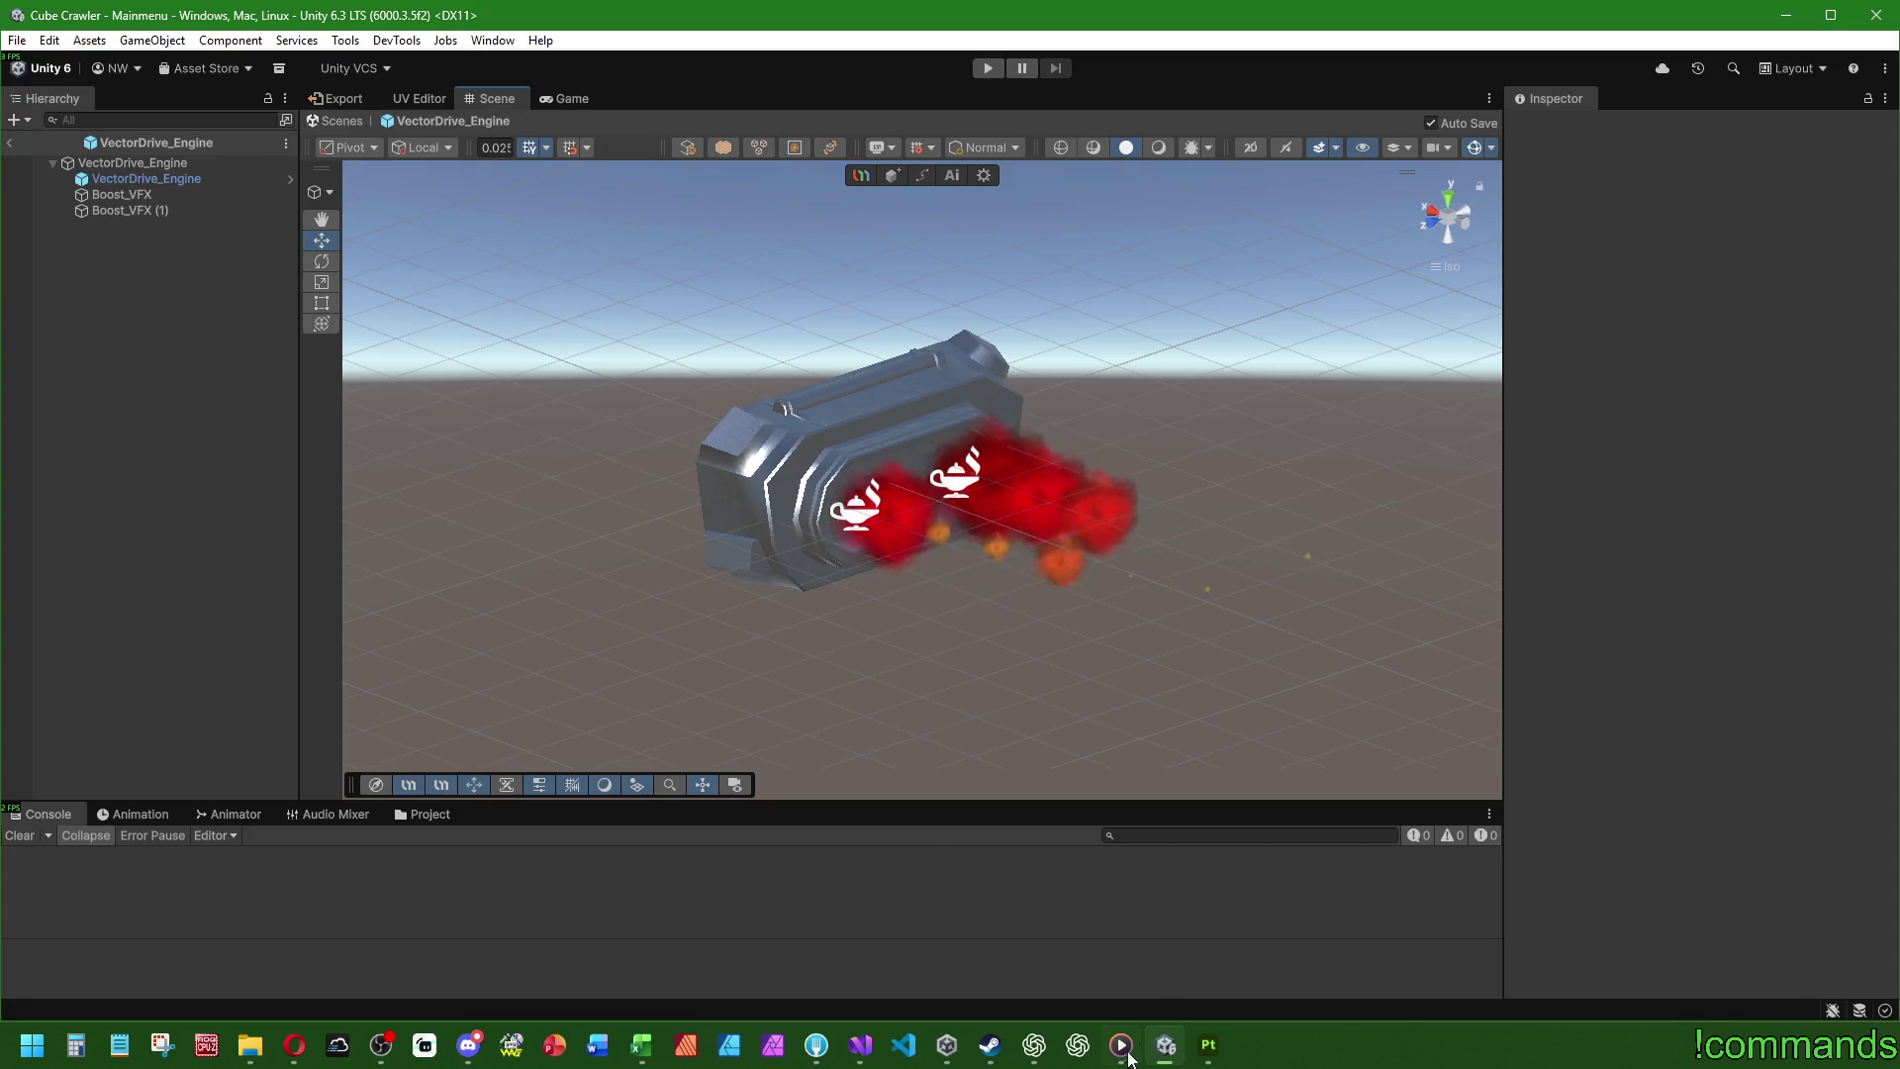
# - View the Cube Crawler library and store pages in Steam, then close Steam
pyautogui.click(995, 1053)
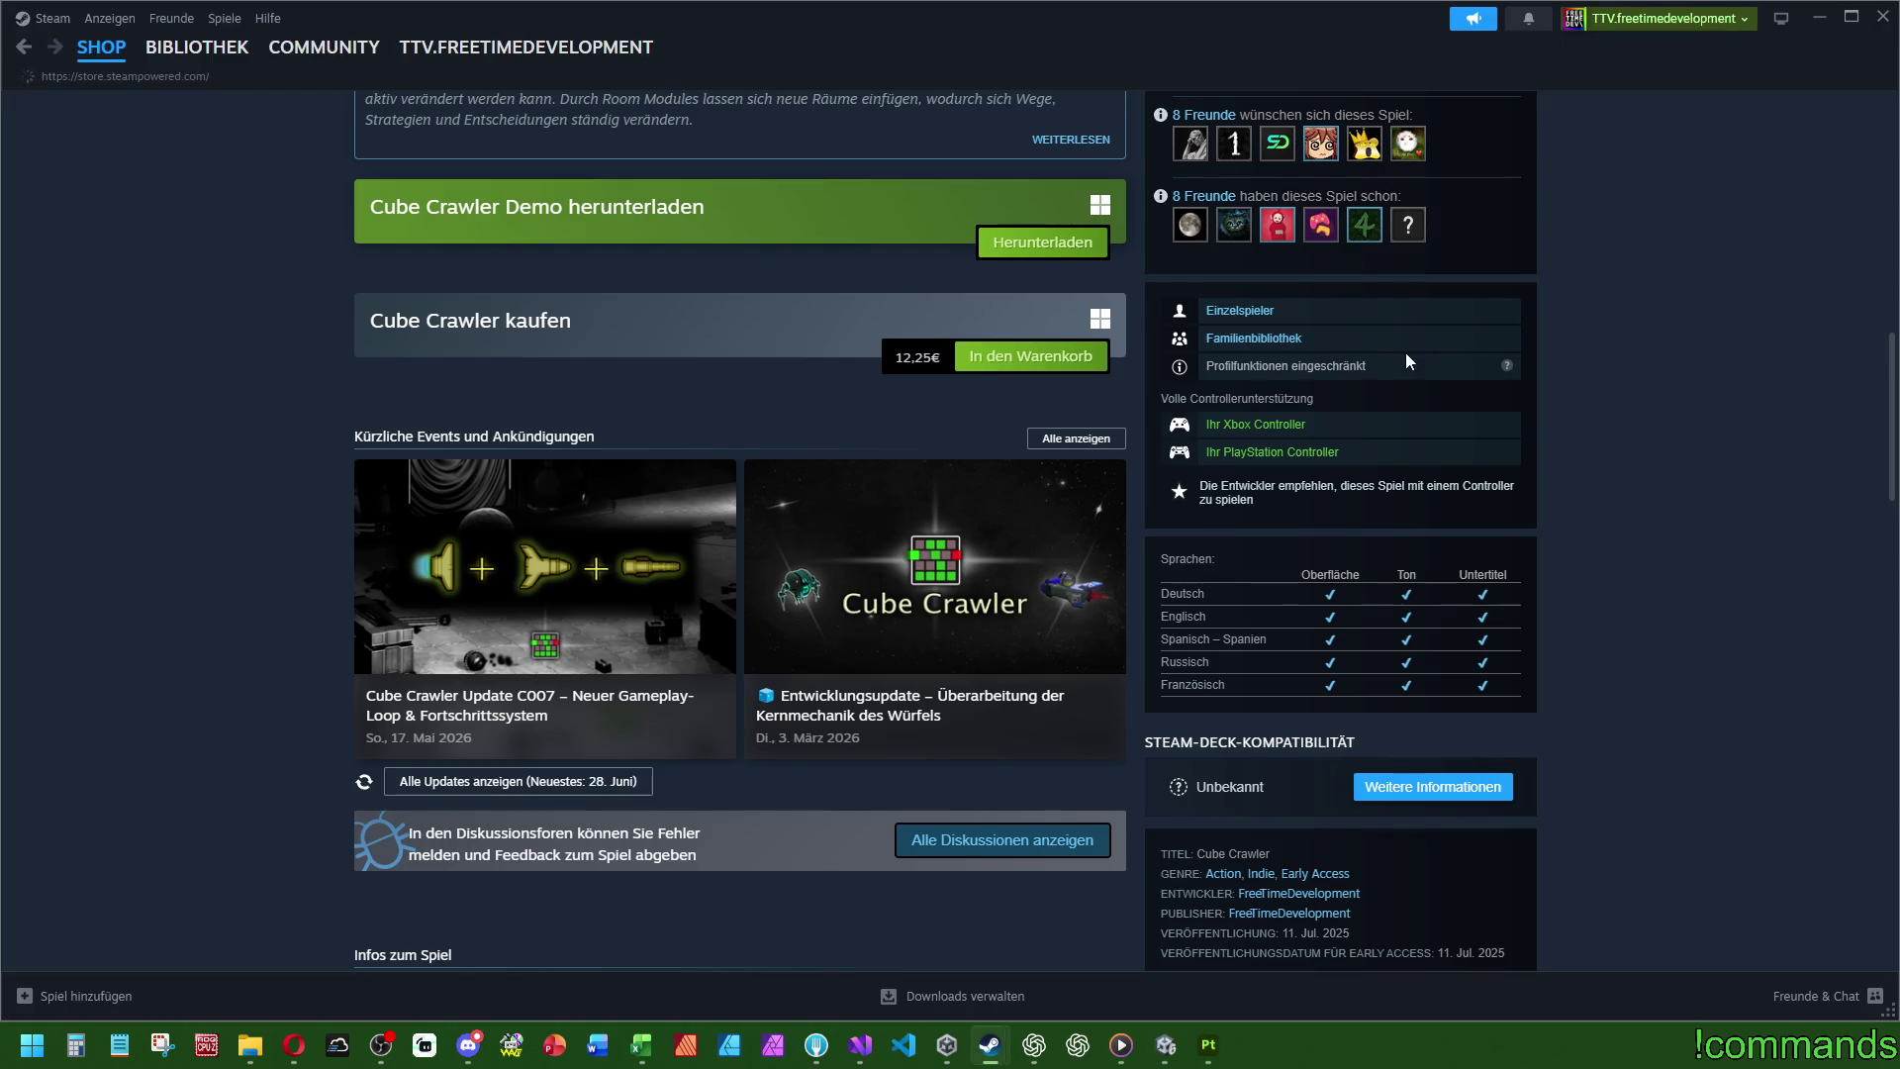
pyautogui.click(101, 47)
pyautogui.click(197, 47)
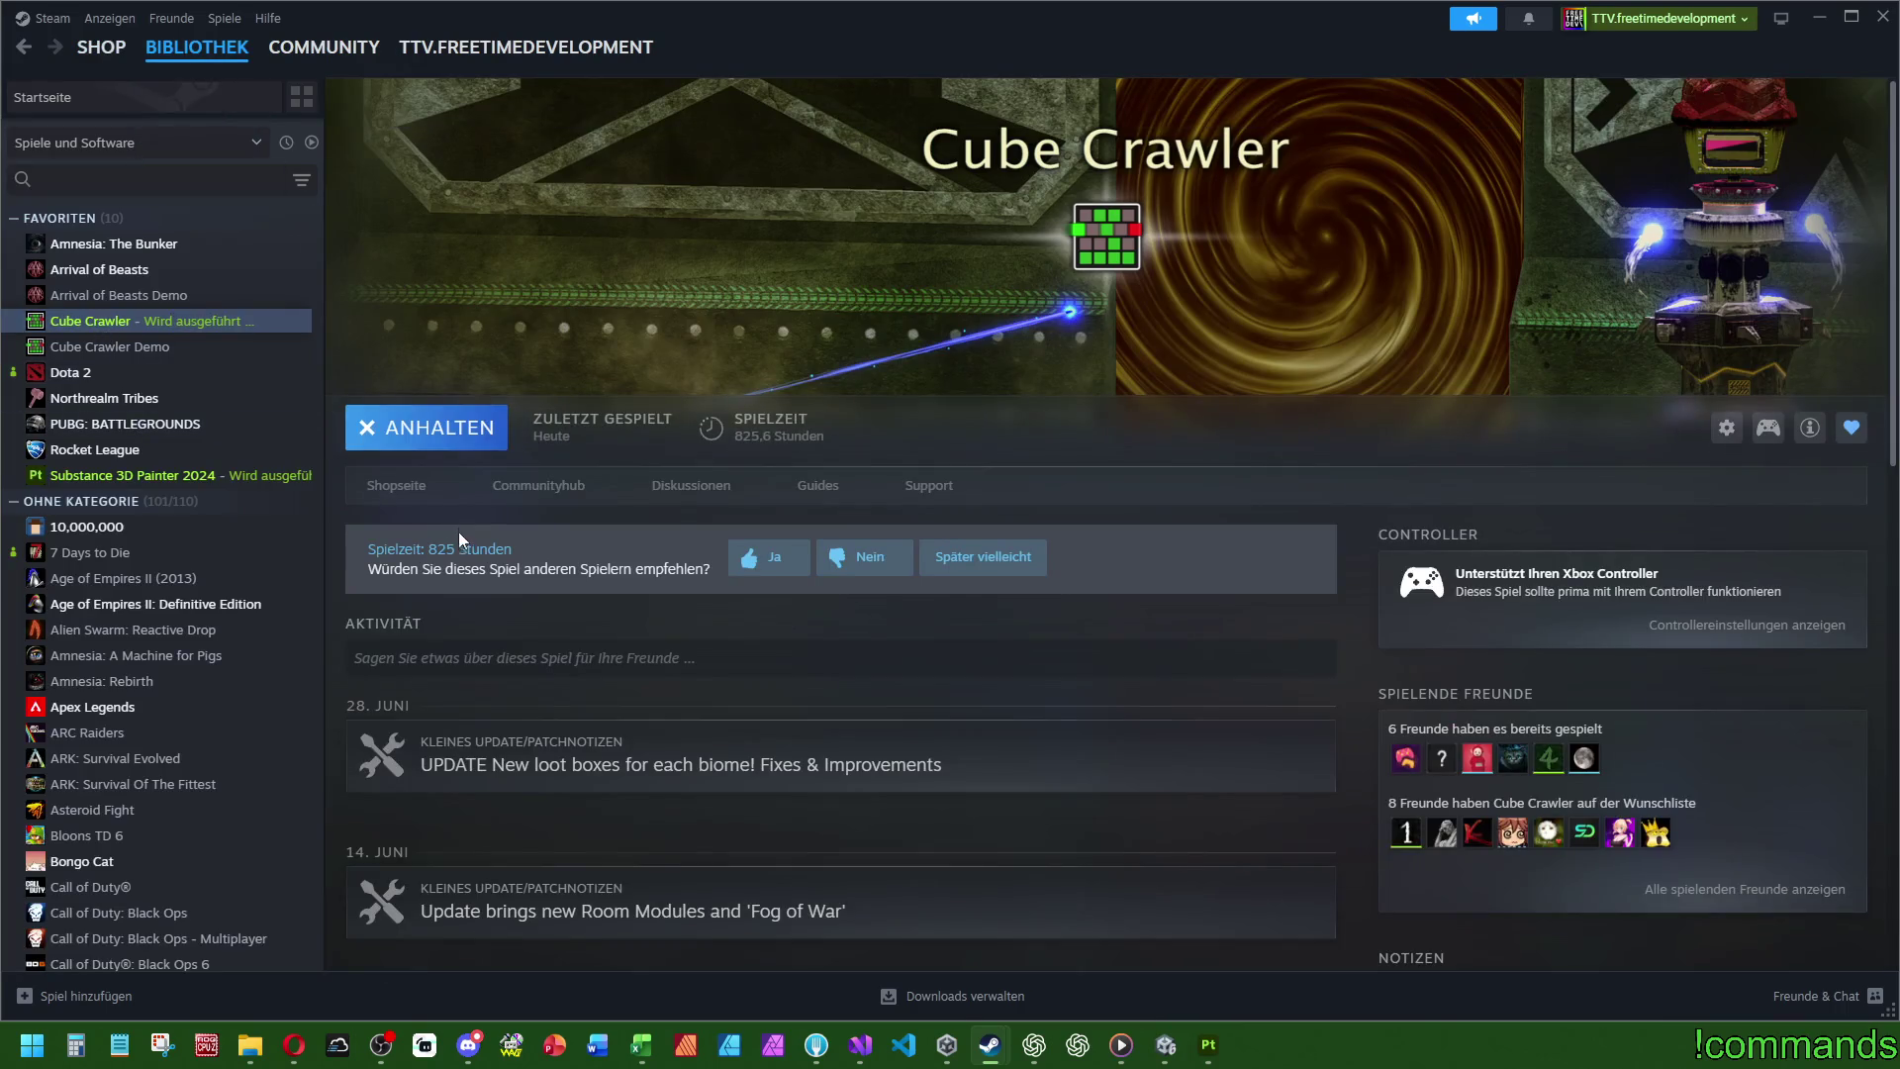
pyautogui.click(425, 493)
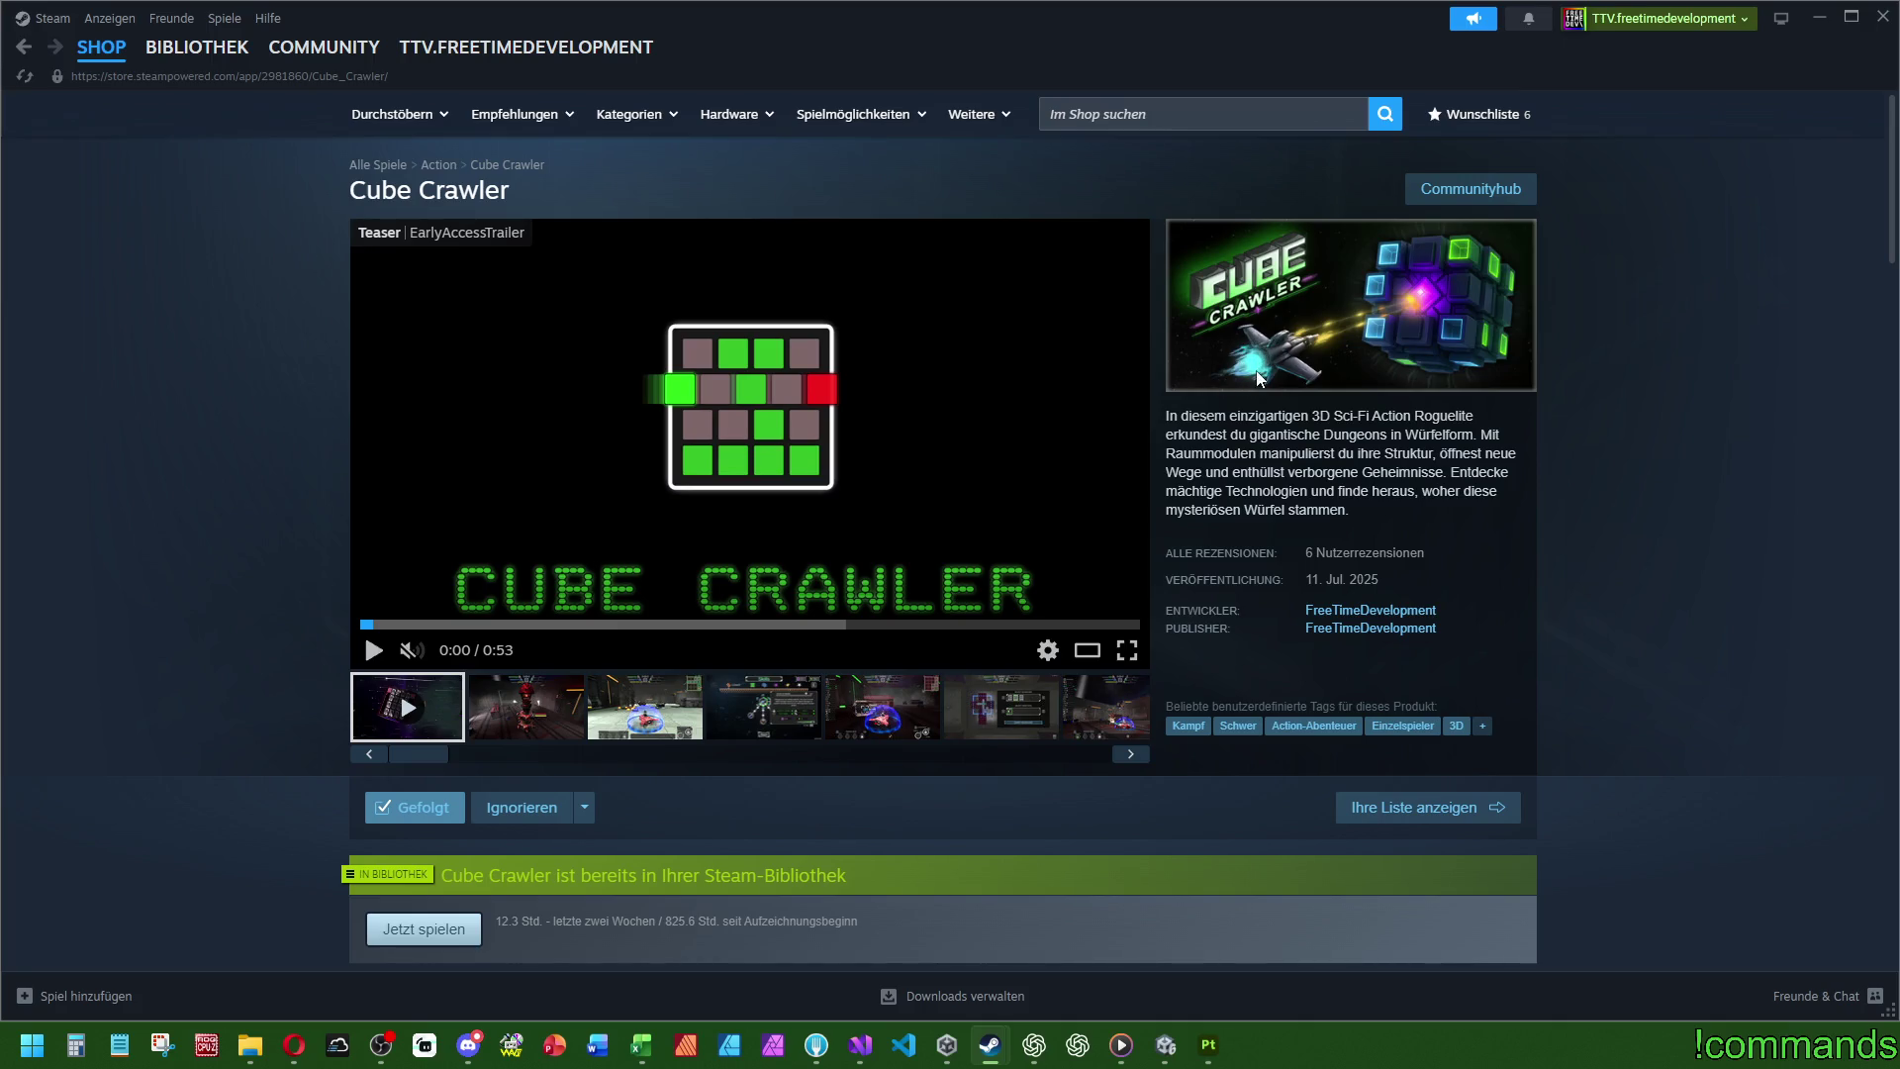
pyautogui.click(1883, 26)
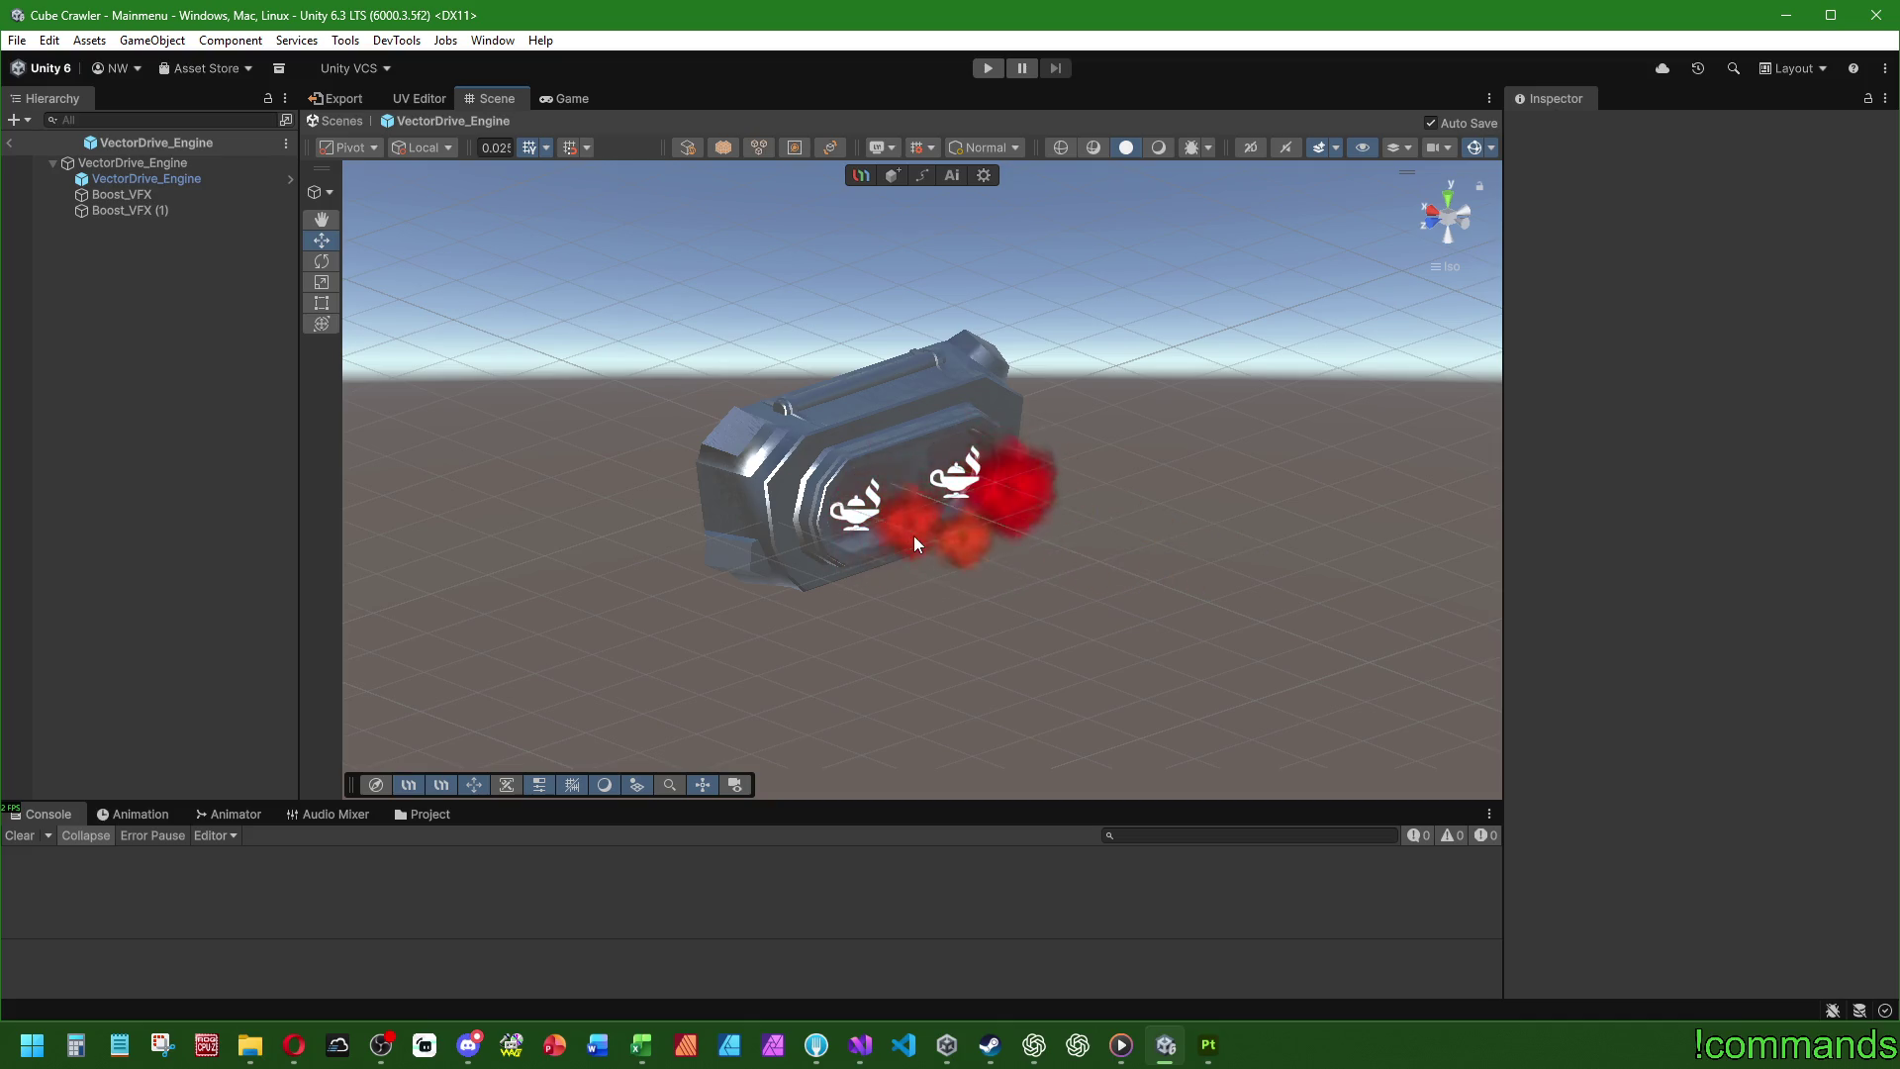
# - Select Boost_VFX and step its mainTexture from Particle_1 to laser_2048_h
pyautogui.click(135, 194)
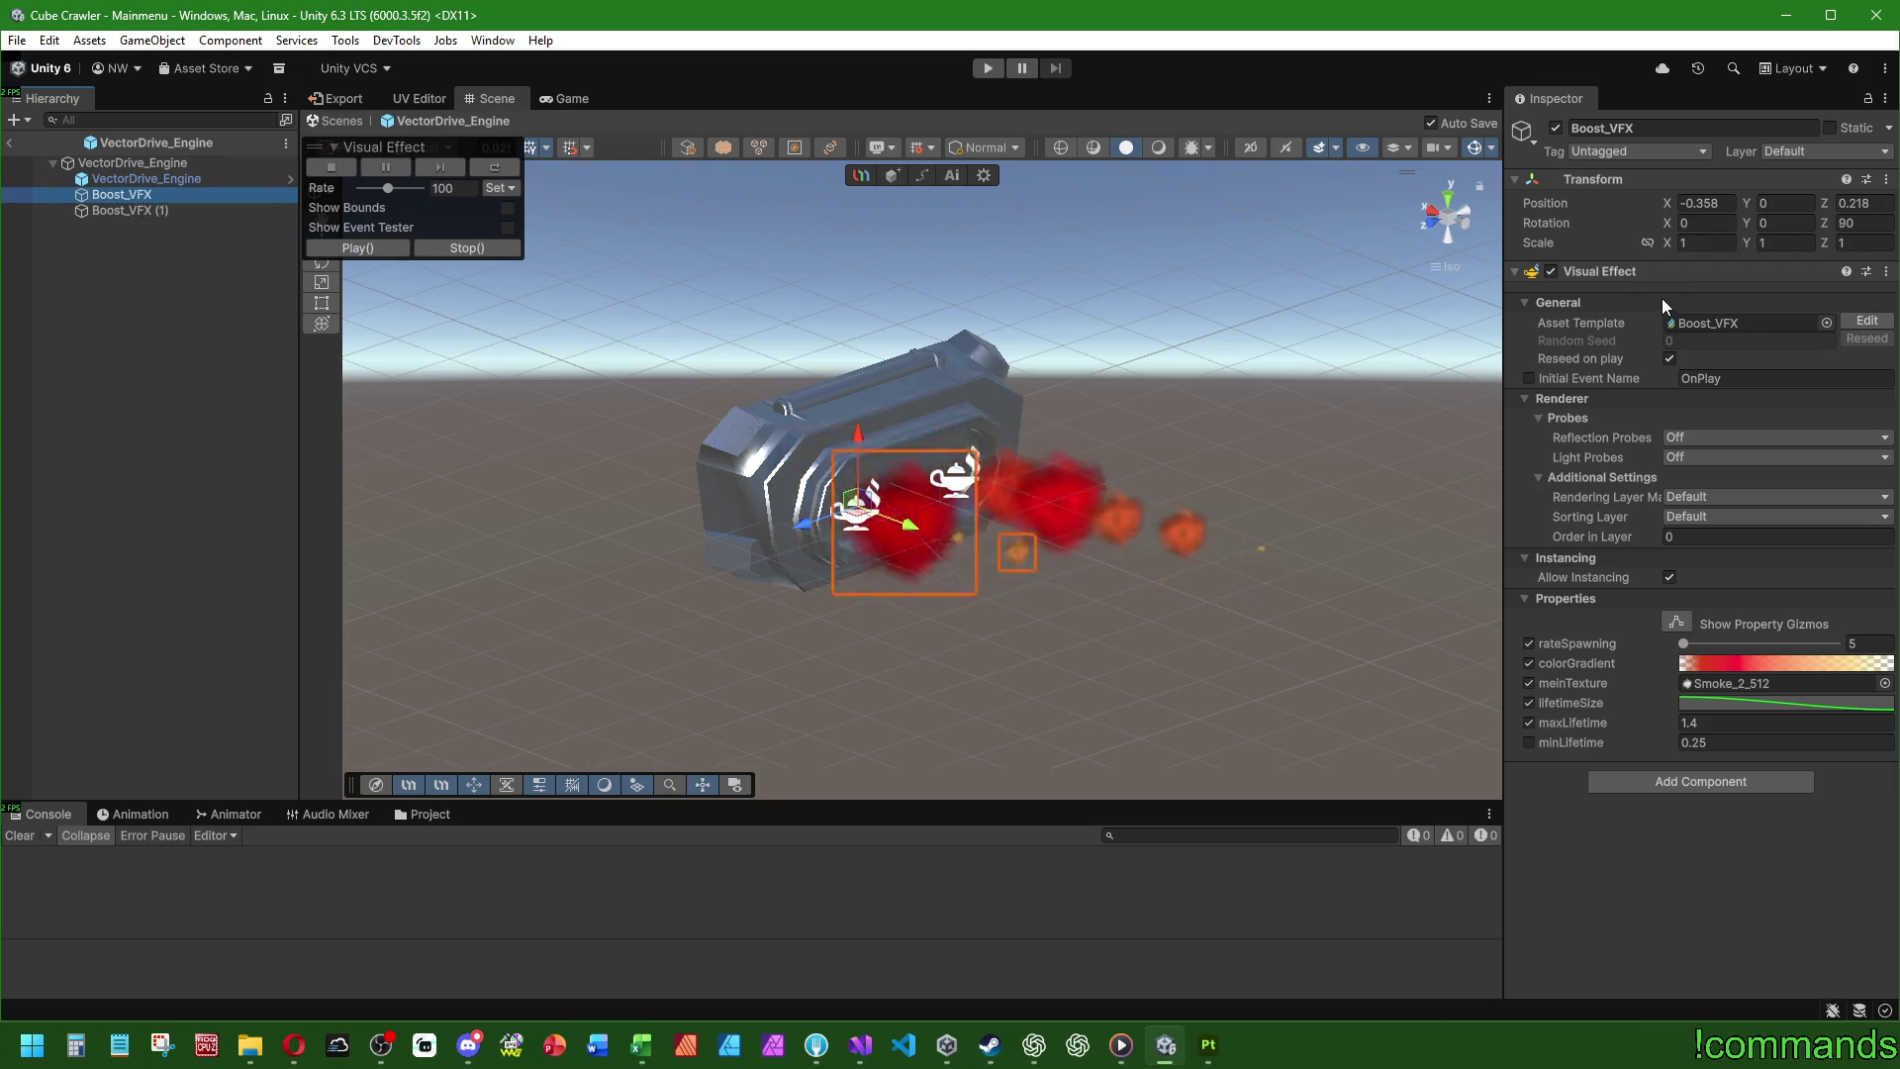
pyautogui.doubleClick(1724, 680)
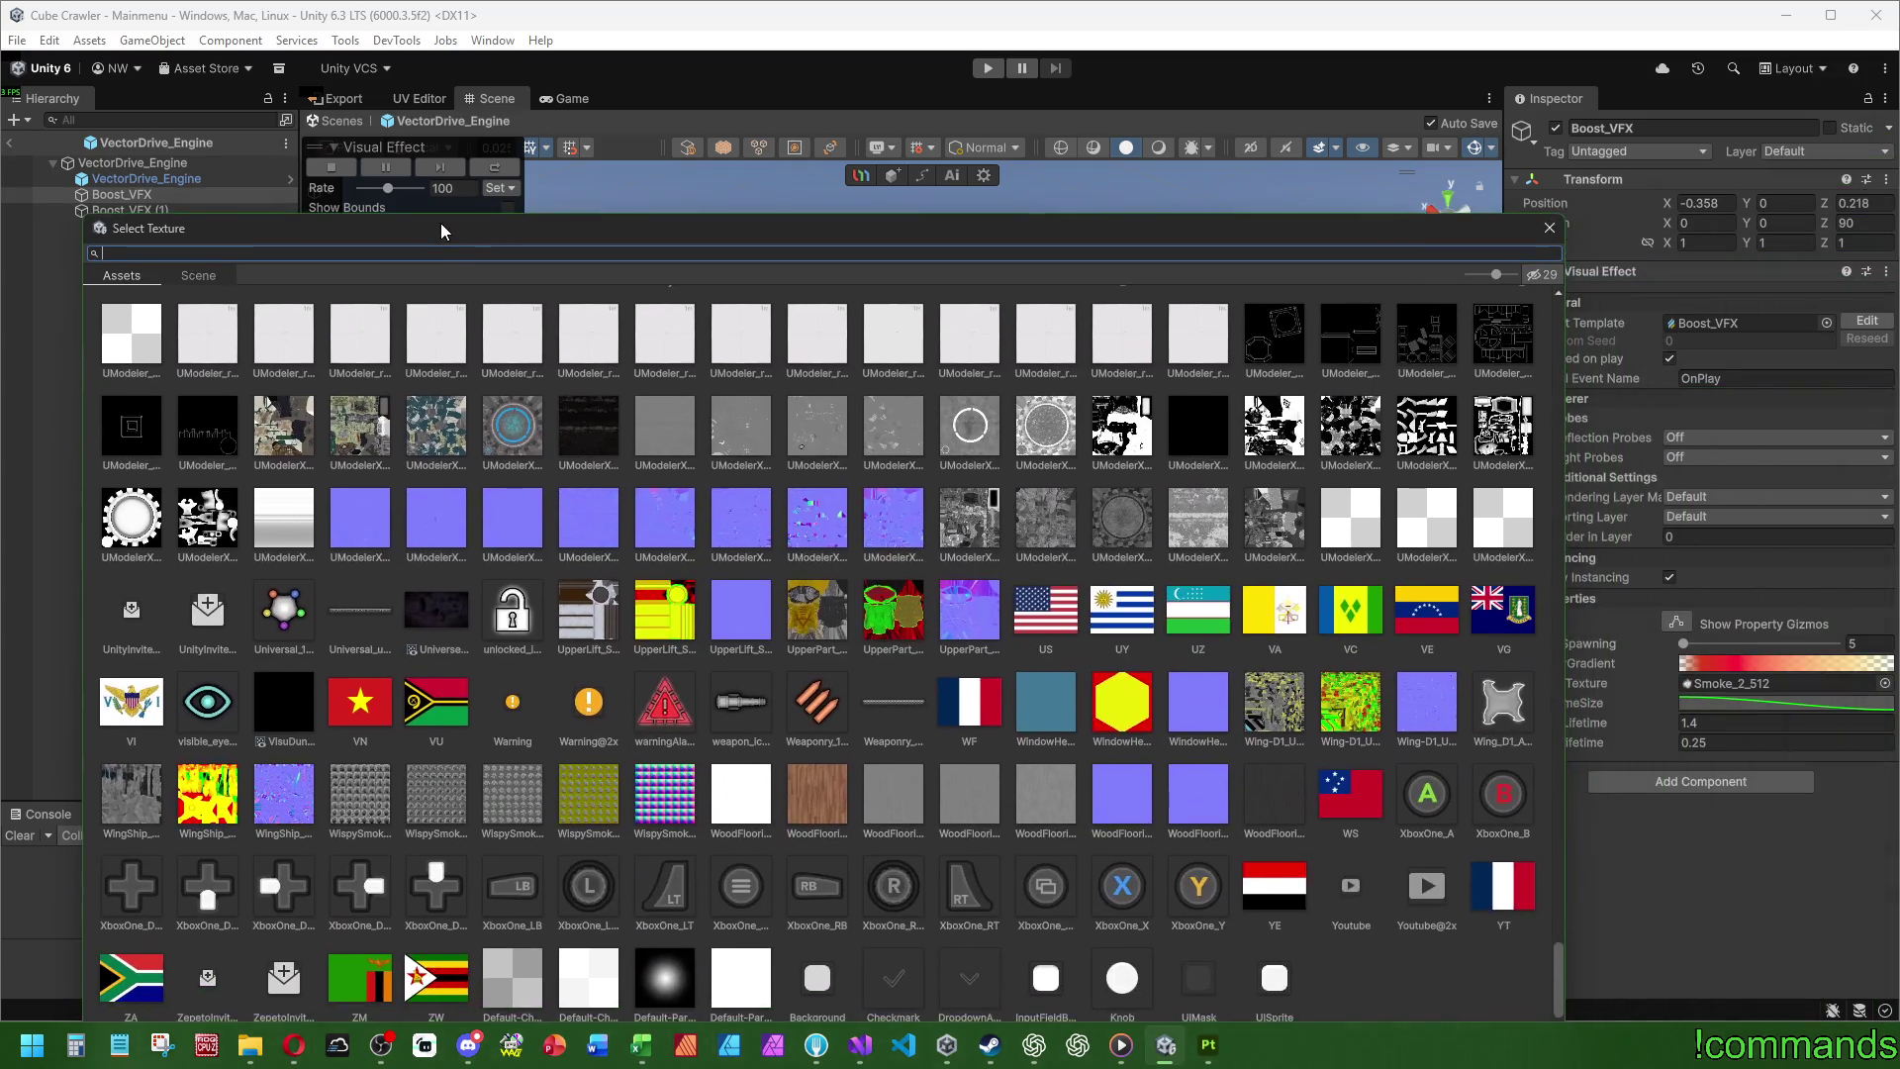
pyautogui.moveTo(441, 222); pyautogui.dragTo(1045, 174)
pyautogui.press('Escape')
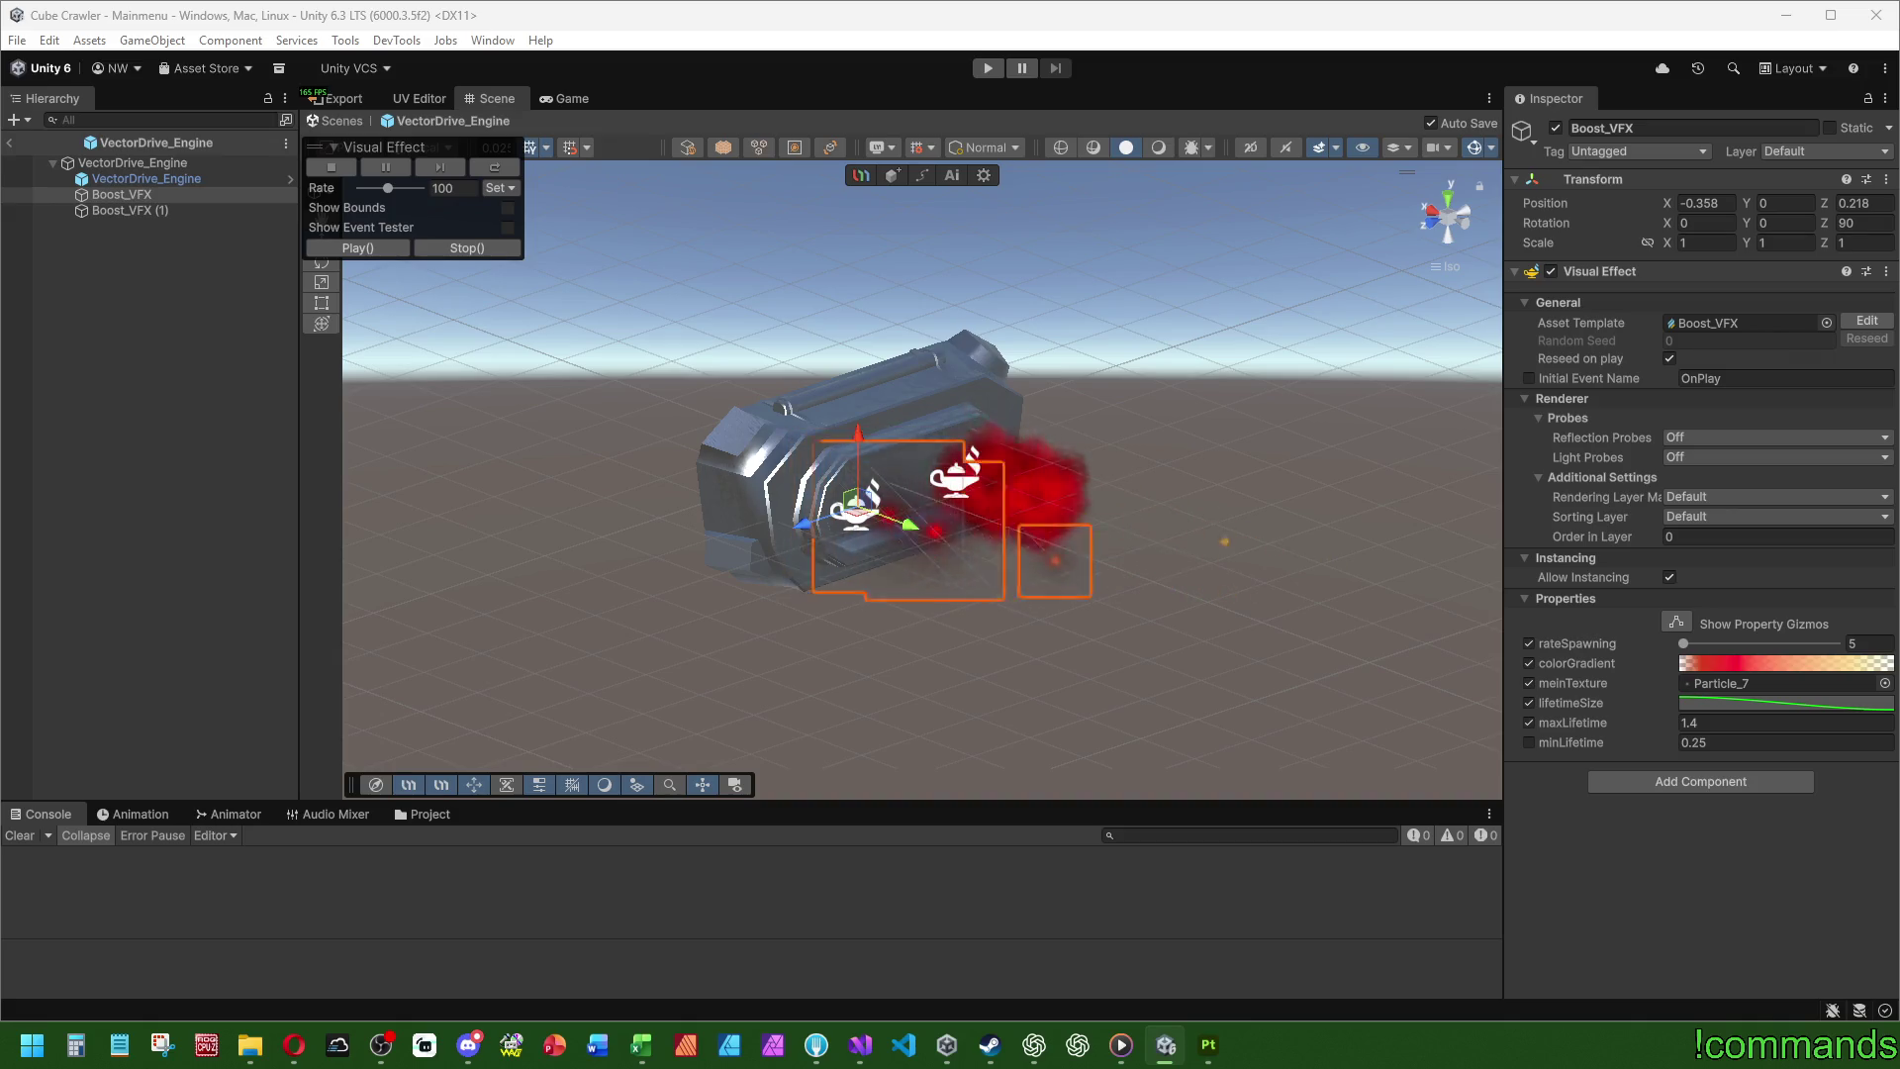
pyautogui.press('Up')
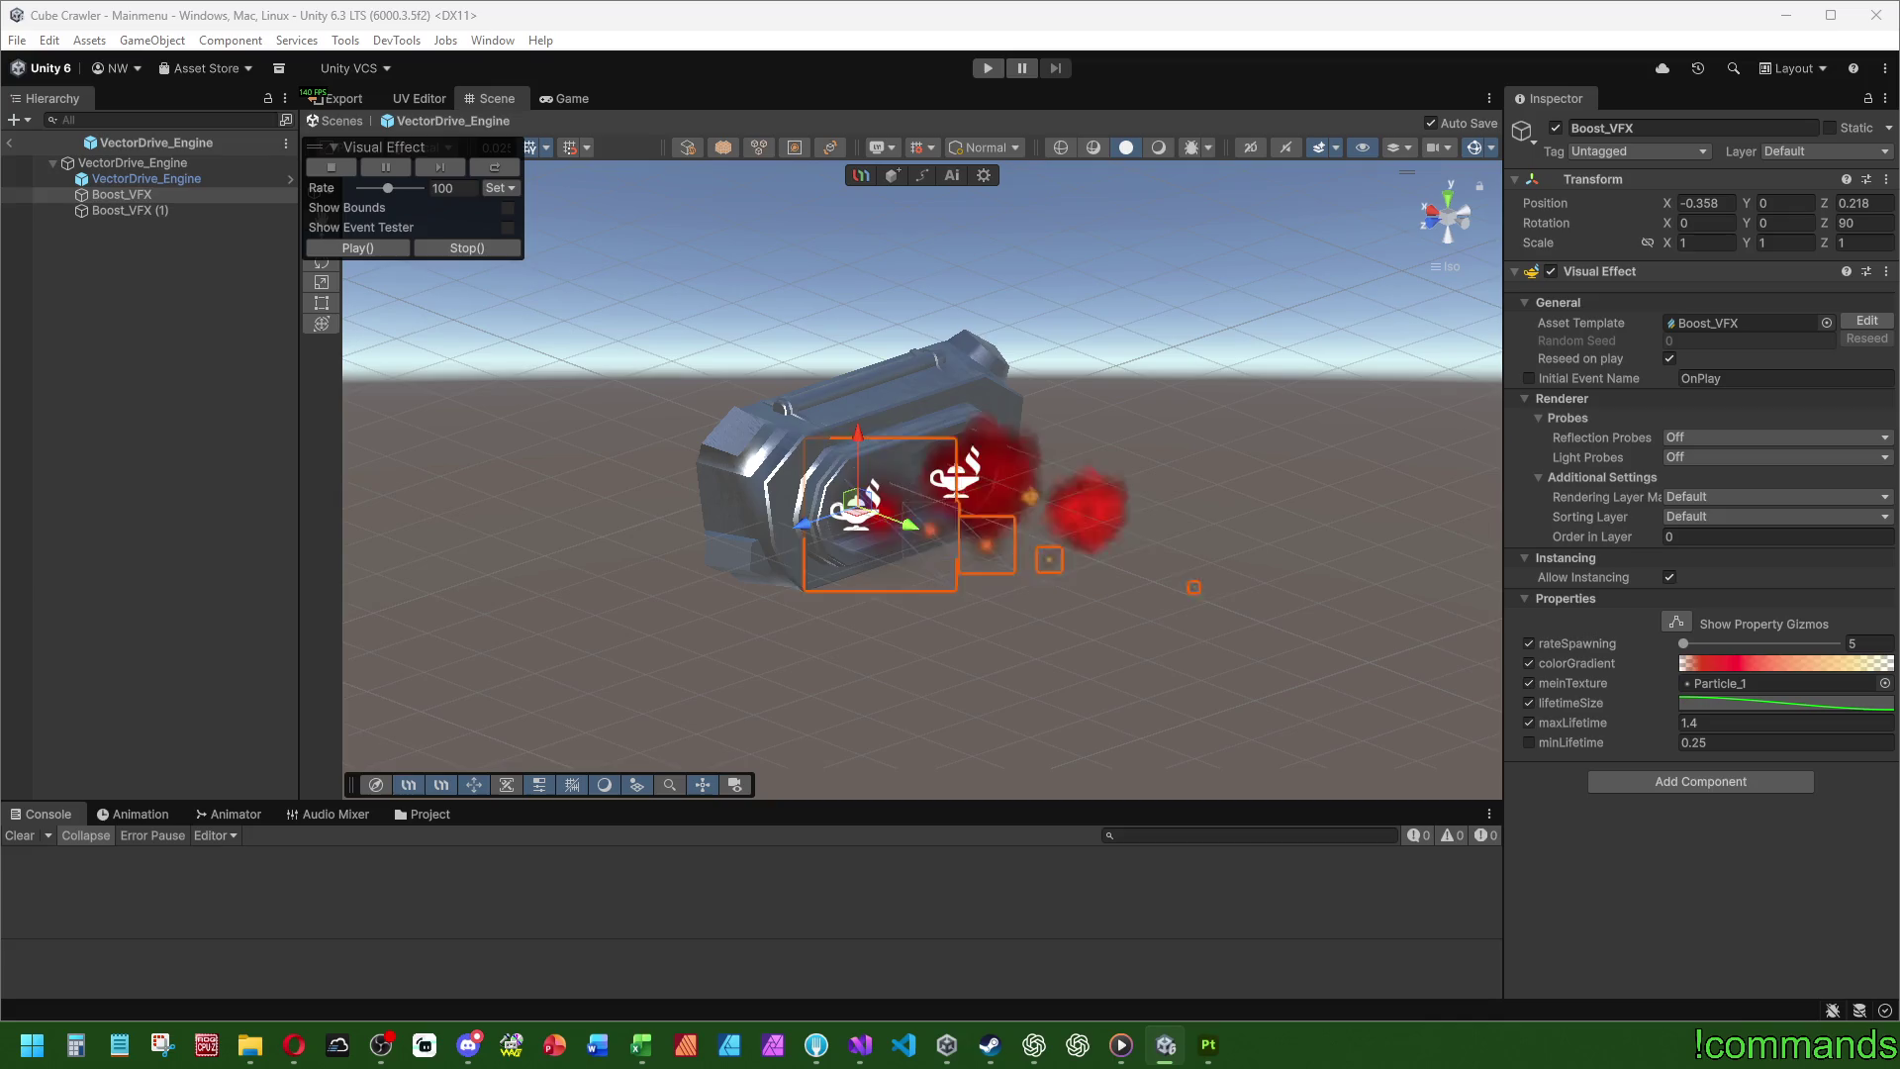
pyautogui.press('Up')
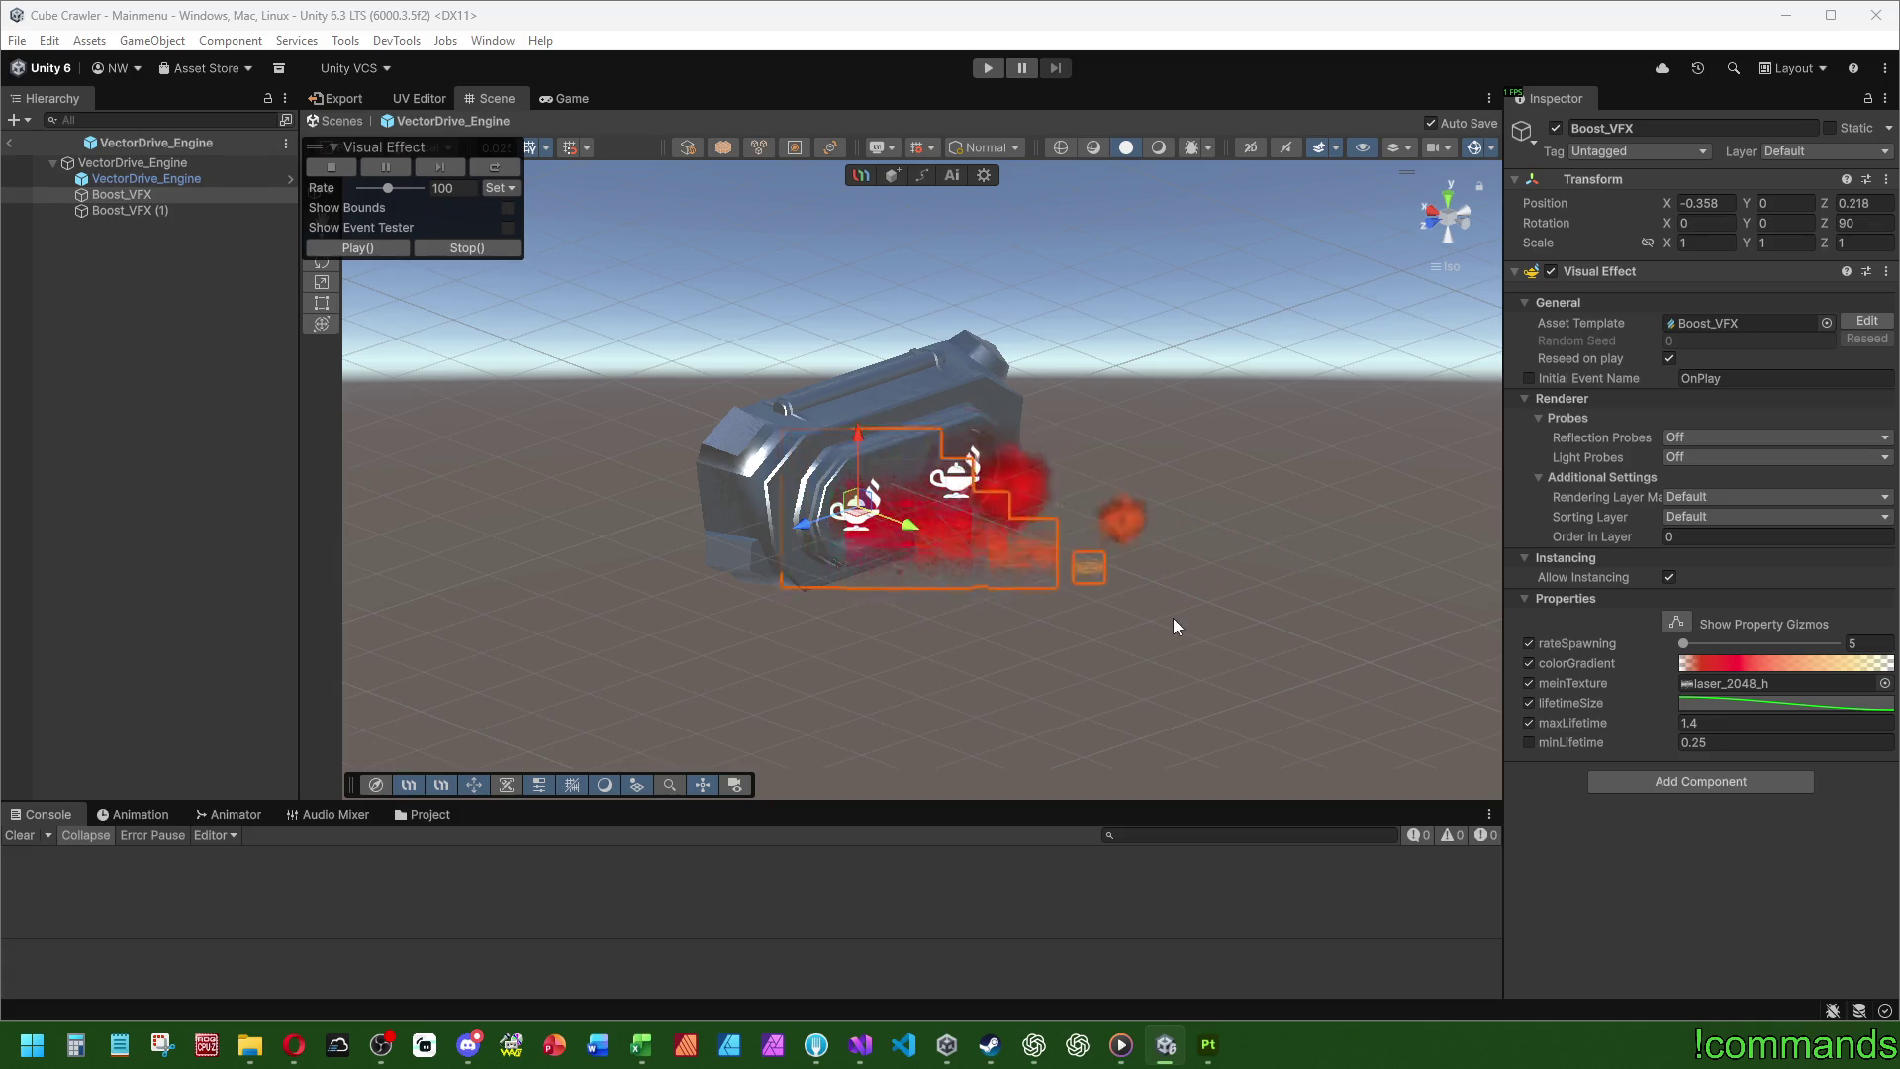
# - Orbit around the engine, deselect Boost_VFX and zoom out to view the Smoke_2_512 red smoke exhaust
pyautogui.moveTo(1298, 500)
pyautogui.mouseDown()
pyautogui.moveTo(1214, 449)
pyautogui.moveTo(518, 421)
pyautogui.moveTo(1253, 477)
pyautogui.moveTo(946, 729)
pyautogui.moveTo(637, 581)
pyautogui.moveTo(538, 427)
pyautogui.moveTo(666, 436)
pyautogui.moveTo(670, 471)
pyautogui.moveTo(787, 508)
pyautogui.moveTo(1261, 443)
pyautogui.mouseUp()
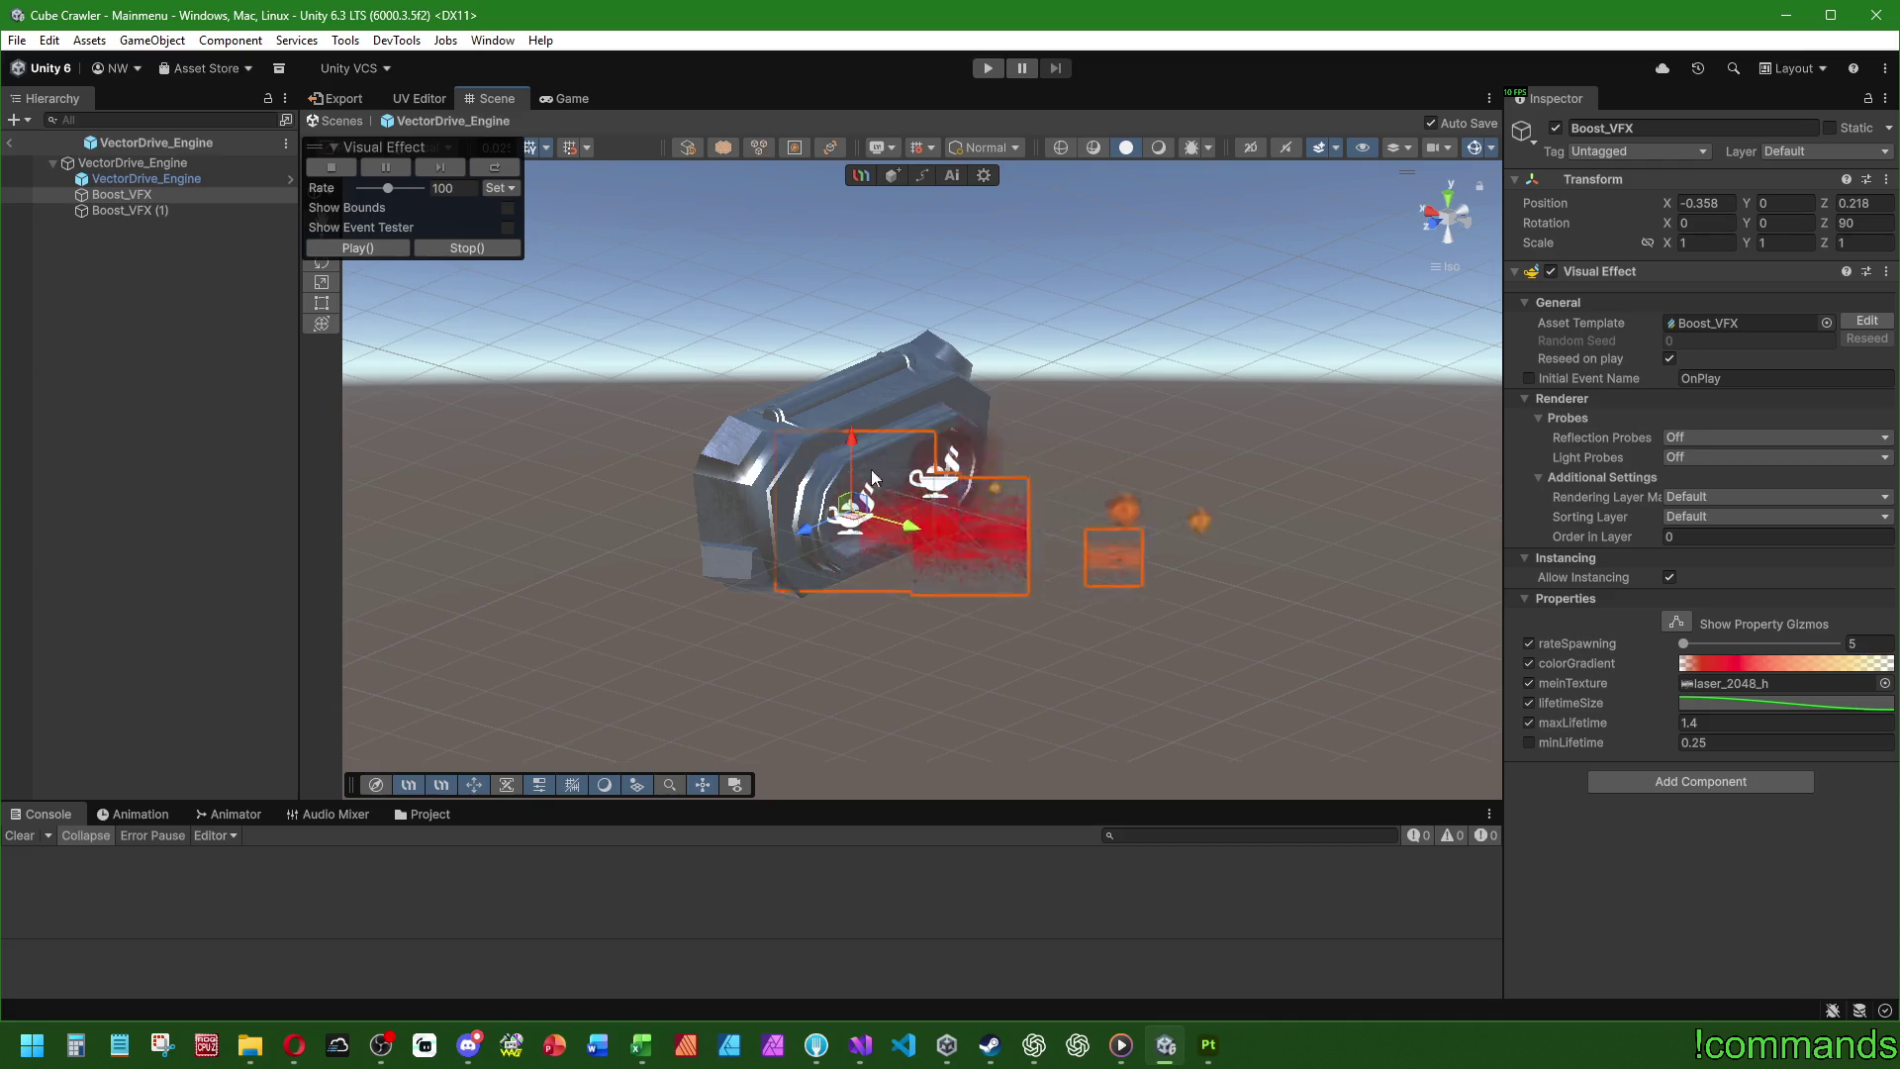
pyautogui.moveTo(883, 625)
pyautogui.mouseDown()
pyautogui.moveTo(1217, 582)
pyautogui.moveTo(1166, 859)
pyautogui.moveTo(1188, 936)
pyautogui.moveTo(853, 526)
pyautogui.mouseUp()
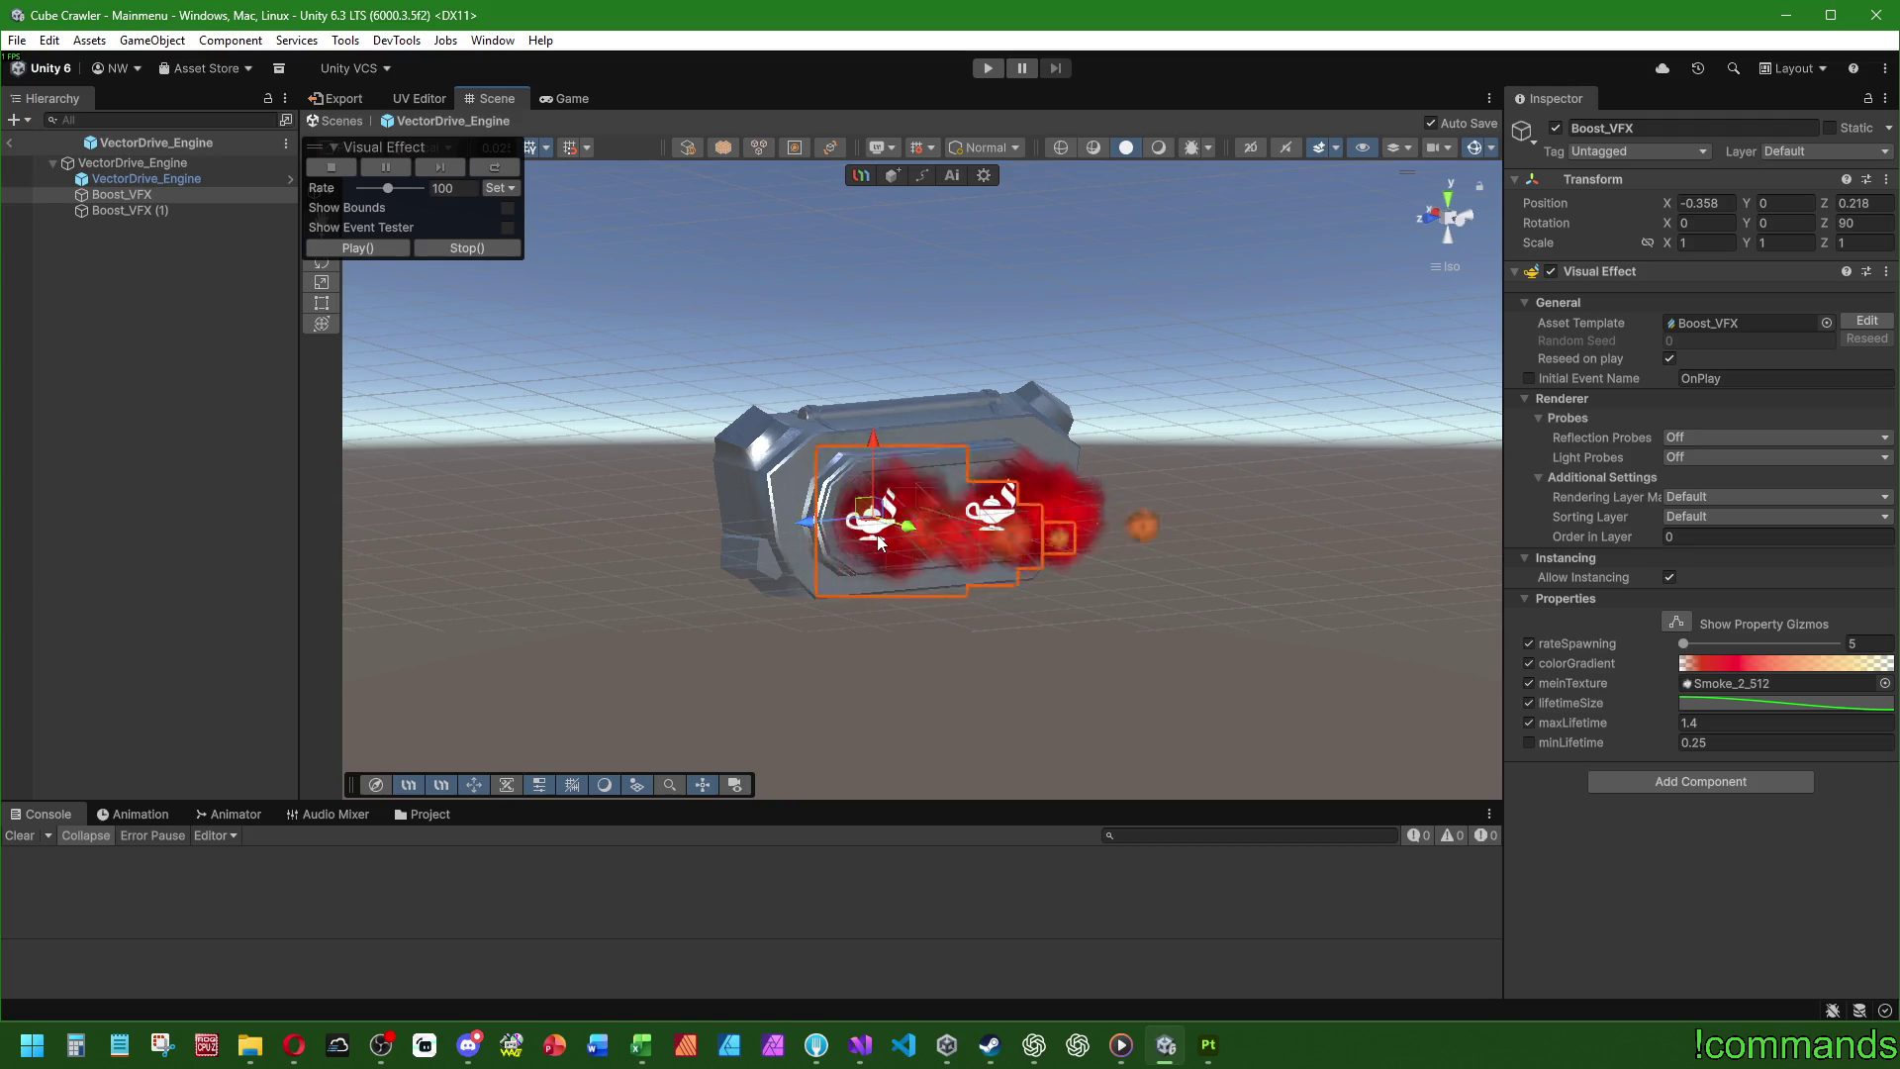
pyautogui.click(1047, 607)
pyautogui.scroll(-1, 841, 596)
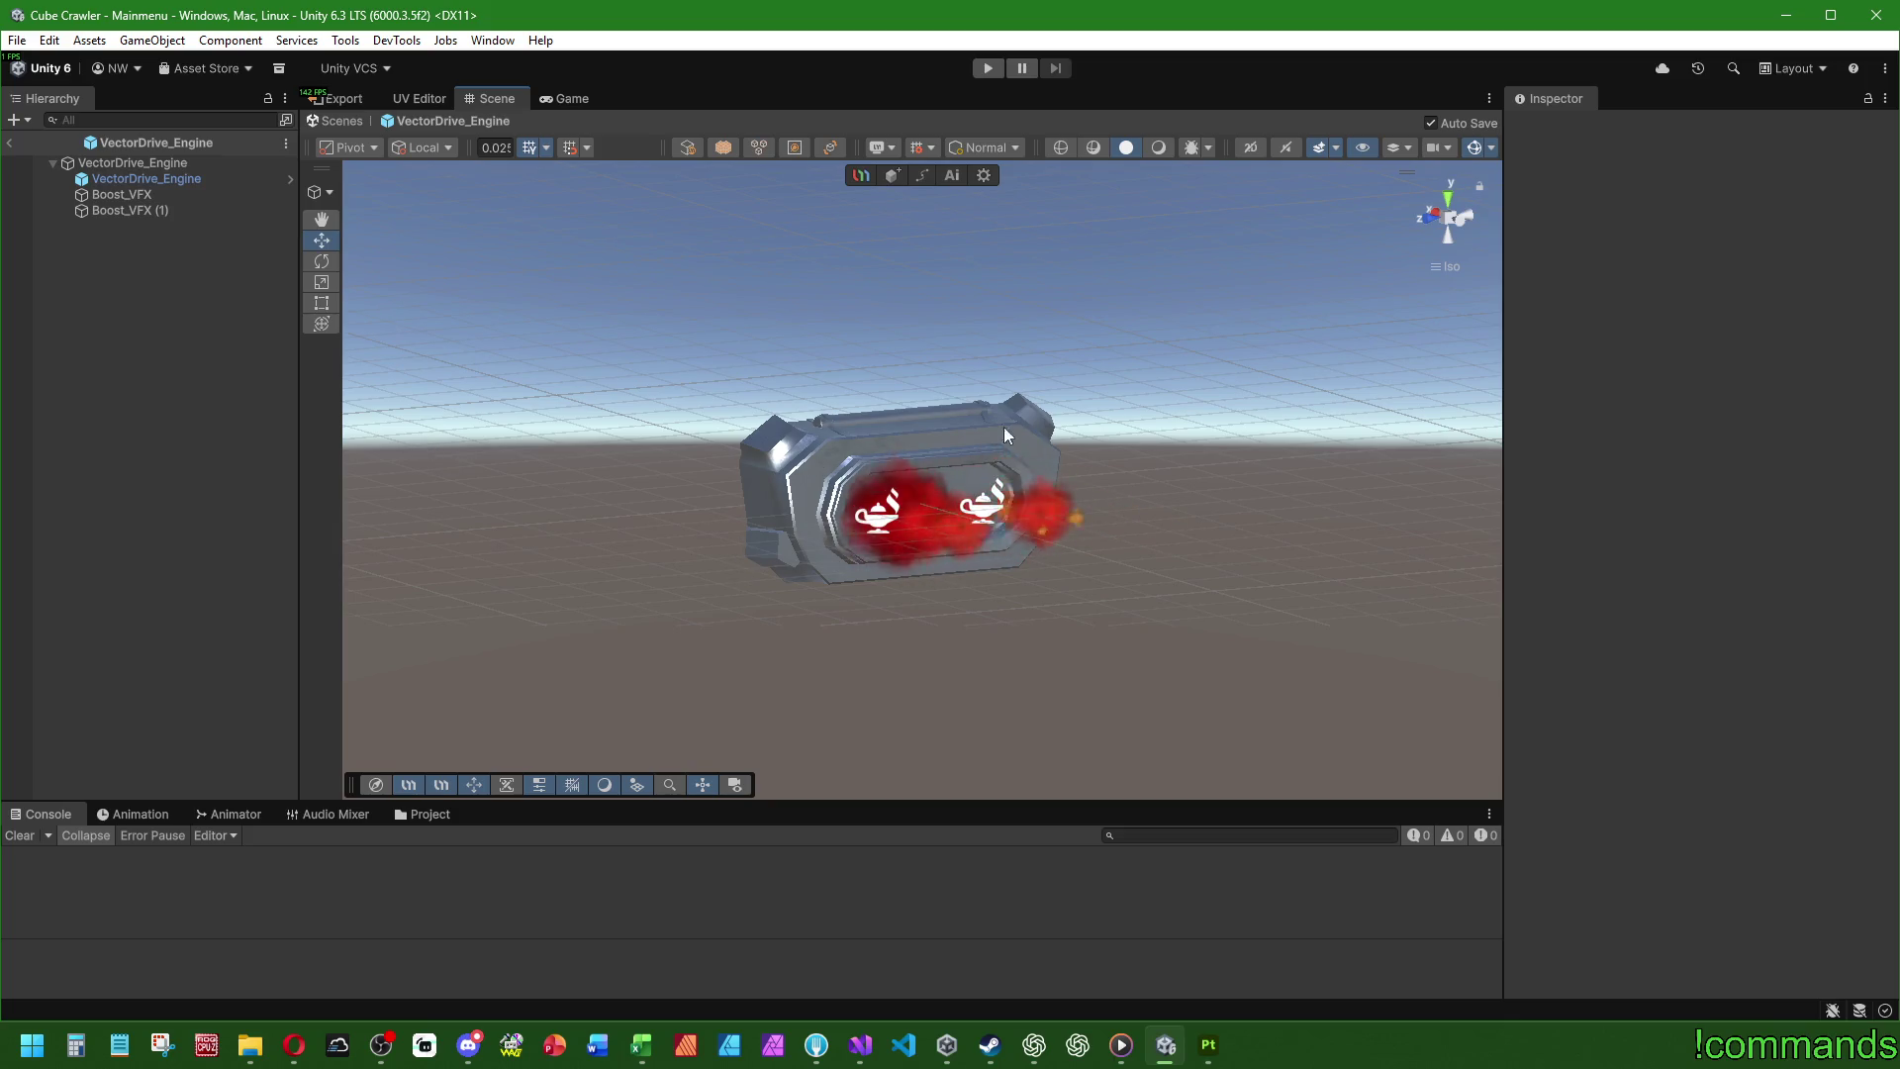
# - Leave the engine prefab and return to the Mainmenu scene
pyautogui.click(9, 143)
pyautogui.click(17, 40)
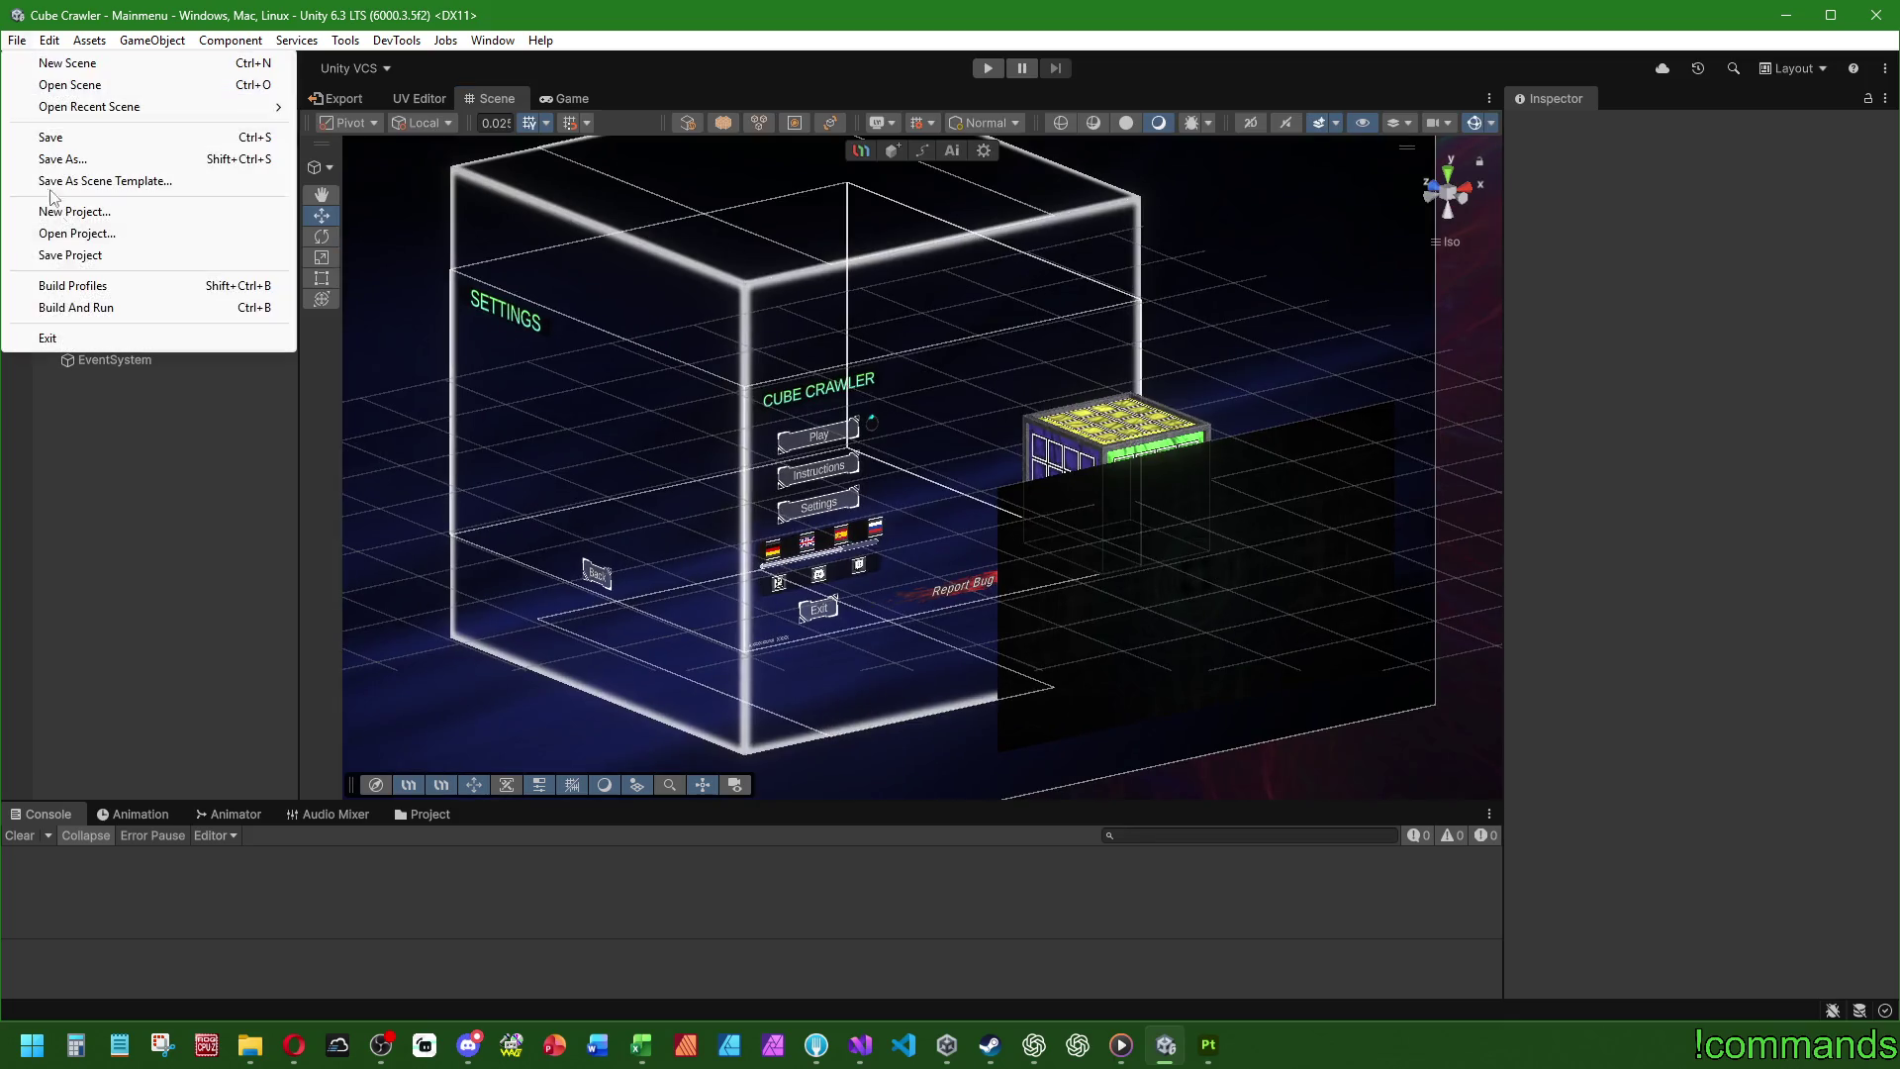
pyautogui.click(17, 39)
pyautogui.click(50, 136)
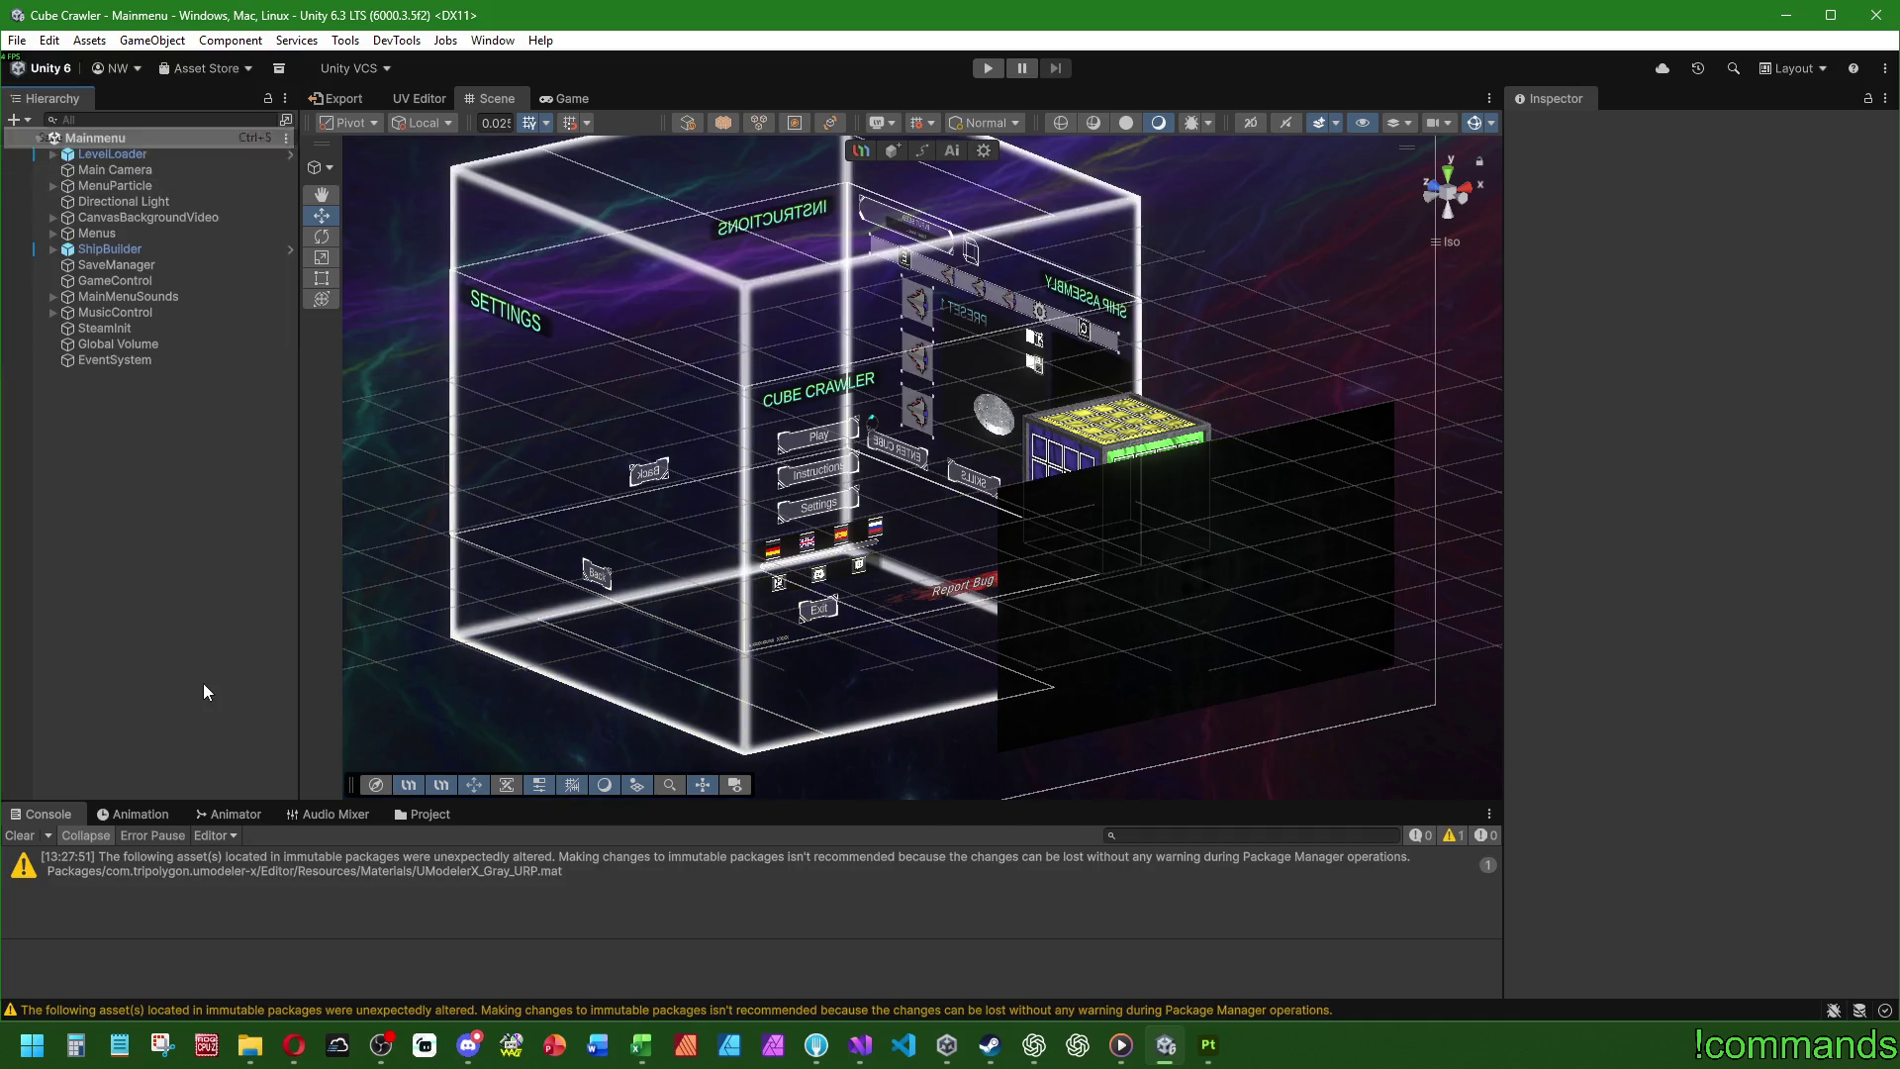
pyautogui.click(19, 835)
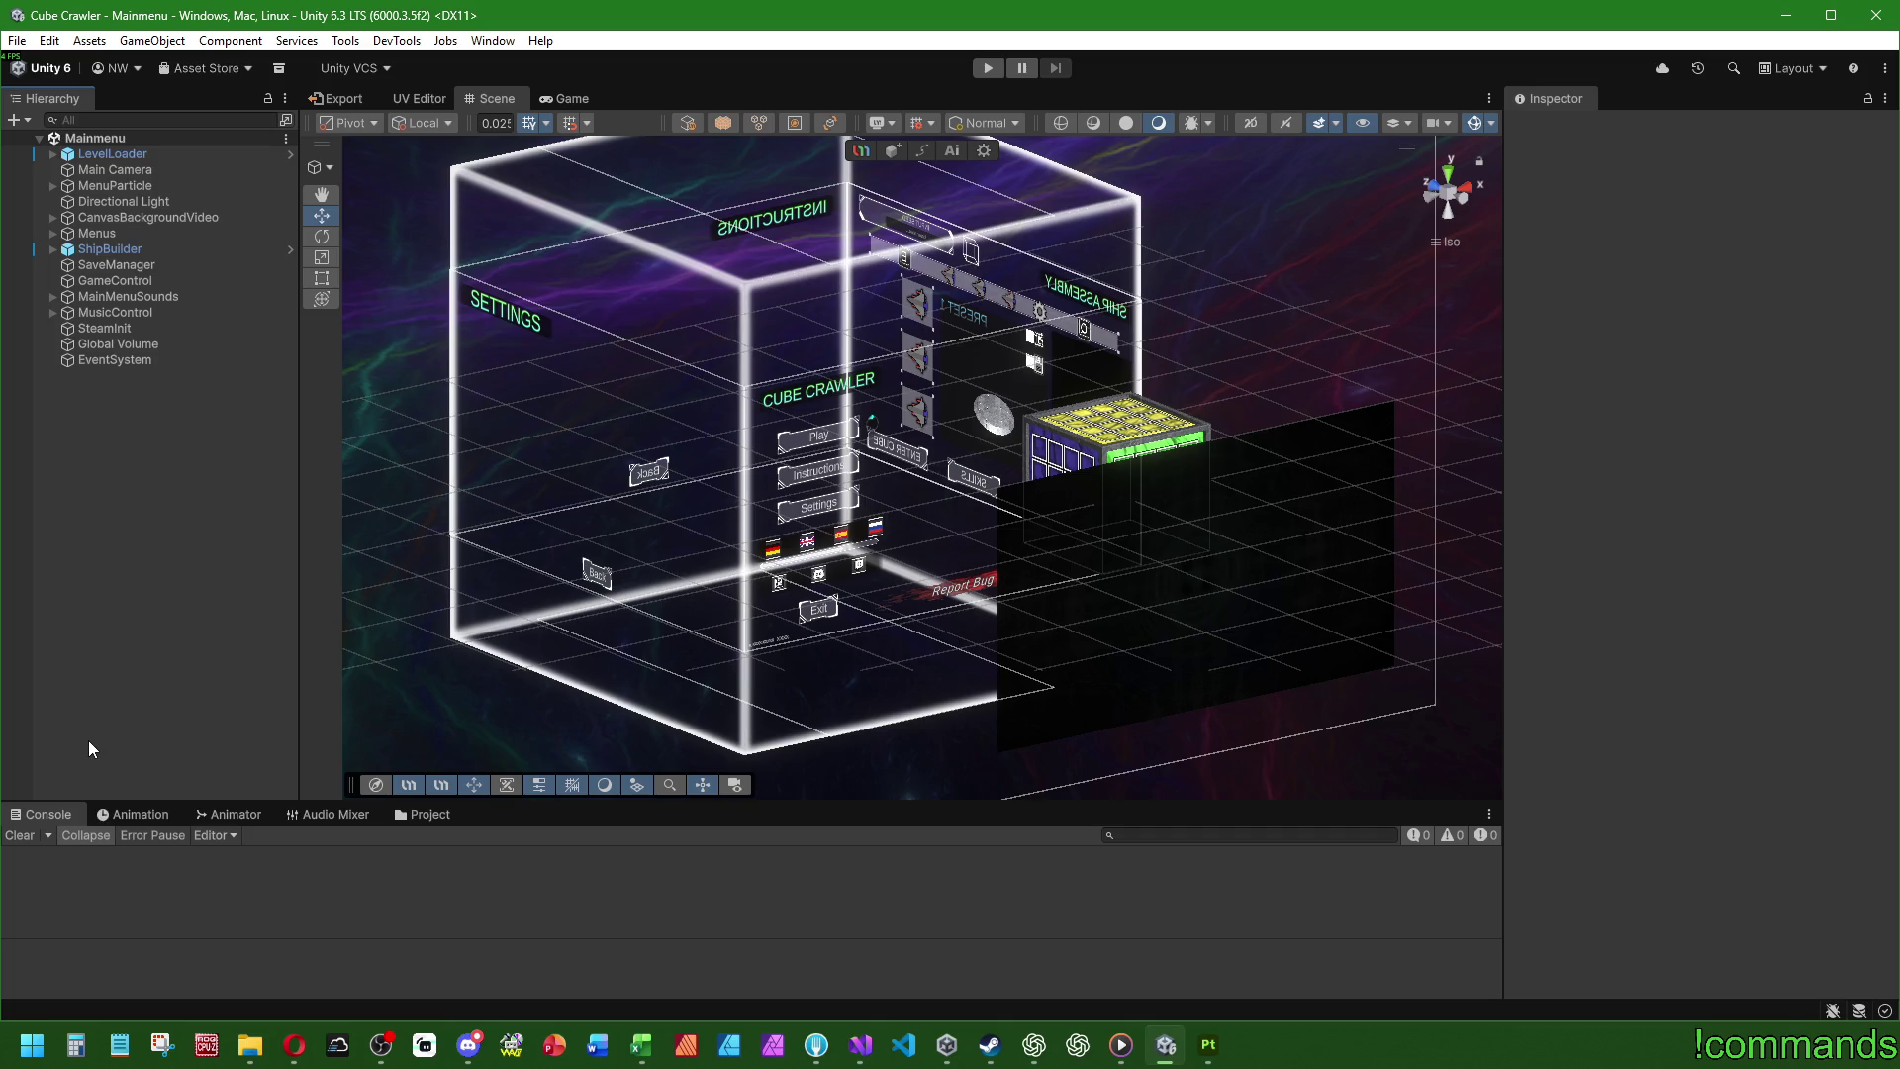
# - Save the project and the Mainmenu scene, then bring up Fork's commit history
pyautogui.click(17, 39)
pyautogui.click(39, 255)
pyautogui.click(17, 39)
pyautogui.click(54, 140)
pyautogui.click(816, 1061)
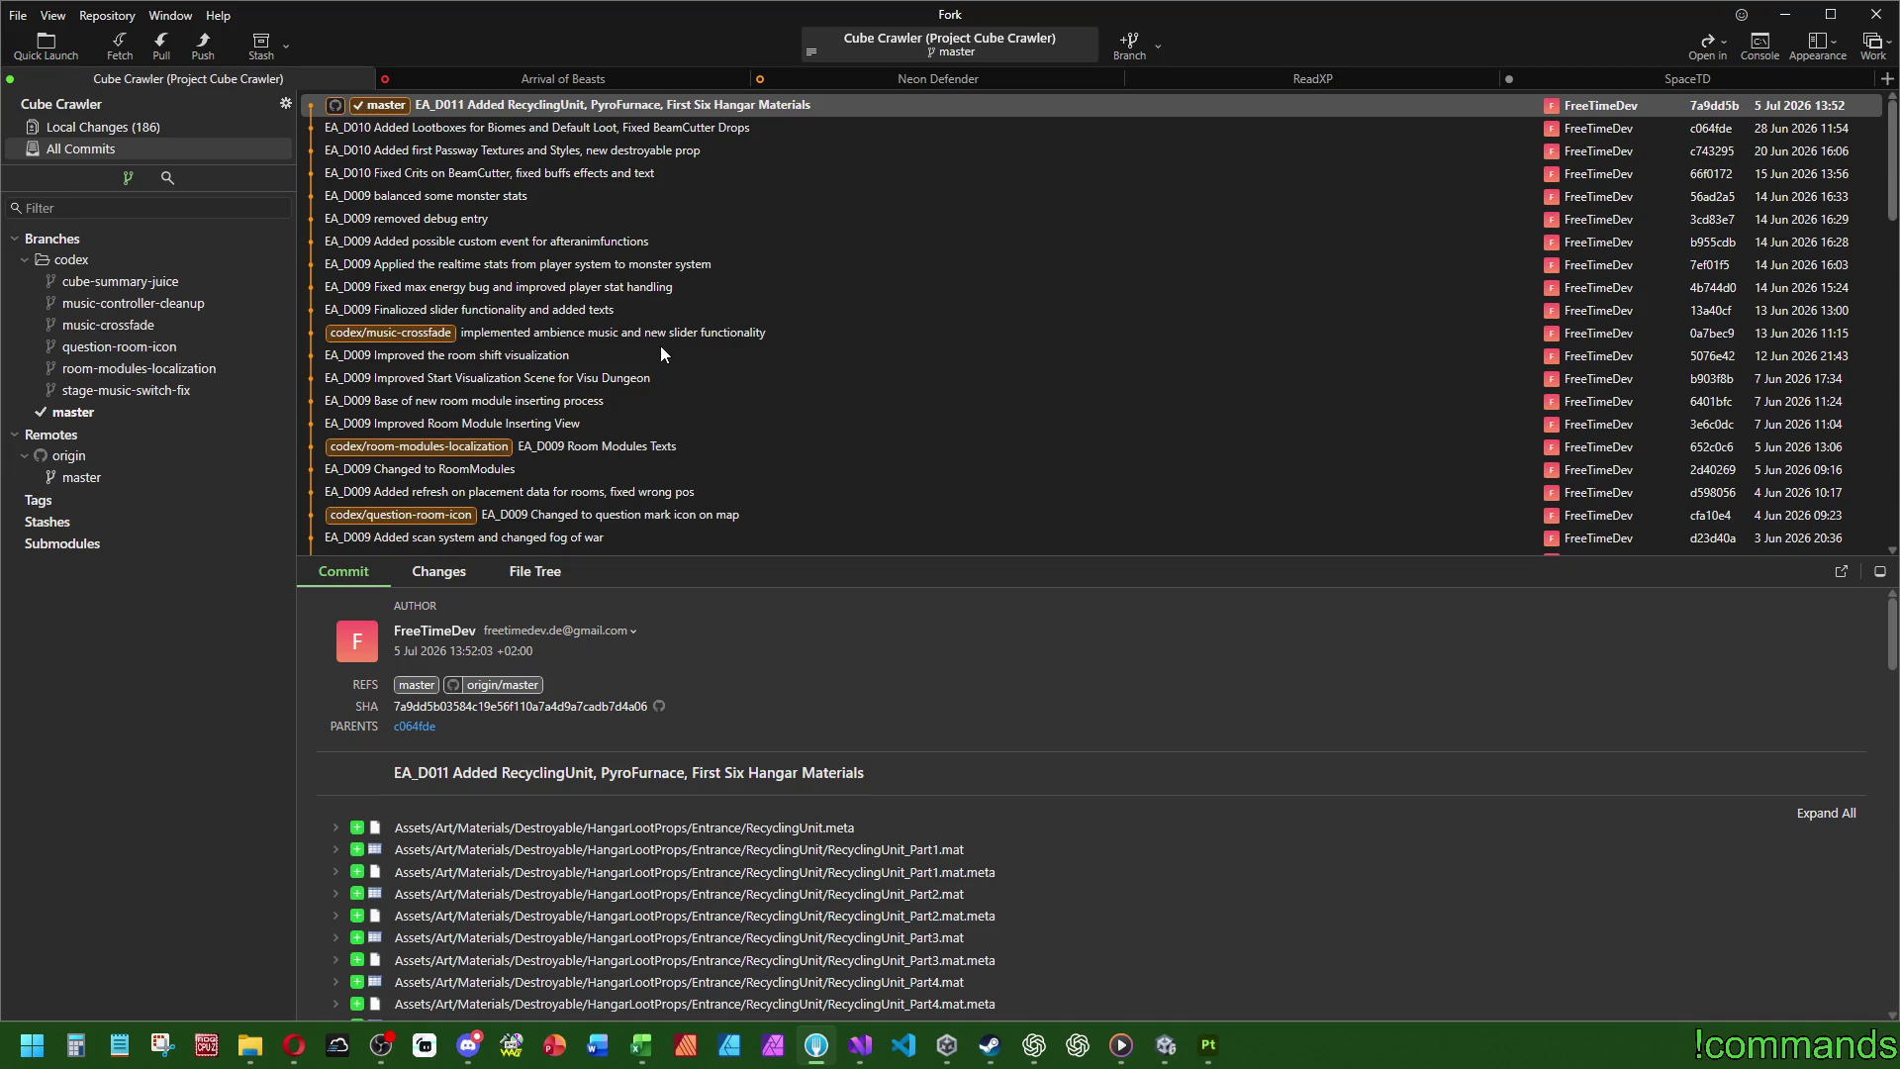
# - Bring the Unity editor back in front of Fork, showing the Mainmenu scene
pyautogui.click(1164, 1044)
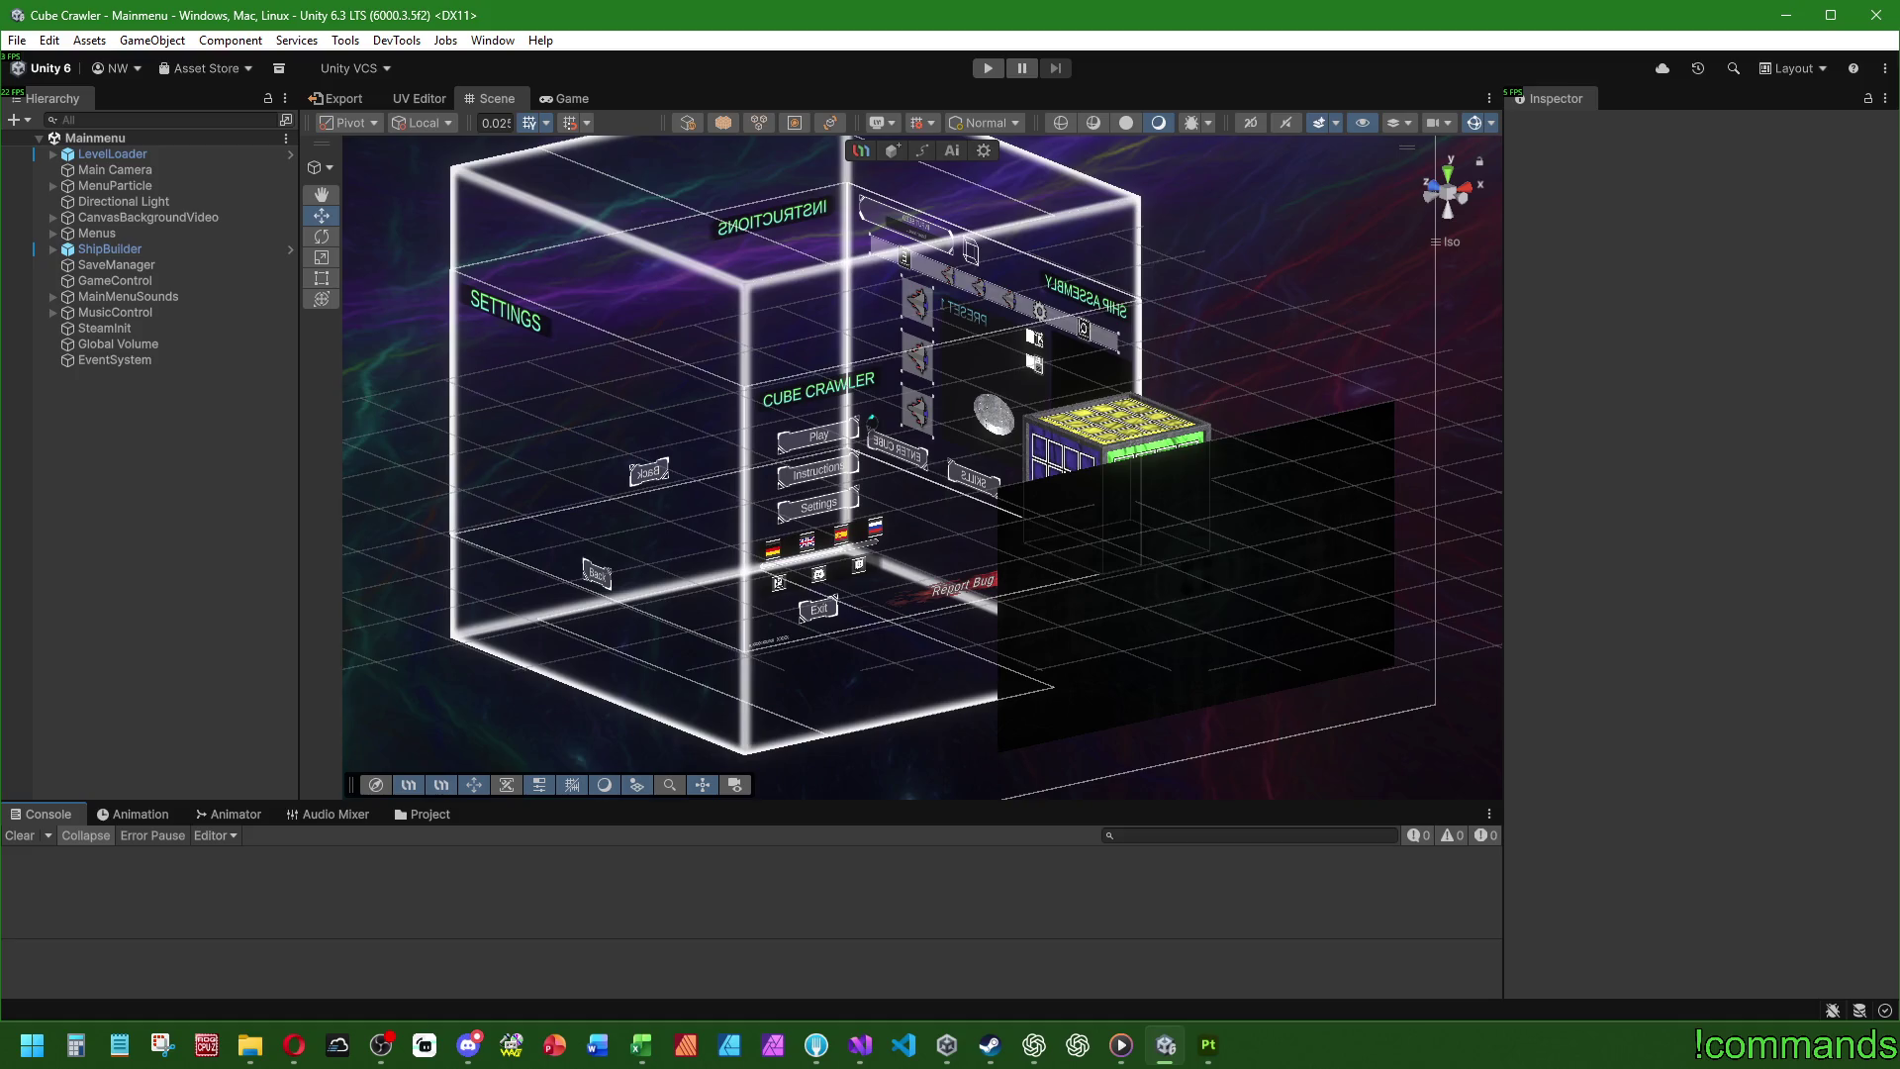
# - Save the Cube Crawler project with File > Save Project
pyautogui.click(16, 39)
pyautogui.click(69, 254)
pyautogui.click(17, 40)
pyautogui.click(282, 265)
# - Quit Unity, view Fork's local changes, and bring up the CC_Ideen spreadsheet
pyautogui.click(17, 39)
pyautogui.click(69, 337)
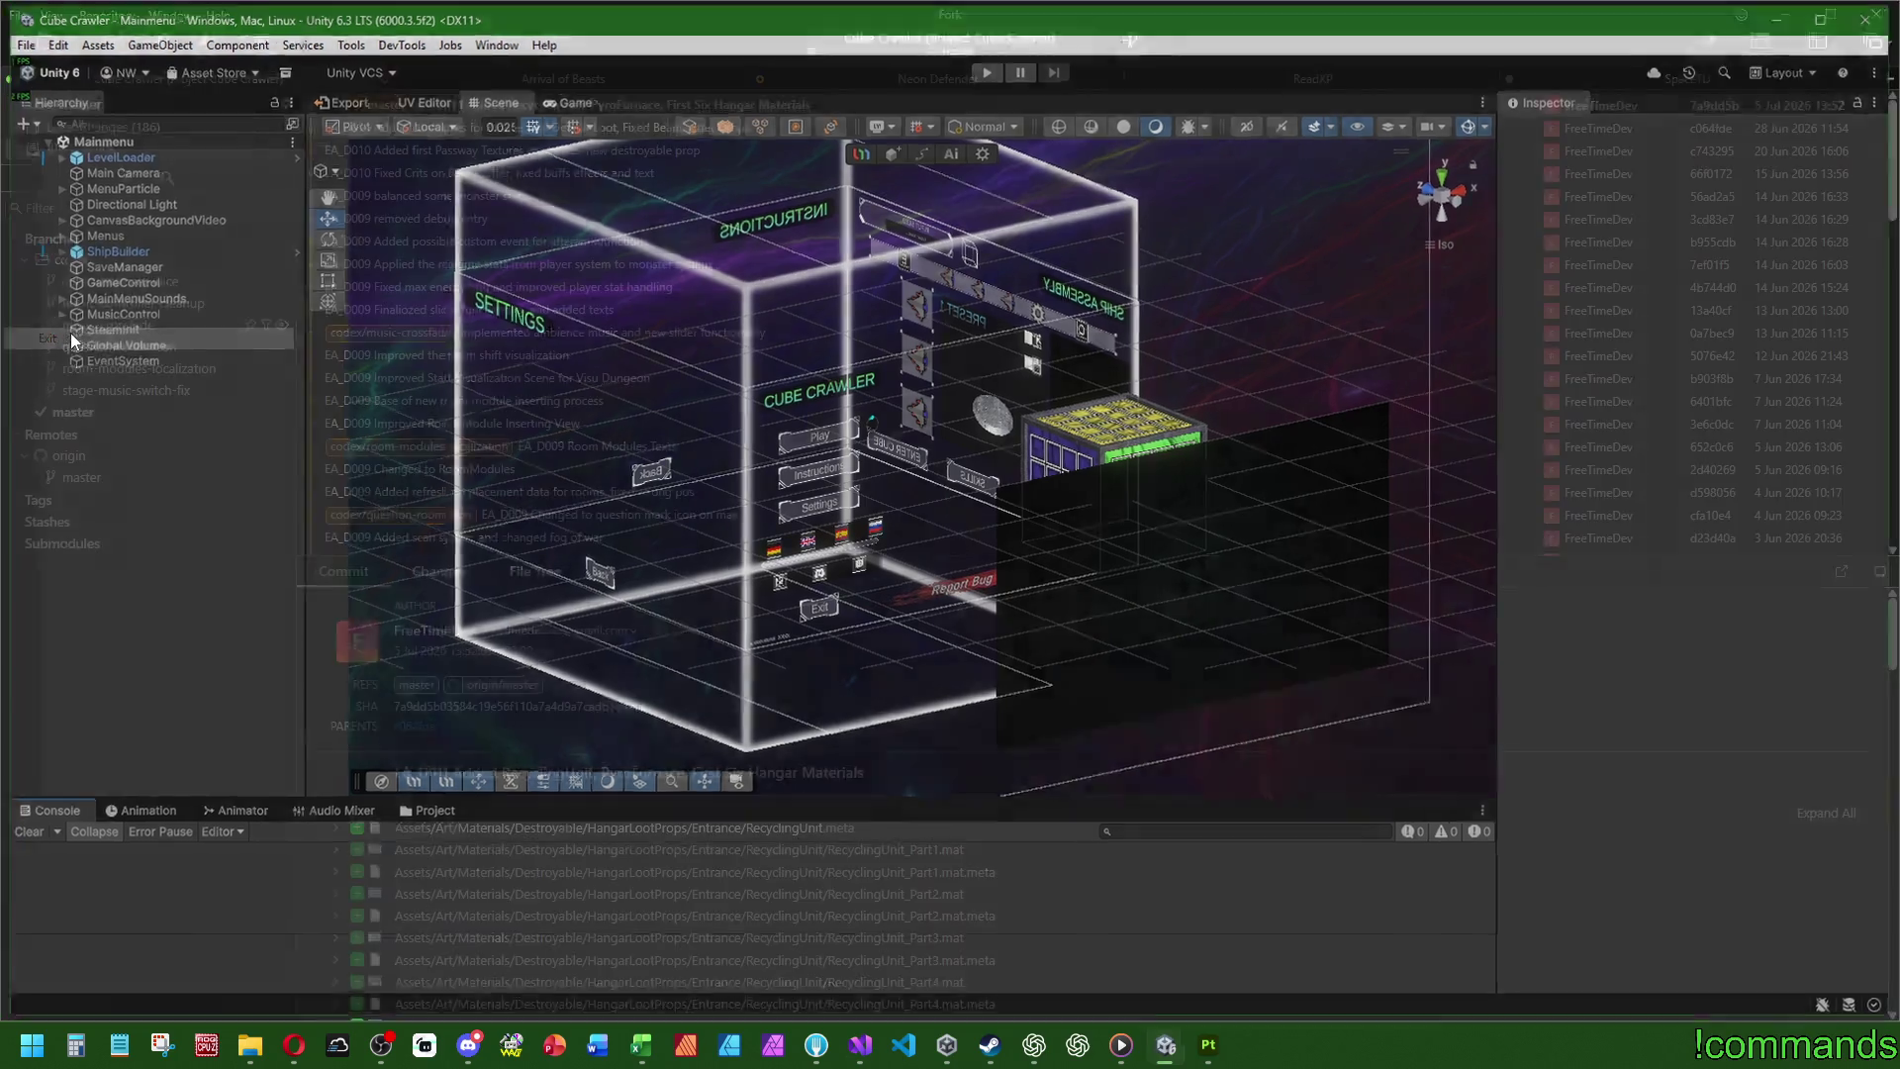
pyautogui.click(153, 127)
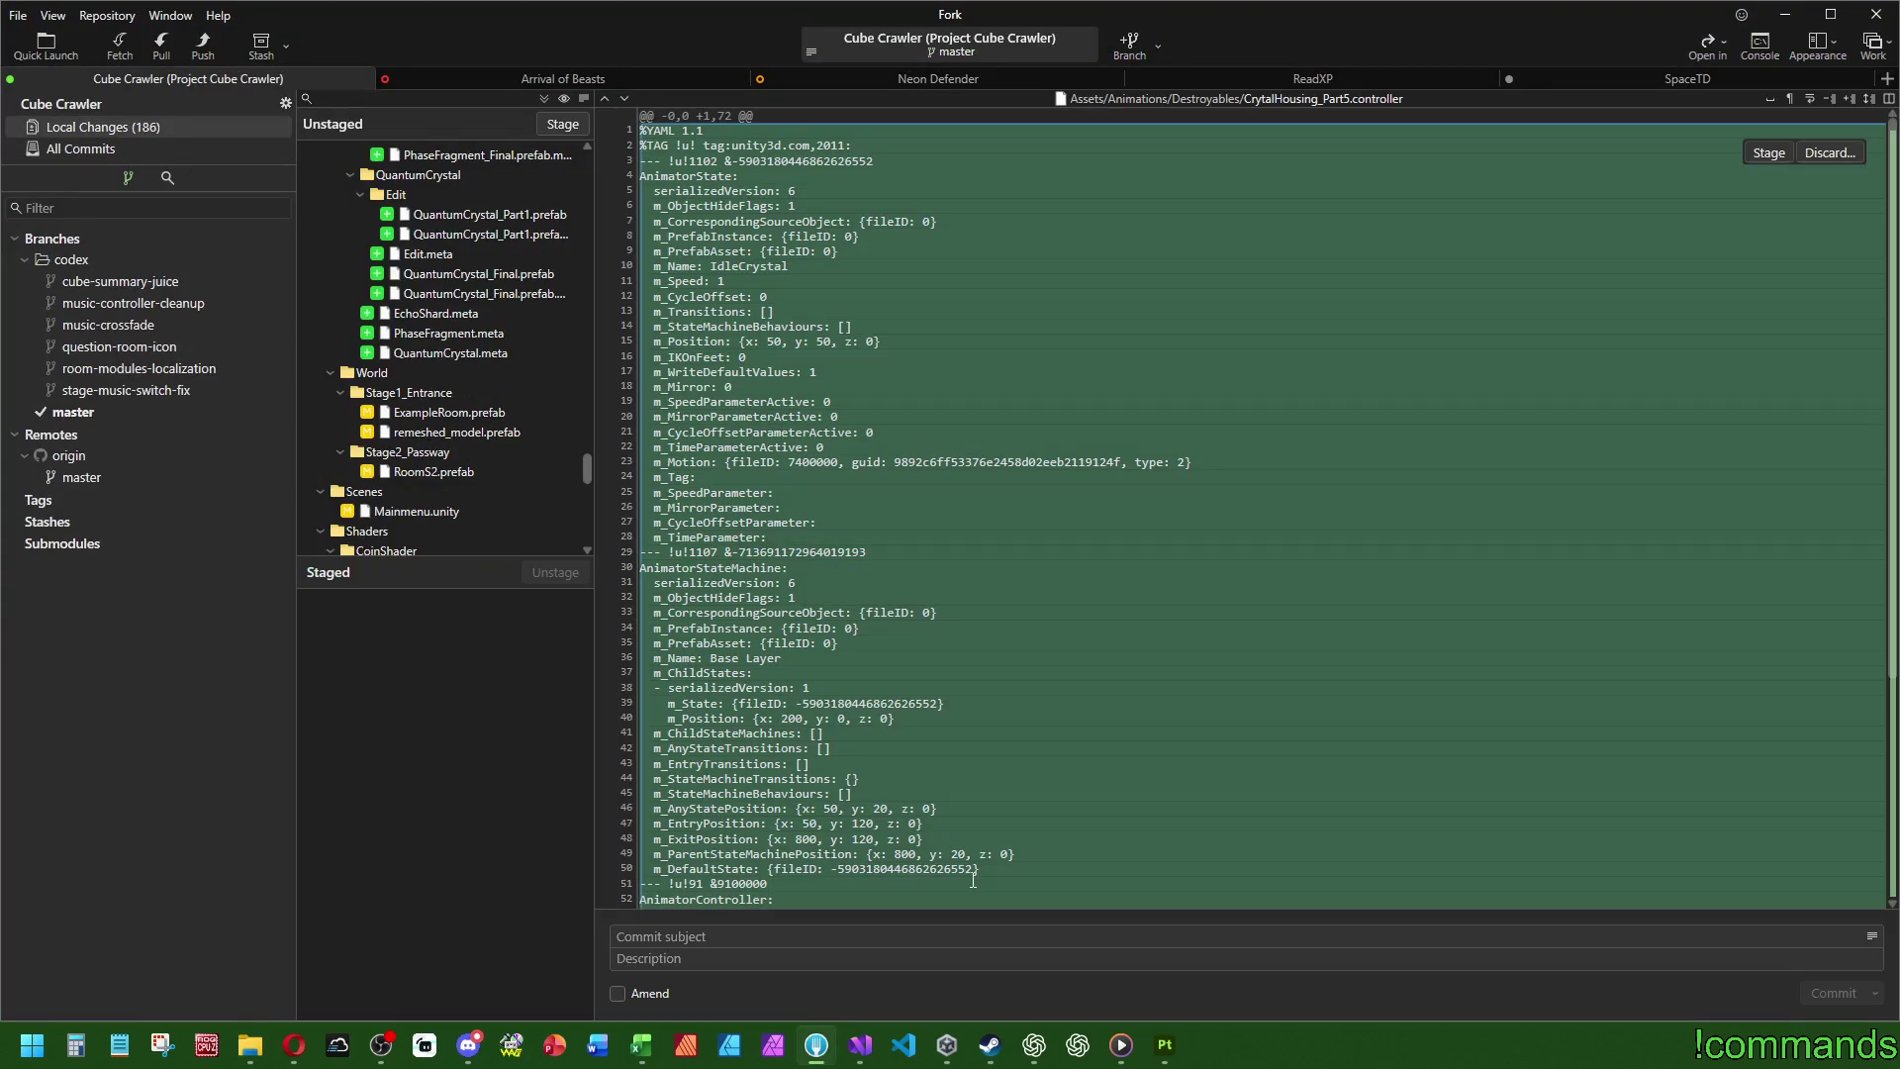
pyautogui.click(641, 1044)
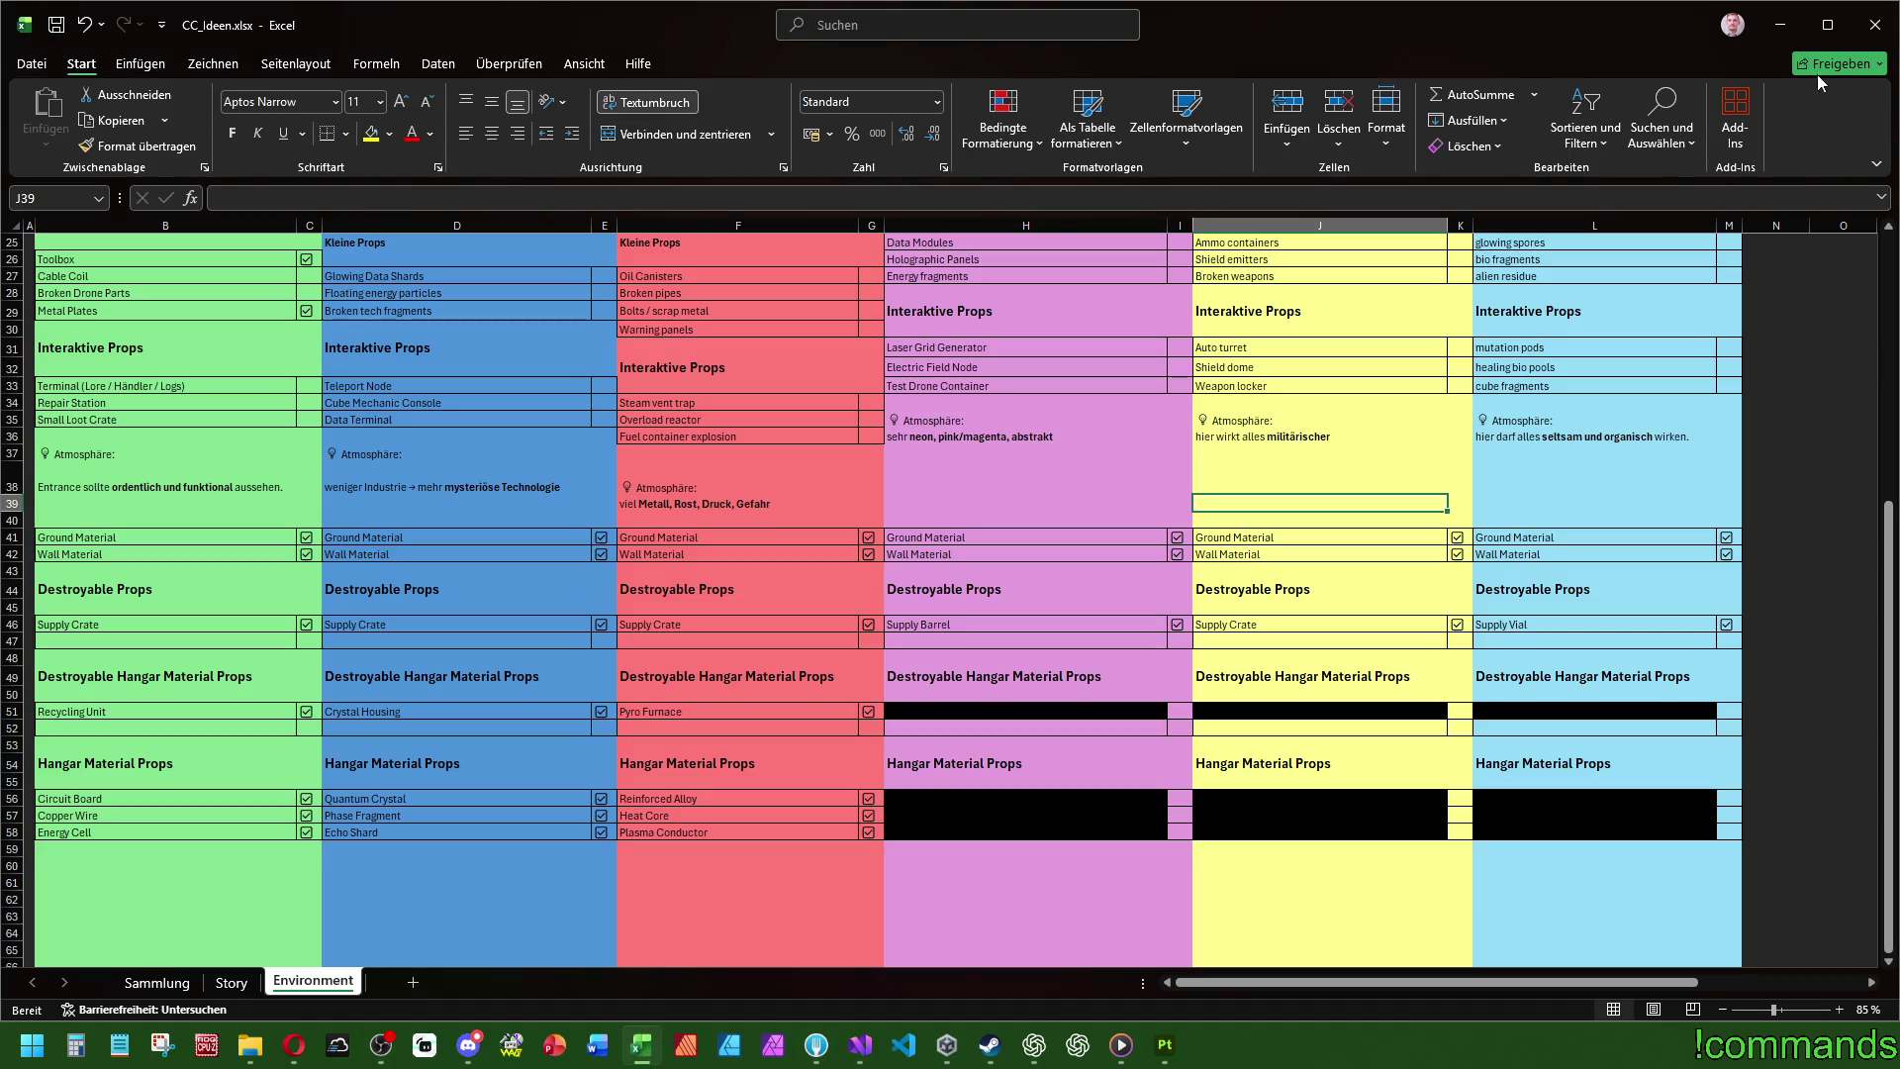
# - Close the CC_Ideen.xlsx workbook in Excel
pyautogui.click(1876, 25)
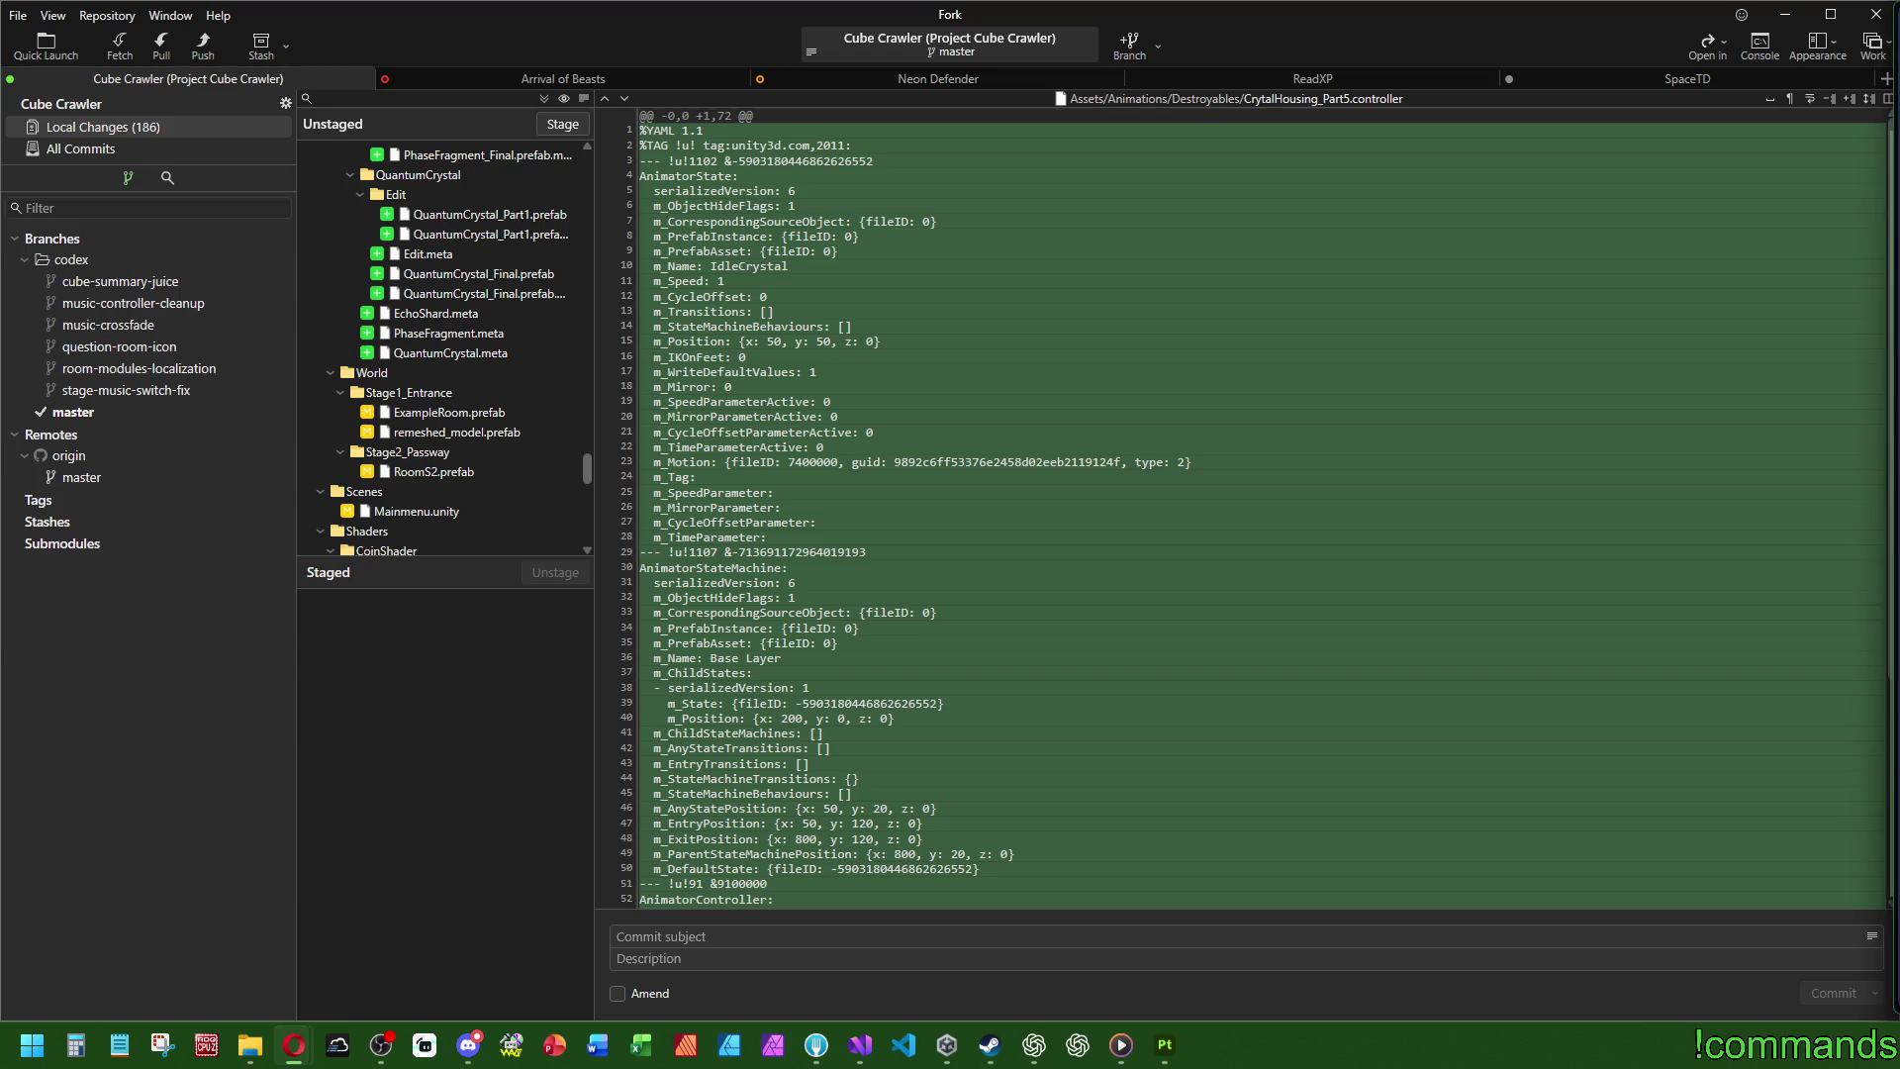
# - Switch to Opera and browse Twitch's Binding of Isaac: Repentance live channels
pyautogui.hotkey('alt', 'Tab')
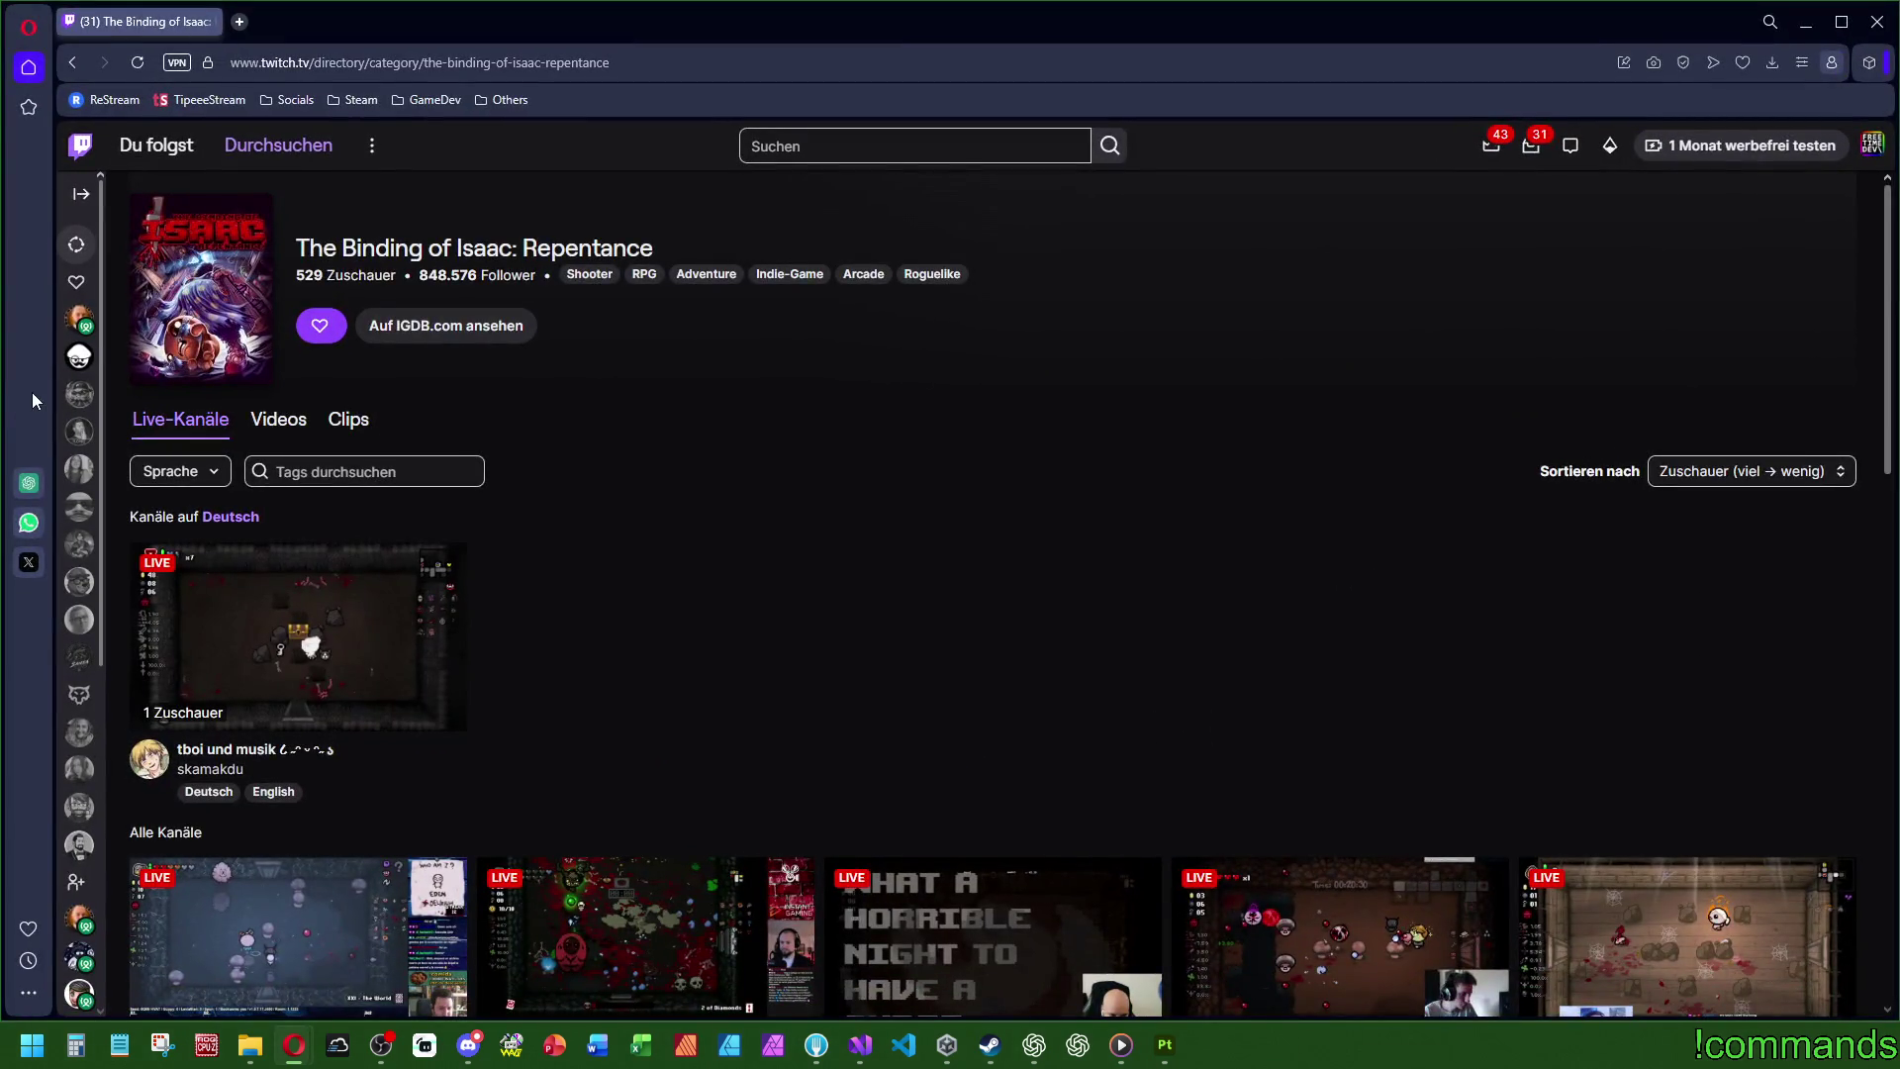
pyautogui.scroll(-5, 622, 683)
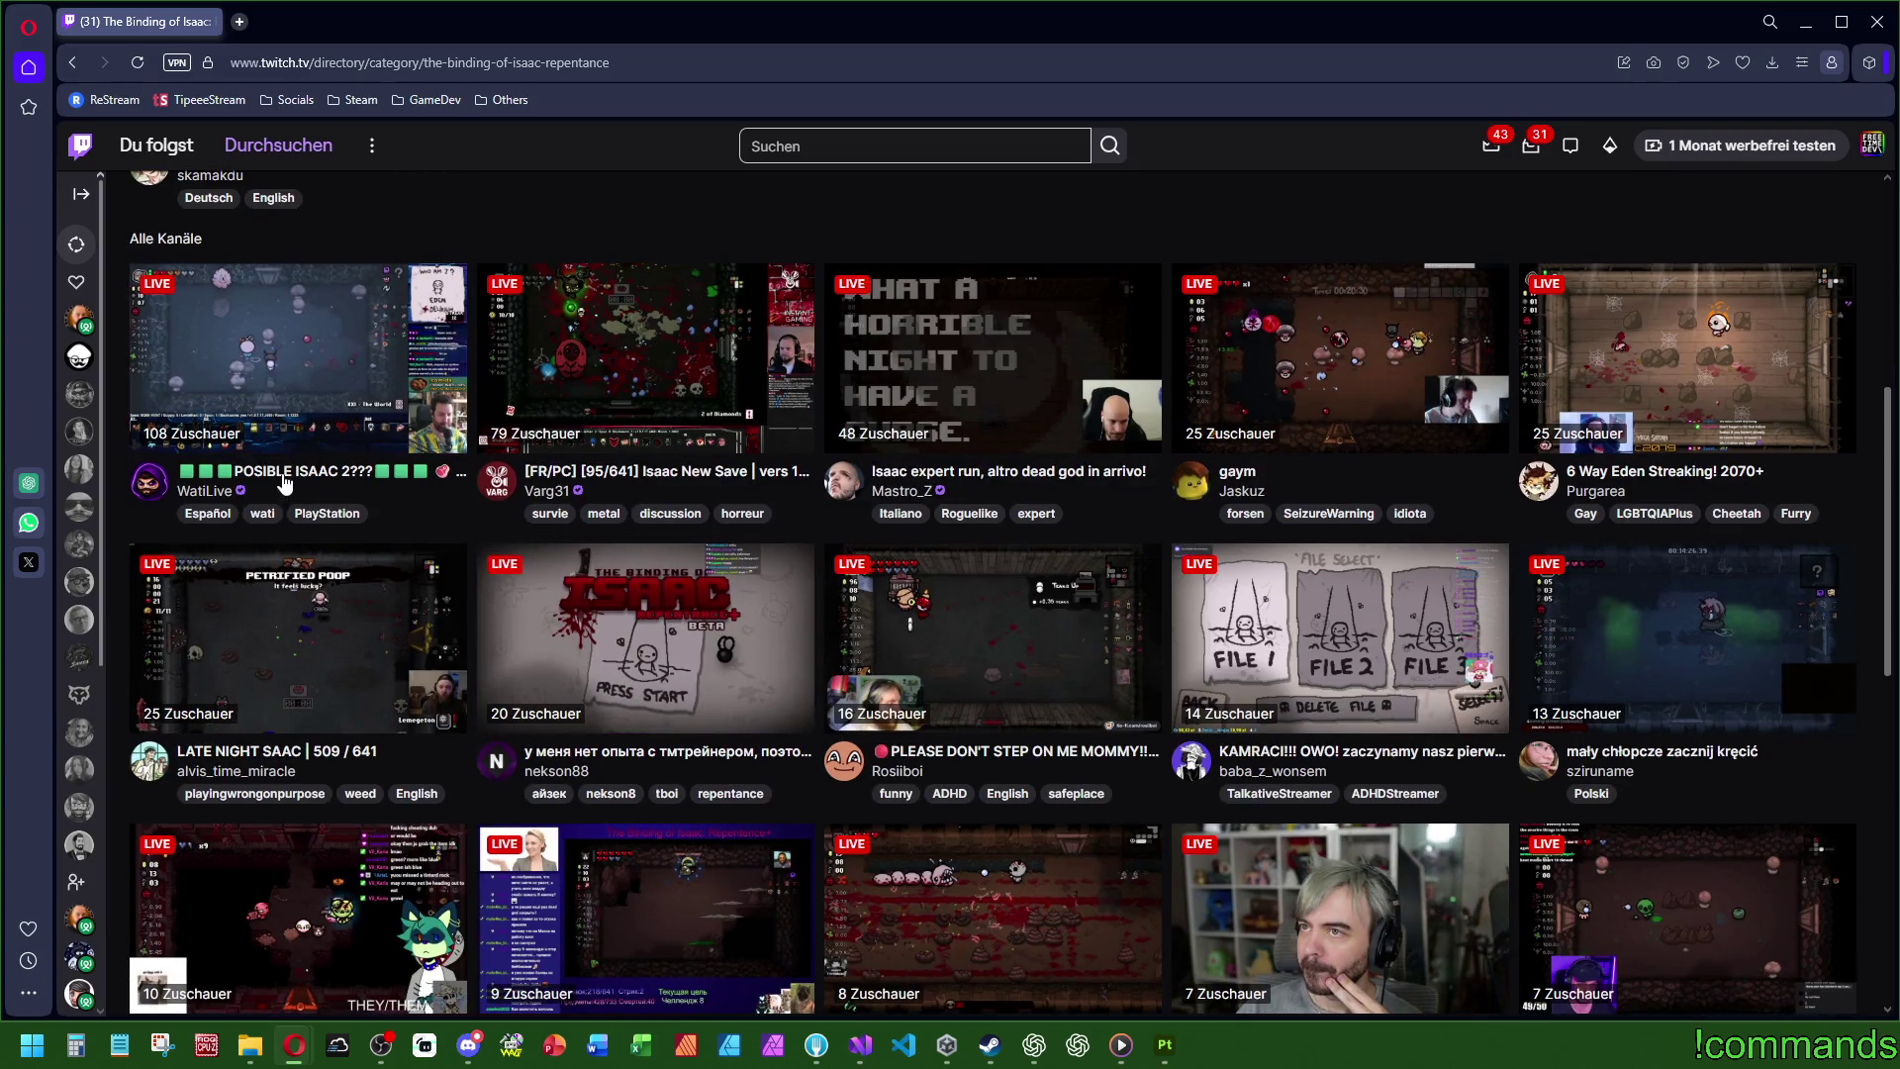
pyautogui.scroll(2, 404, 542)
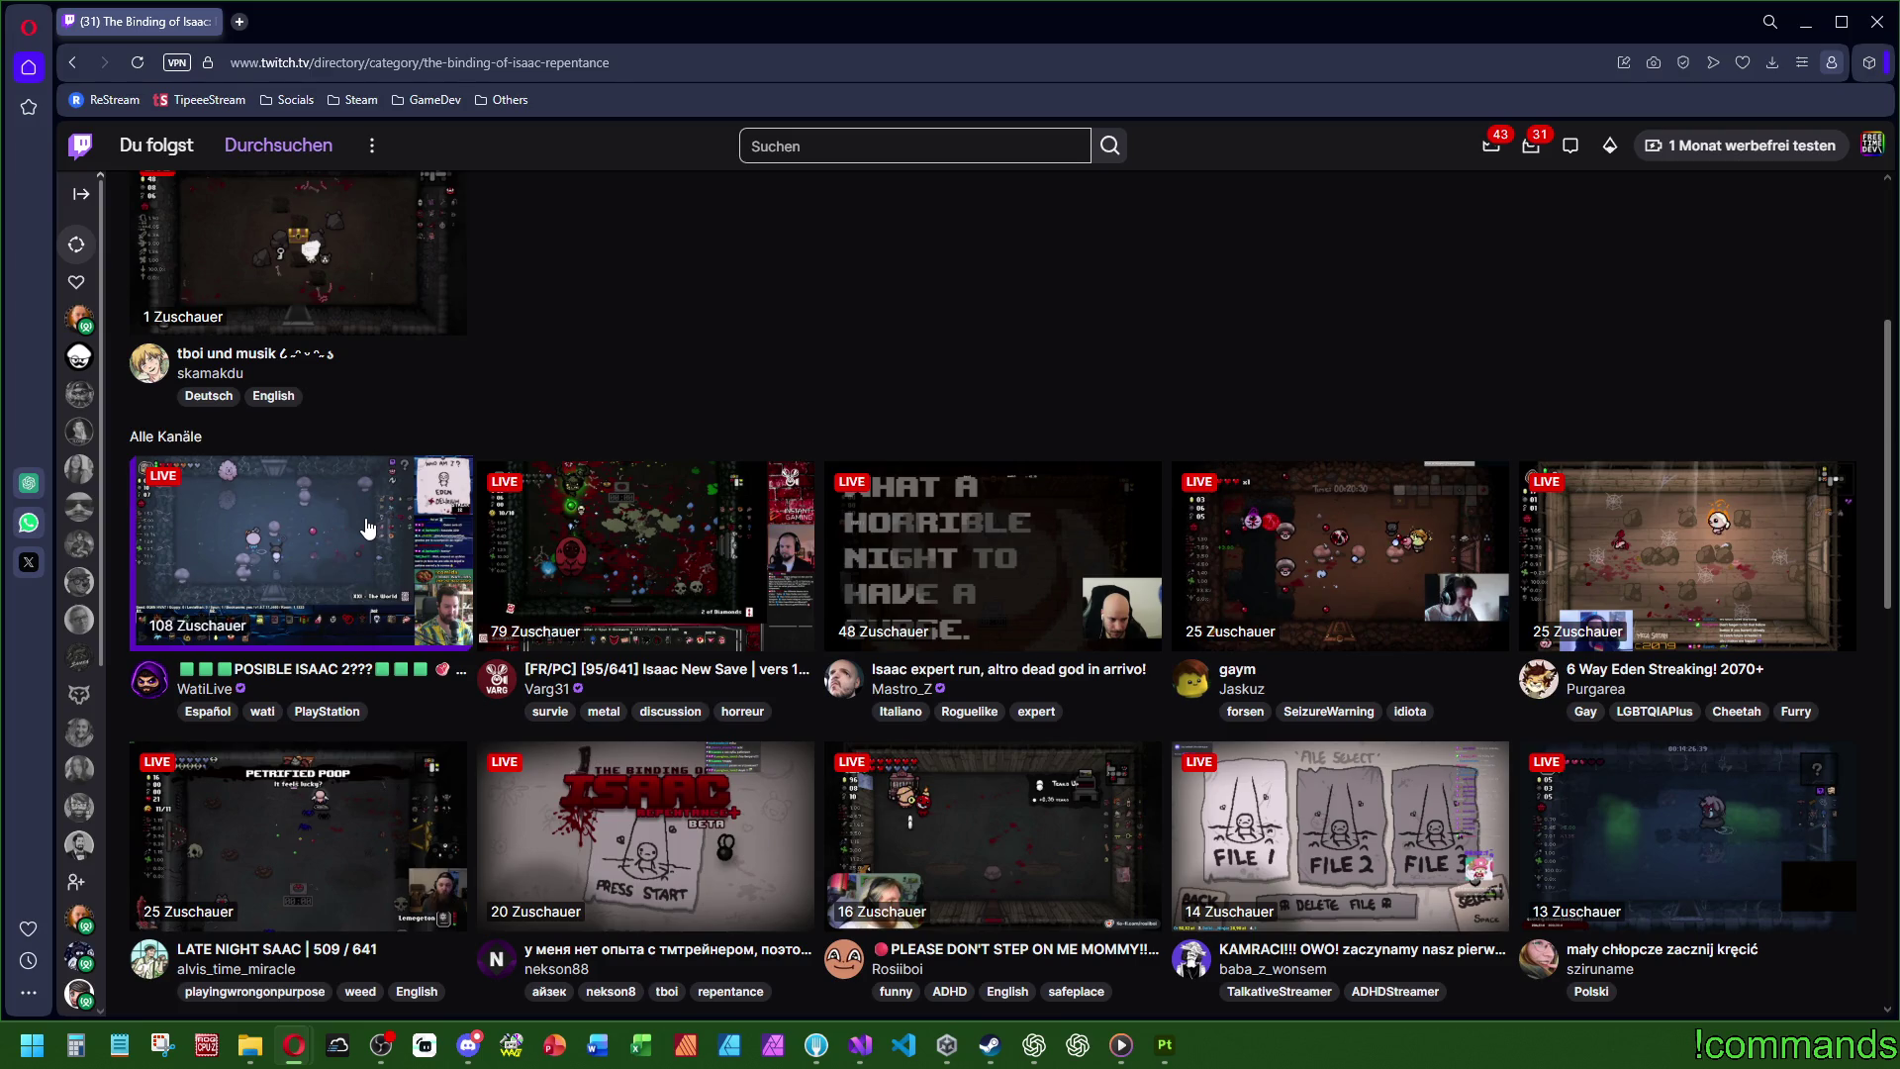
# - In a new tab, type the search 'the binding of isaac 2'
pyautogui.click(248, 28)
pyautogui.write('the binding')
pyautogui.press('BackSpace')
pyautogui.press('BackSpace')
pyautogui.press('BackSpace')
pyautogui.write('binding of isaac')
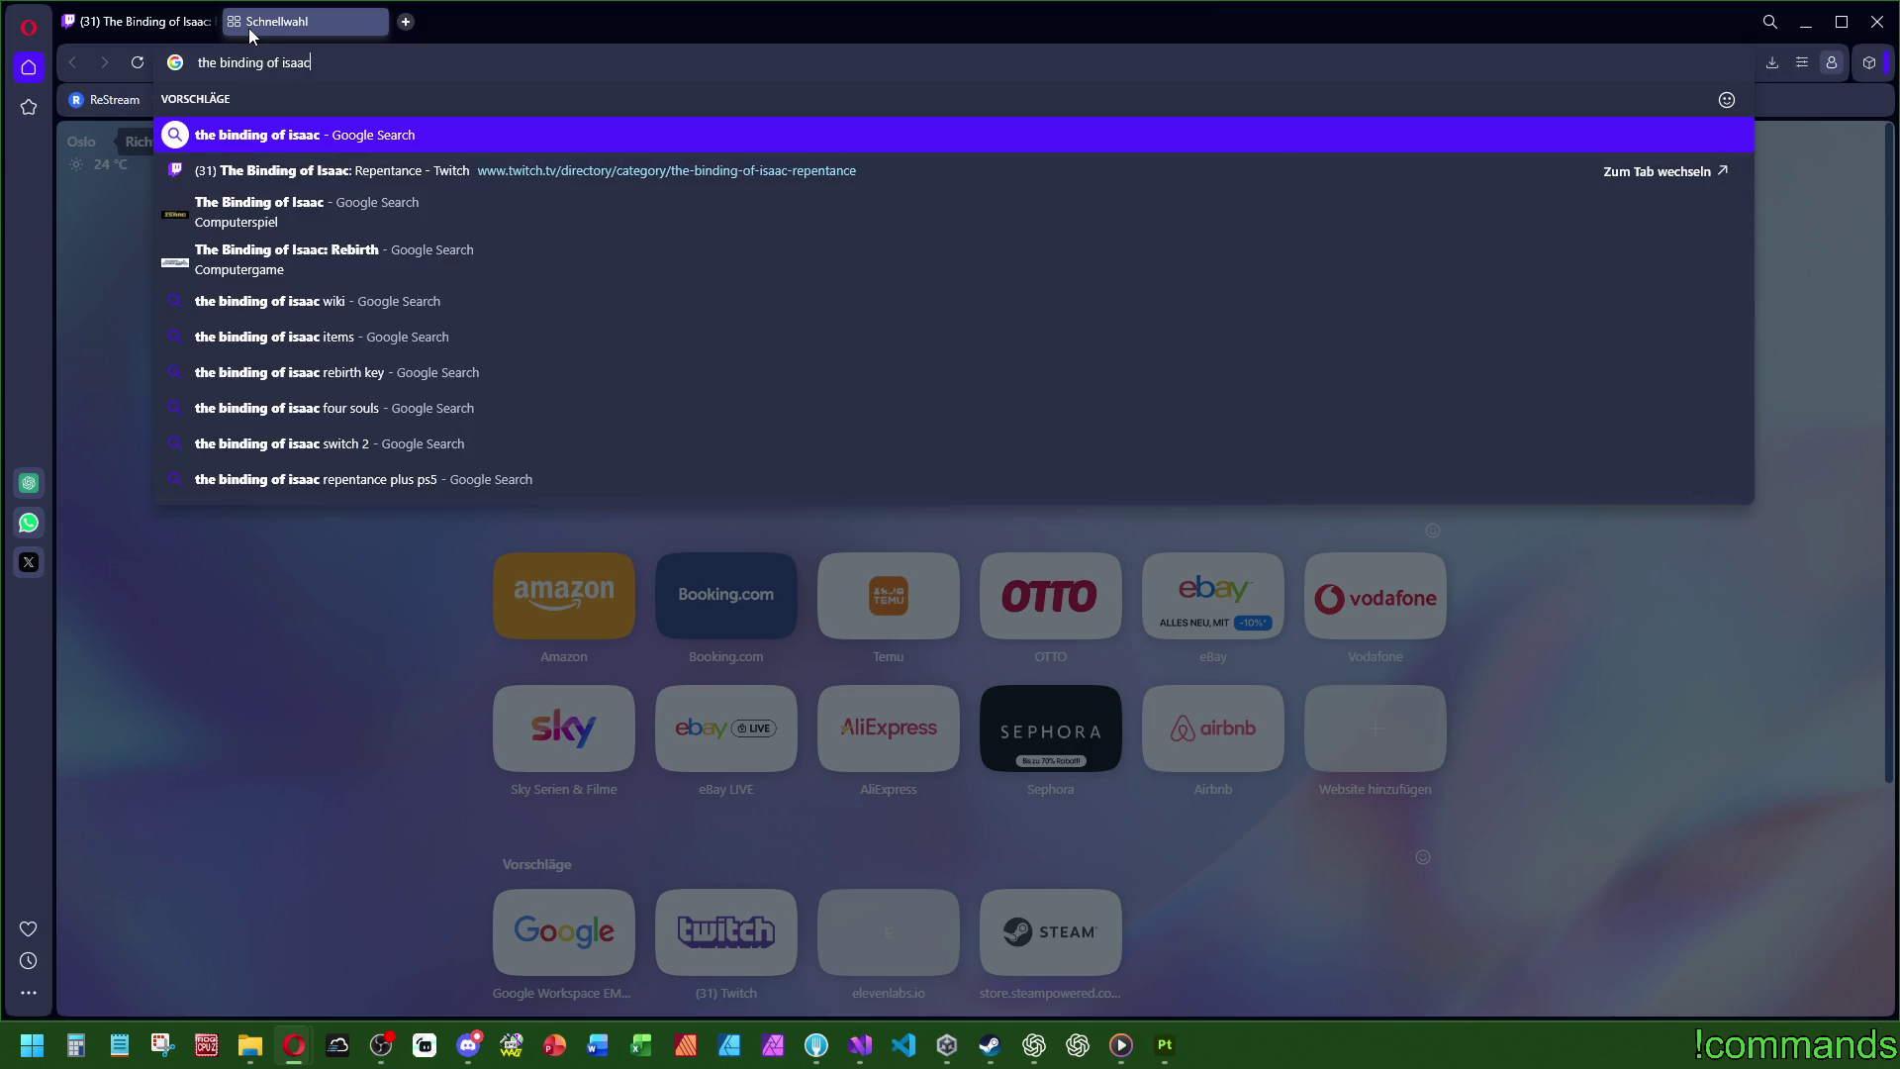
pyautogui.write(' 2')
# - Search Google for 'the binding of isaac 2', read the expanded AI overview, then close the tab
pyautogui.press('Return')
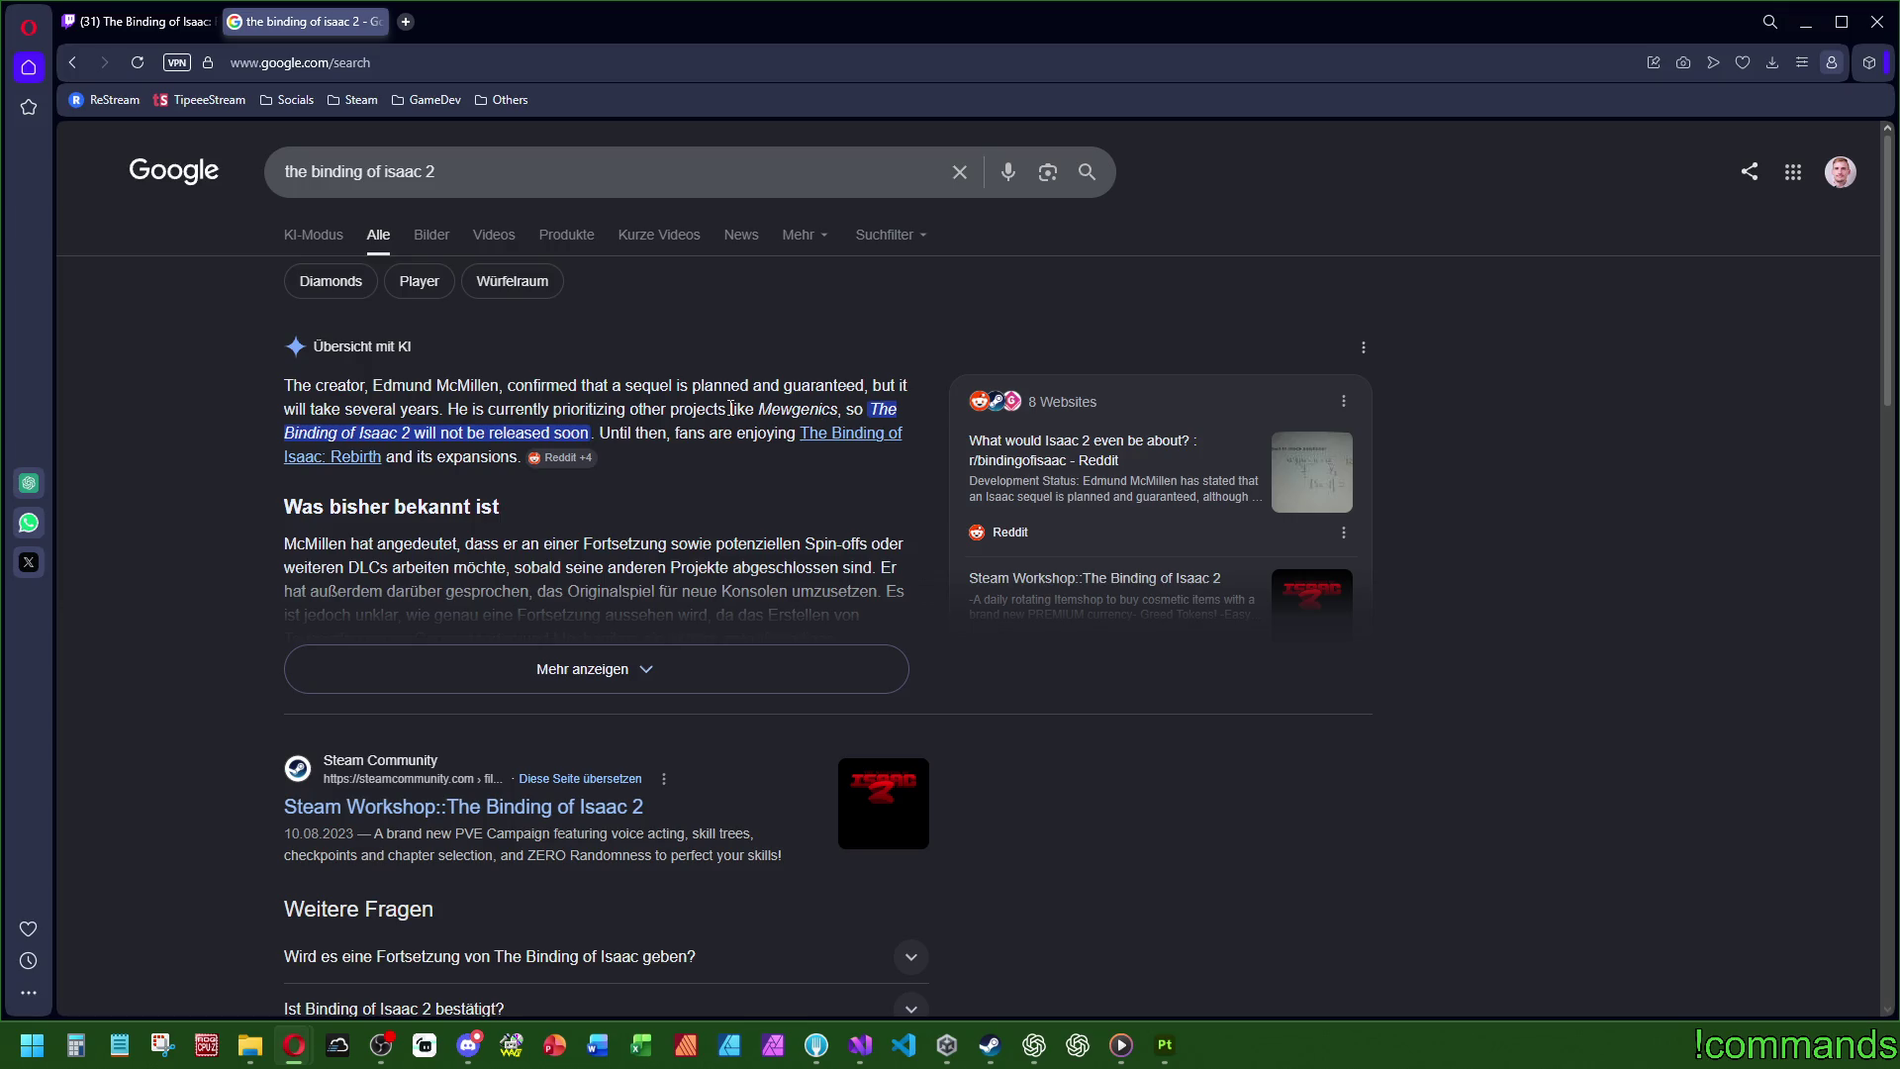
pyautogui.click(740, 655)
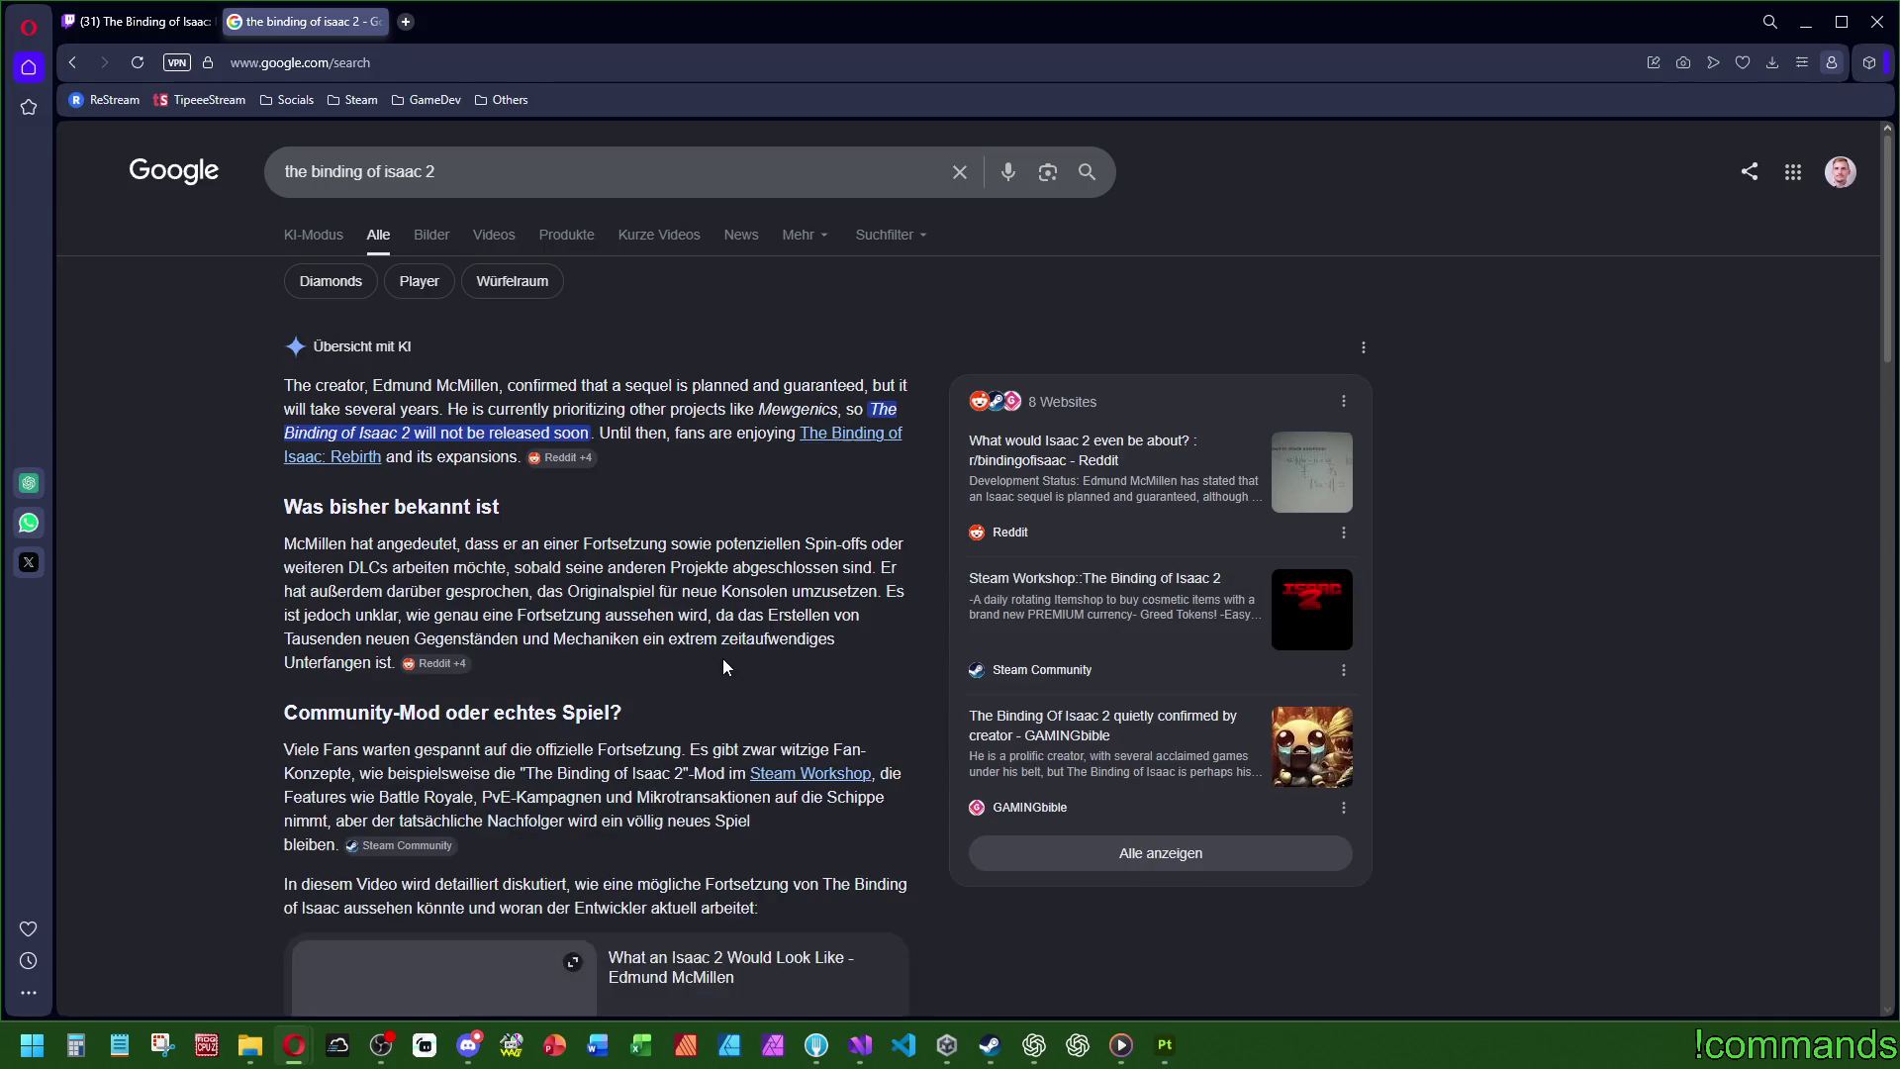
pyautogui.scroll(-7, 699, 611)
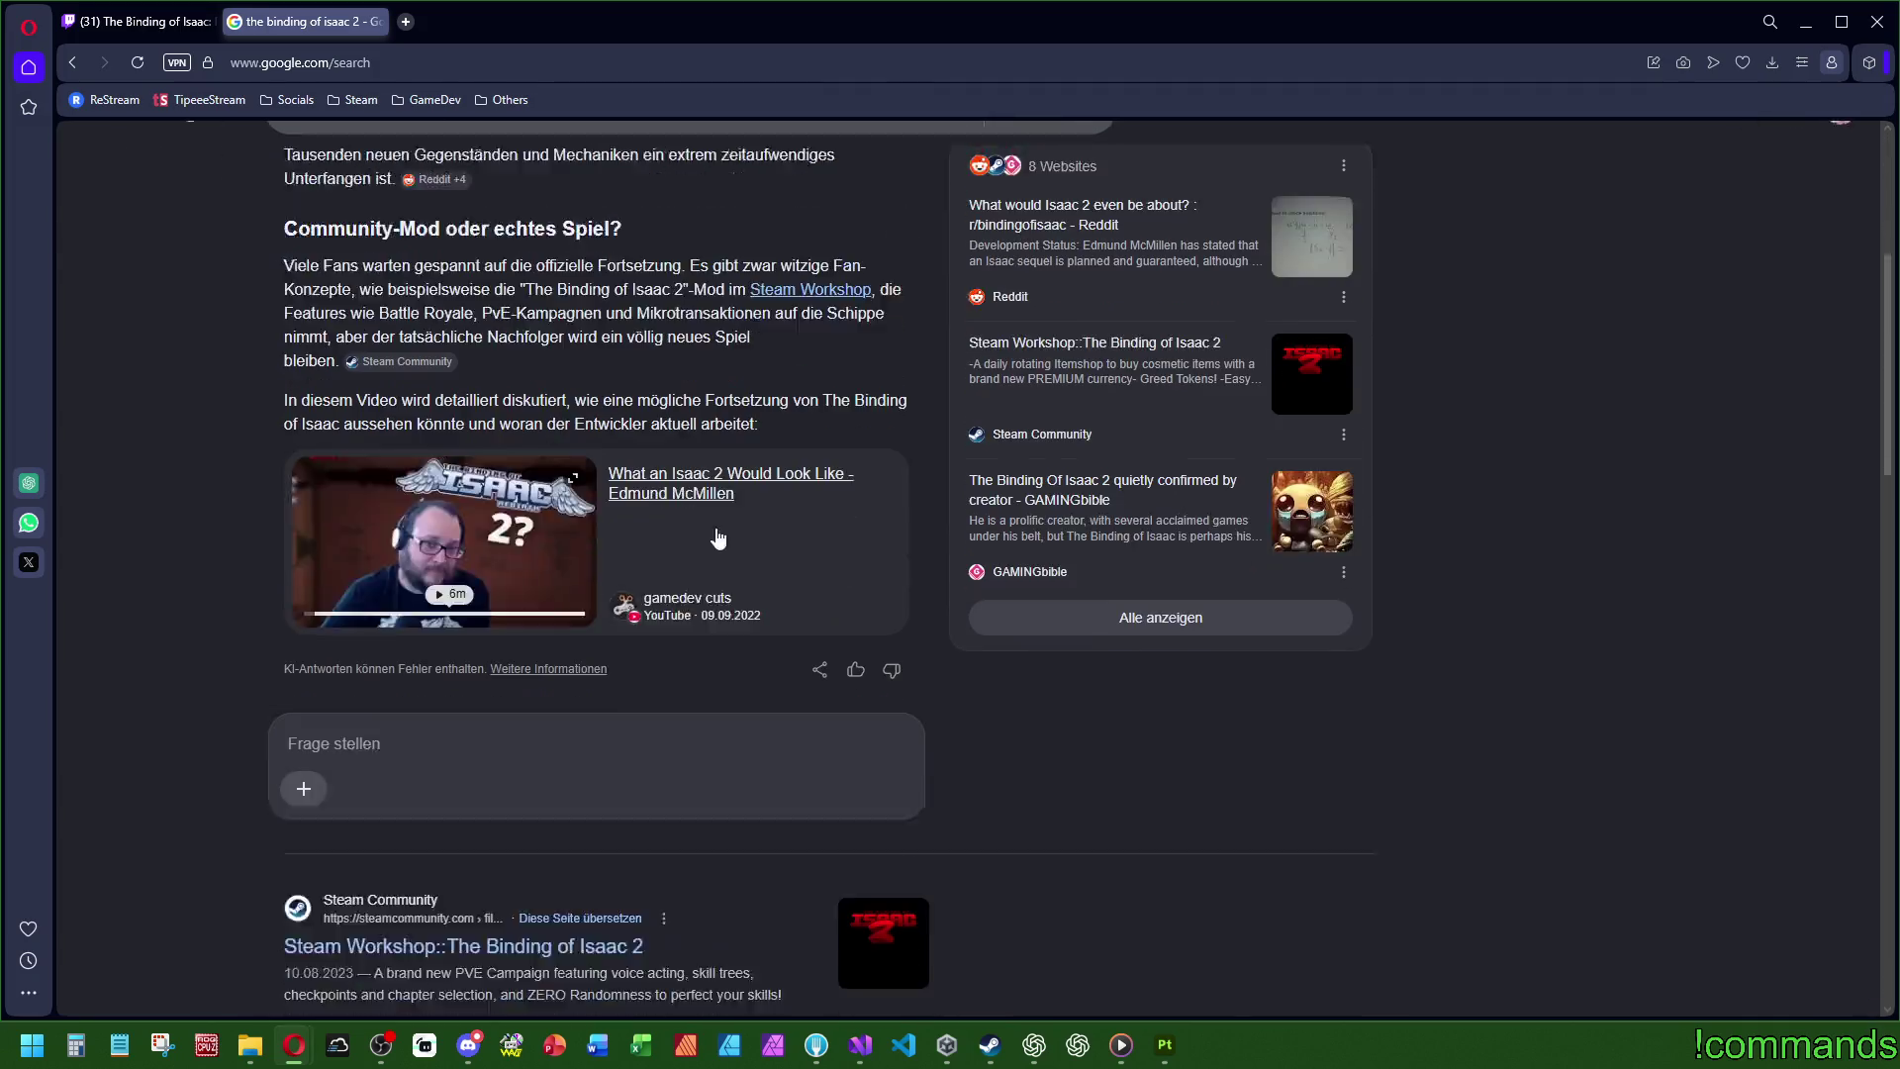
pyautogui.scroll(7, 700, 611)
pyautogui.click(378, 21)
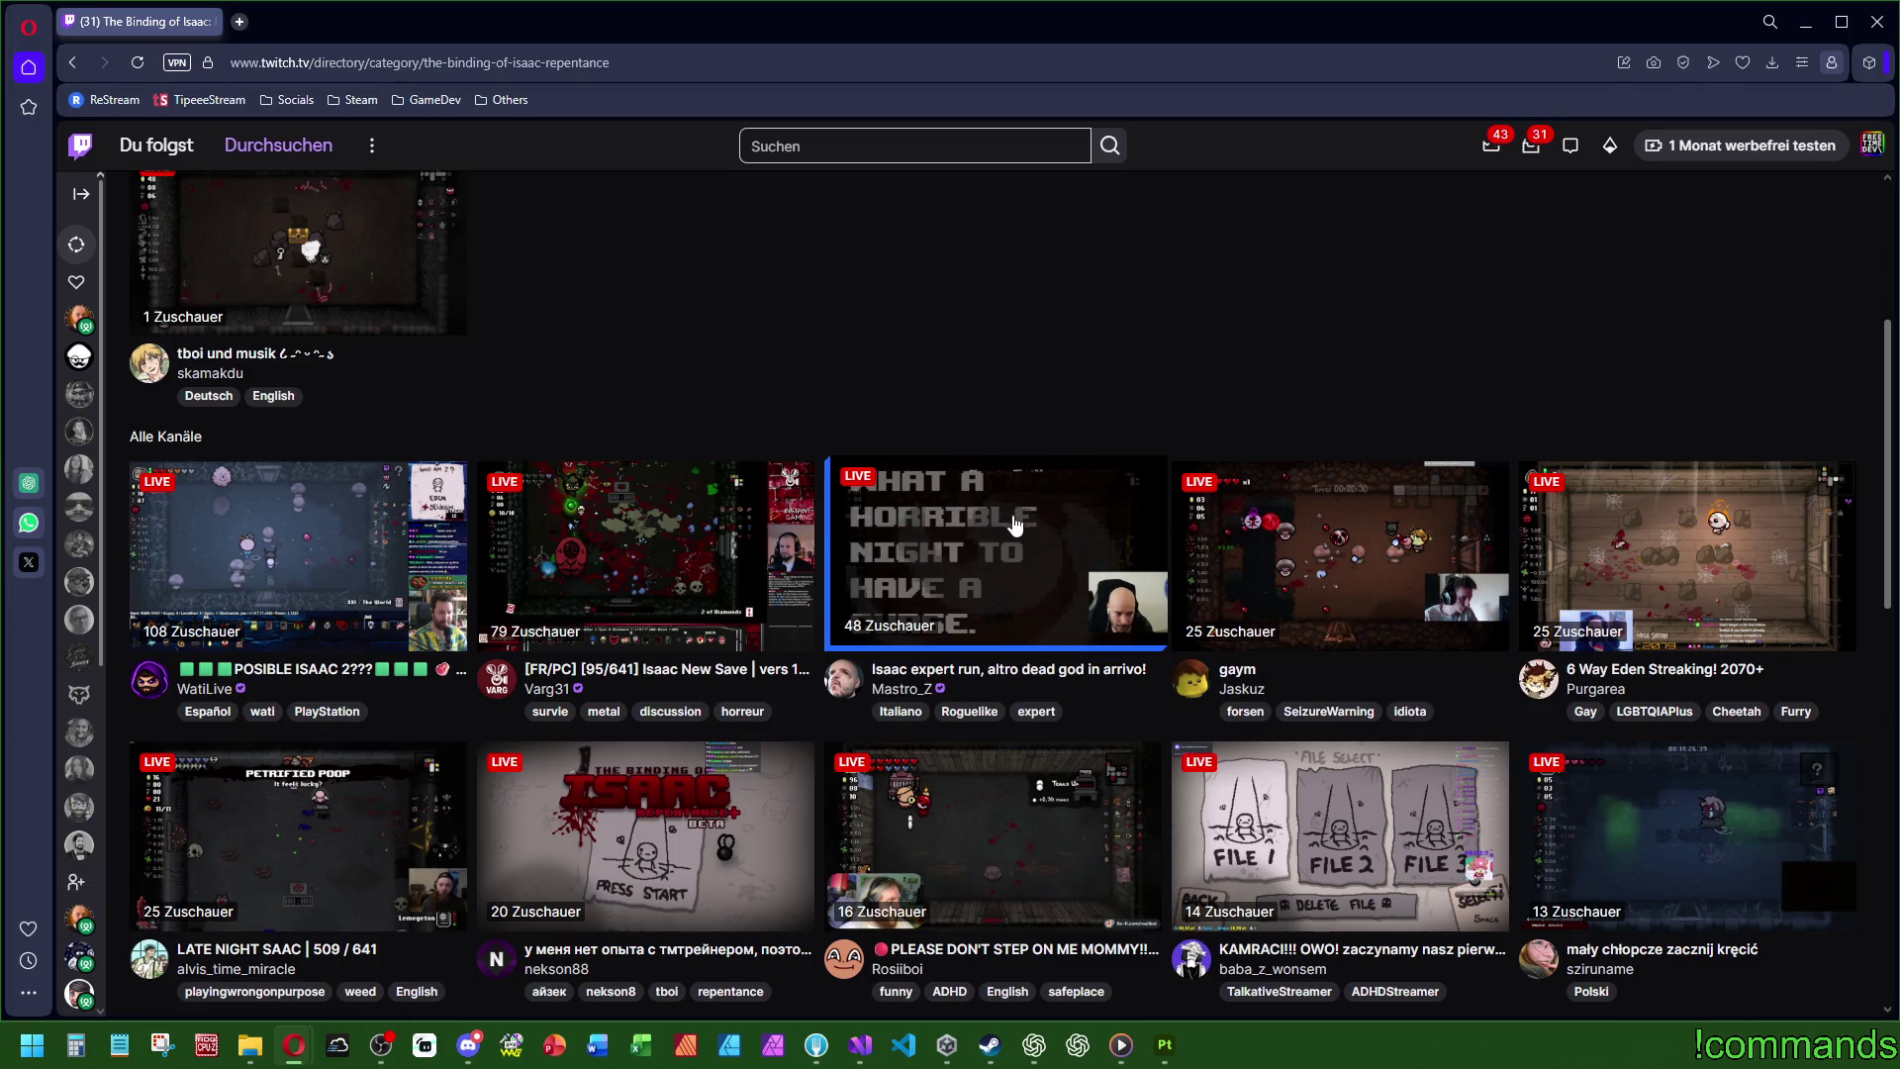
# - Open the '6 Way Eden Streaking! 2070+' stream from the Binding of Isaac directory
pyautogui.scroll(-4, 1366, 555)
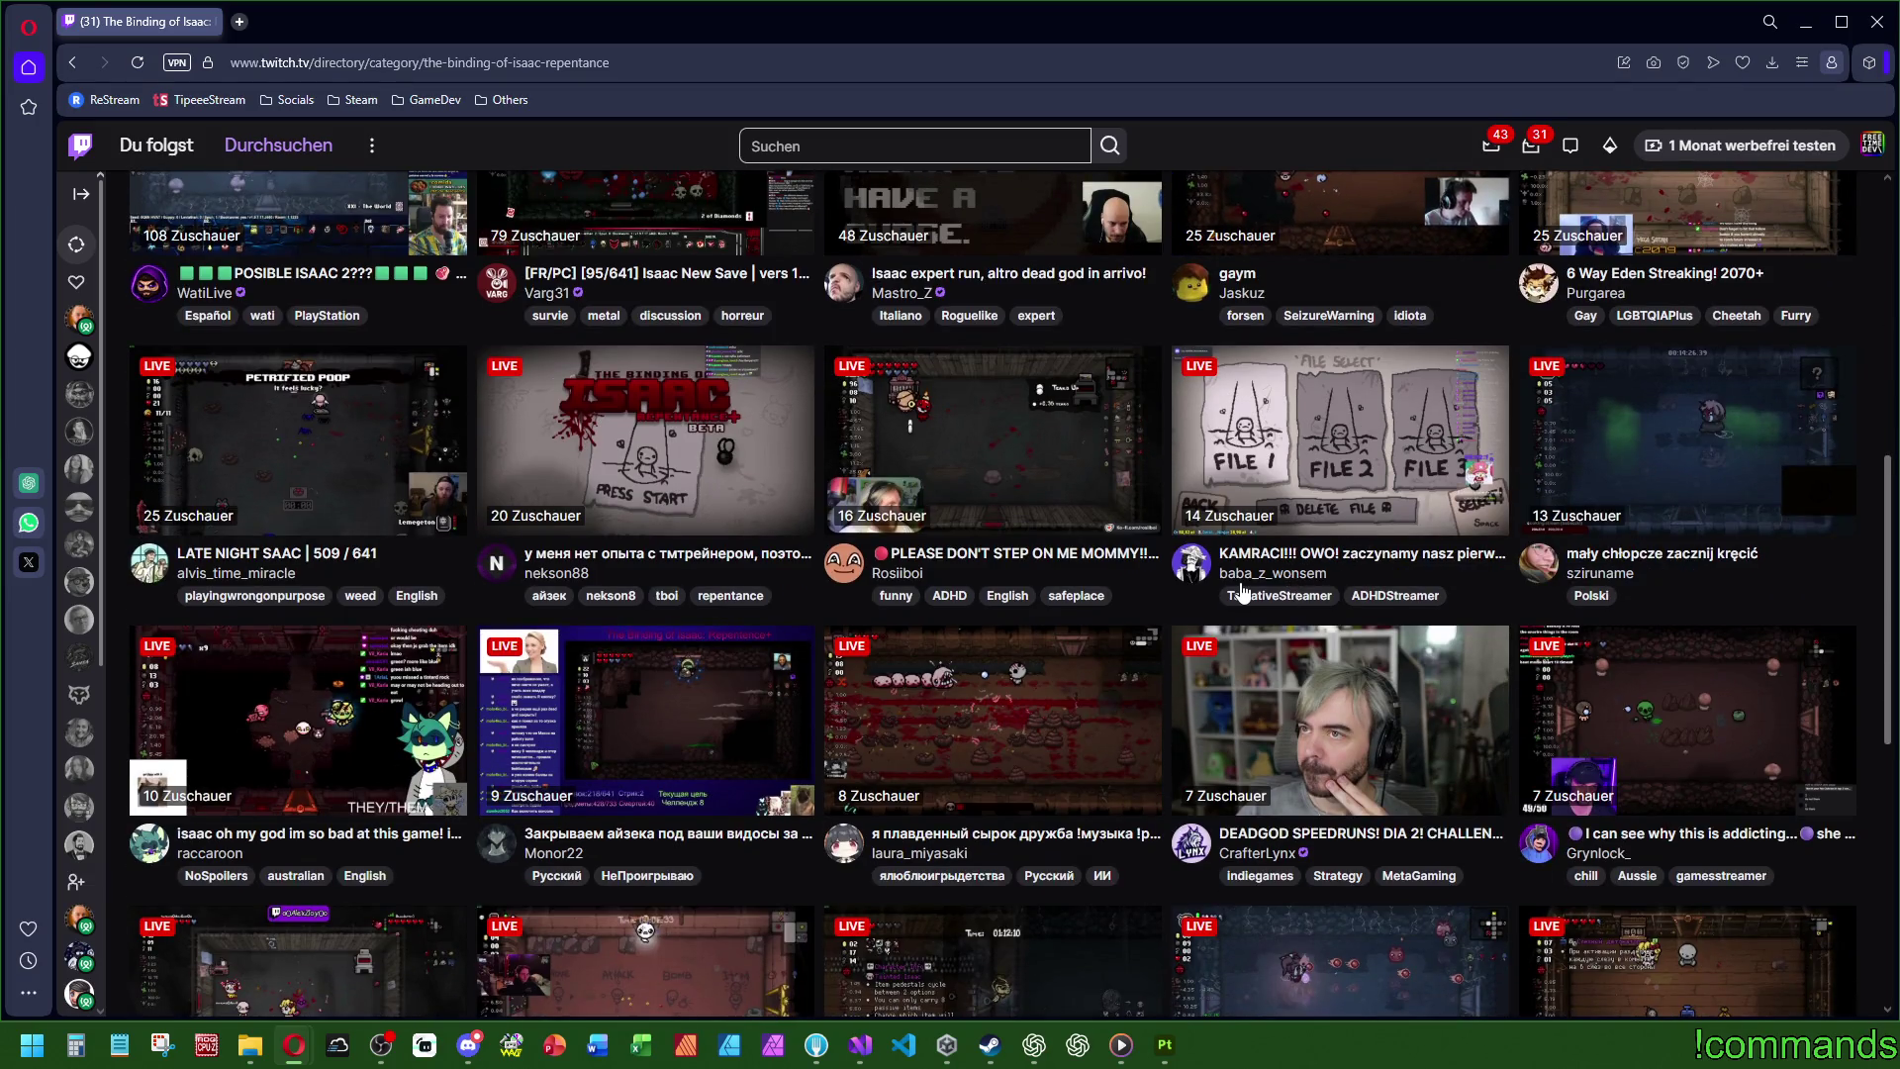
pyautogui.scroll(-4, 1277, 574)
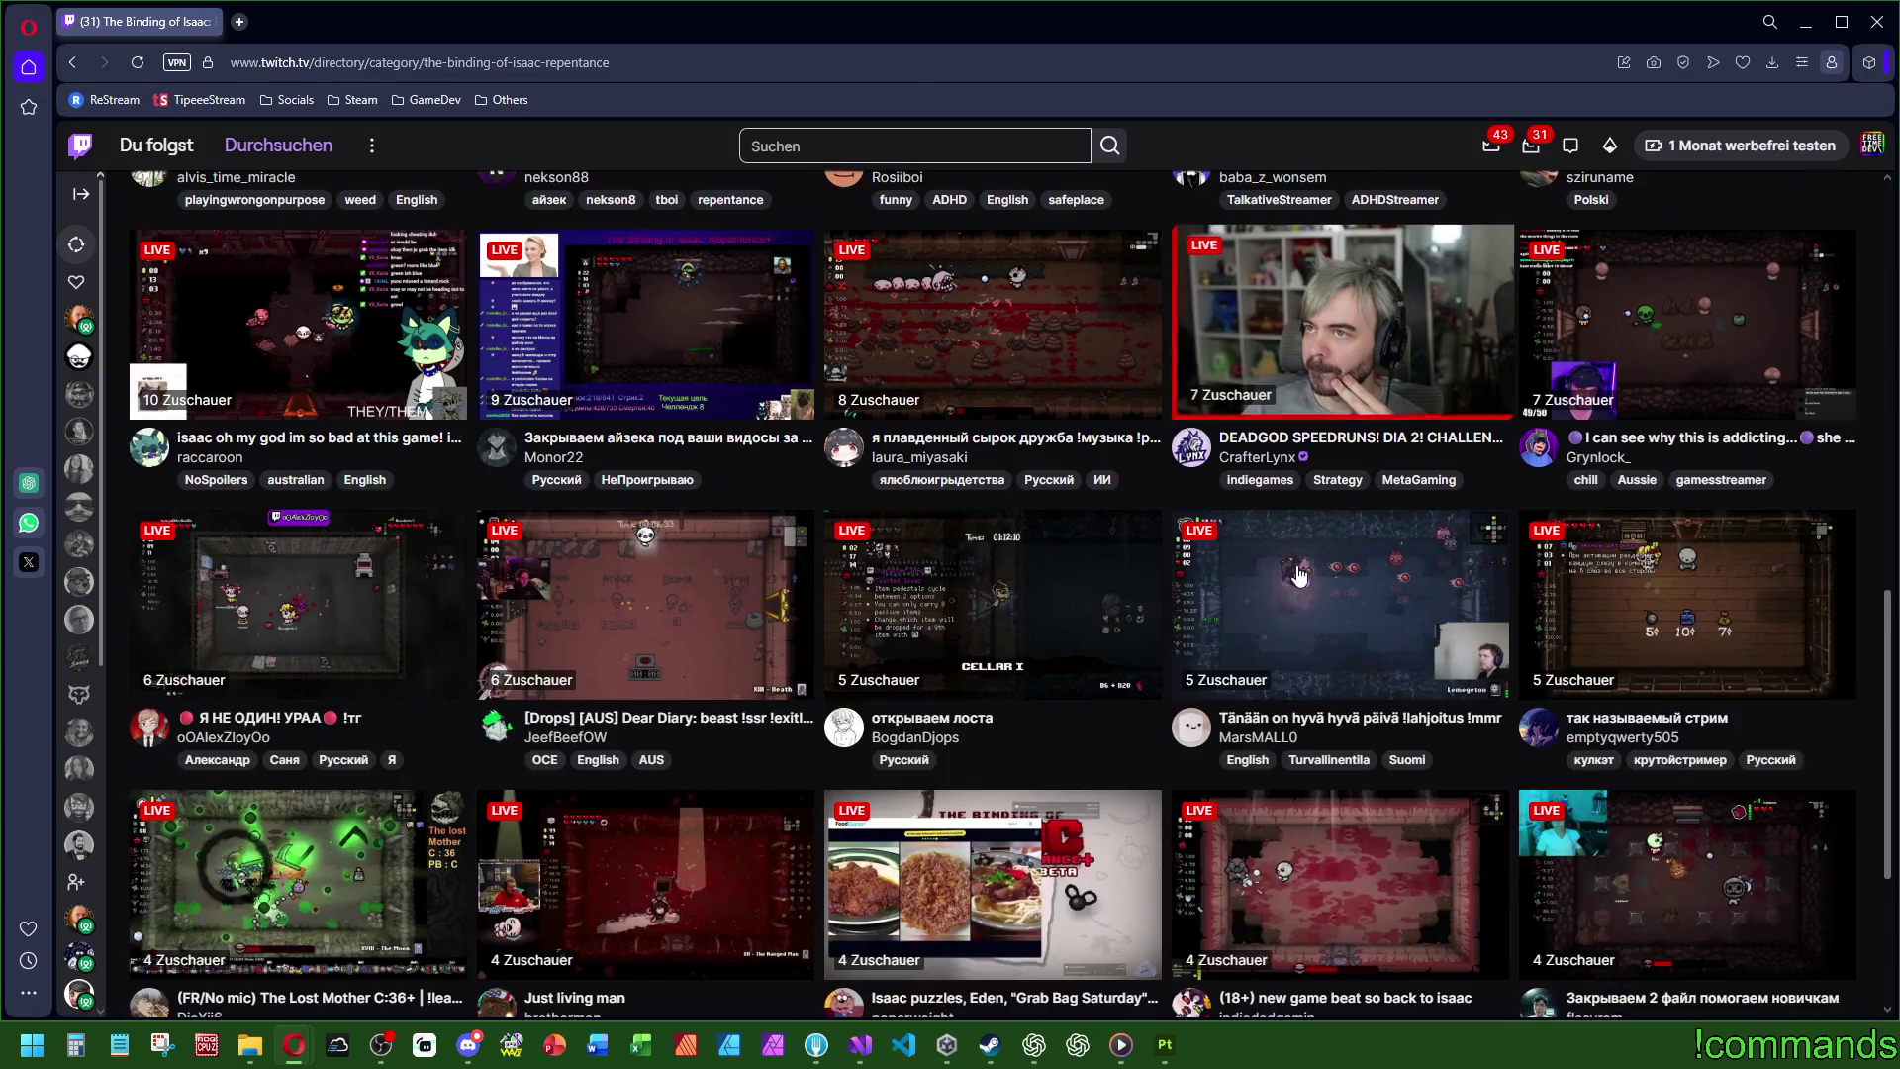
pyautogui.scroll(10, 1433, 564)
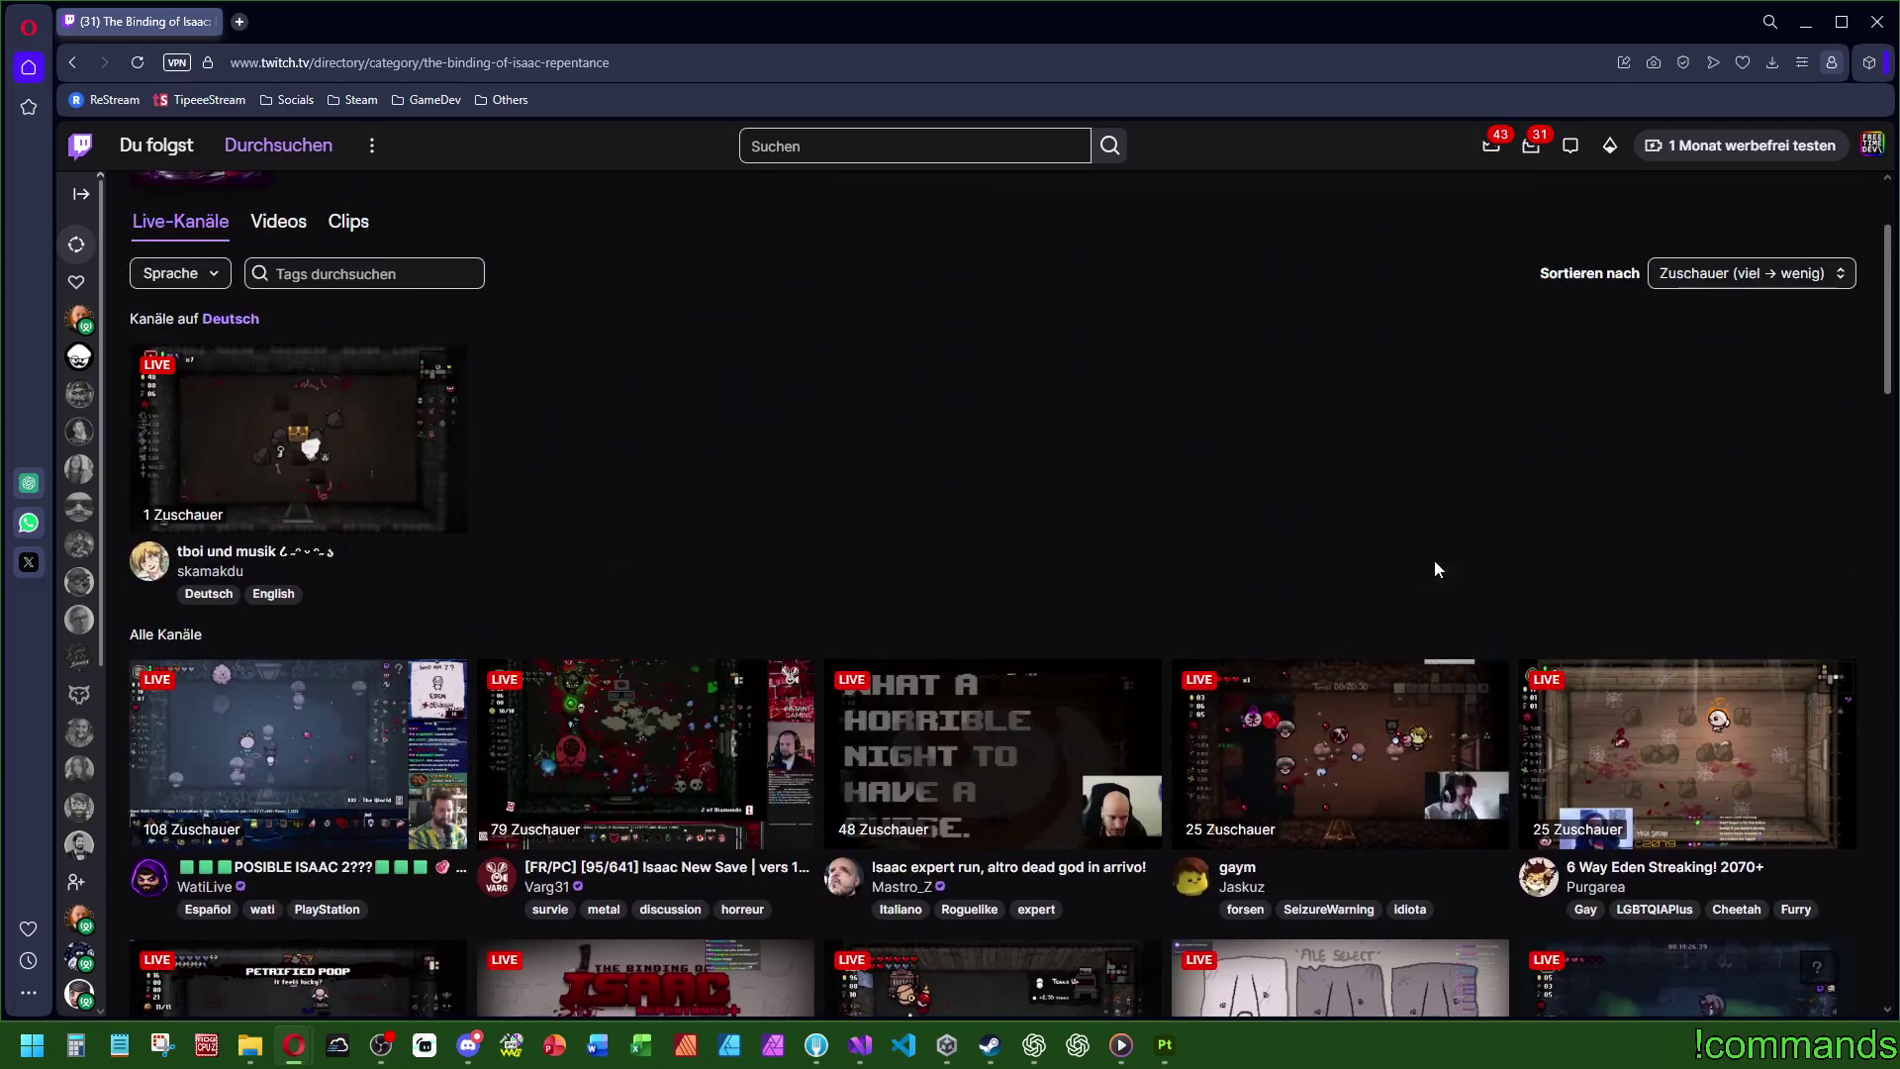
pyautogui.click(1626, 752)
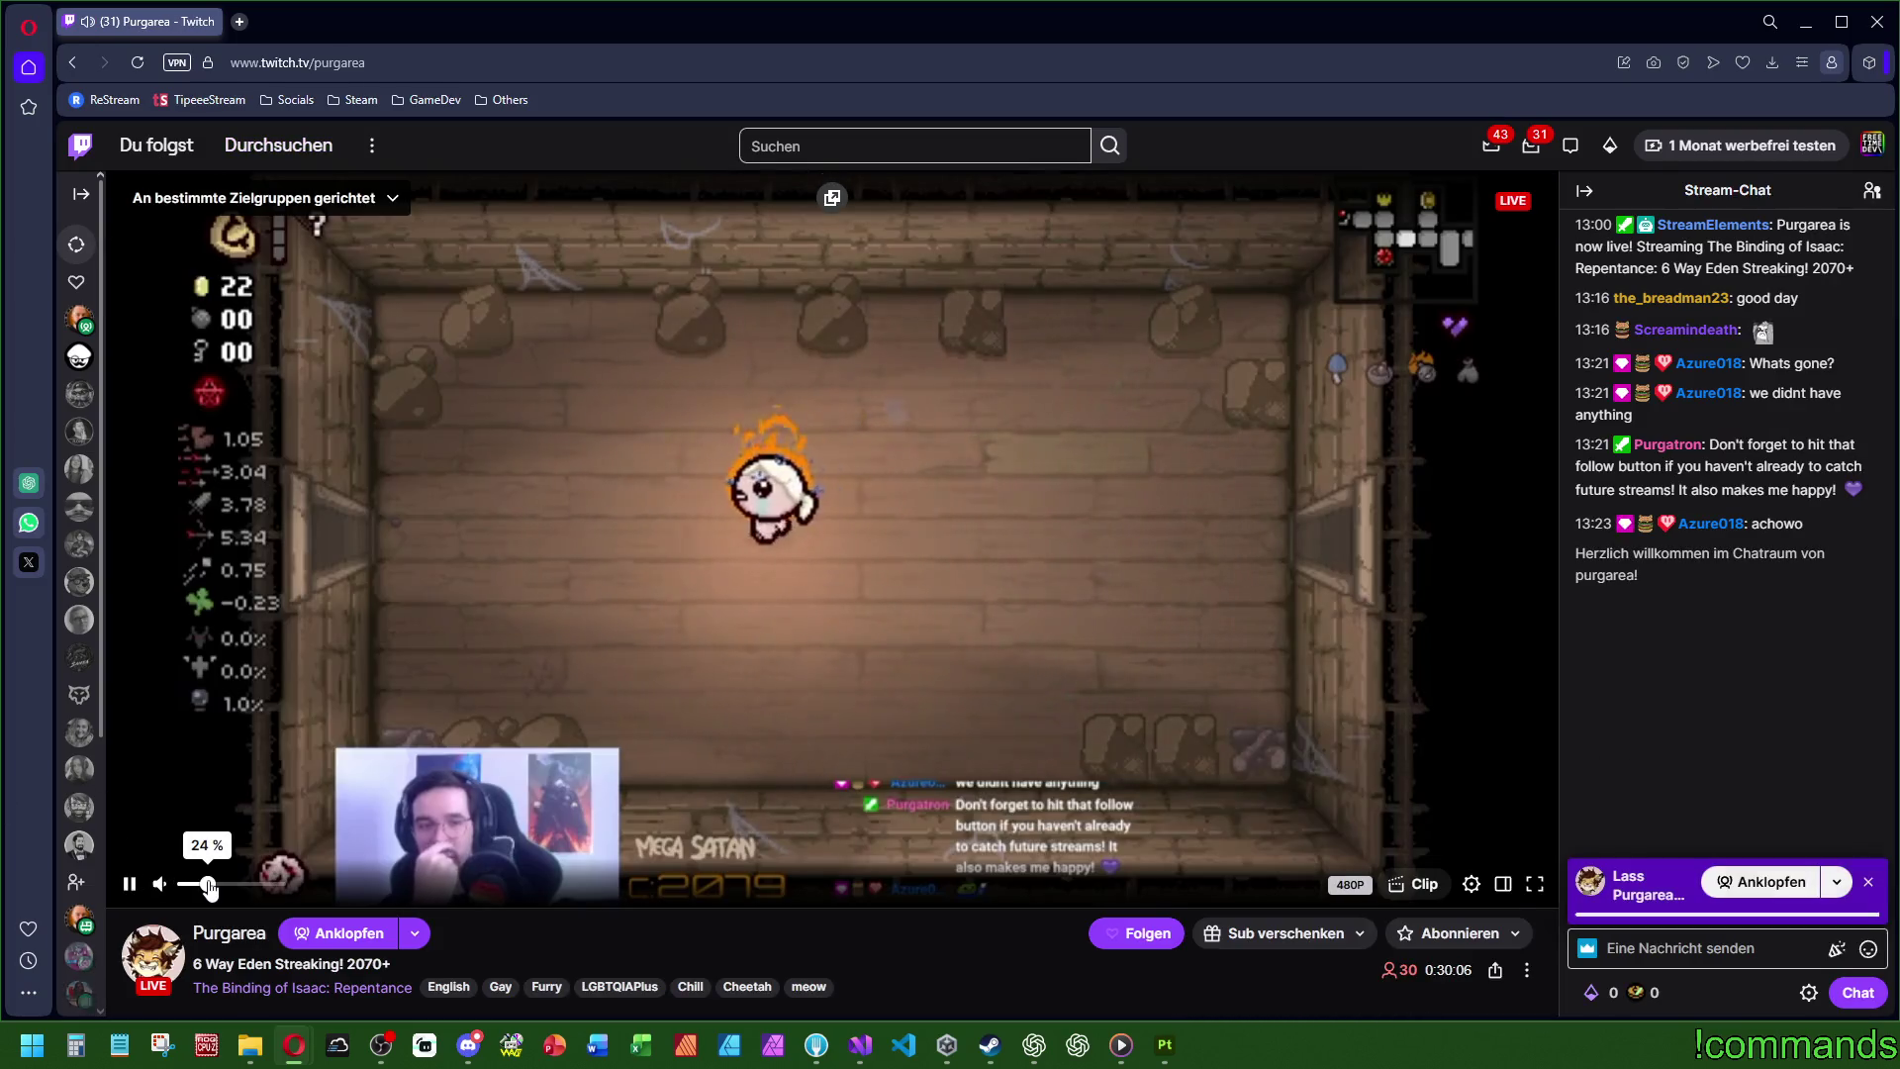
# - Start the stream, raise its volume to about 90 %, and select the channel name
pyautogui.click(208, 886)
pyautogui.moveTo(209, 886); pyautogui.dragTo(234, 885)
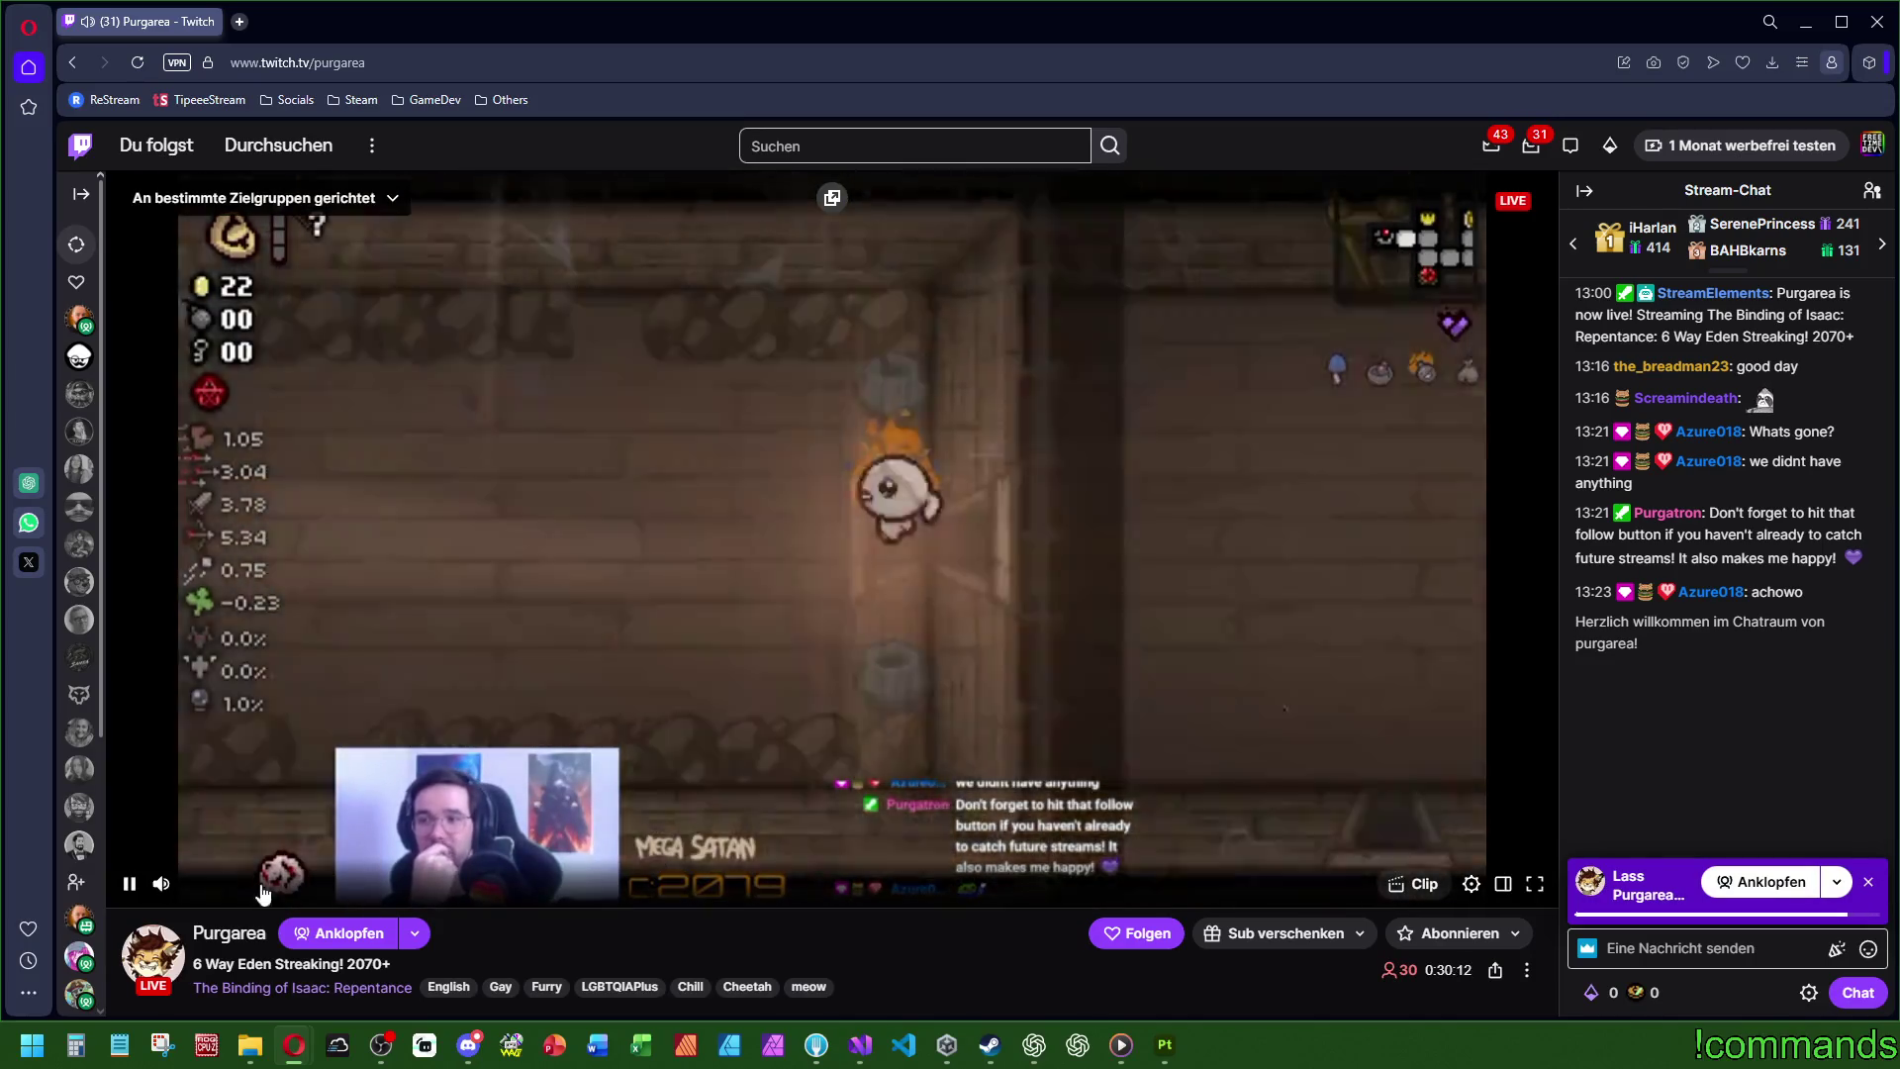
pyautogui.click(268, 886)
pyautogui.click(270, 886)
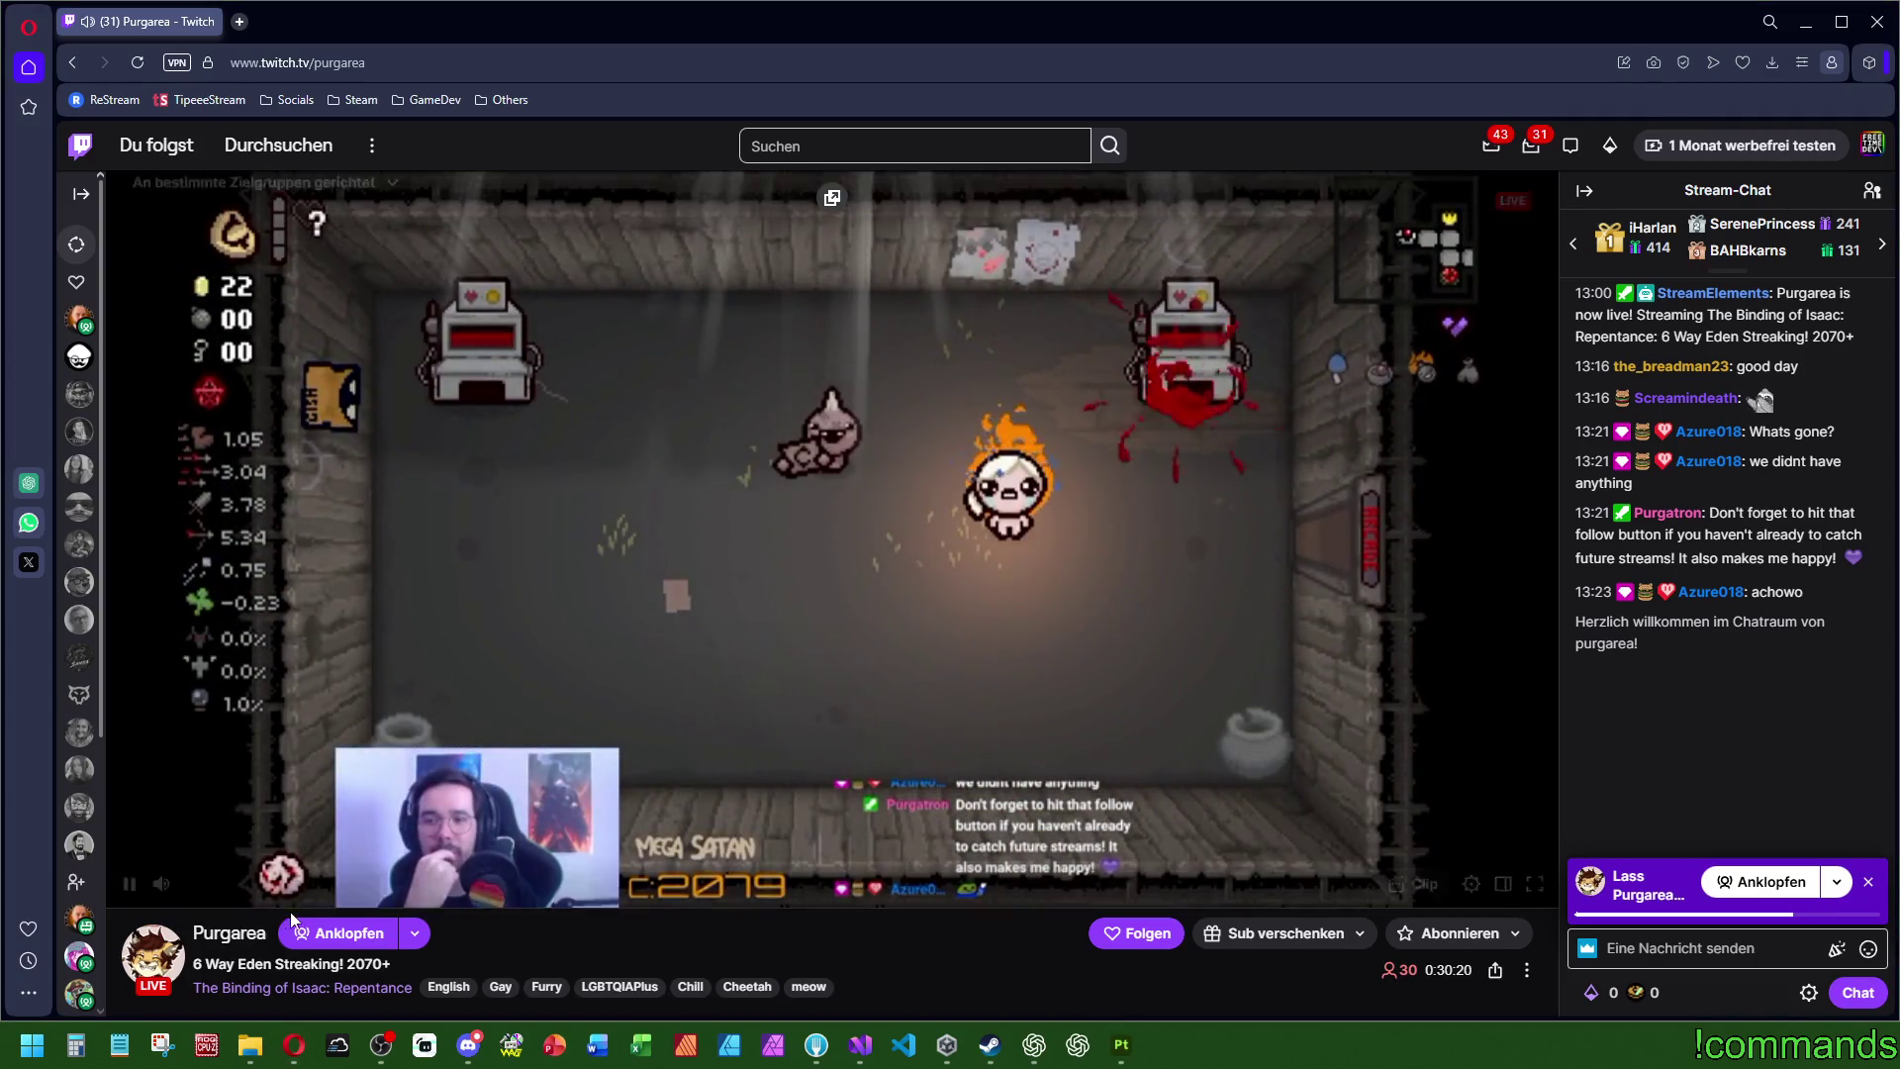
pyautogui.doubleClick(260, 934)
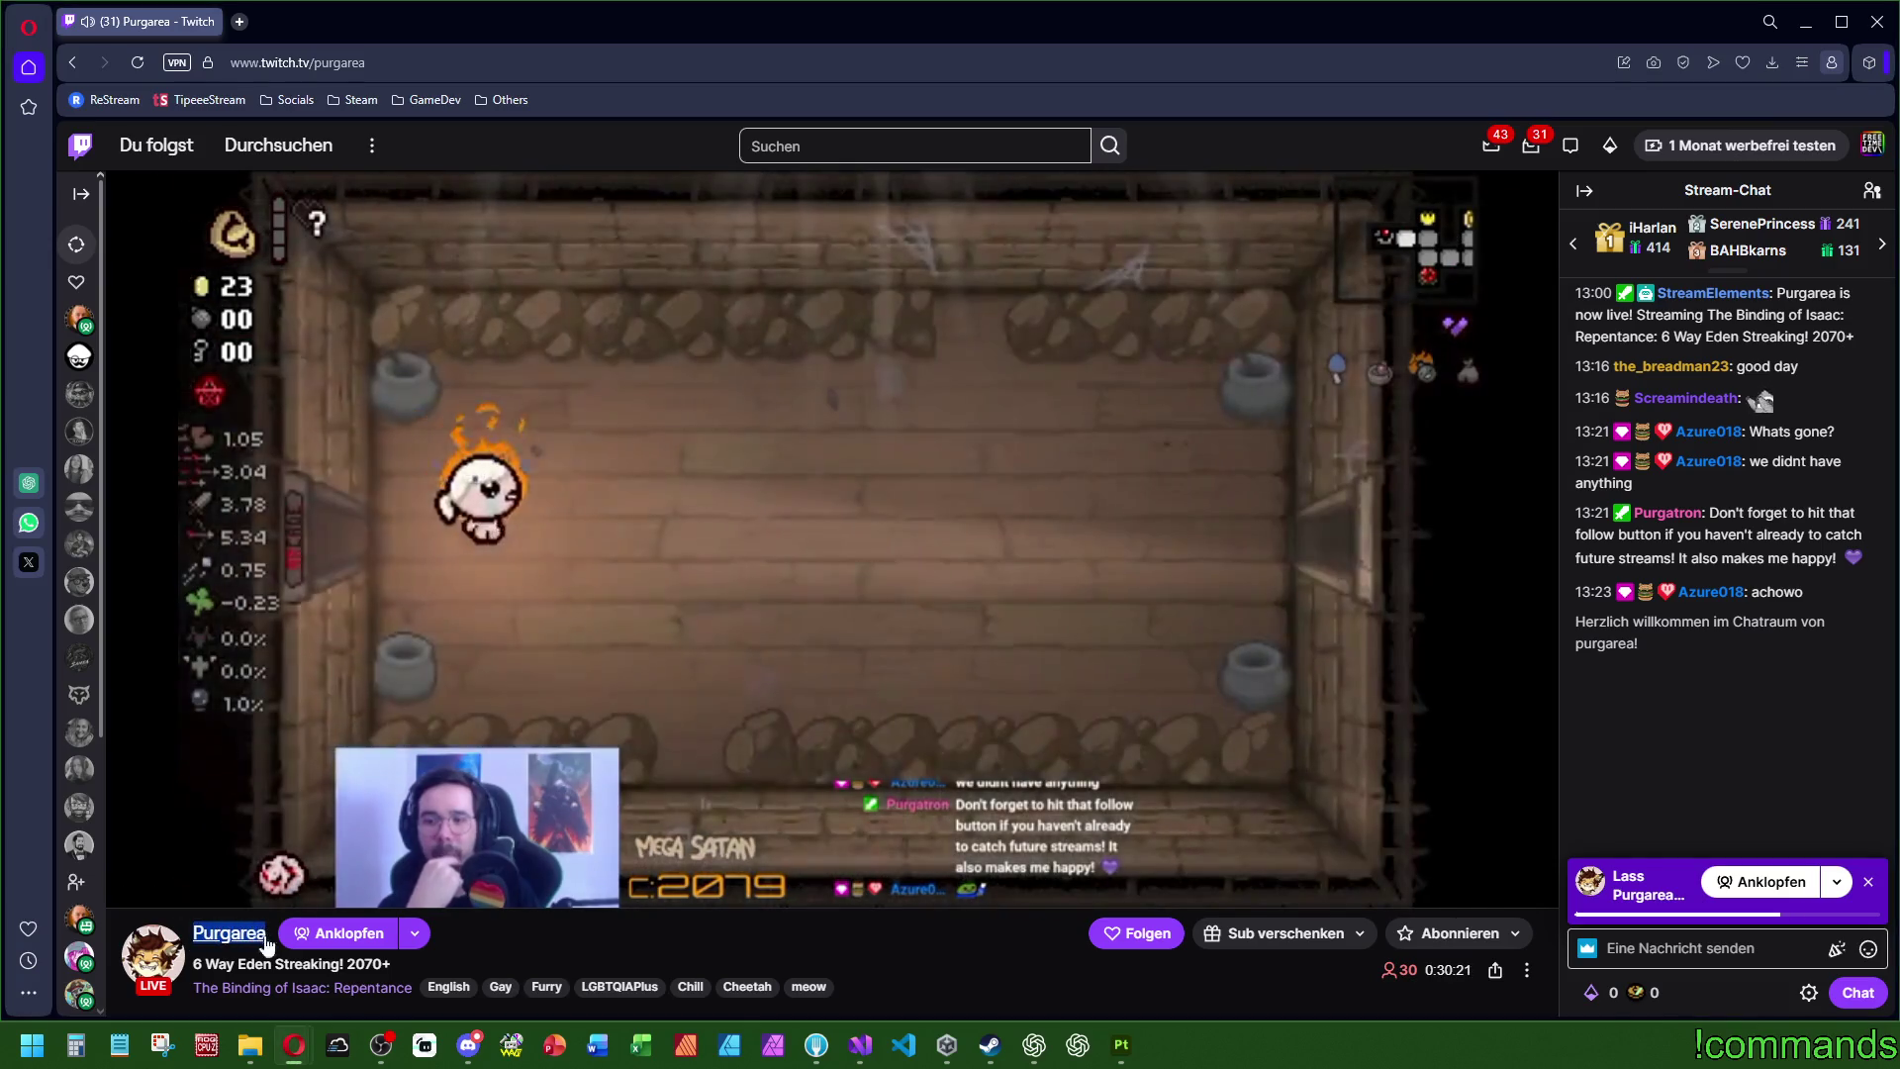